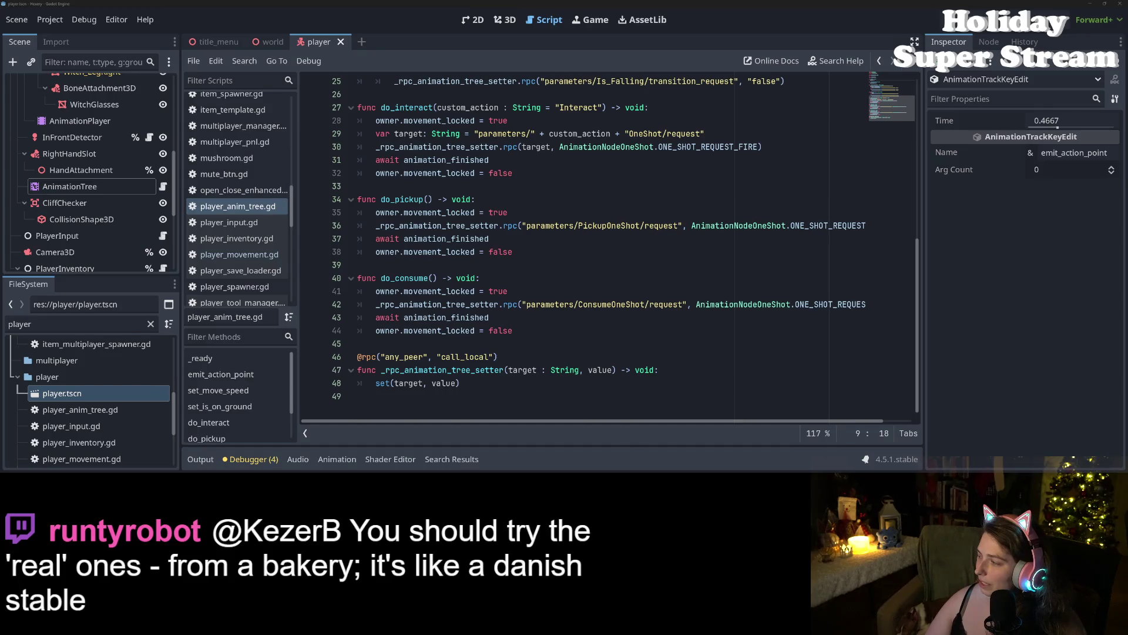
Step: Glance at the Trello task board, then show the digging animation timeline below player_anim_tree.gd
key(alt+Tab)
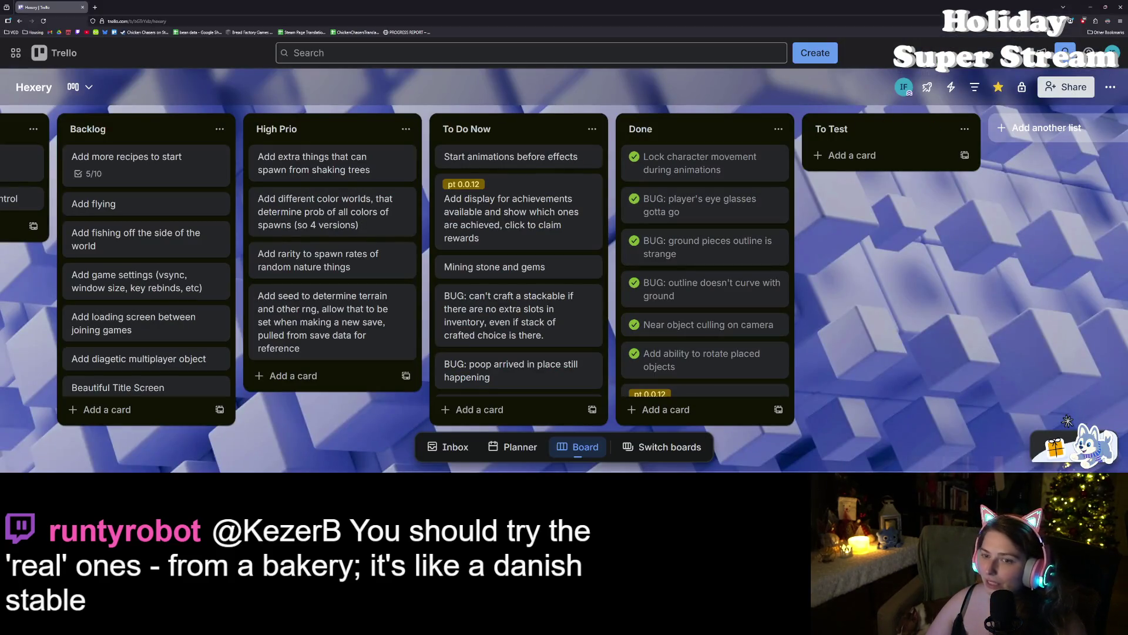
key(alt+Tab)
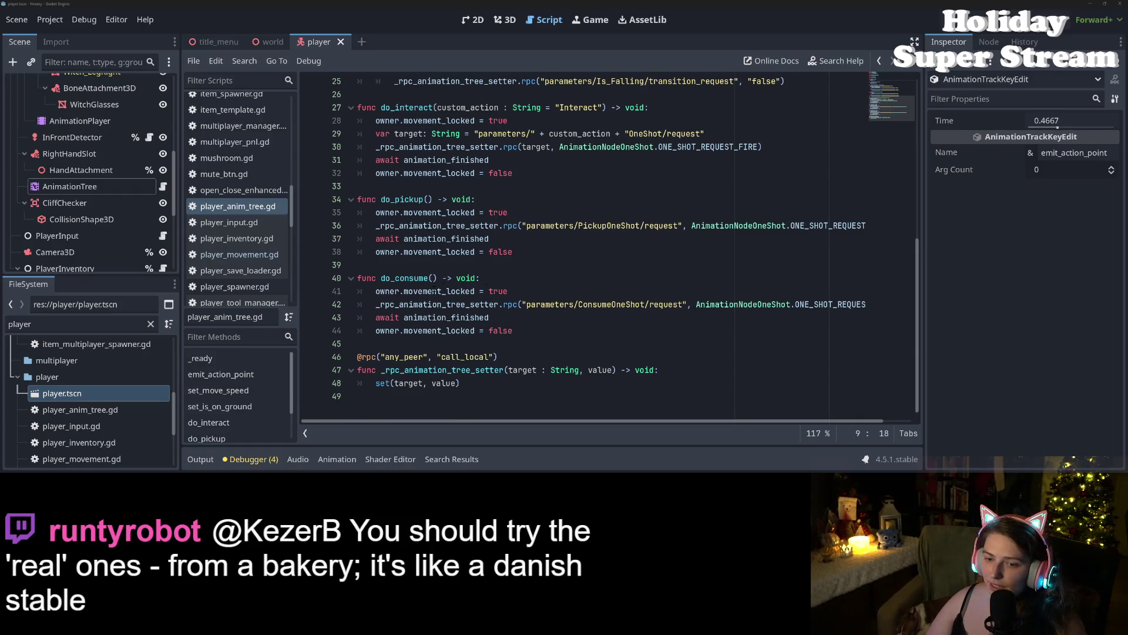
scroll(366, 237, up, 6)
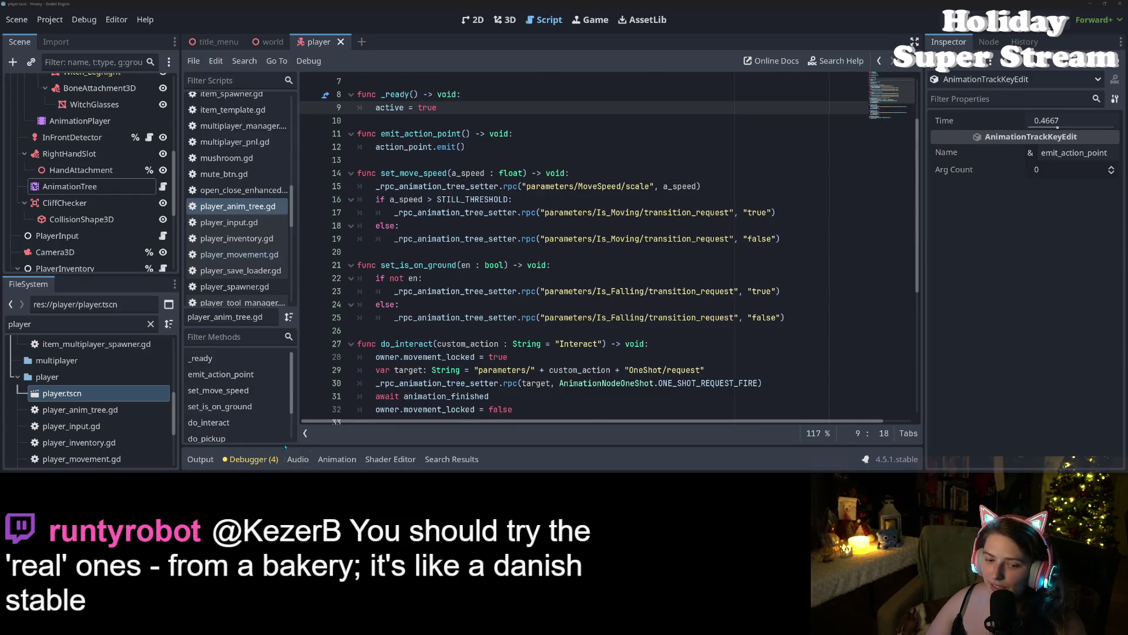
click(337, 459)
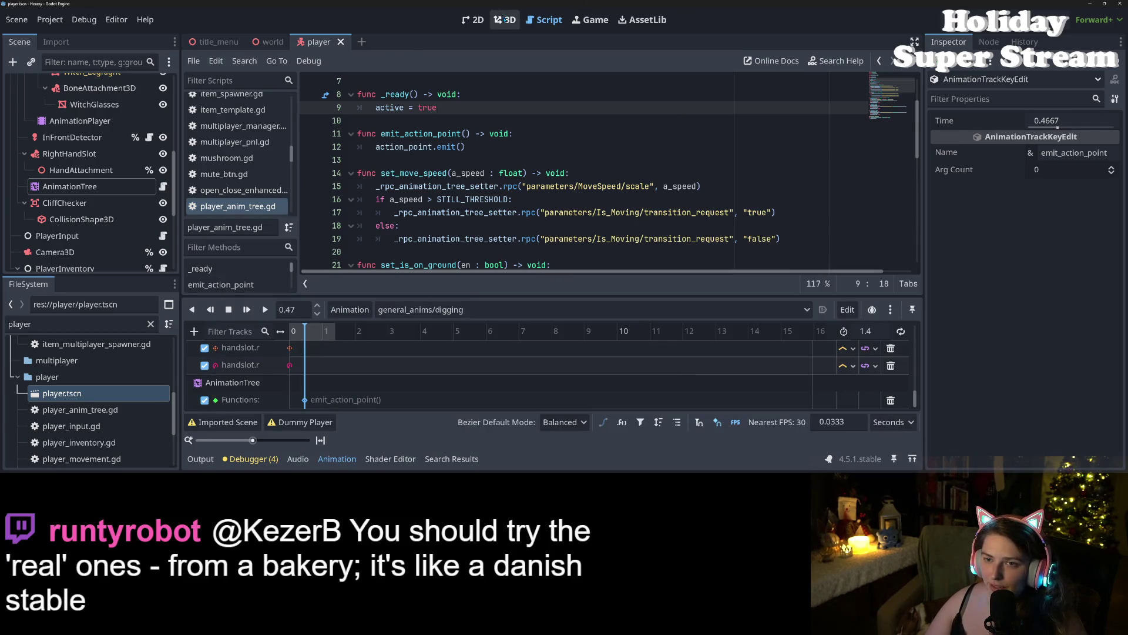
Step: Select and play the general_anims/interact animation in the 3D view
click(504, 19)
click(464, 309)
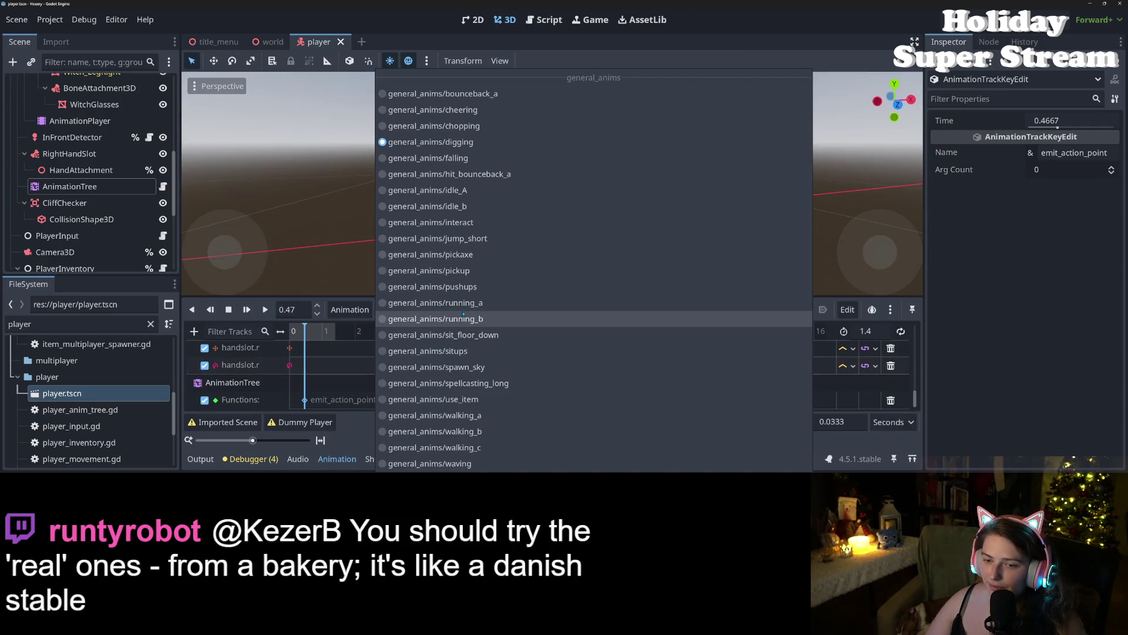
click(461, 222)
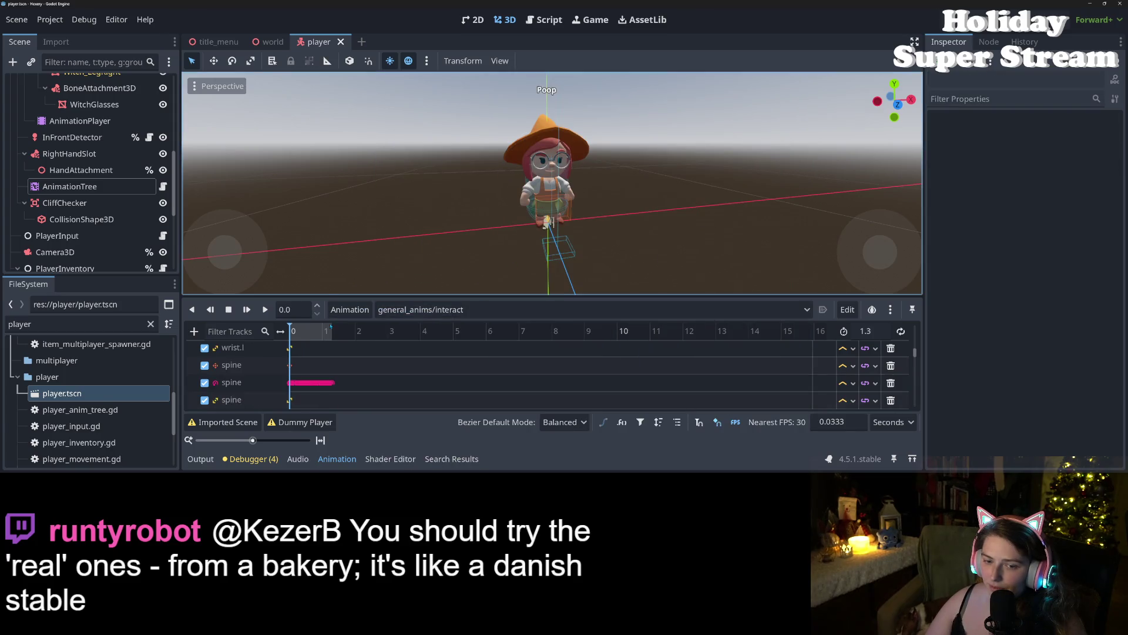
key(shift+d)
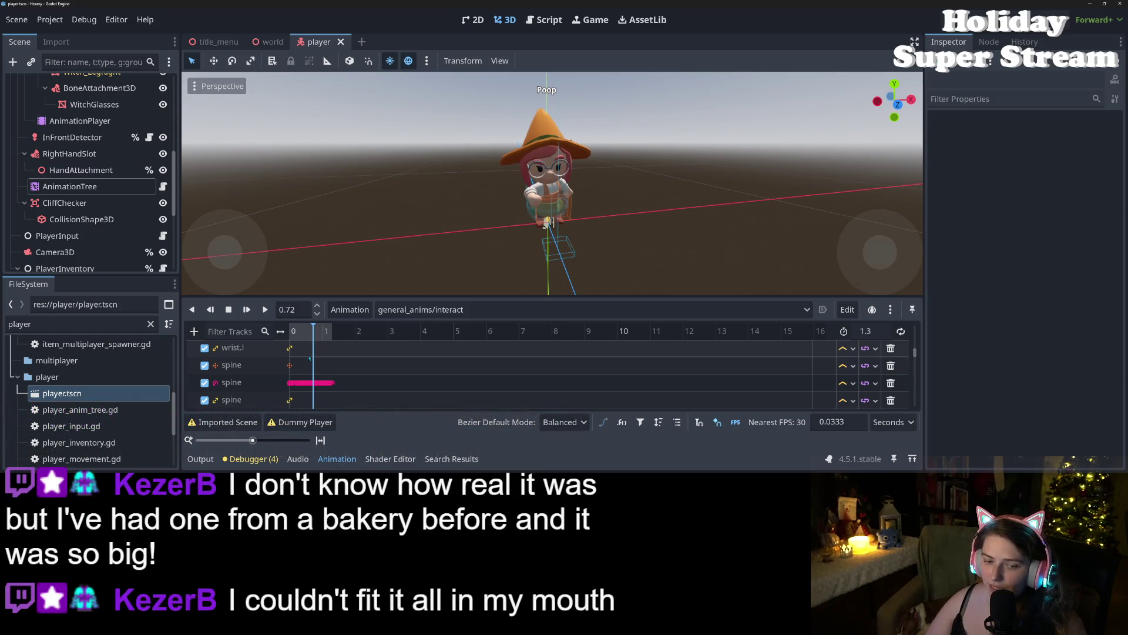
Step: Add an AnimationTree call-method track with an emit_action_point() key to interact and save
click(194, 331)
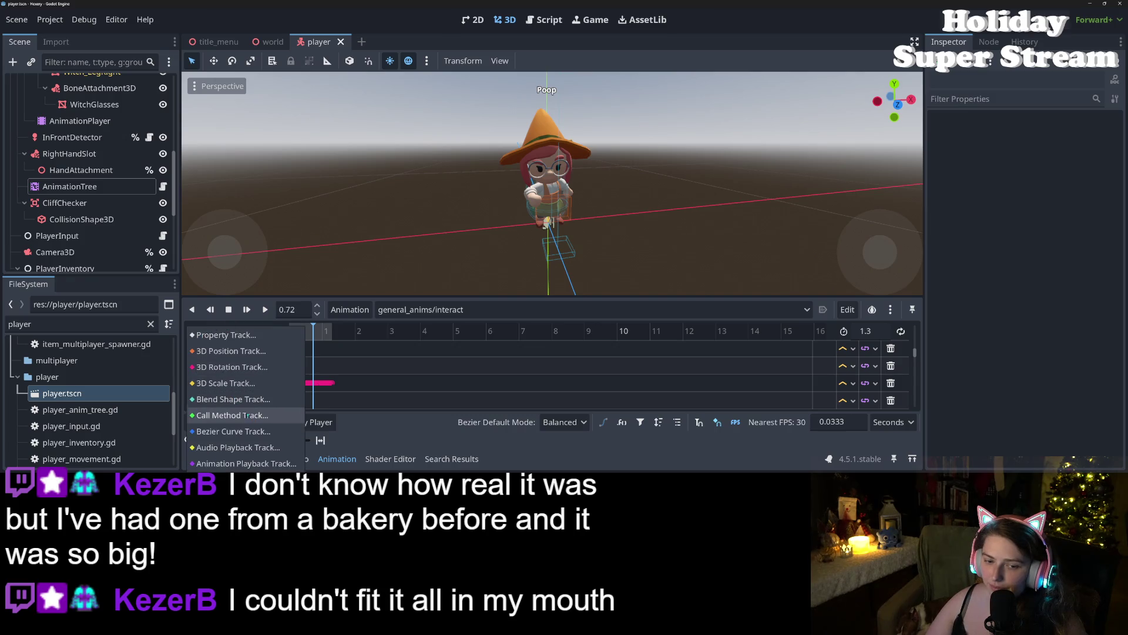
click(254, 416)
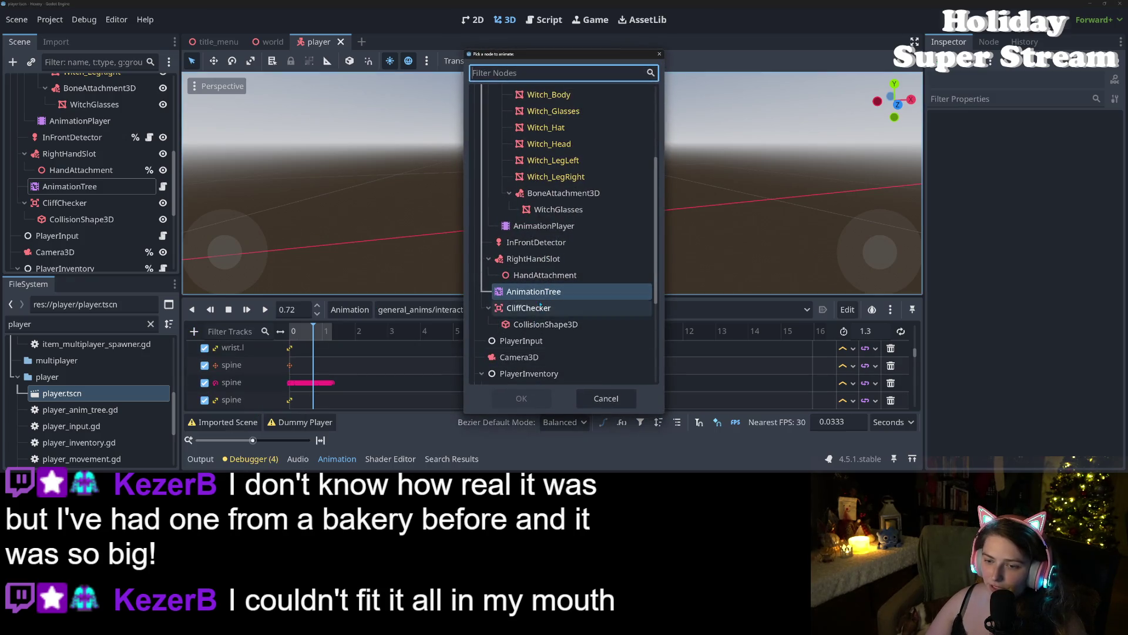
click(521, 399)
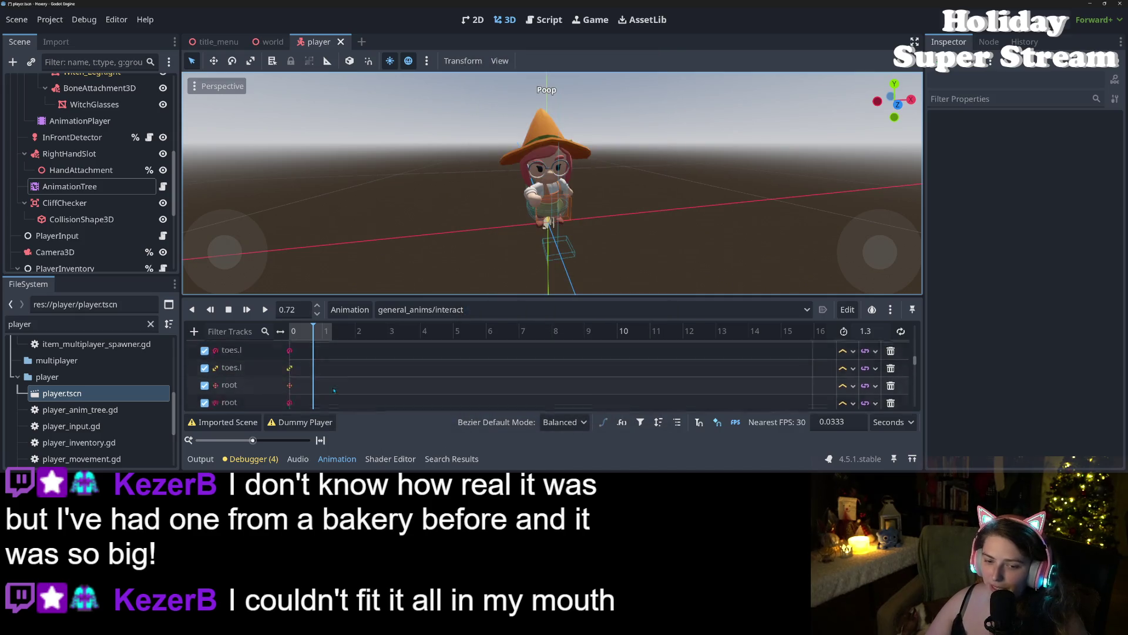
right_click(315, 404)
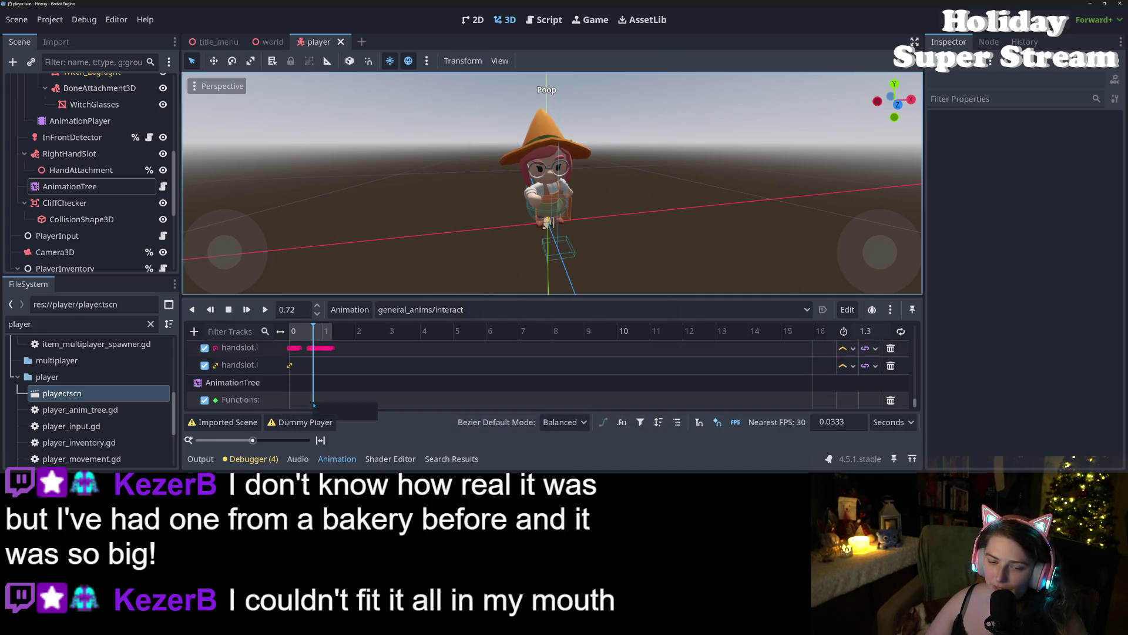
click(327, 411)
key(Down)
key(Down)
key(Down)
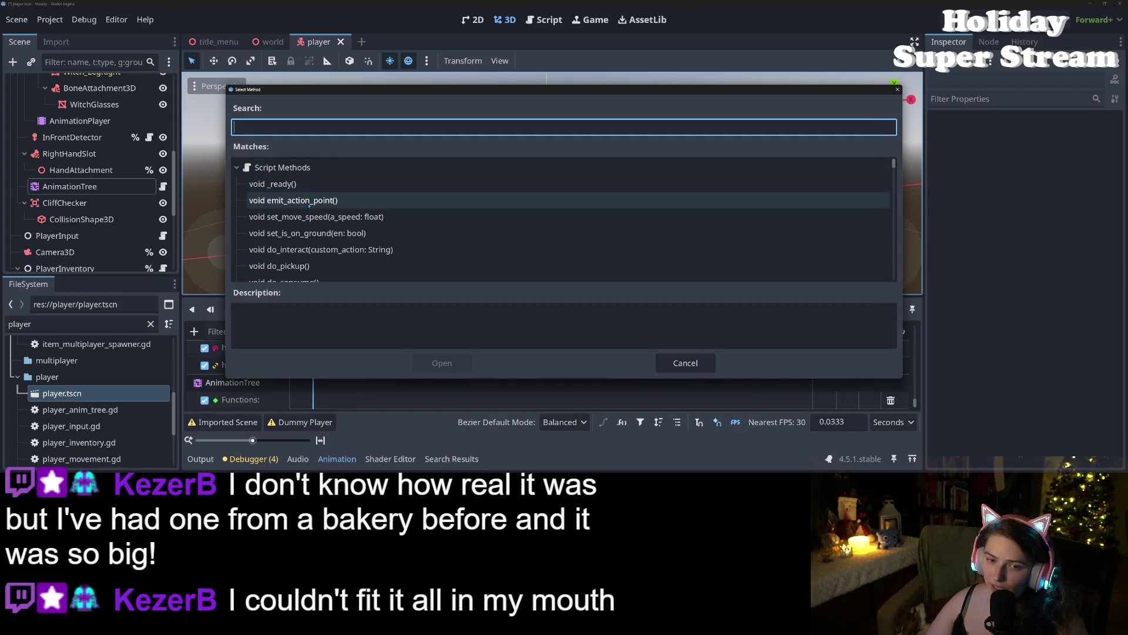
click(440, 361)
key(ctrl+s)
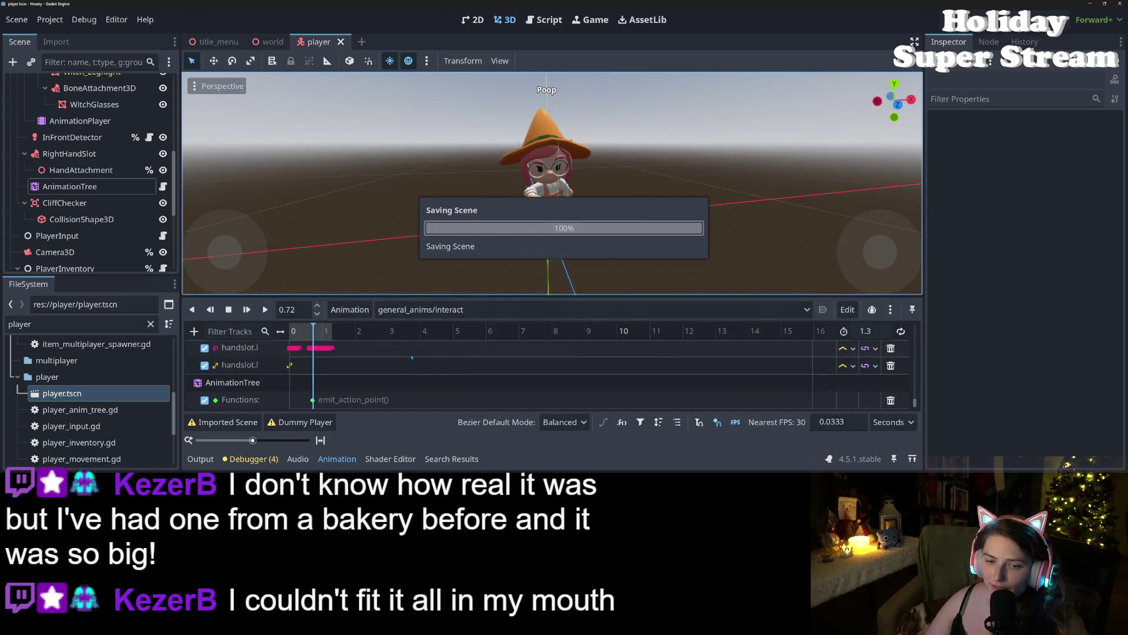
click(446, 310)
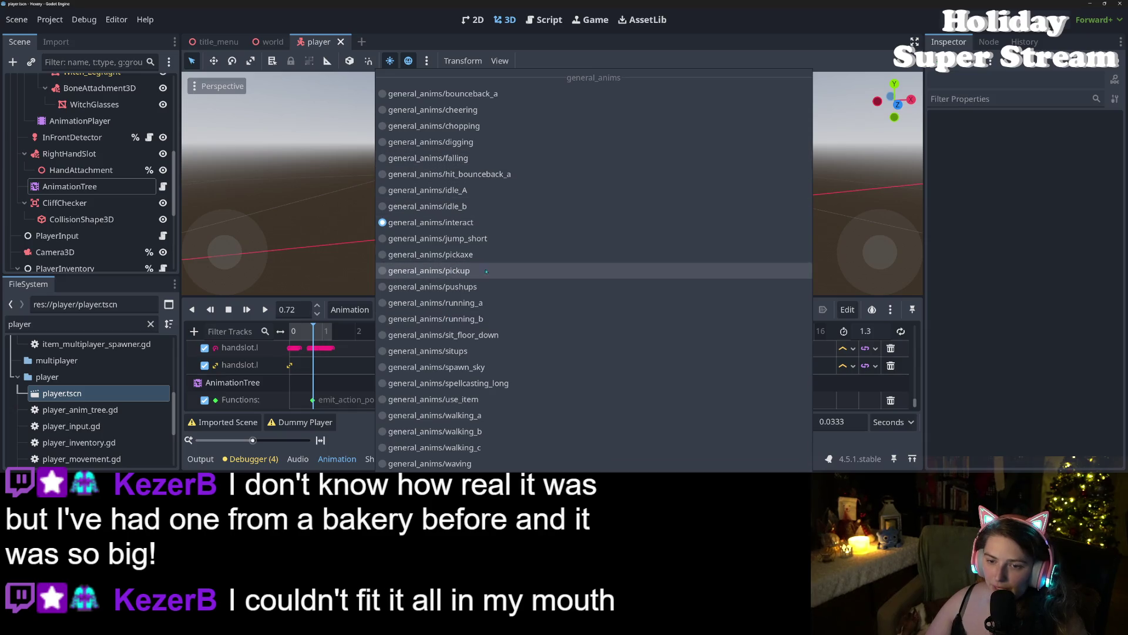
Step: Switch to general_anims/pickup and add a call-method track targeting AnimationTree
click(488, 272)
key(Down)
drag(292, 338, 313, 342)
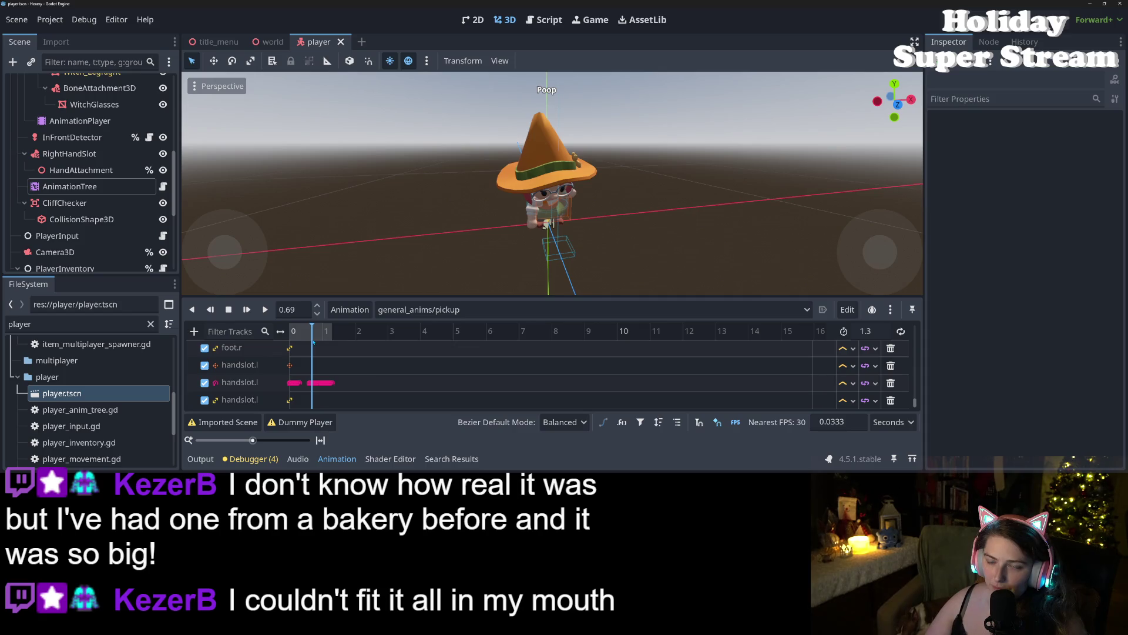
click(194, 331)
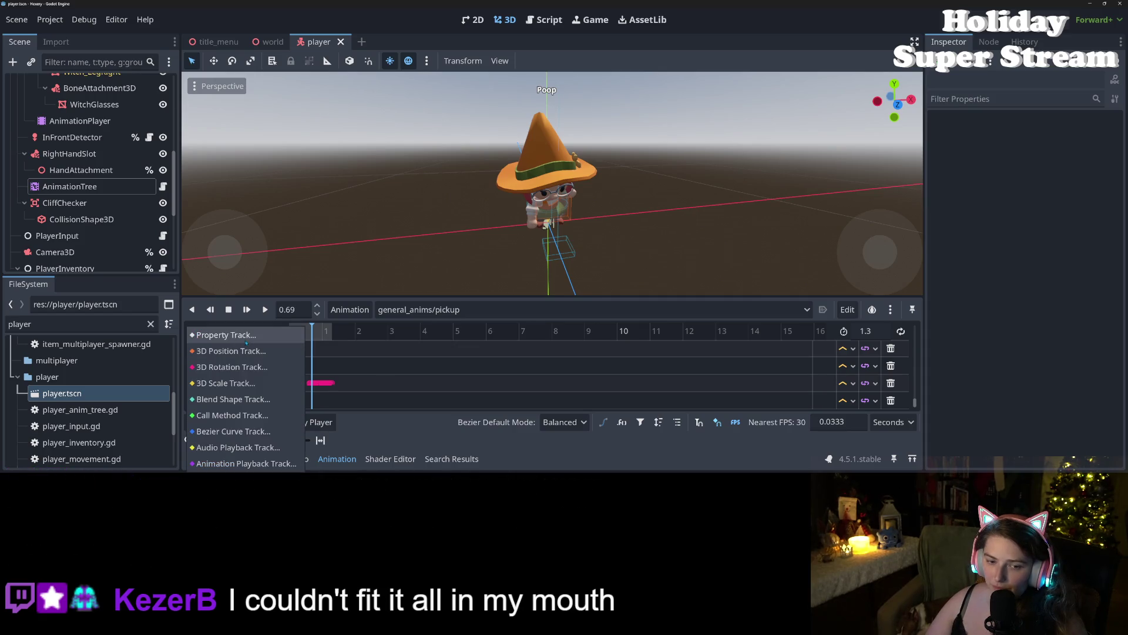
click(300, 414)
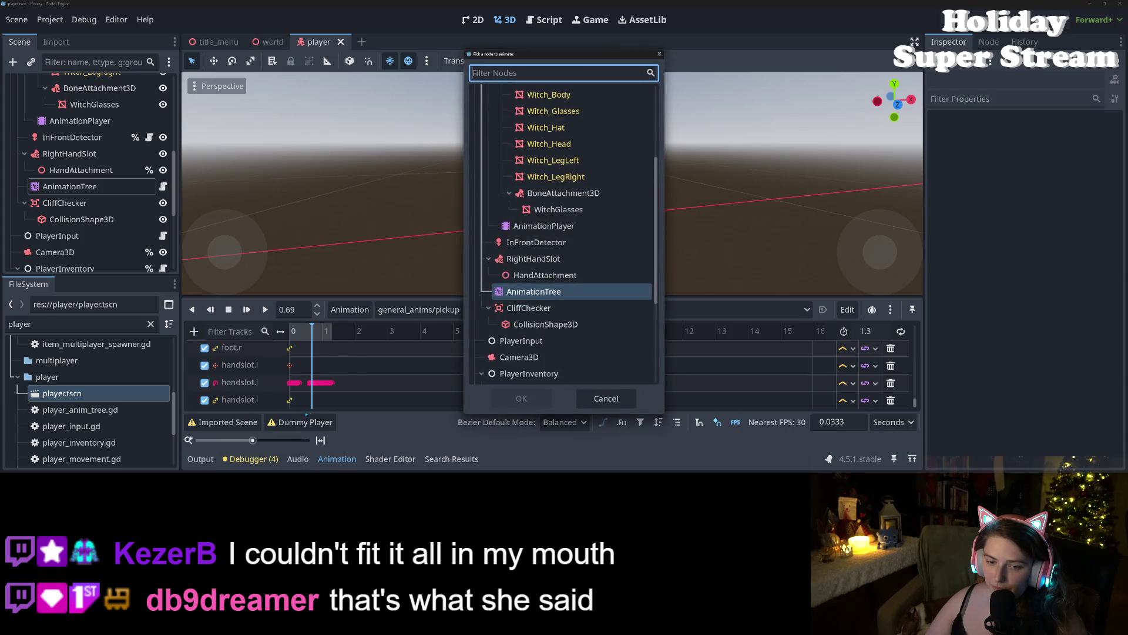
click(534, 291)
click(521, 399)
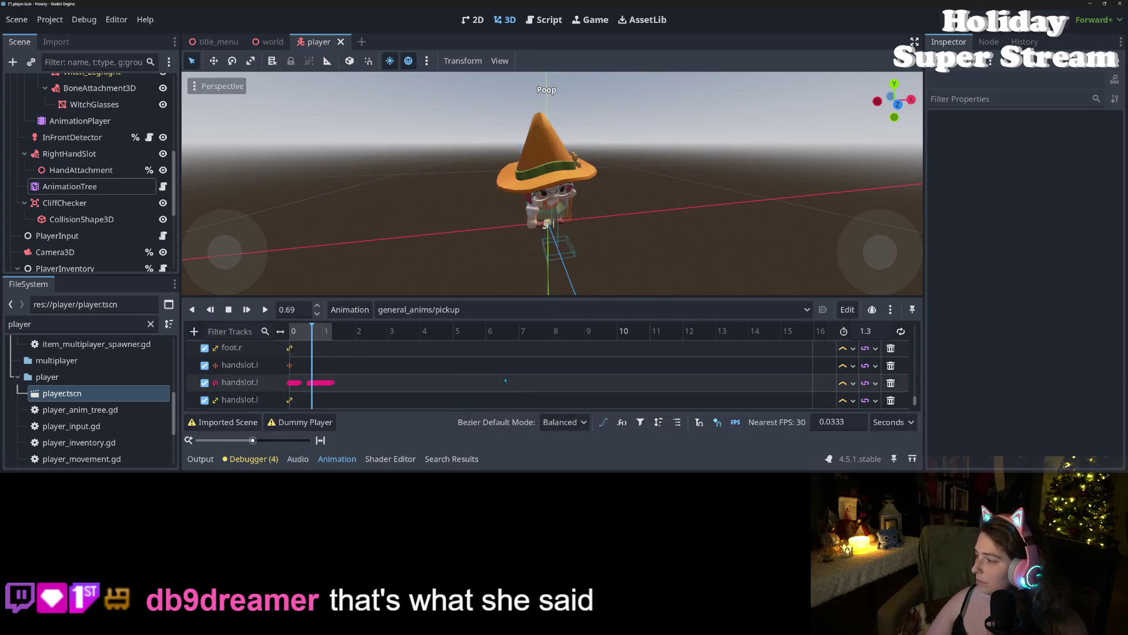
scroll(405, 365, down, 2)
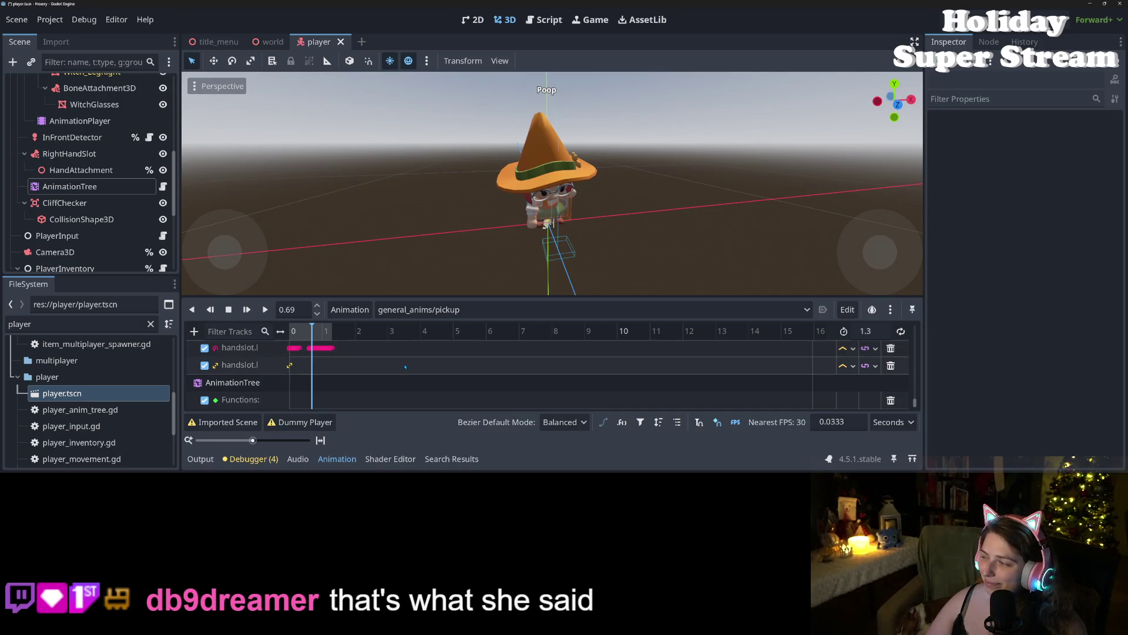
Step: Insert an emit_action_point() key on the pickup Functions track and save the scene
right_click(315, 401)
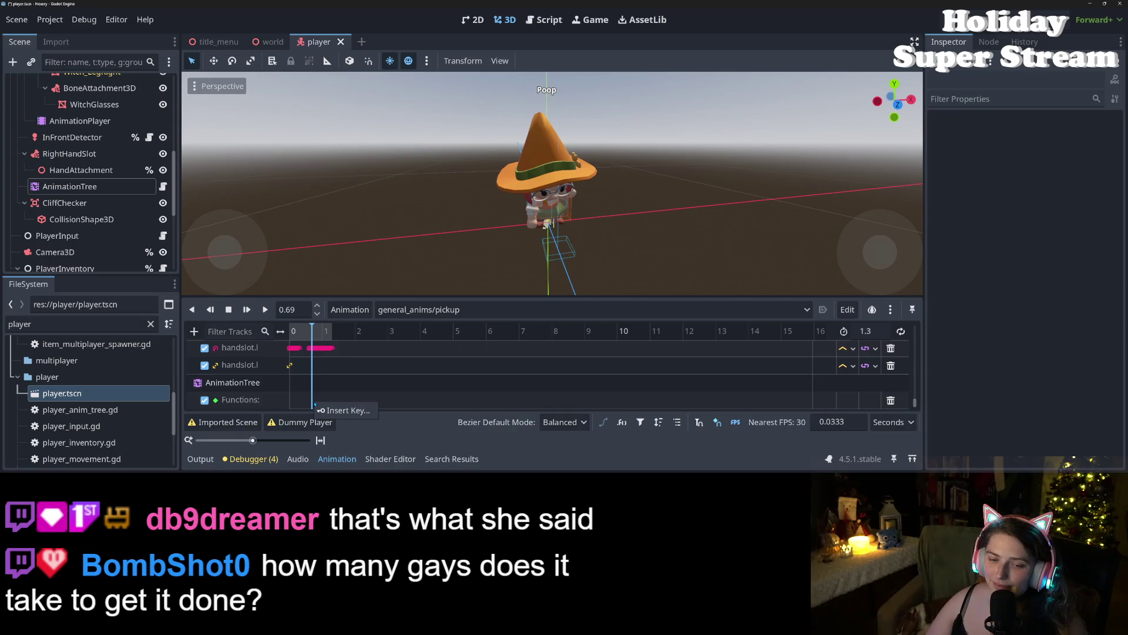
click(343, 409)
click(294, 200)
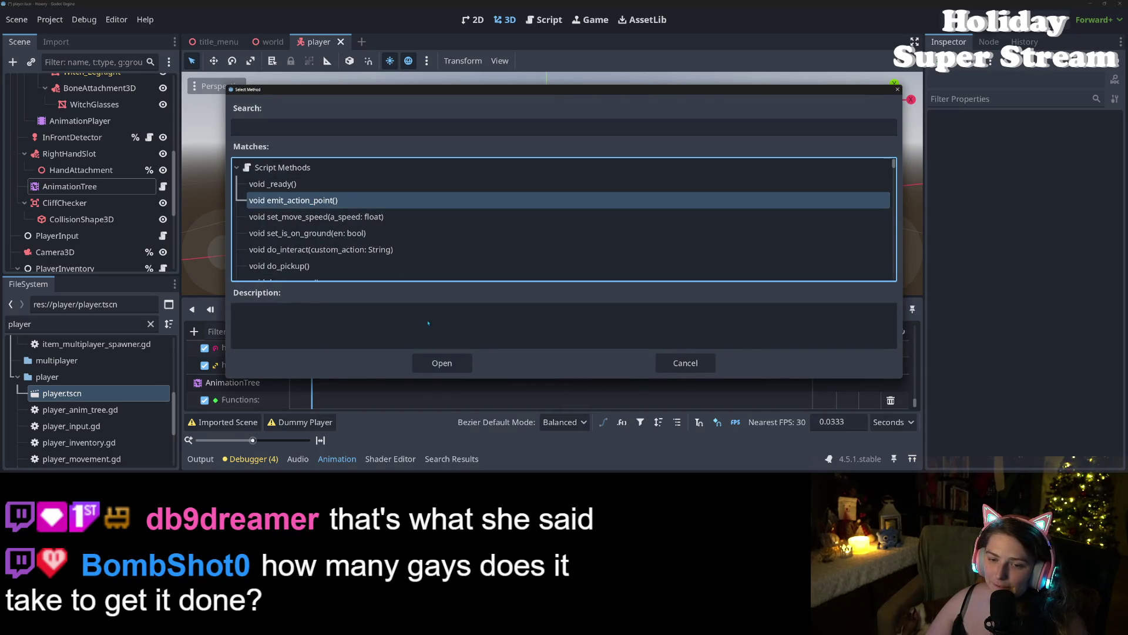
click(442, 363)
key(ctrl+s)
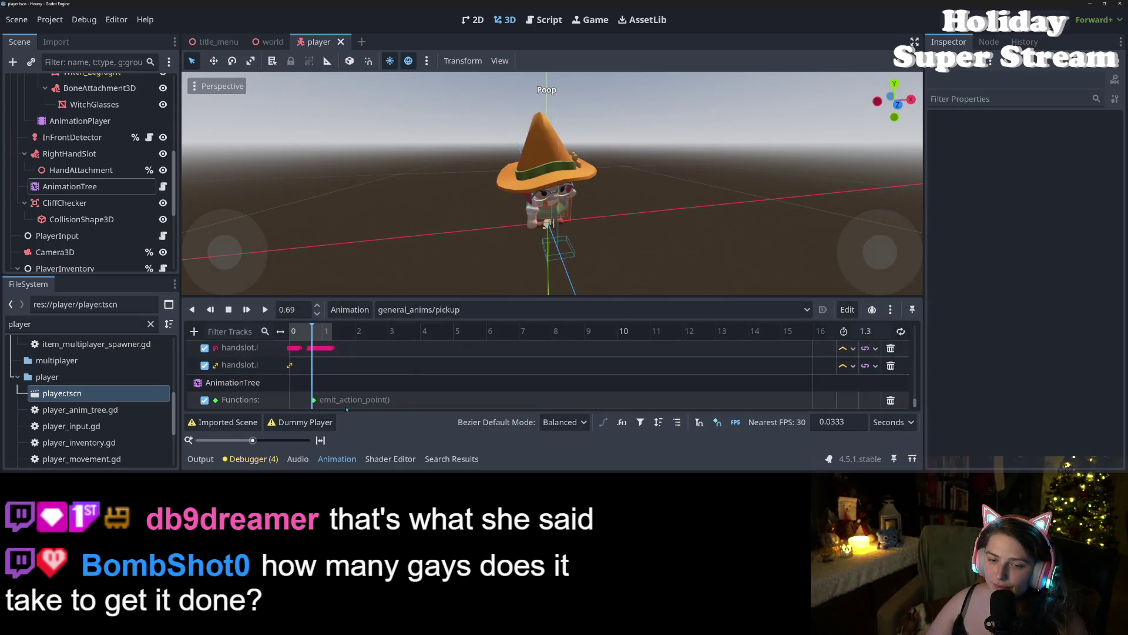
Step: Move the emit_action_point key to 0.6333 seconds and save the player scene
click(314, 400)
click(316, 331)
drag(316, 331, 311, 337)
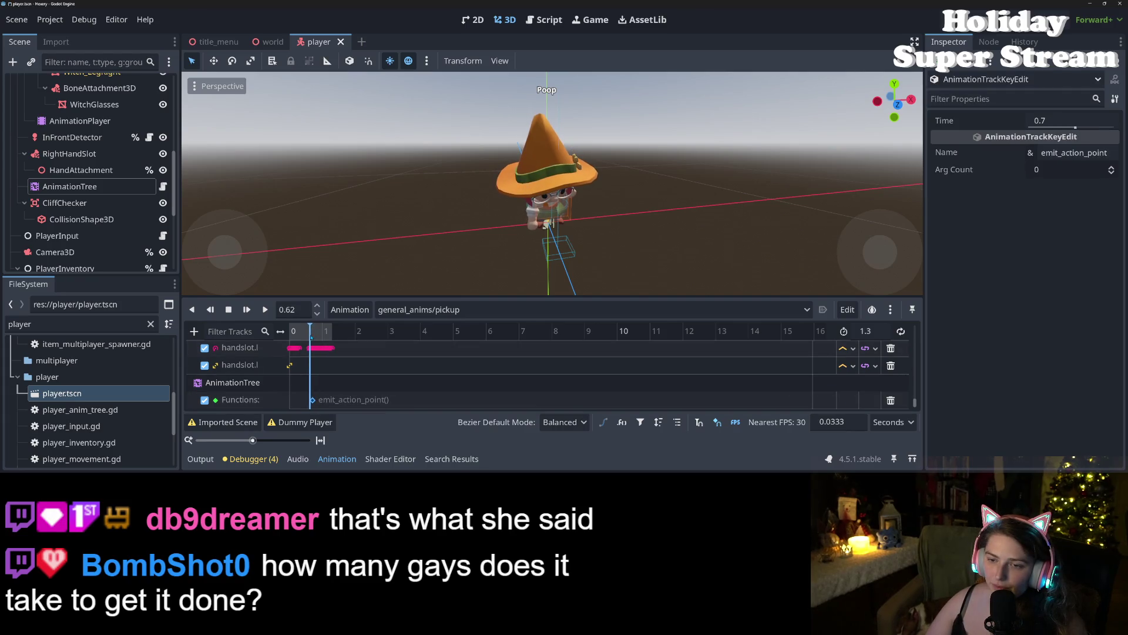
click(313, 400)
drag(310, 400, 309, 400)
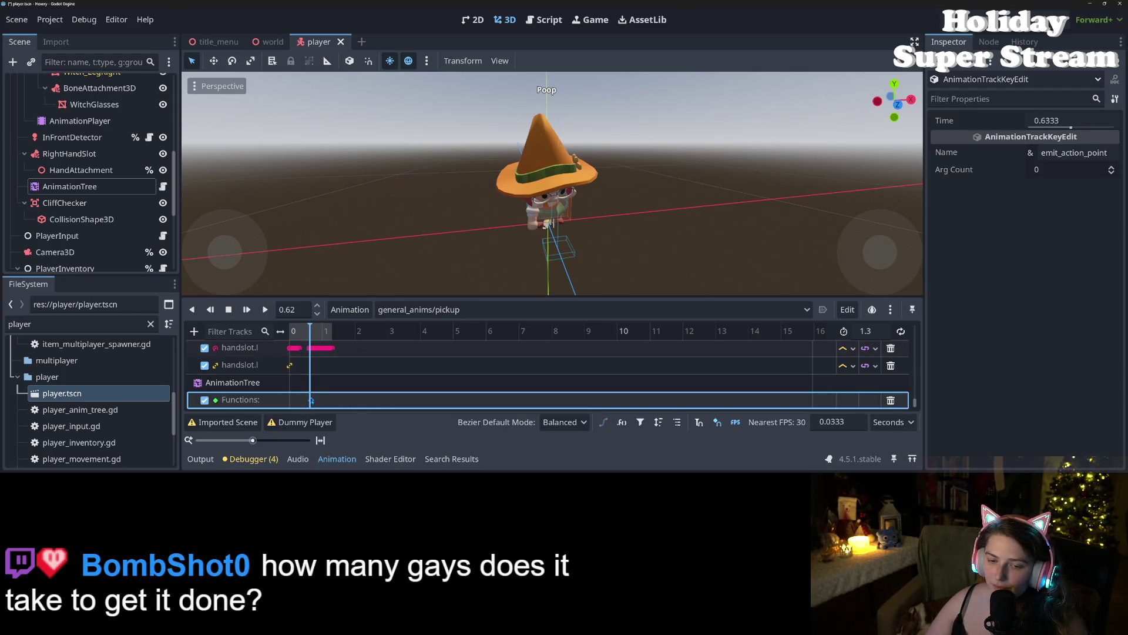
key(ctrl+s)
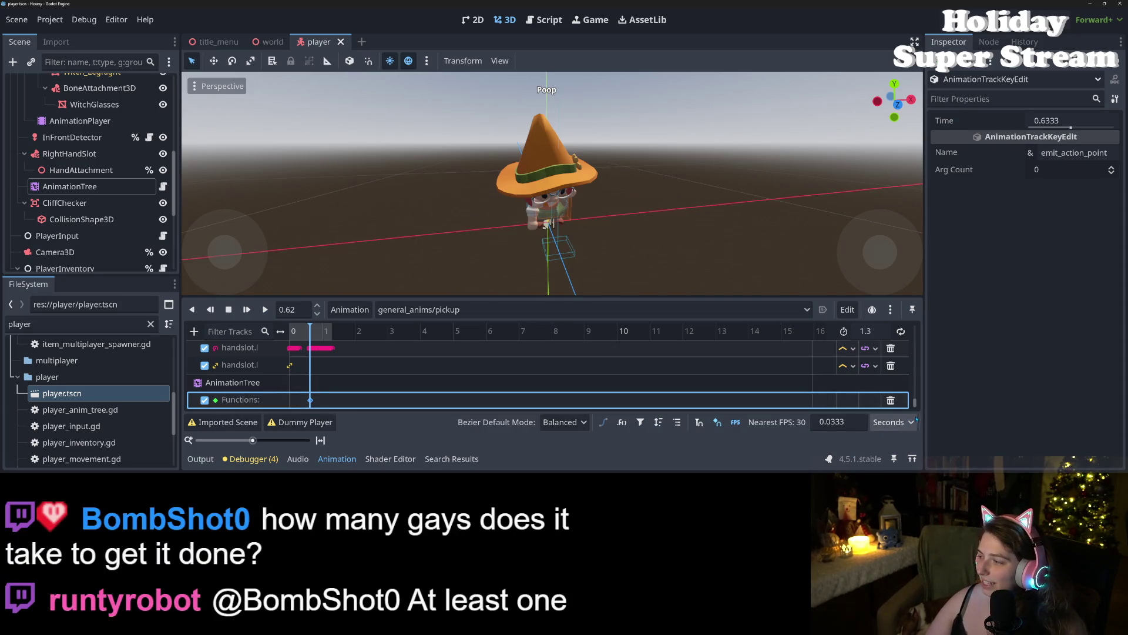
click(991, 369)
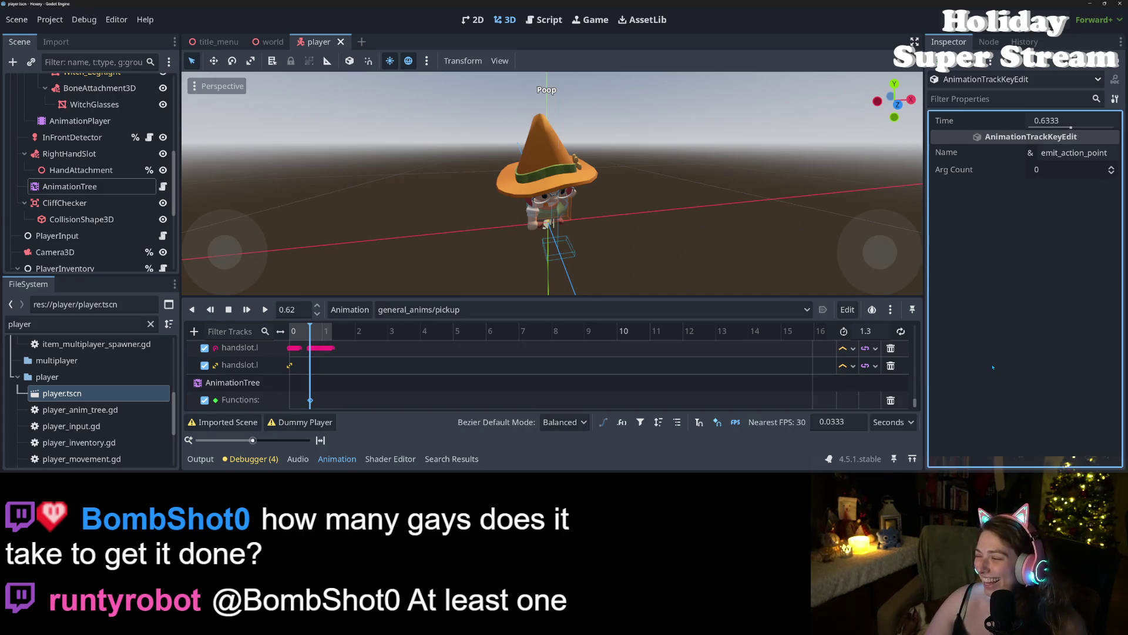
key(ctrl+s)
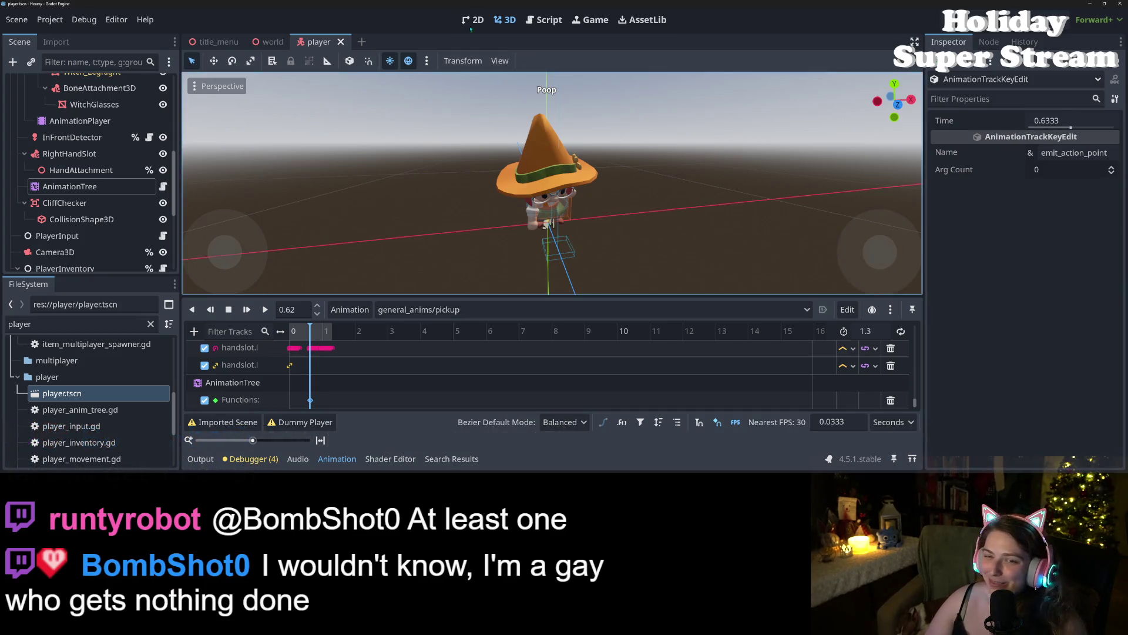
Step: Hide the Debugger error list and open item.gd from the Scripts list
click(544, 20)
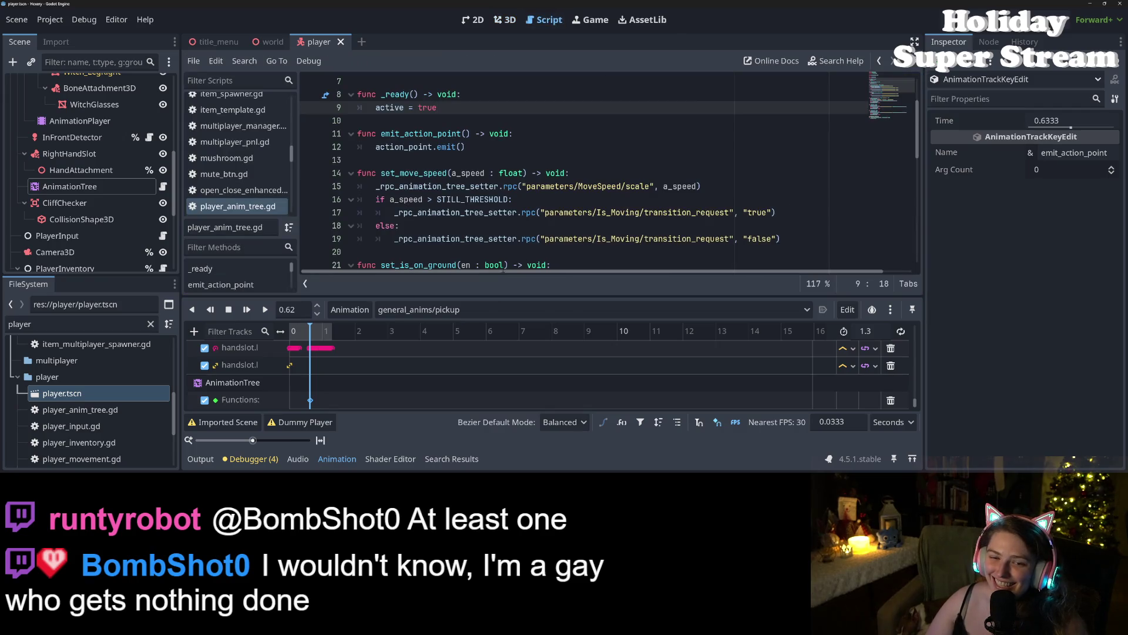
click(257, 461)
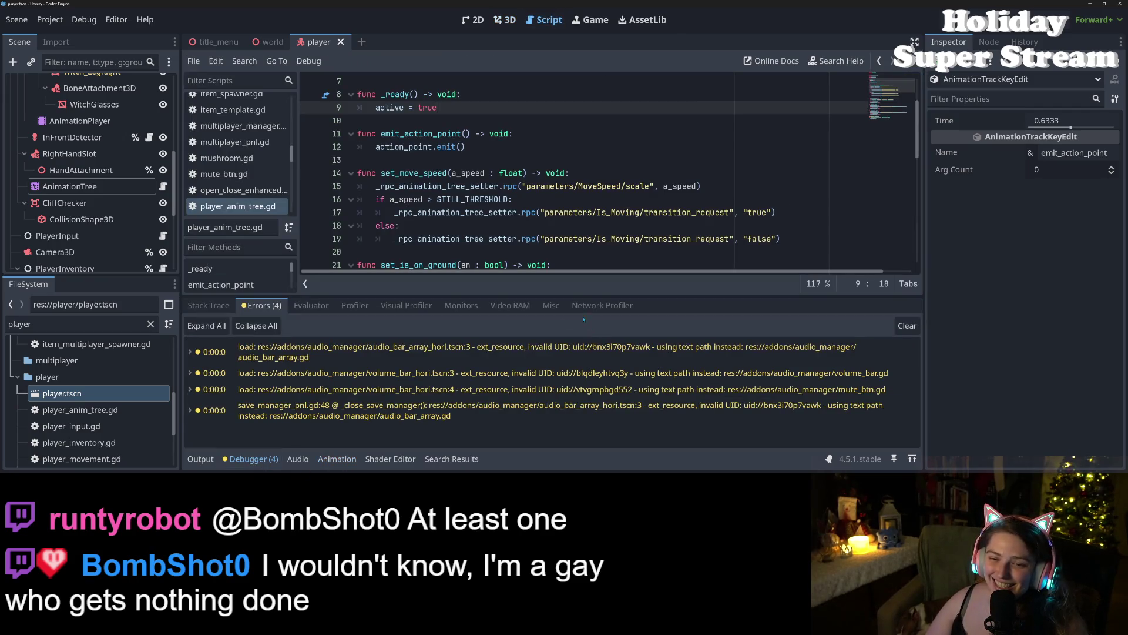
click(258, 461)
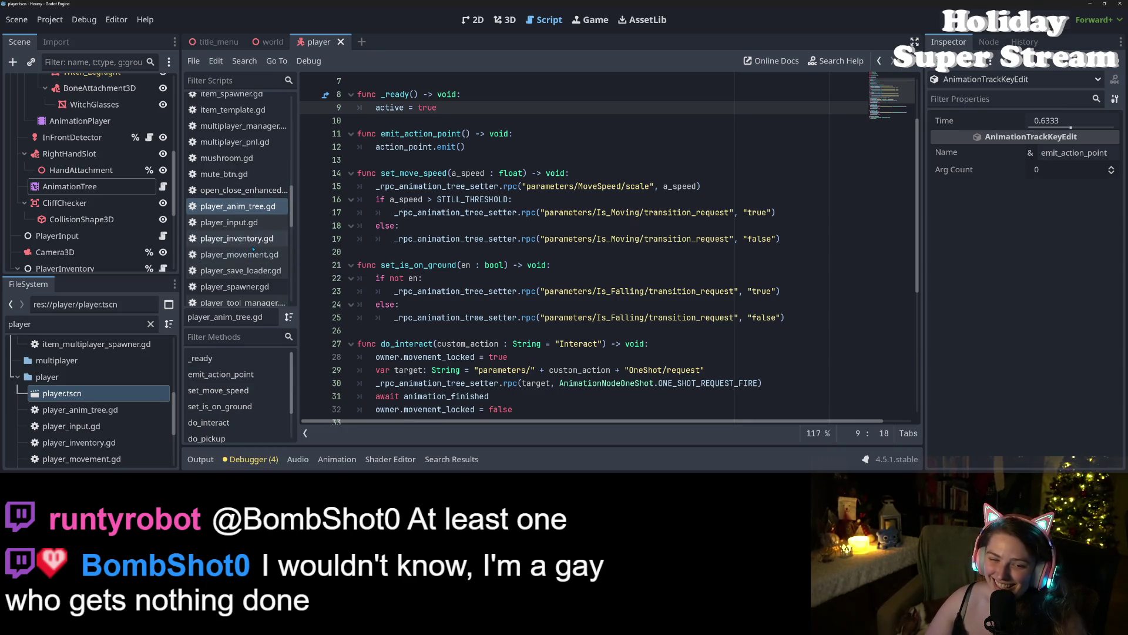
scroll(247, 203, up, 5)
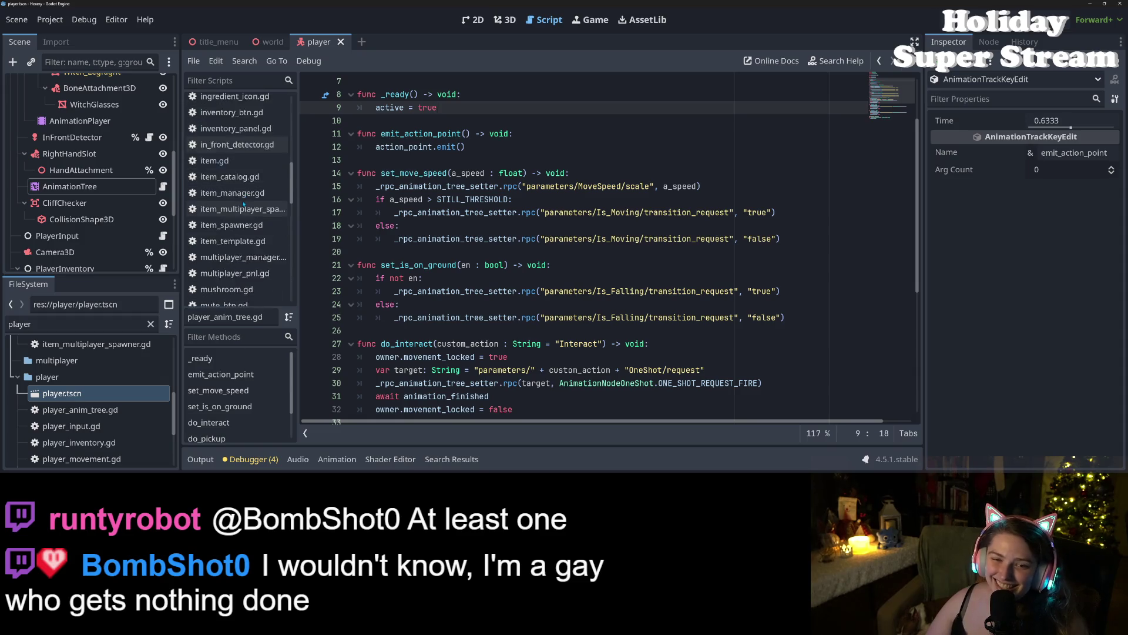
click(233, 187)
scroll(240, 254, down, 15)
Step: Open hole.gd and review its seed case: _planted_signal, rpc, get_growing_obj, inventory removal, _fill_hole
scroll(240, 254, up, 5)
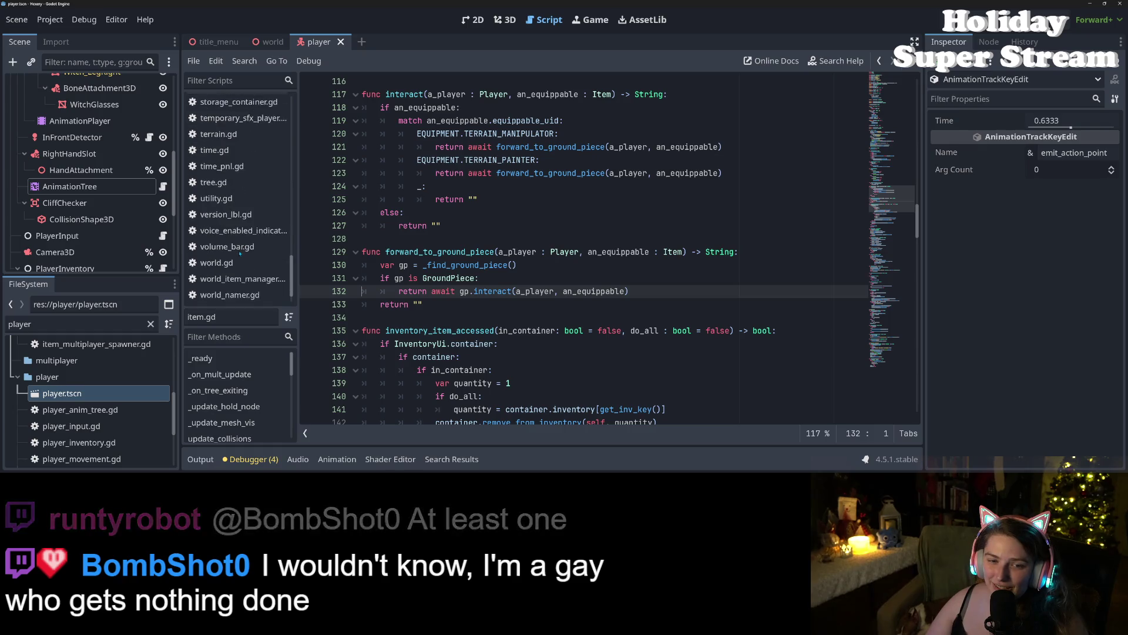
scroll(239, 254, up, 15)
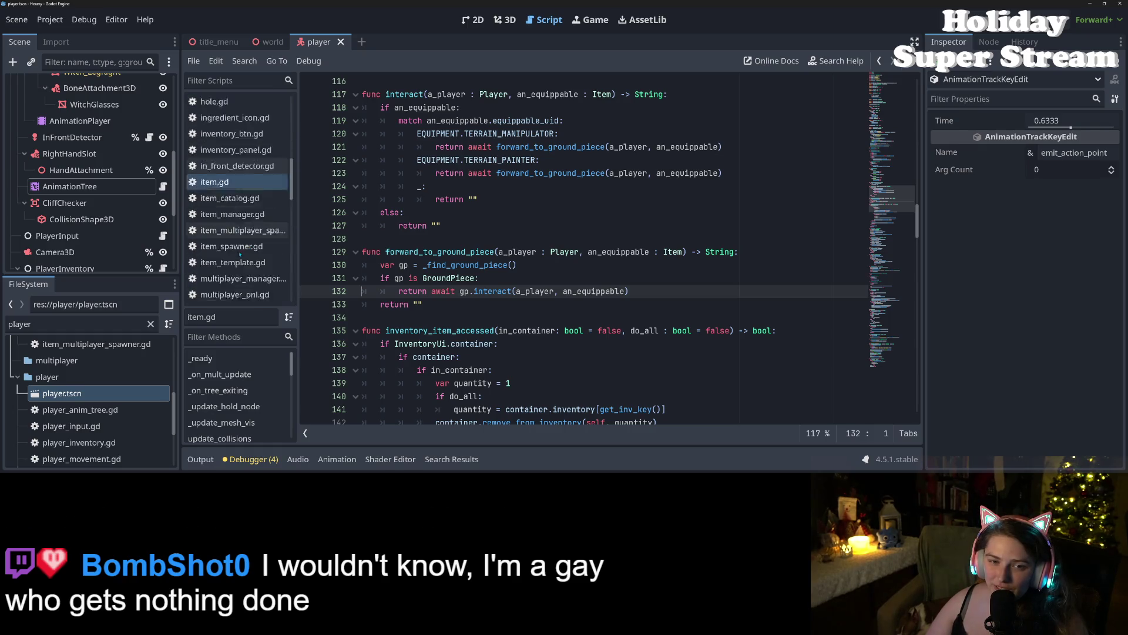
click(213, 207)
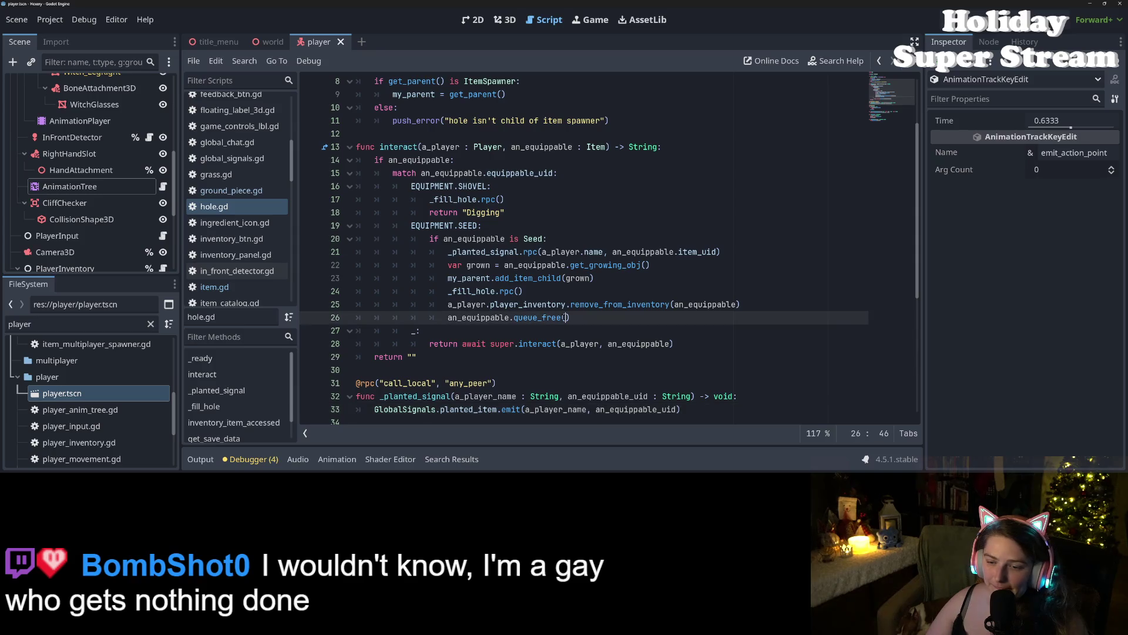
scroll(435, 251, down, 5)
click(435, 251)
scroll(468, 291, up, 5)
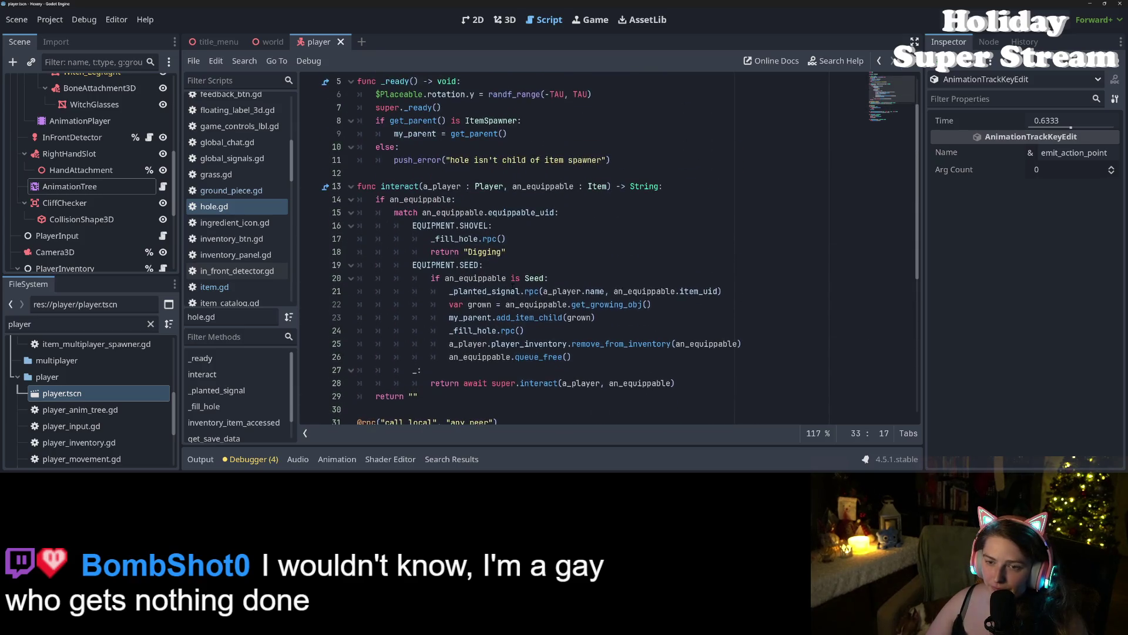
click(468, 291)
click(533, 291)
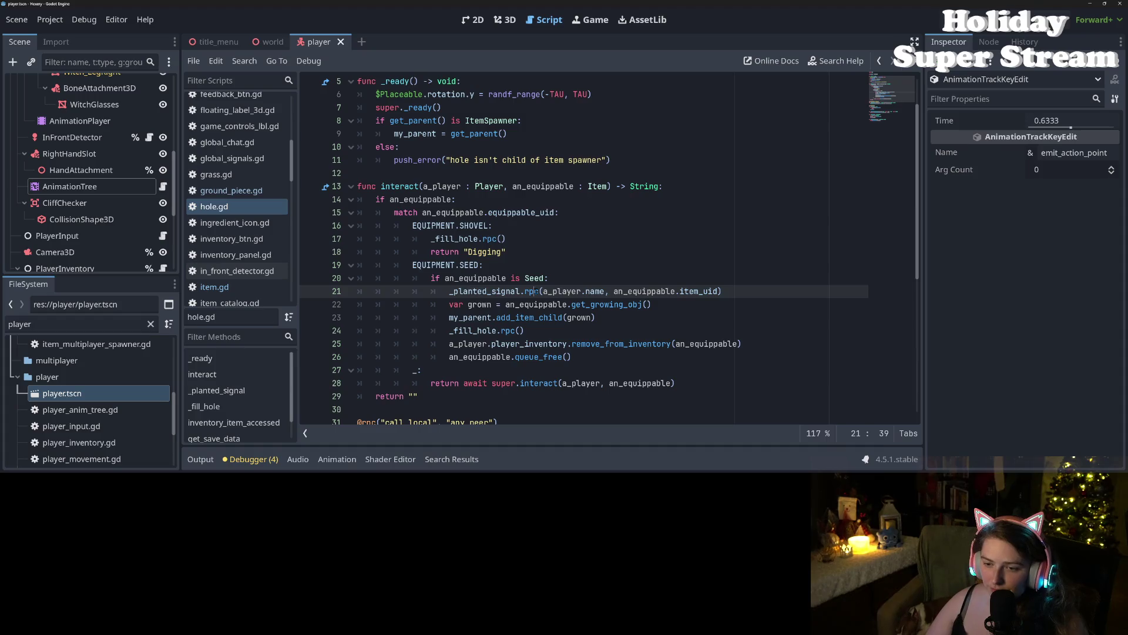
click(517, 344)
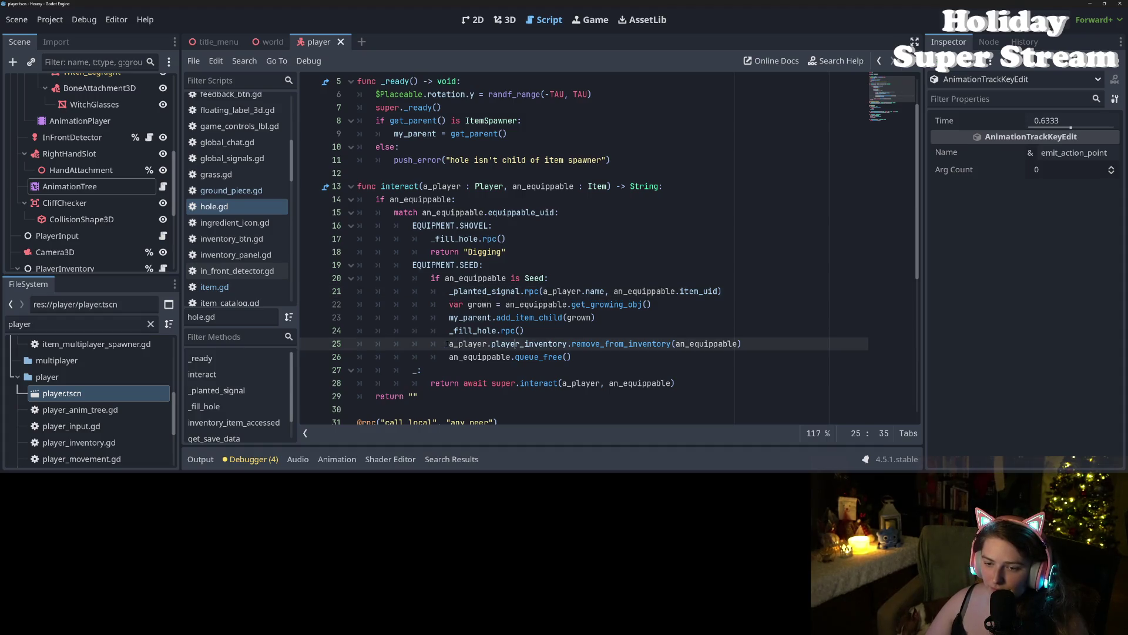
click(459, 330)
click(586, 304)
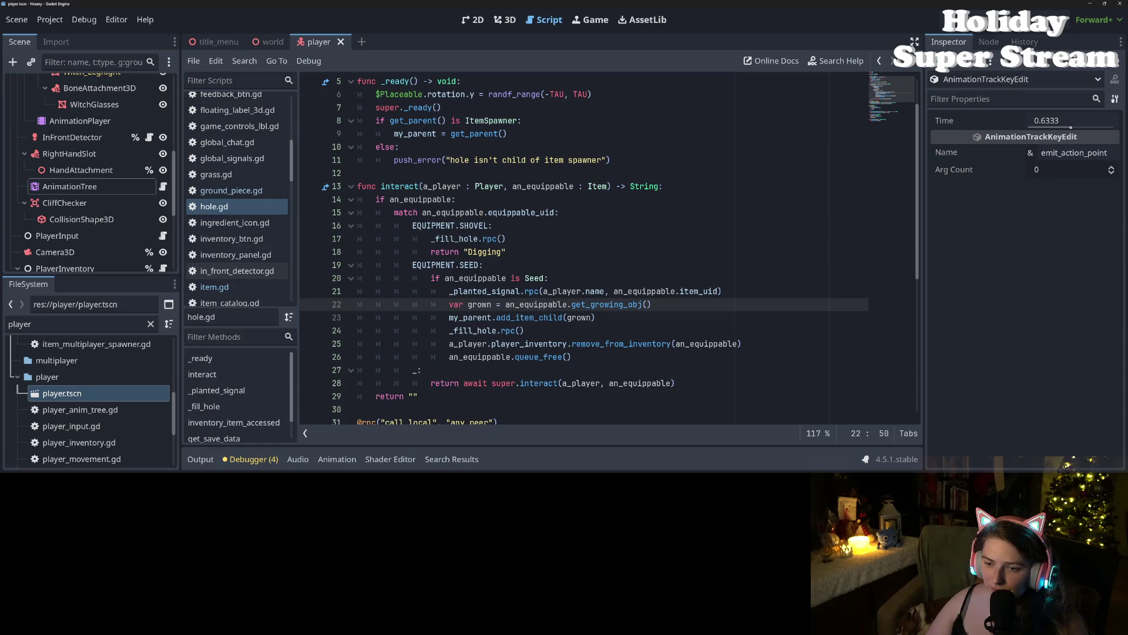
Step: Highlight every _fill_hole usage in hole.gd
scroll(586, 305, up, 2)
scroll(436, 235, down, 3)
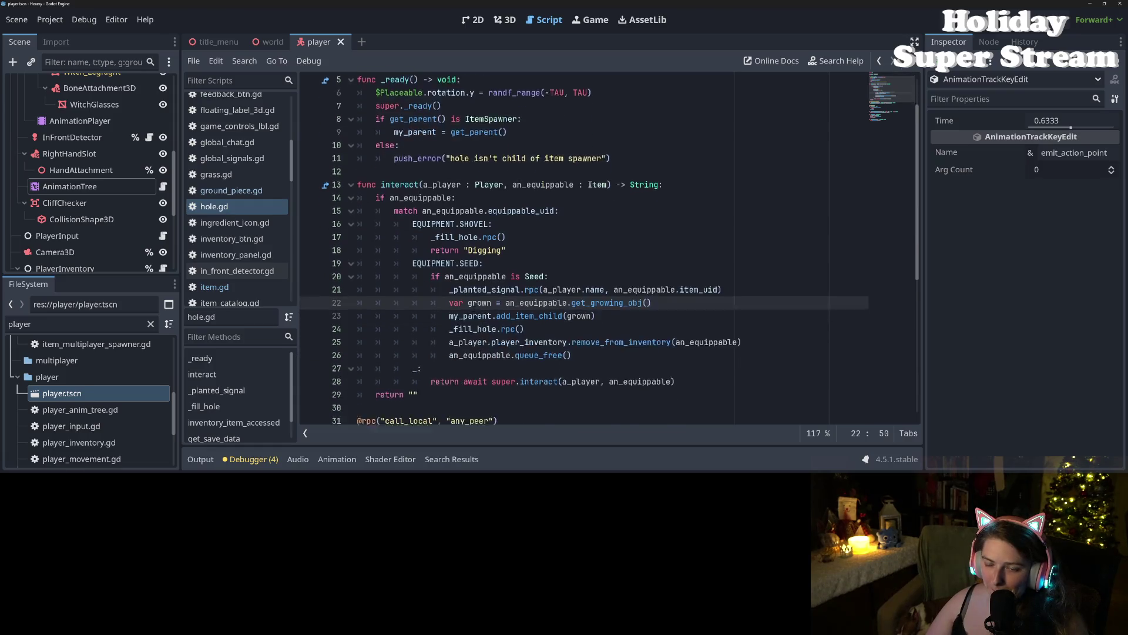
click(435, 212)
double_click(446, 212)
click(456, 213)
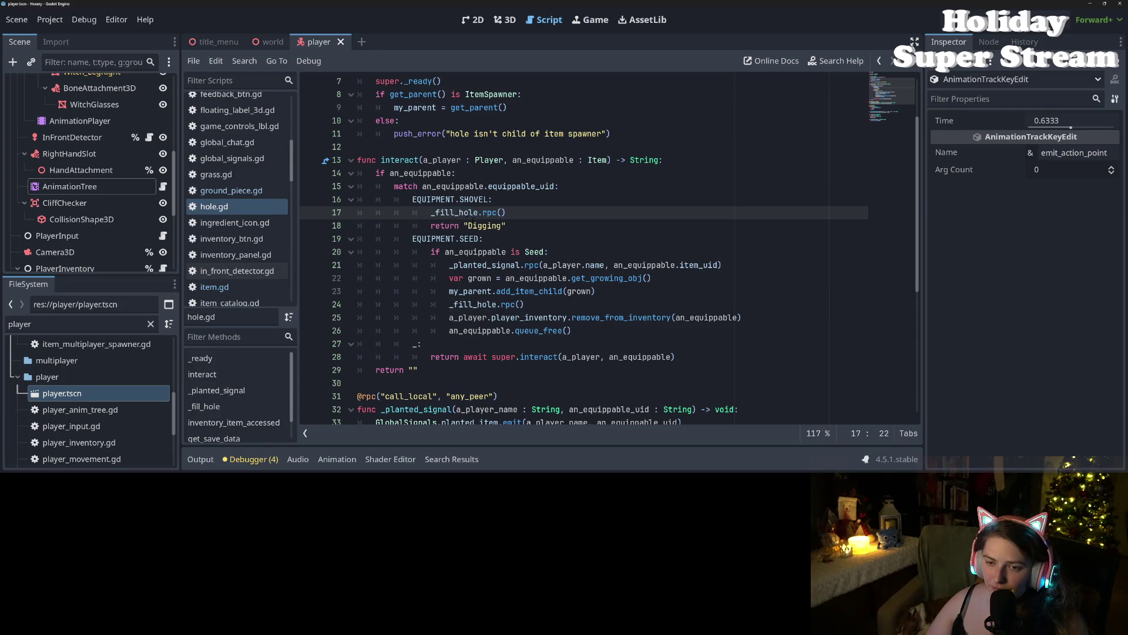
scroll(234, 212, up, 1)
Step: Open ground_piece.gd and look up the connect call on line 111
click(234, 216)
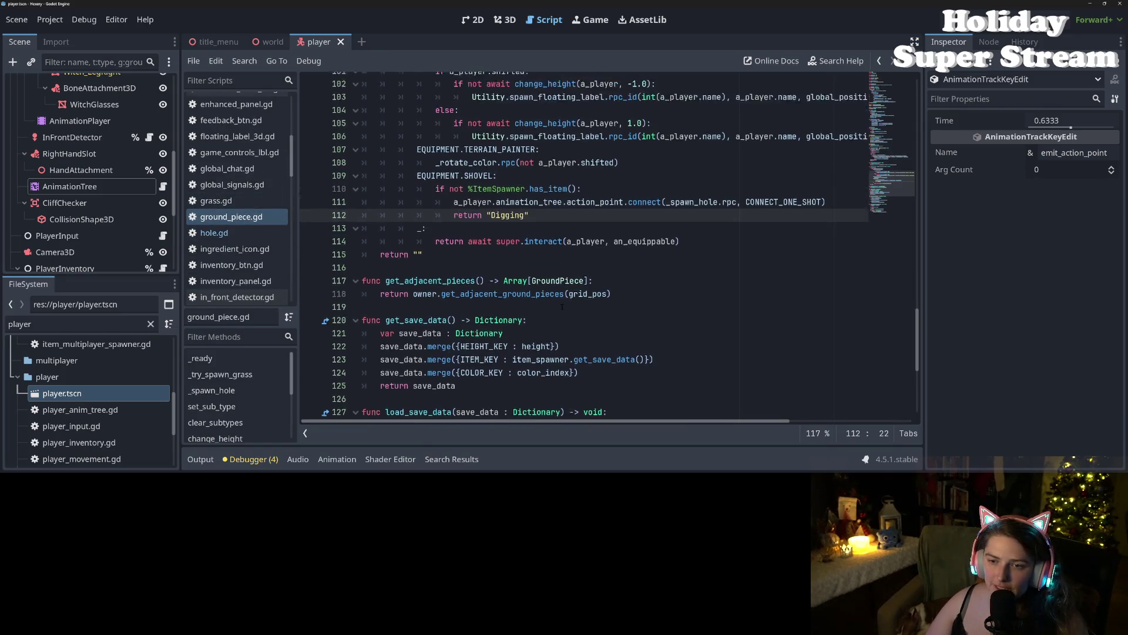
scroll(563, 307, up, 2)
drag(454, 291, 665, 291)
key(ctrl+c)
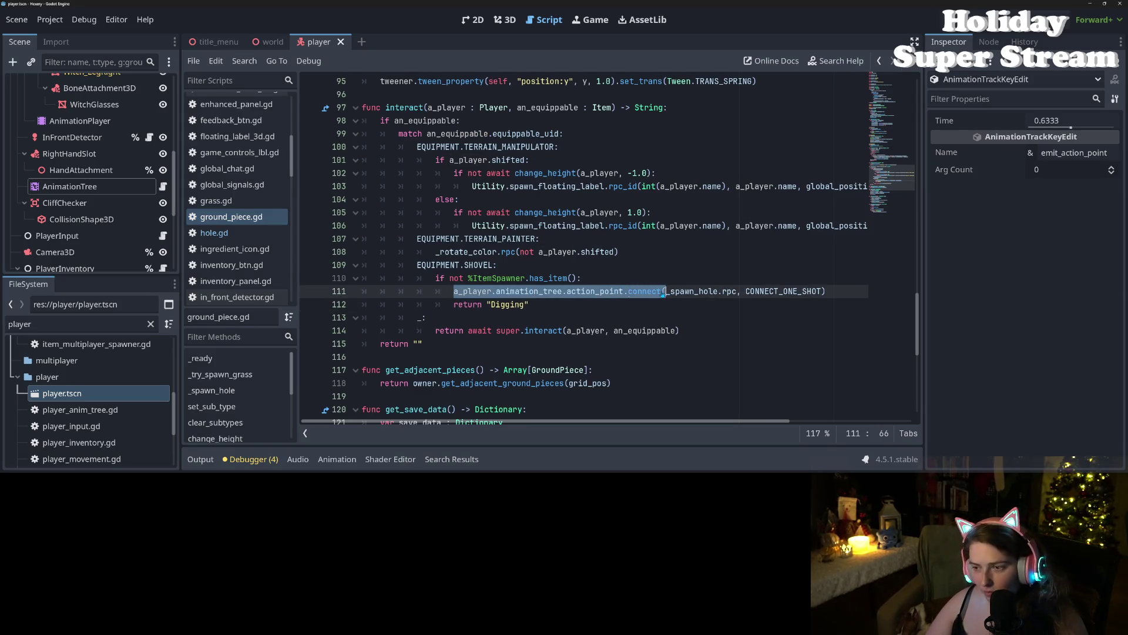
click(663, 292)
drag(454, 291, 826, 291)
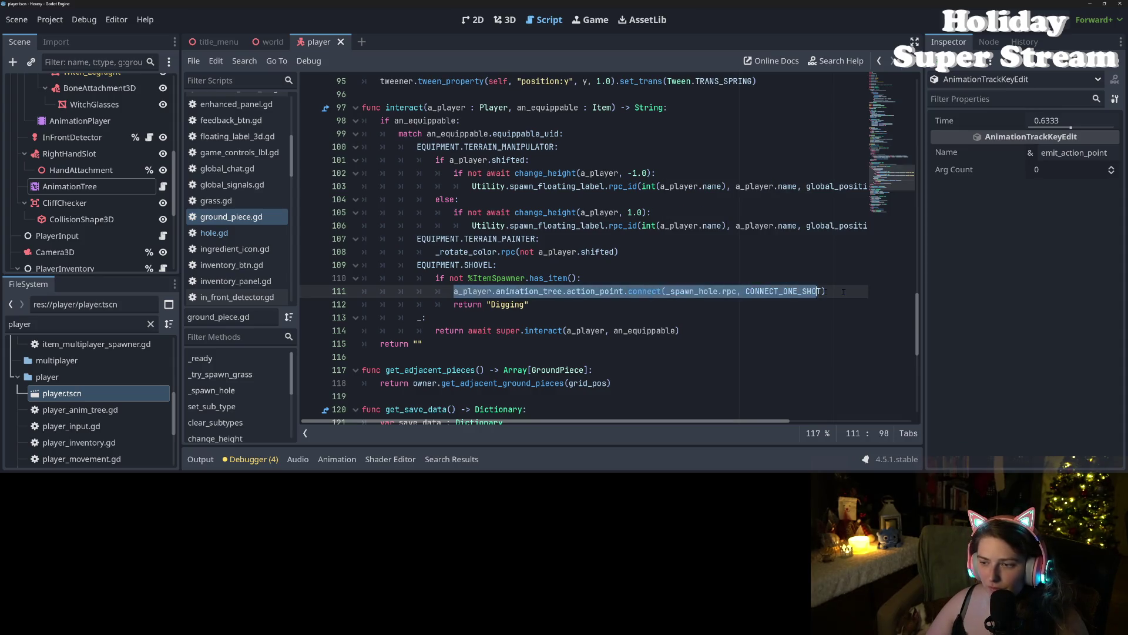
key(ctrl+c)
click(613, 292)
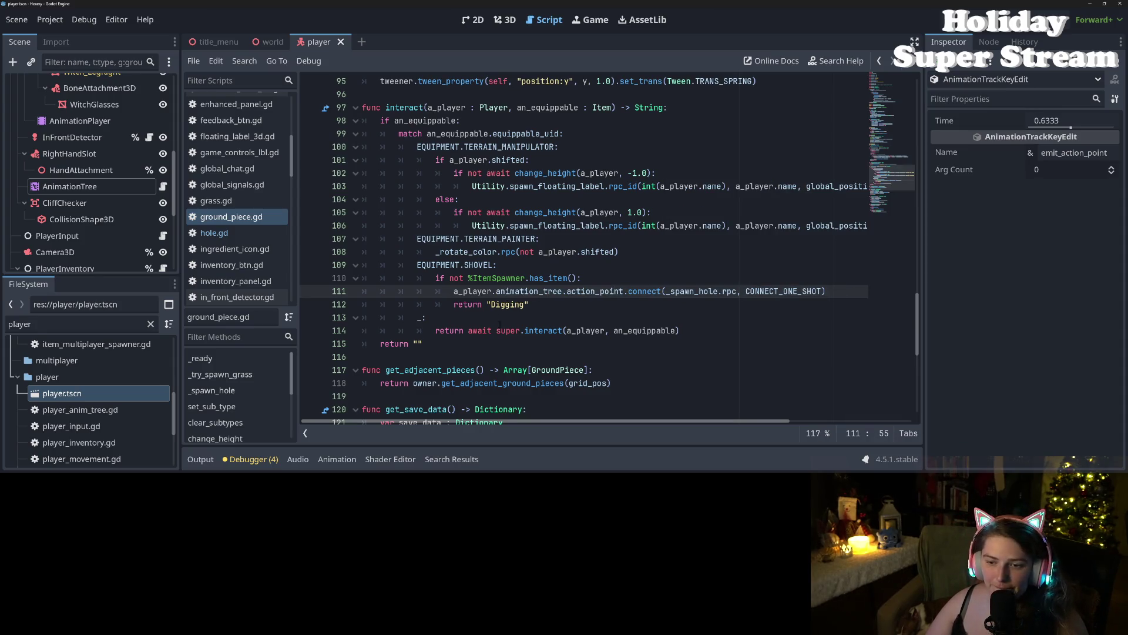
Step: Trace item.gd's interact through forward_to_ground_piece to gp.interact in ground_piece.gd
ctrl+click(541, 331)
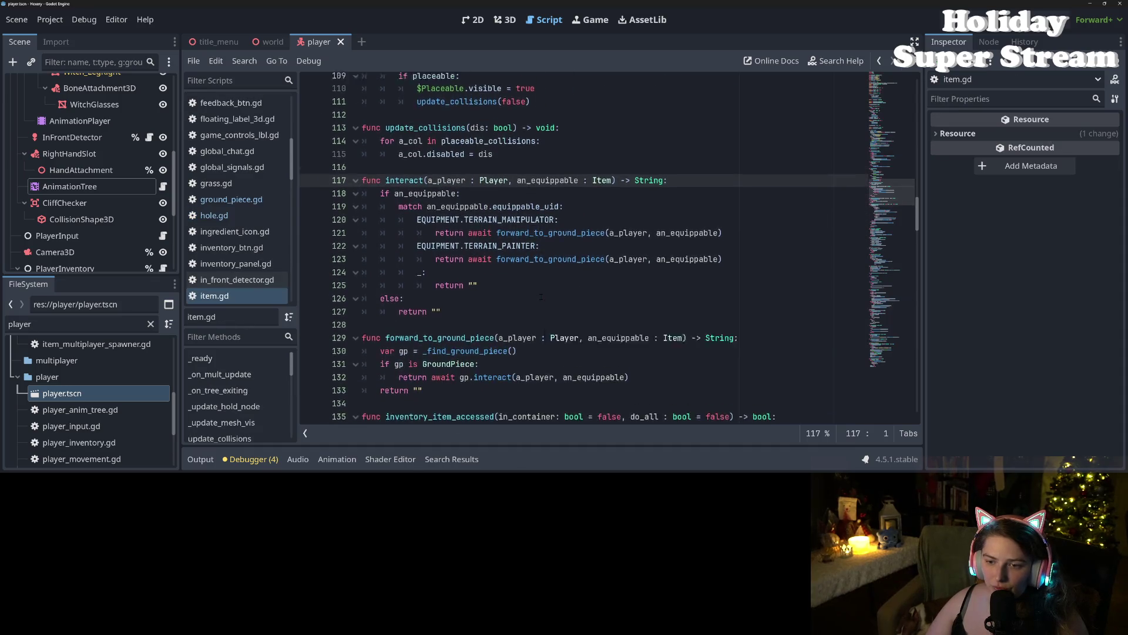
click(583, 252)
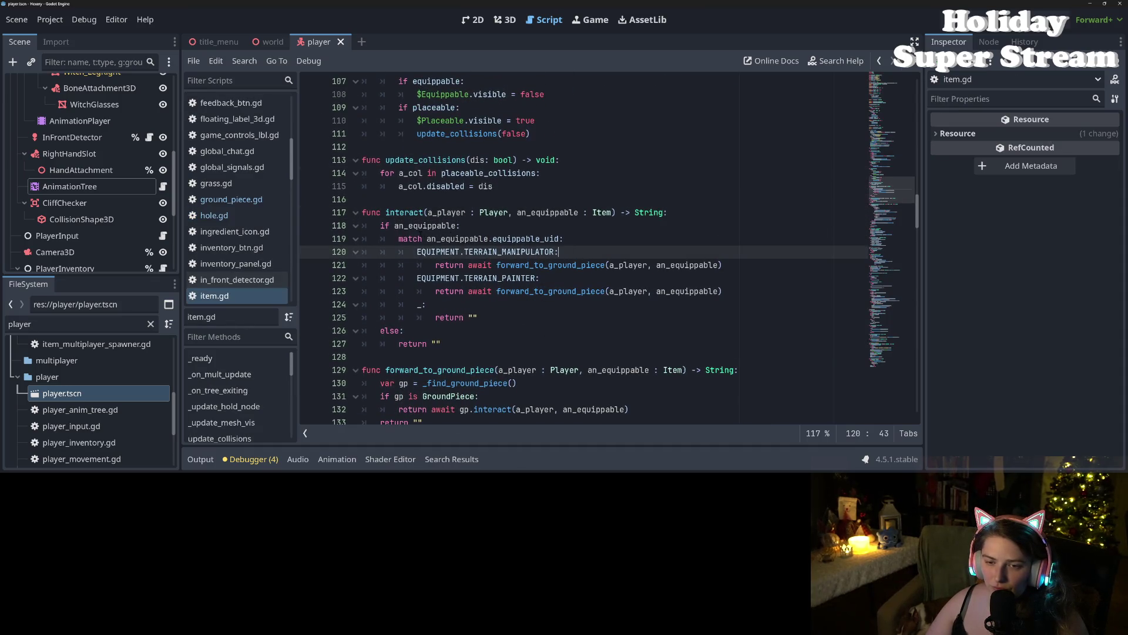
click(483, 251)
click(579, 257)
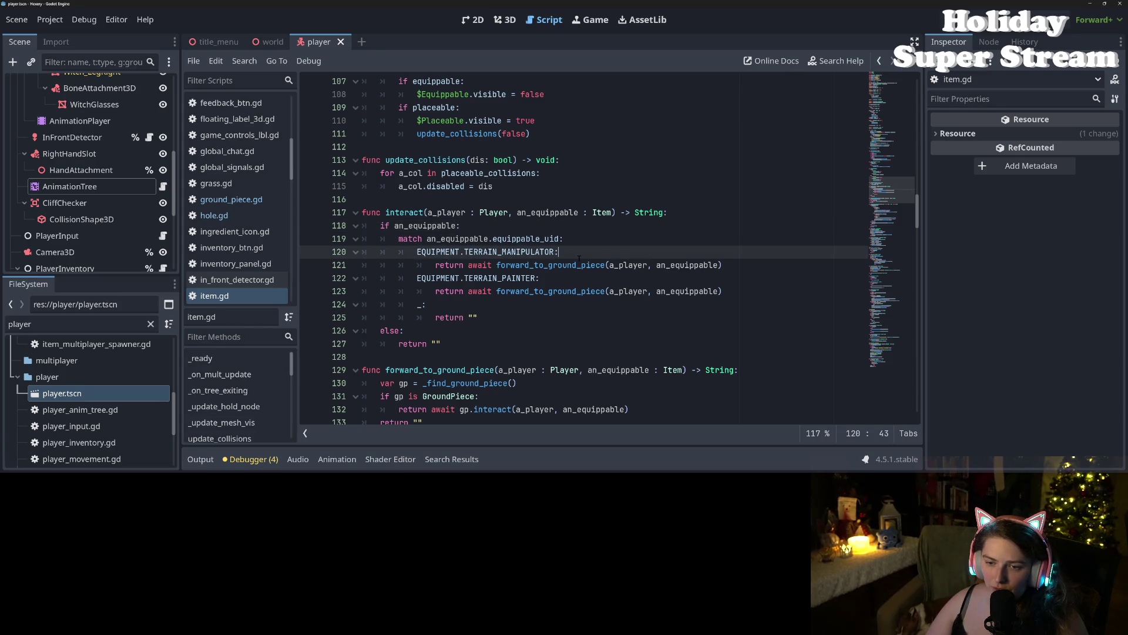
mouse_move(581, 265)
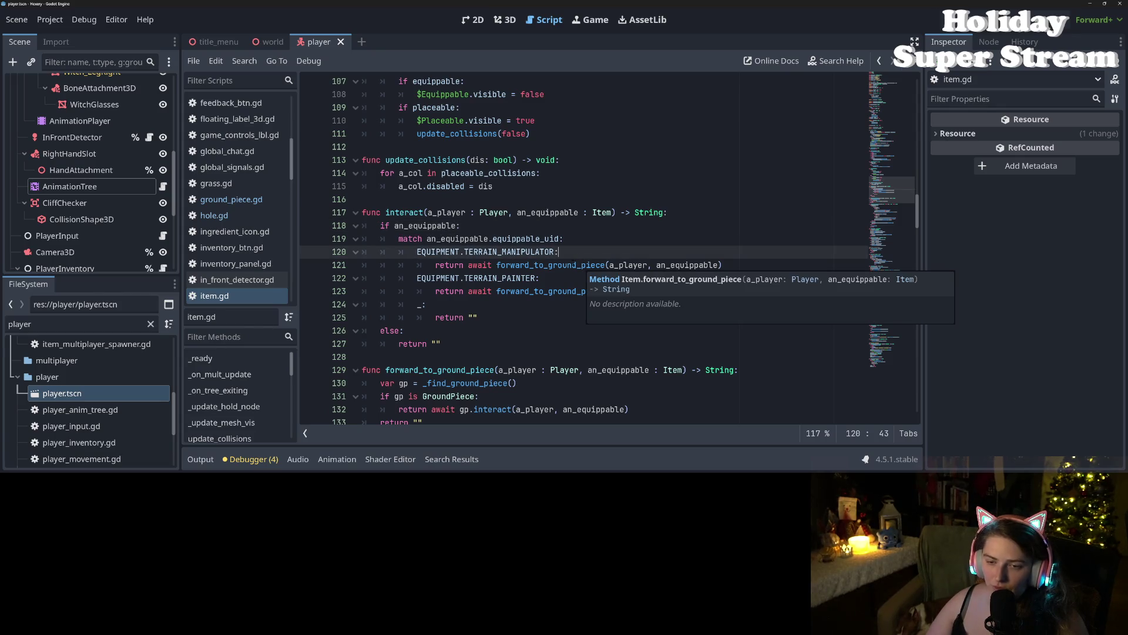
ctrl+click(526, 270)
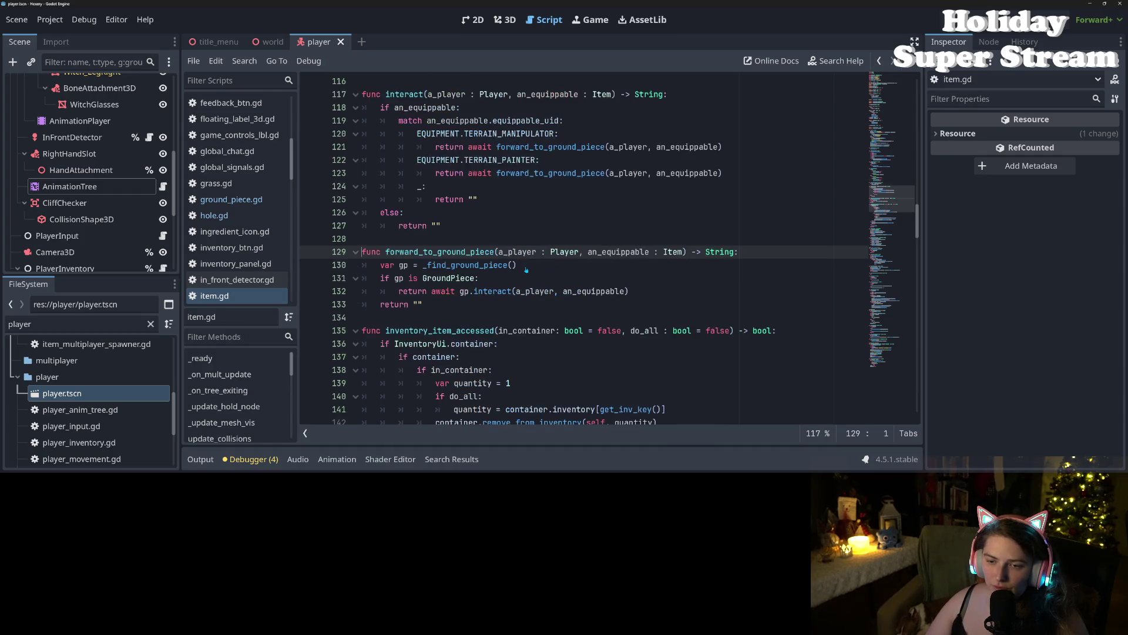
click(423, 265)
click(496, 291)
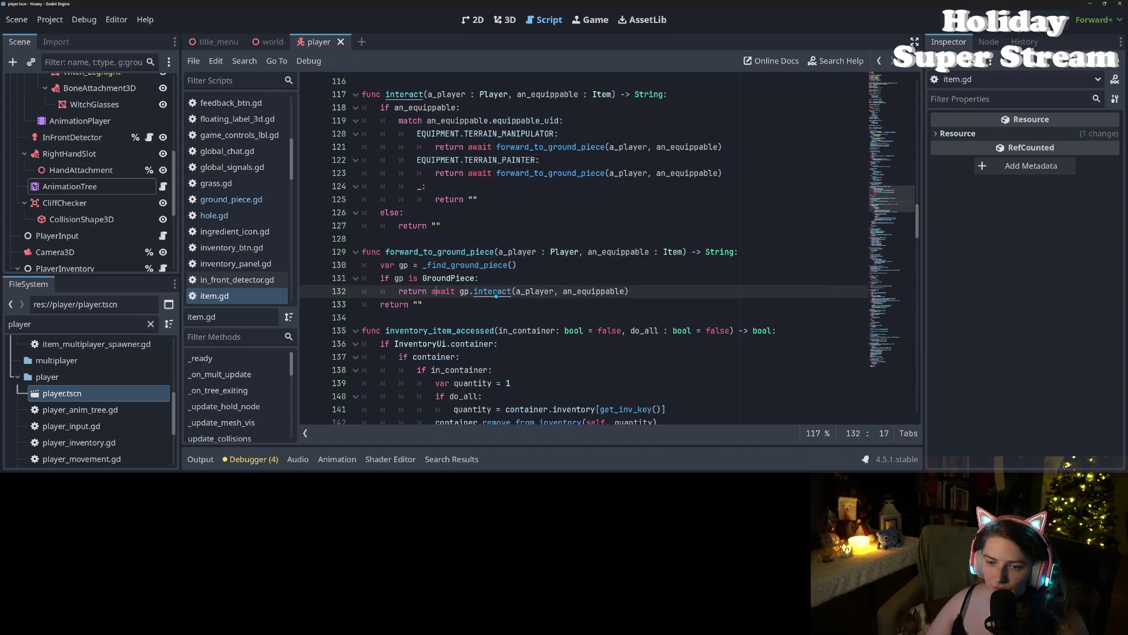
ctrl+click(497, 292)
Step: Review the change_height branches and the shovel's action_point connection on line 111
scroll(509, 290, down, 2)
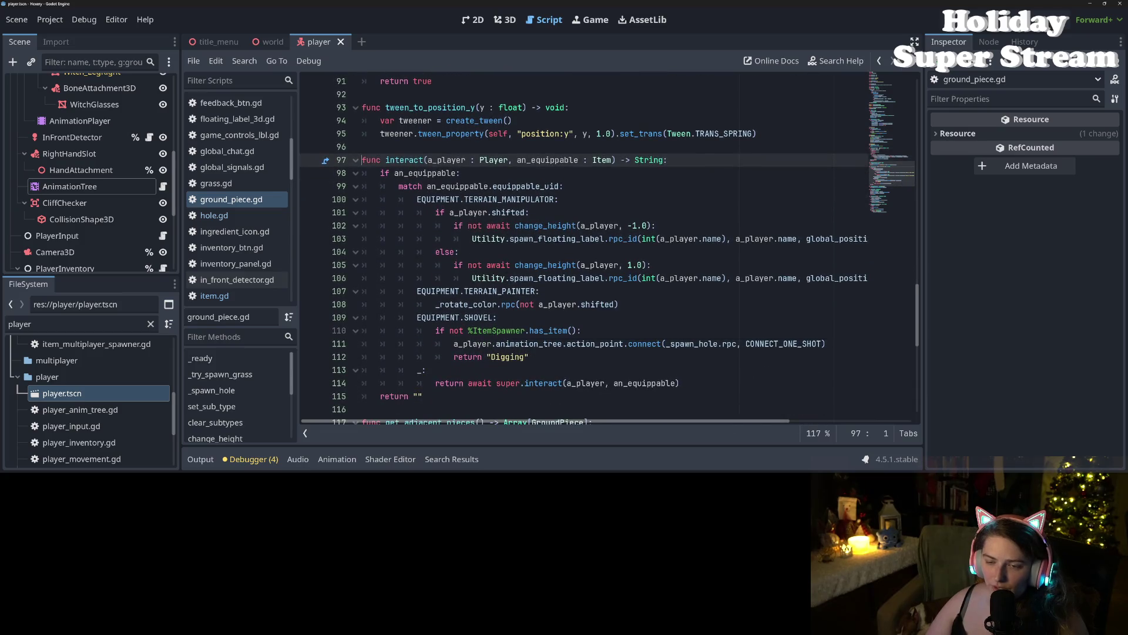
click(614, 225)
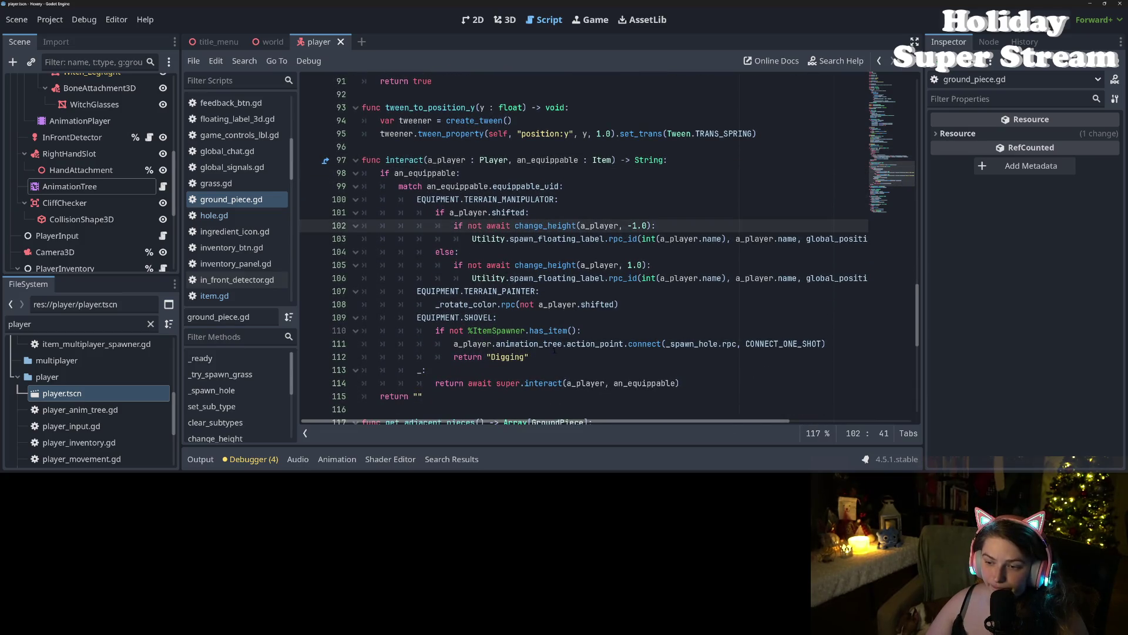
click(547, 344)
click(557, 278)
click(628, 278)
click(514, 344)
scroll(613, 255, down, 2)
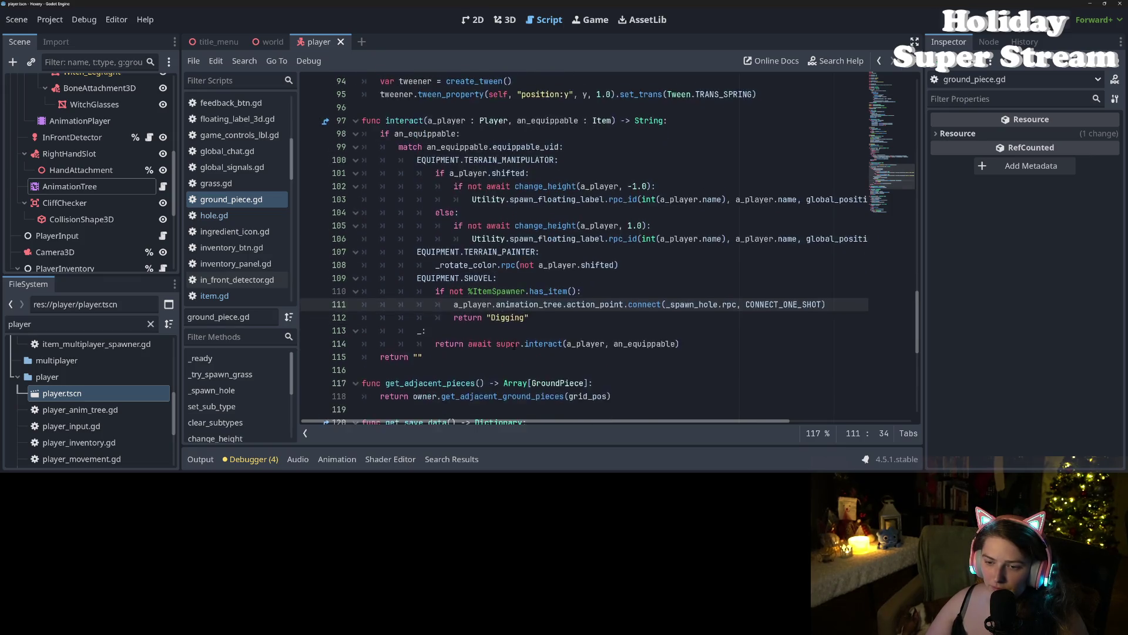
click(612, 255)
click(600, 265)
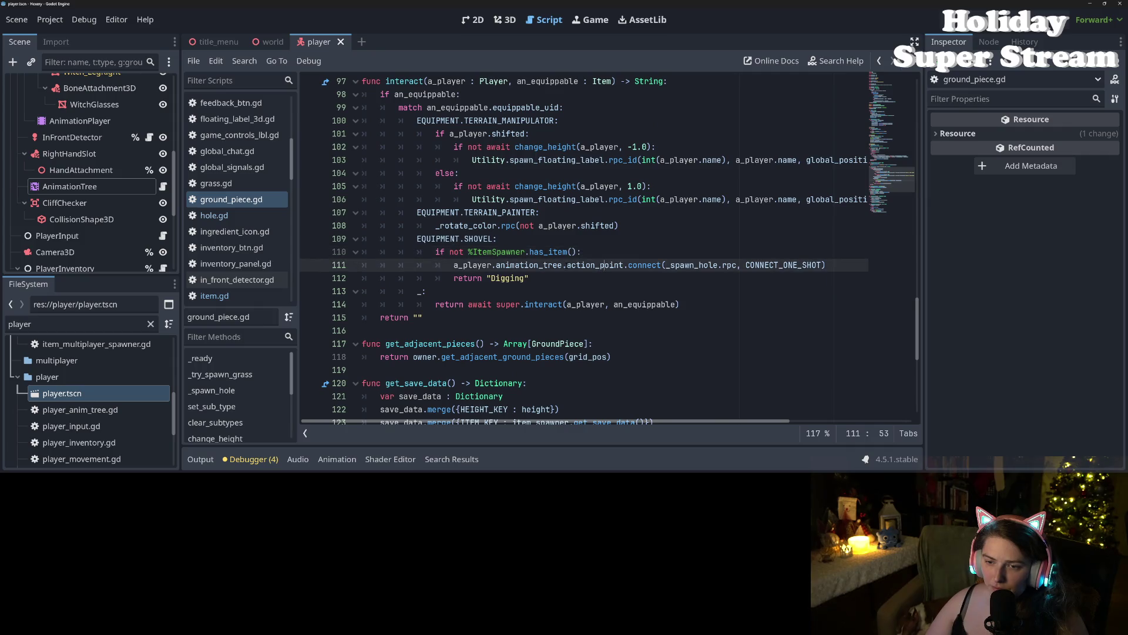
click(568, 239)
click(499, 213)
click(568, 215)
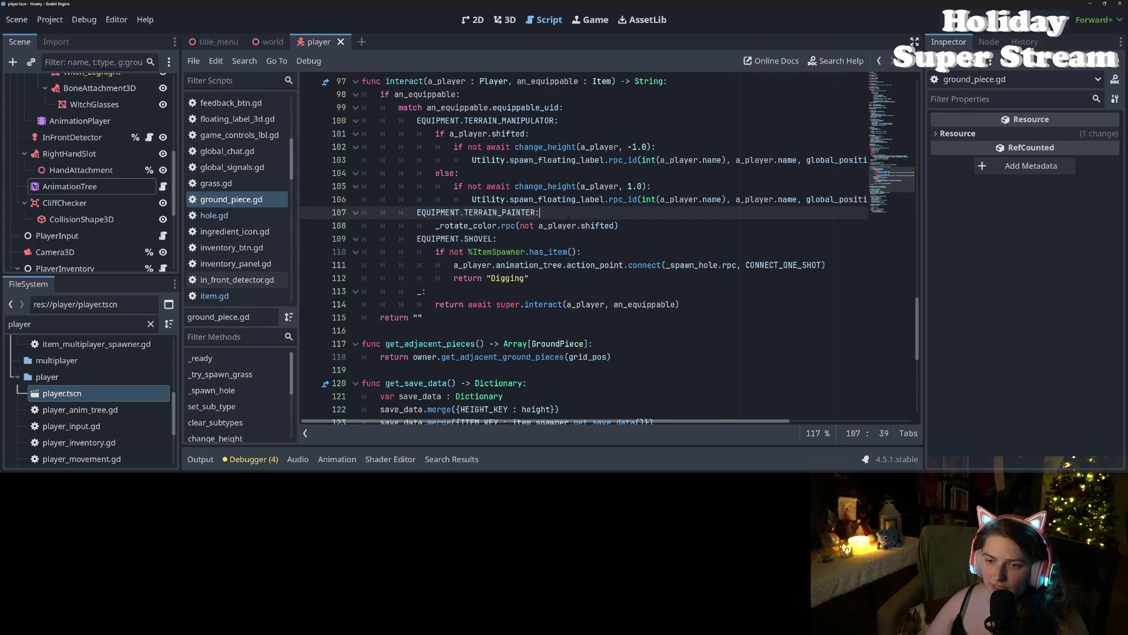
Step: Paste a one-shot action_point connection into the painter case, swapping _spawn_hole for _rotate_color
key(Return)
key(ctrl+v)
key(Down)
key(Home)
key(ctrl+shift+Right)
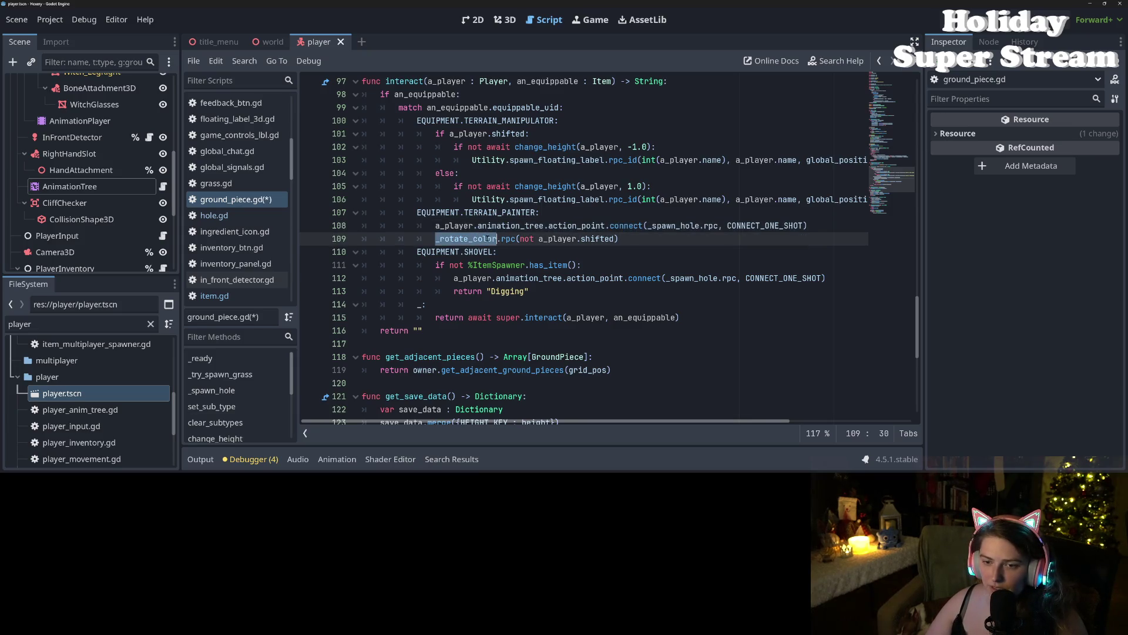
key(ctrl+c)
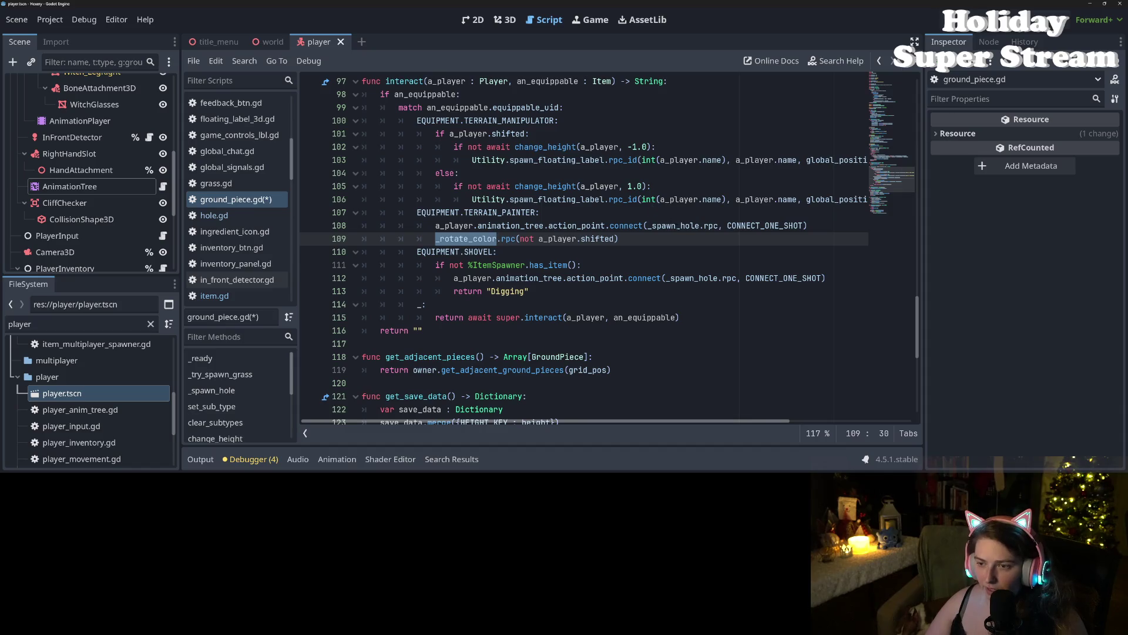
click(670, 230)
double_click(671, 230)
key(ctrl+v)
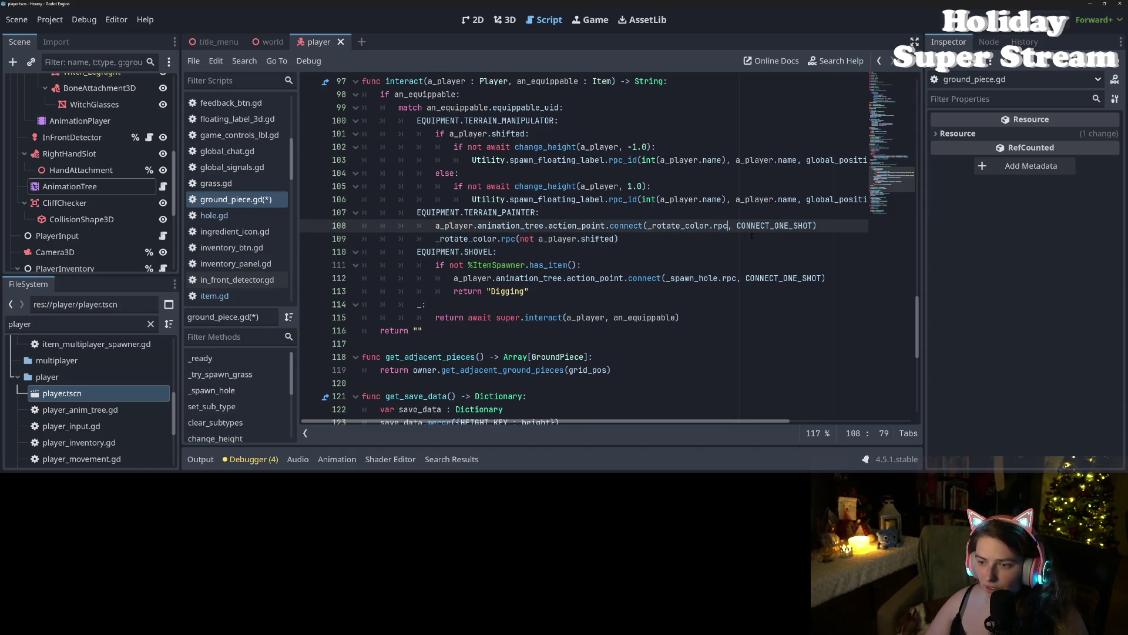
Step: Add .bind(not a_player.shifted) to the connection and delete the separate _rotate_color.rpc line
text(.bind)
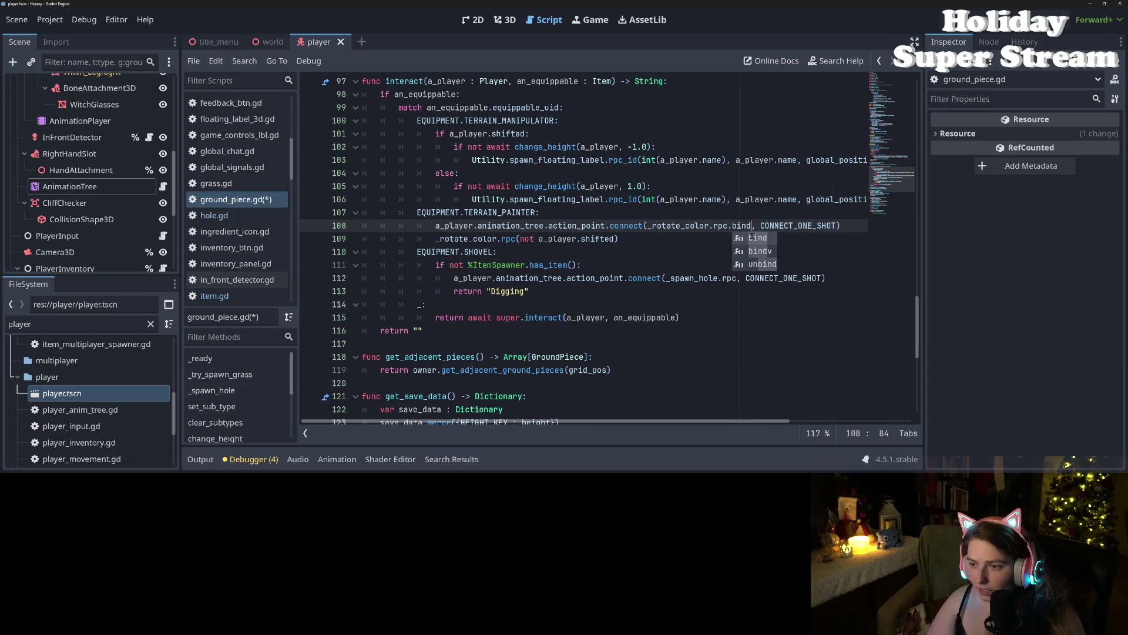
text(()
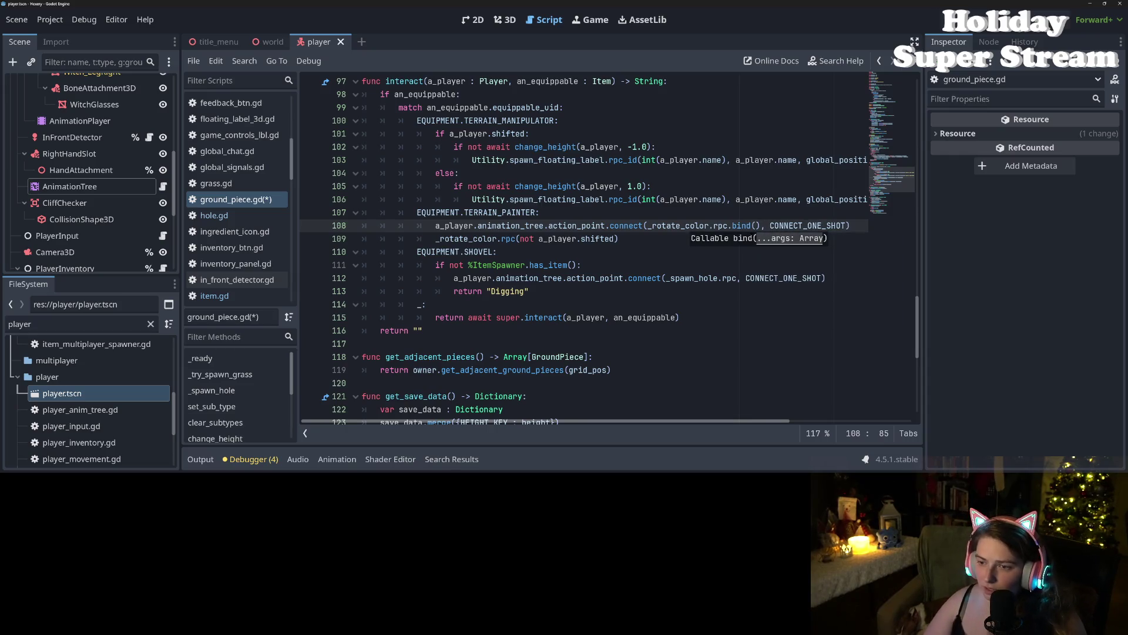
drag(520, 239, 618, 239)
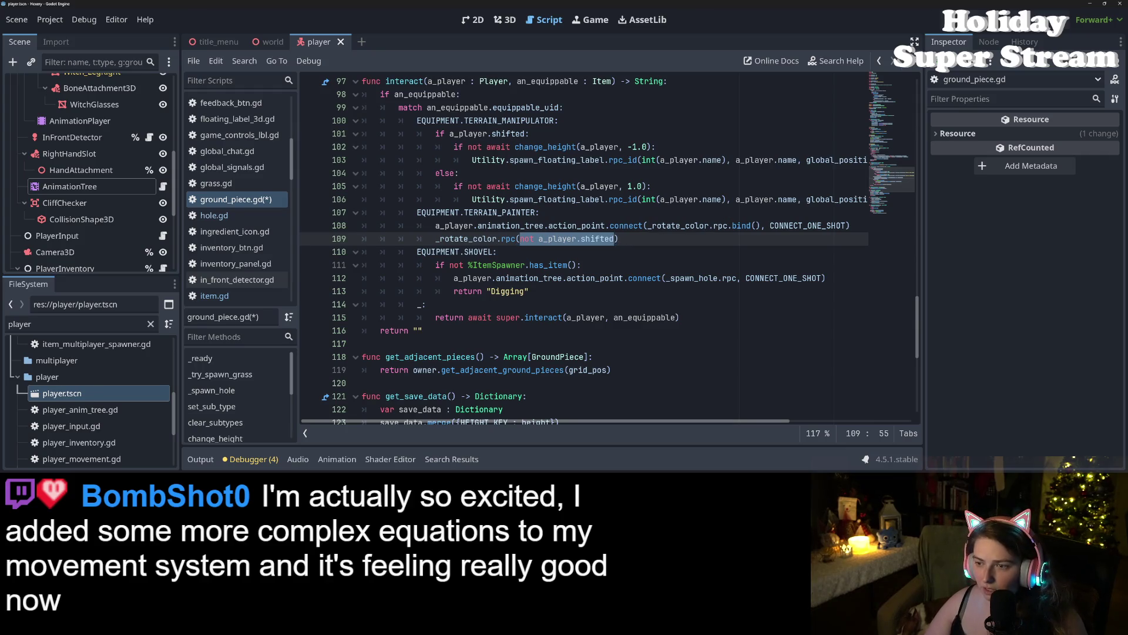
key(ctrl+c)
click(755, 226)
key(ctrl+v)
drag(617, 241, 362, 239)
key(BackSpace)
key(BackSpace)
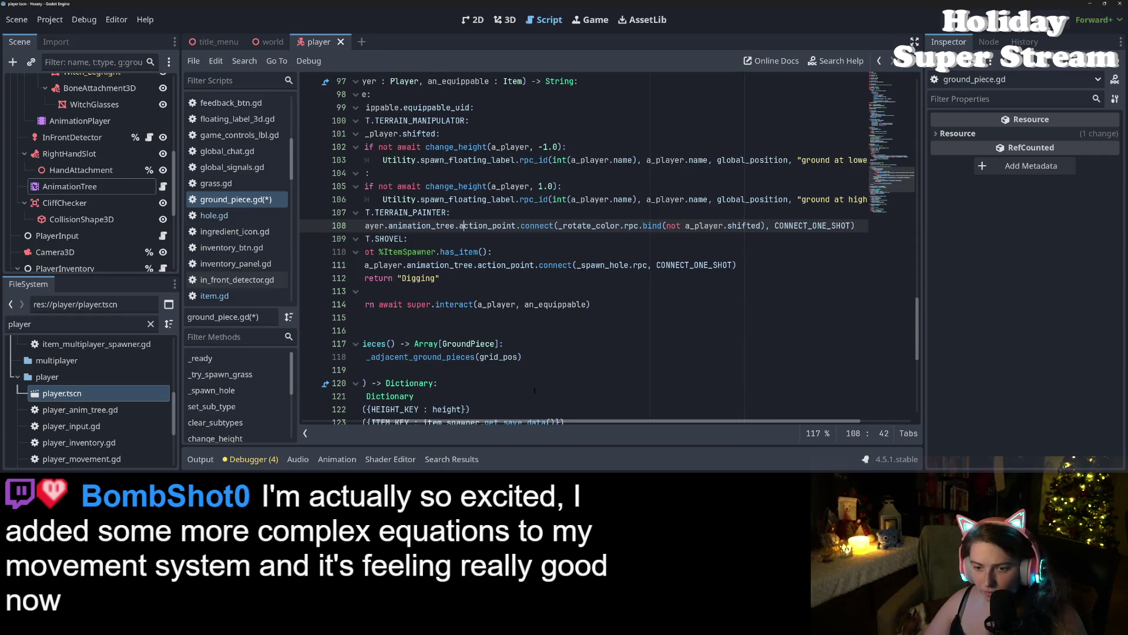
Step: Review the painter and shovel branches: has_item check, animation_tree and a_player.shifted
scroll(582, 421, left, 3)
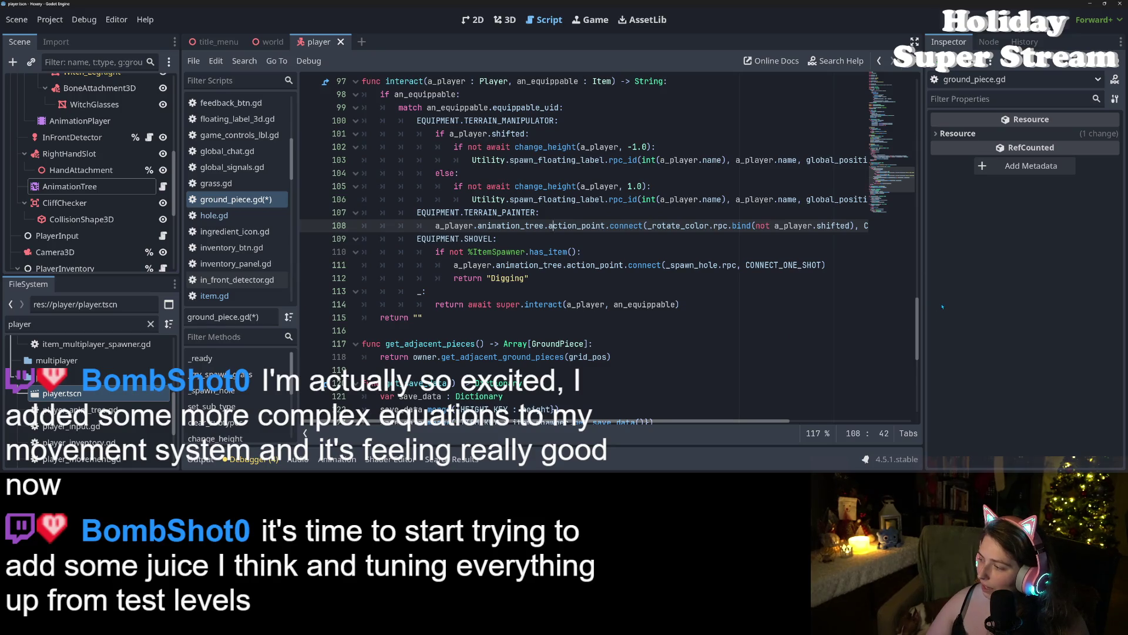
click(629, 253)
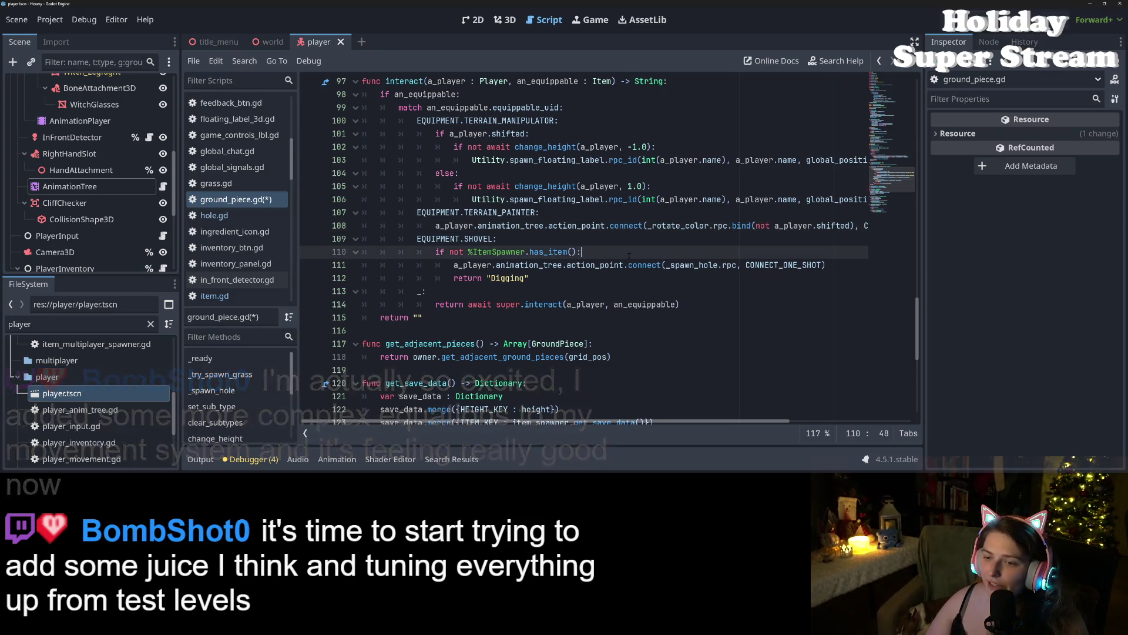
double_click(543, 264)
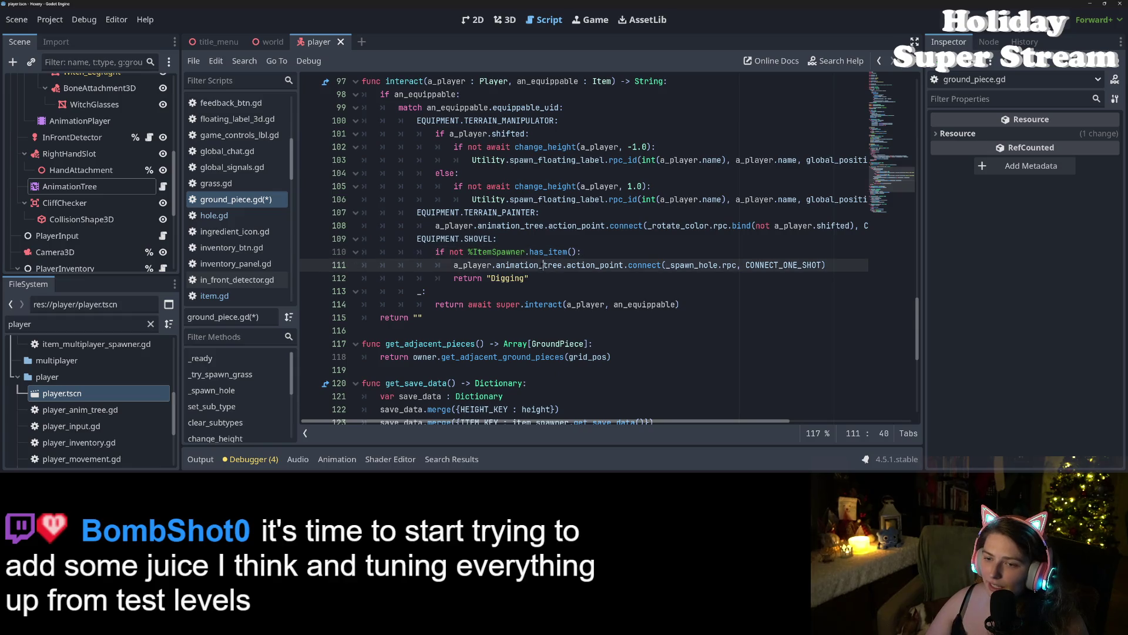
double_click(543, 225)
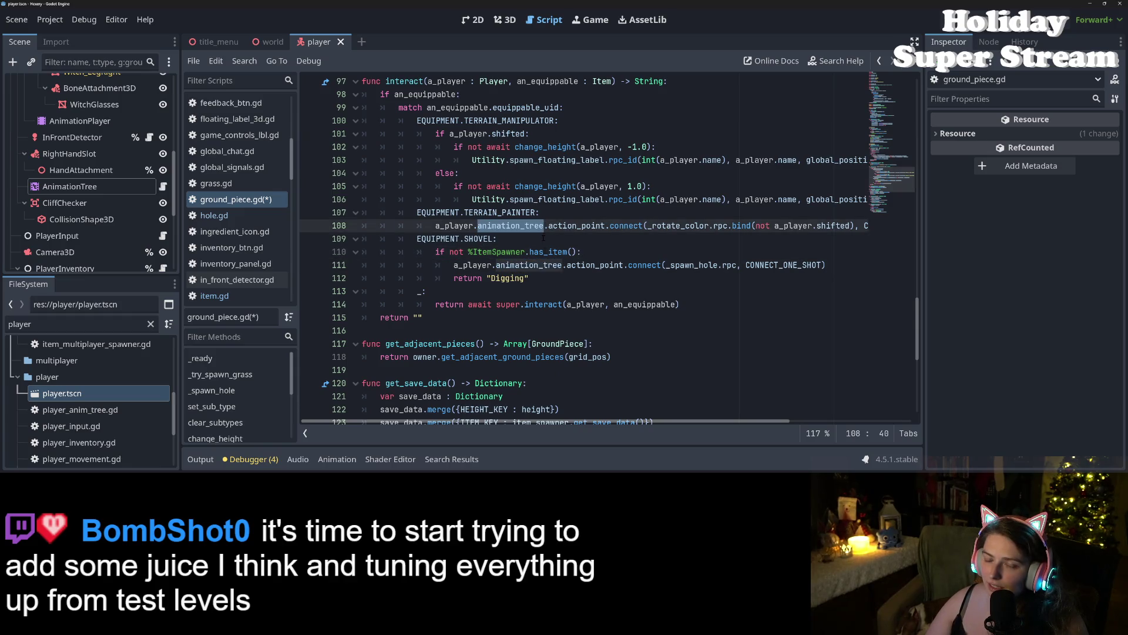
scroll(543, 238, down, 1)
scroll(487, 317, up, 2)
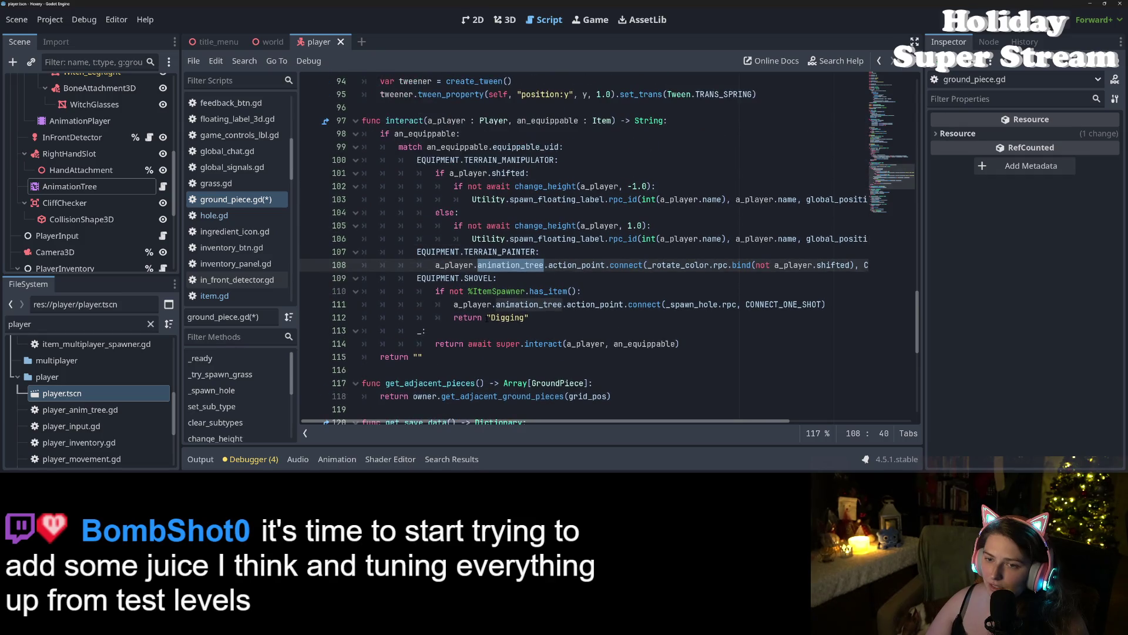
scroll(558, 216, up, 1)
click(558, 212)
key(Down)
key(Up)
mouse_move(601, 238)
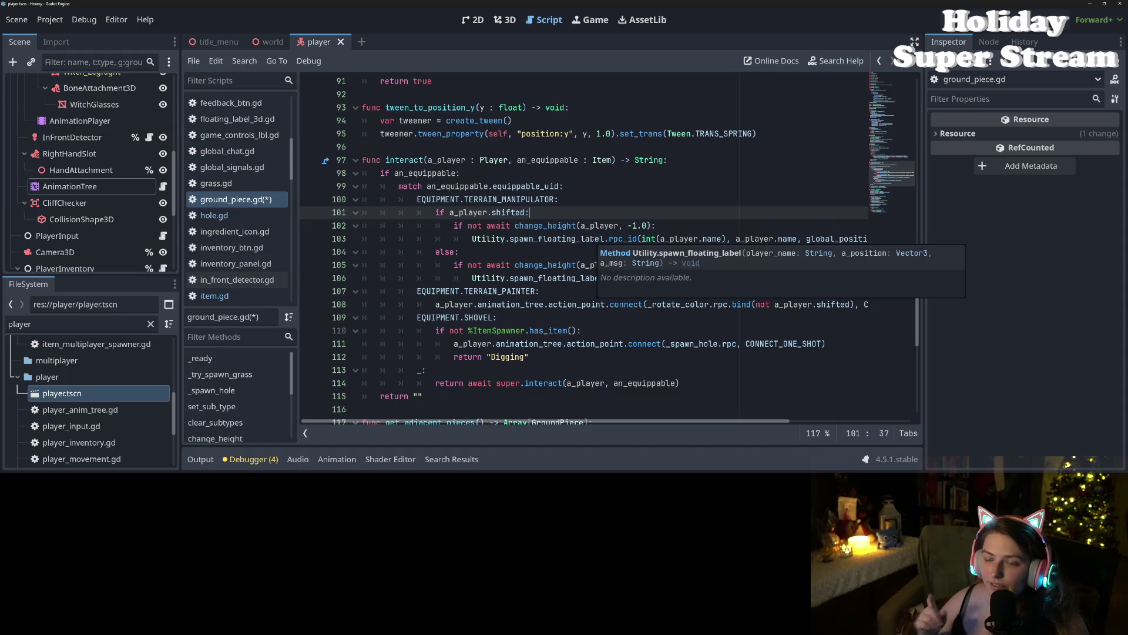
Step: Jump to the change_height definition and read the global_position documentation
click(561, 225)
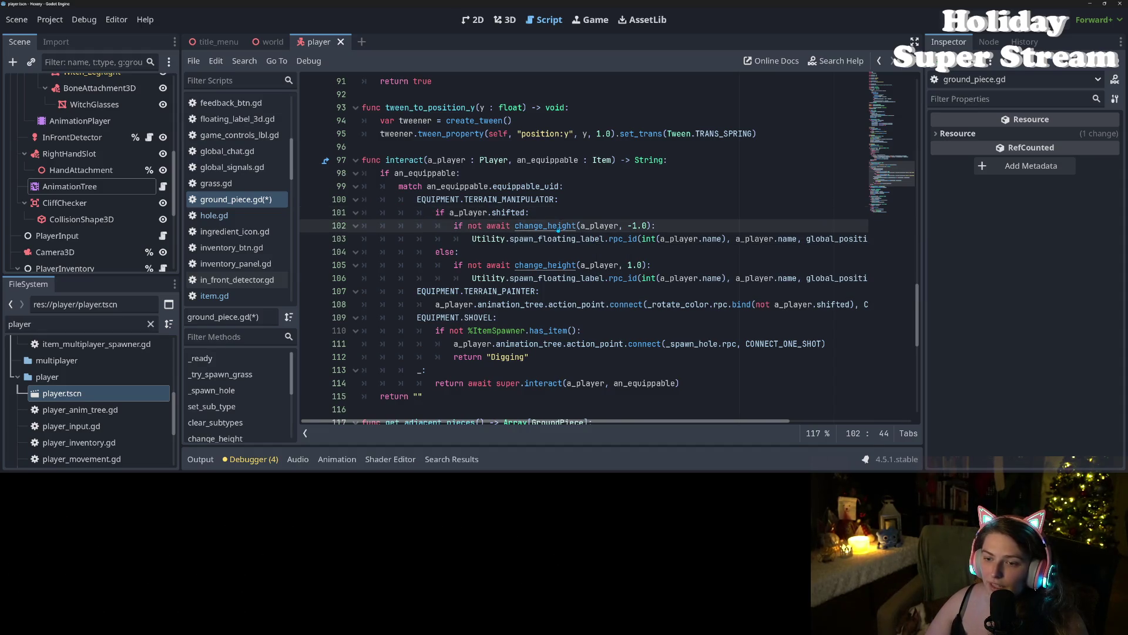
ctrl+click(561, 226)
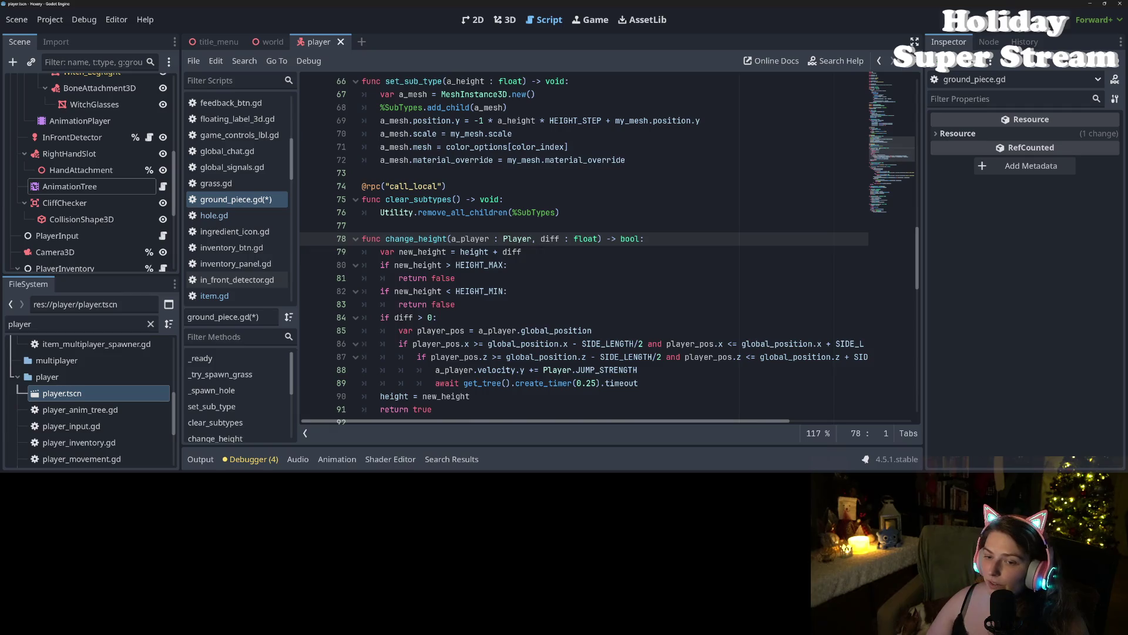
scroll(577, 332, down, 2)
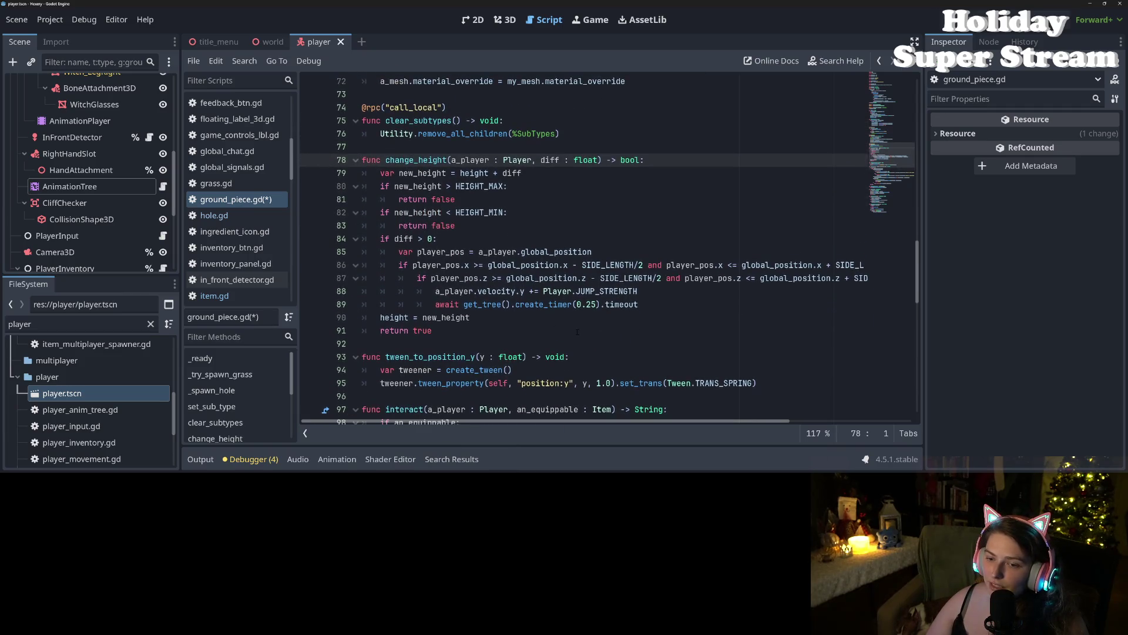
click(573, 305)
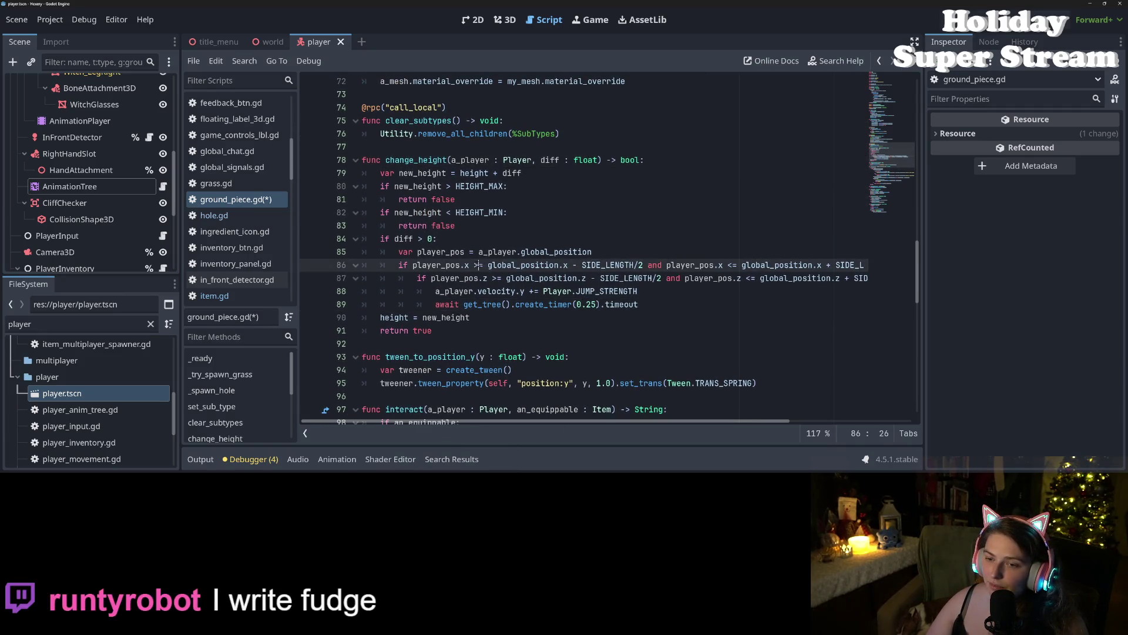
double_click(556, 251)
mouse_move(556, 252)
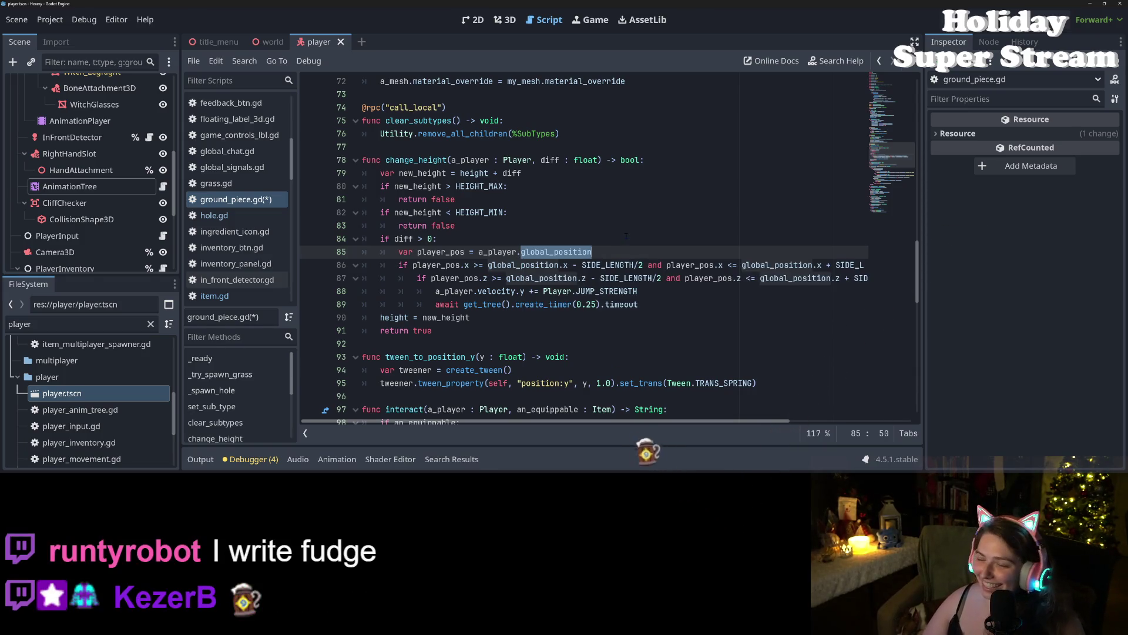
Step: Save ground_piece.gd and paste the action_point connect line above if diff > 0
click(440, 212)
key(ctrl+s)
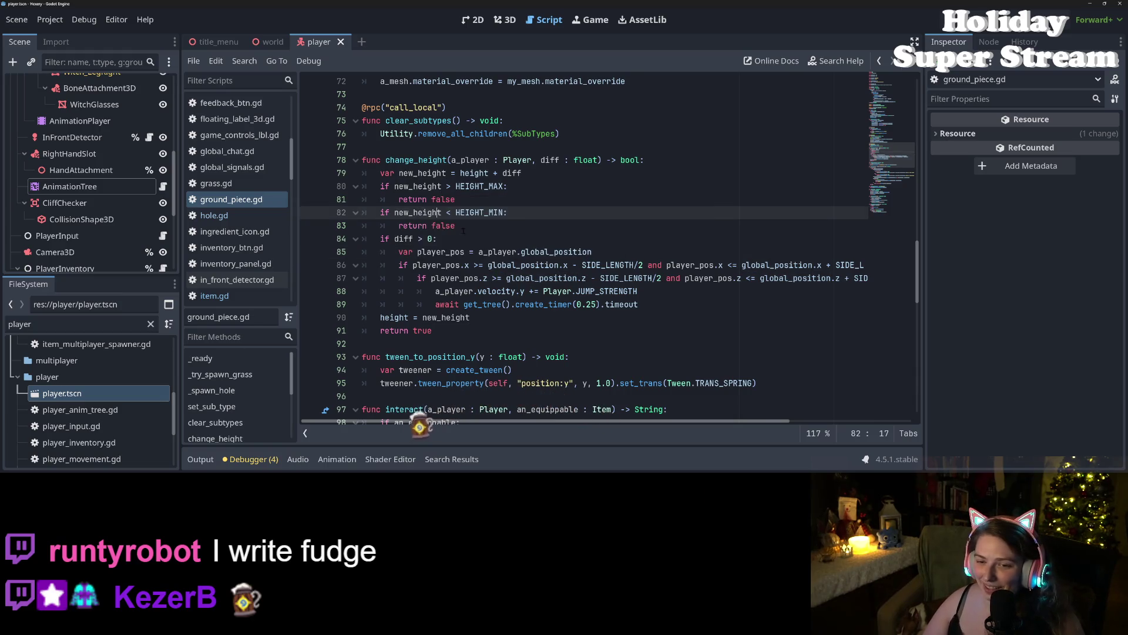
key(Down)
key(Down)
key(Home)
key(ctrl+shift+Right)
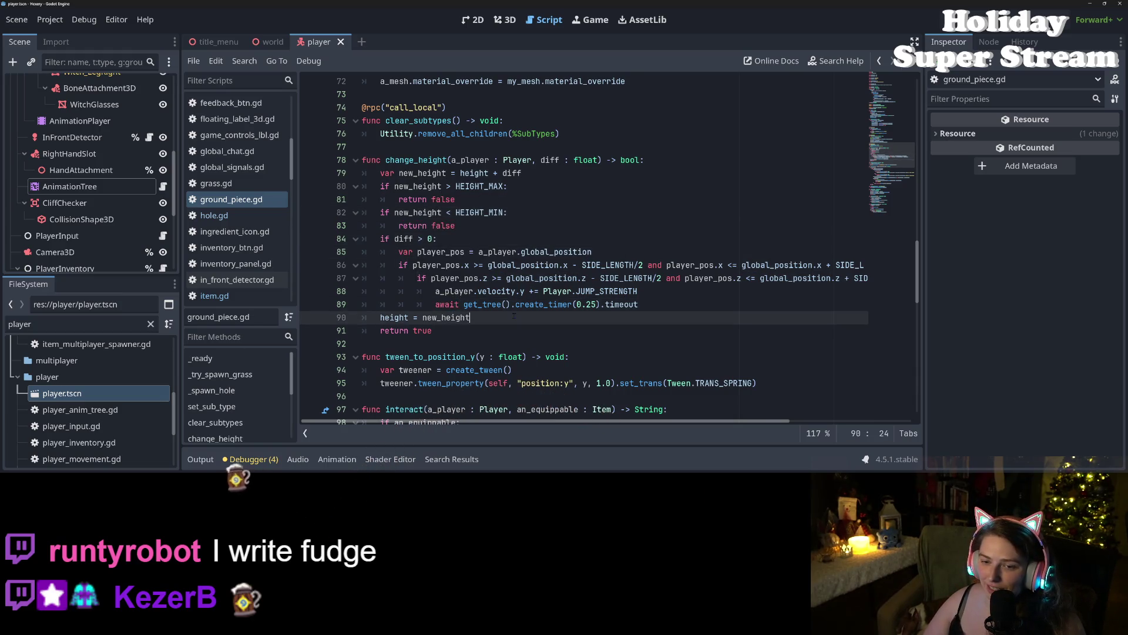
click(466, 212)
key(Up)
key(Up)
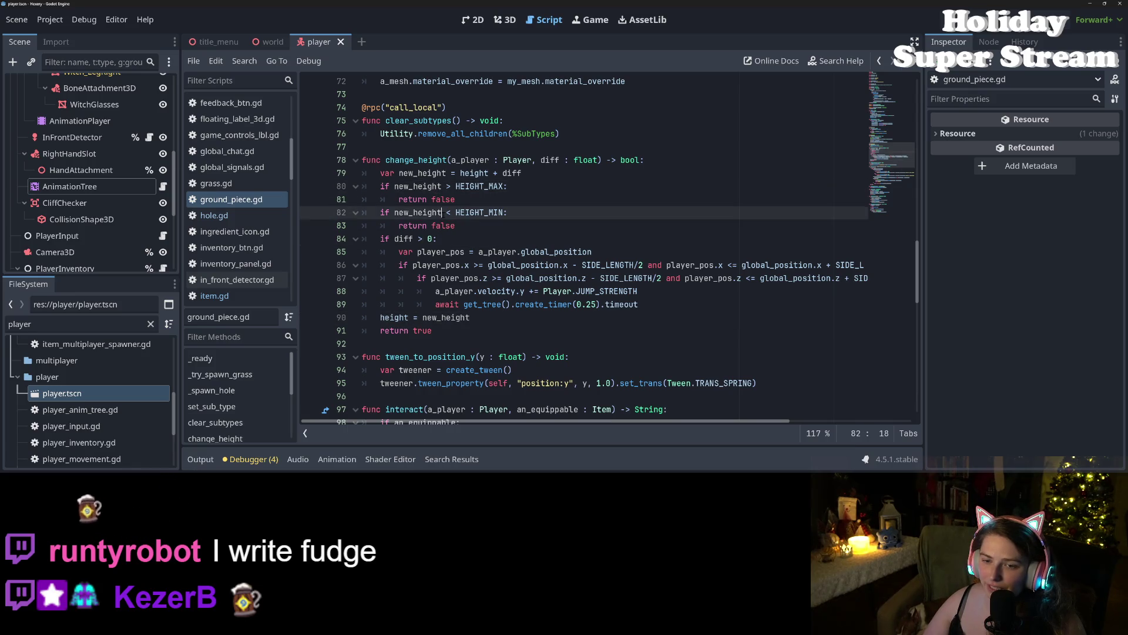
key(Down)
key(Down)
key(Down)
key(Down)
key(Home)
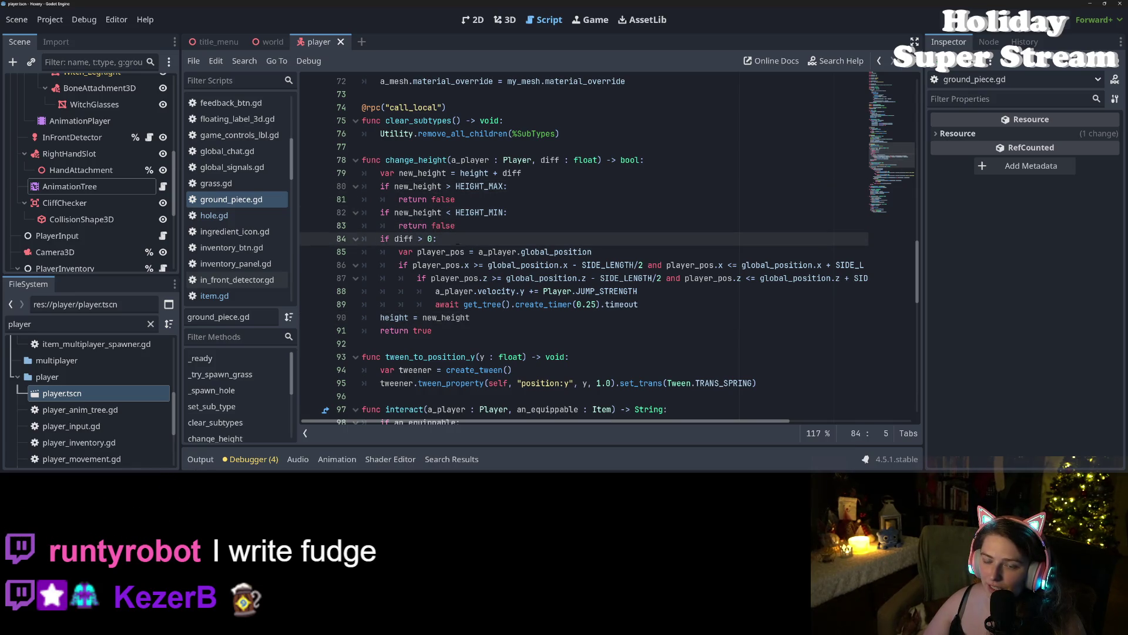
key(ctrl+v)
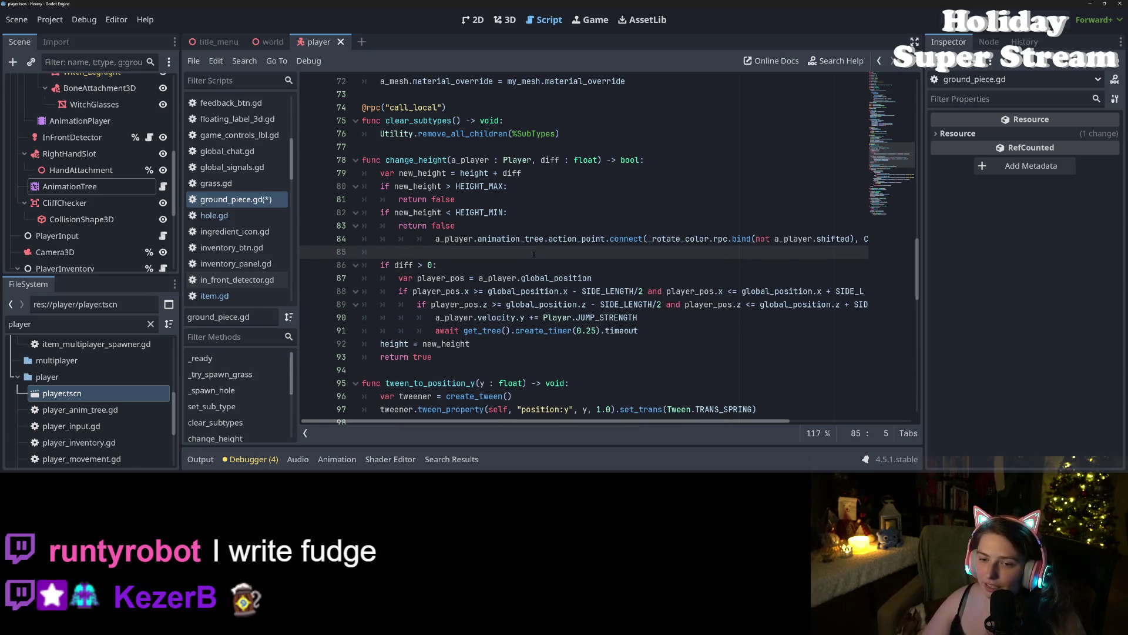
Step: Turn the pasted connect line above 'if diff > 0' into 'await a_player.animation_tree.action_point'
mouse_move(436, 238)
mouse_down()
mouse_move(349, 238)
mouse_move(371, 241)
mouse_up()
text(await)
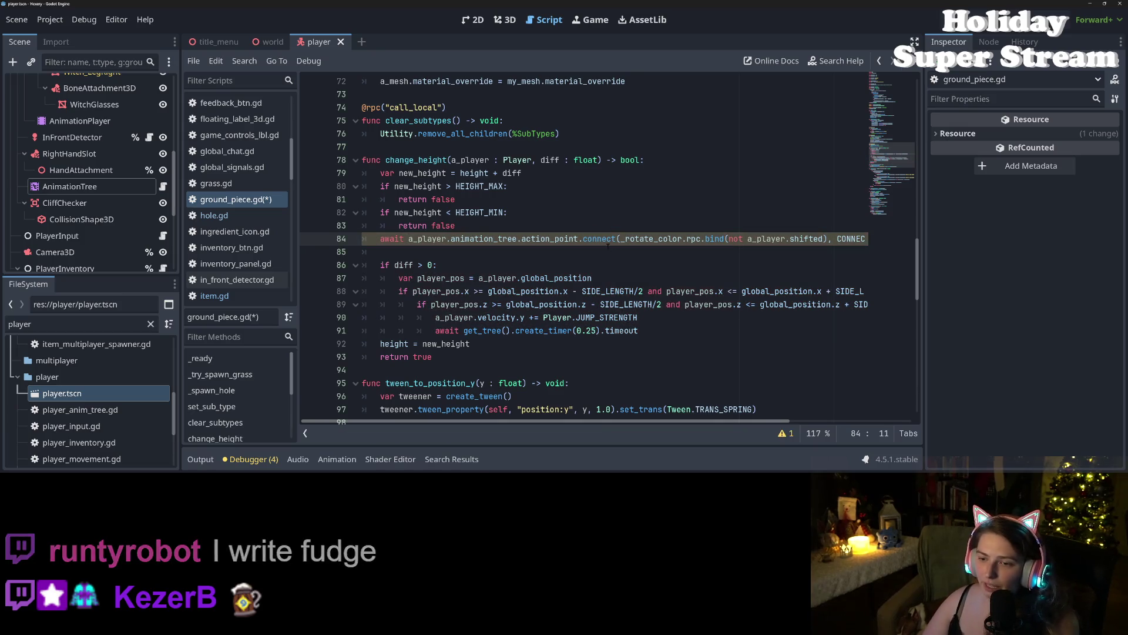
drag(580, 239, 586, 253)
key(BackSpace)
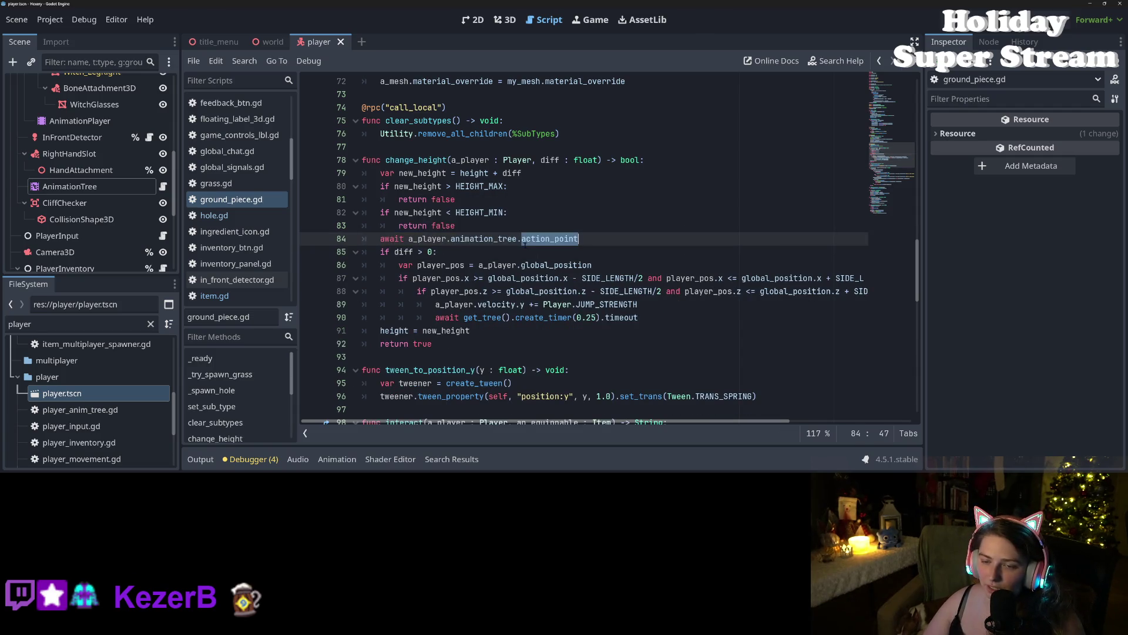
Step: Inspect animation_tree and the change_height declaration, then go back to the change_height call in interact
double_click(485, 238)
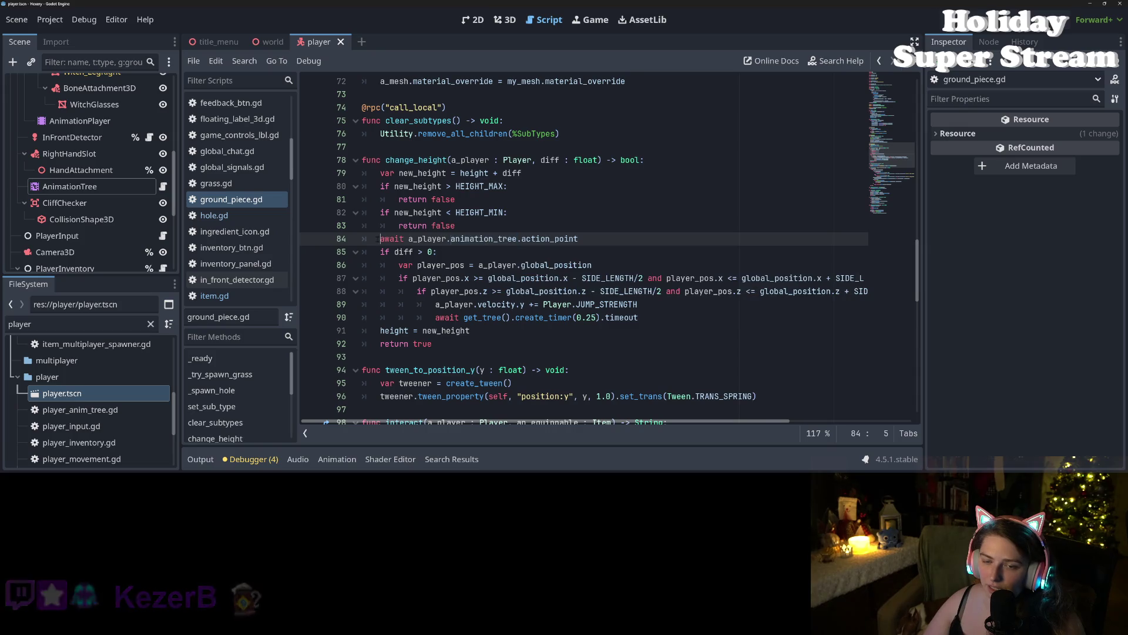
double_click(412, 160)
click(416, 160)
triple_click(416, 160)
click(416, 160)
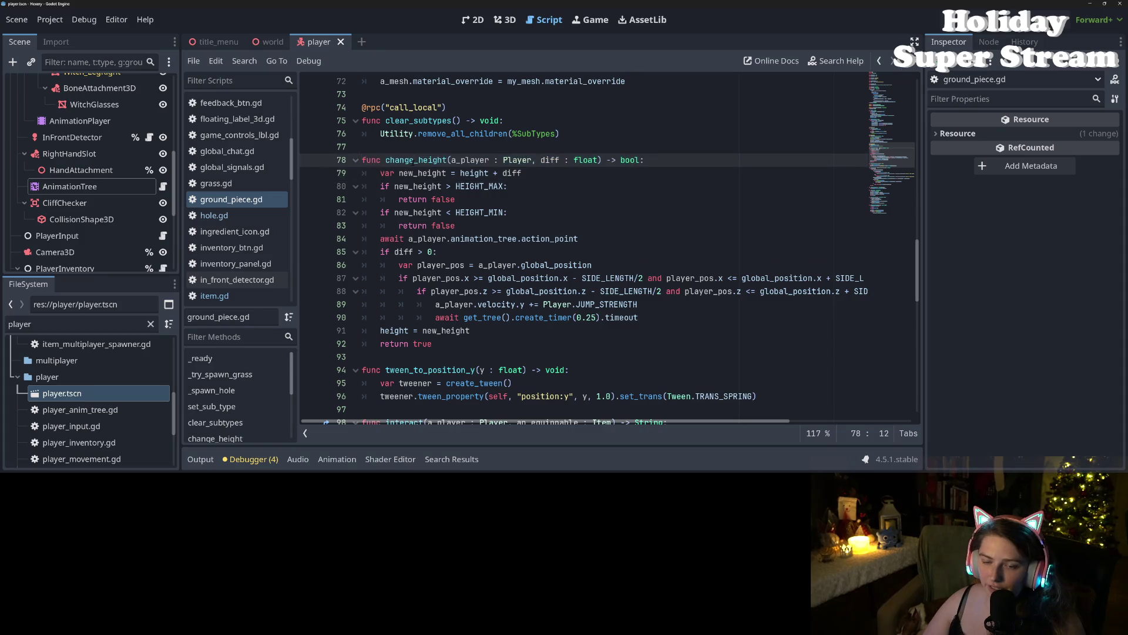
click(879, 60)
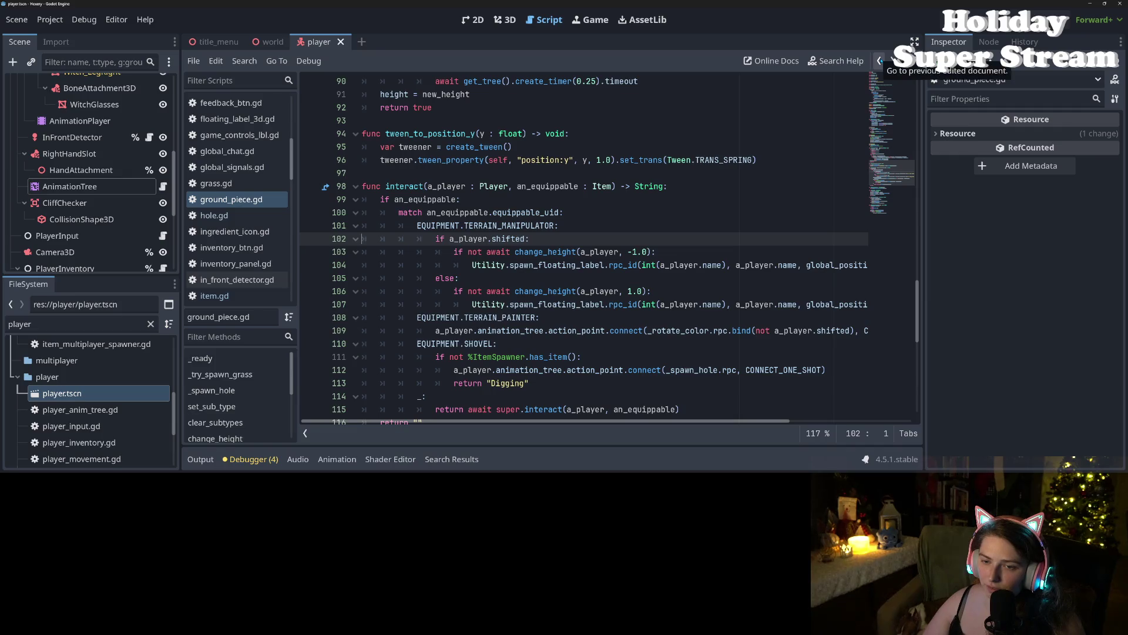
click(471, 251)
double_click(497, 252)
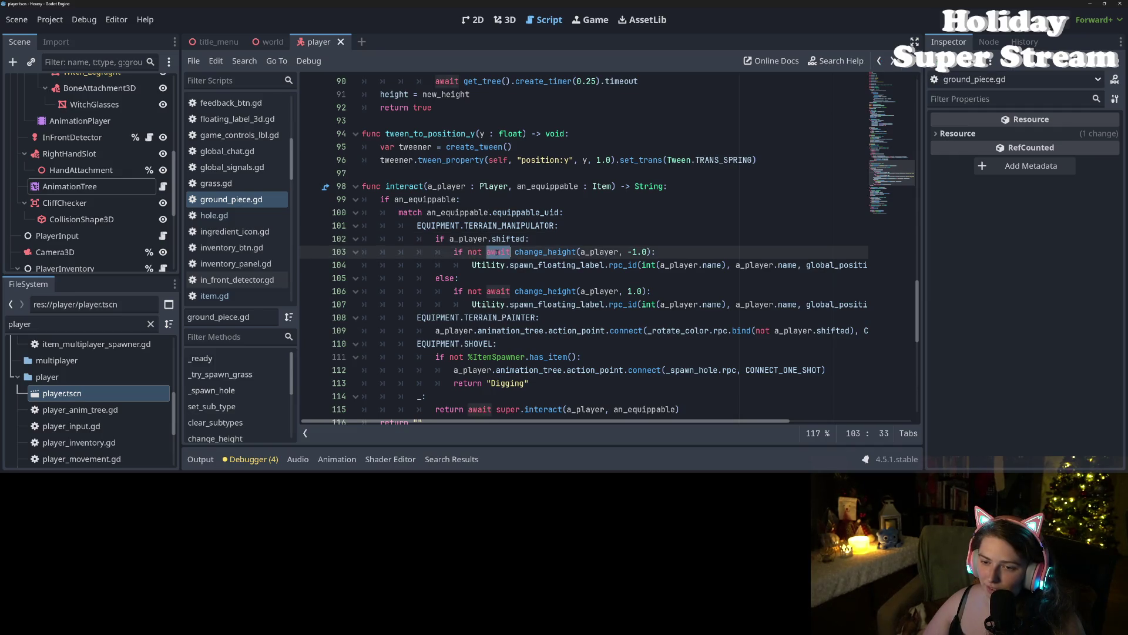
Step: Follow the change_height call on line 103 to its definition at line 78 with Ctrl+click
click(483, 251)
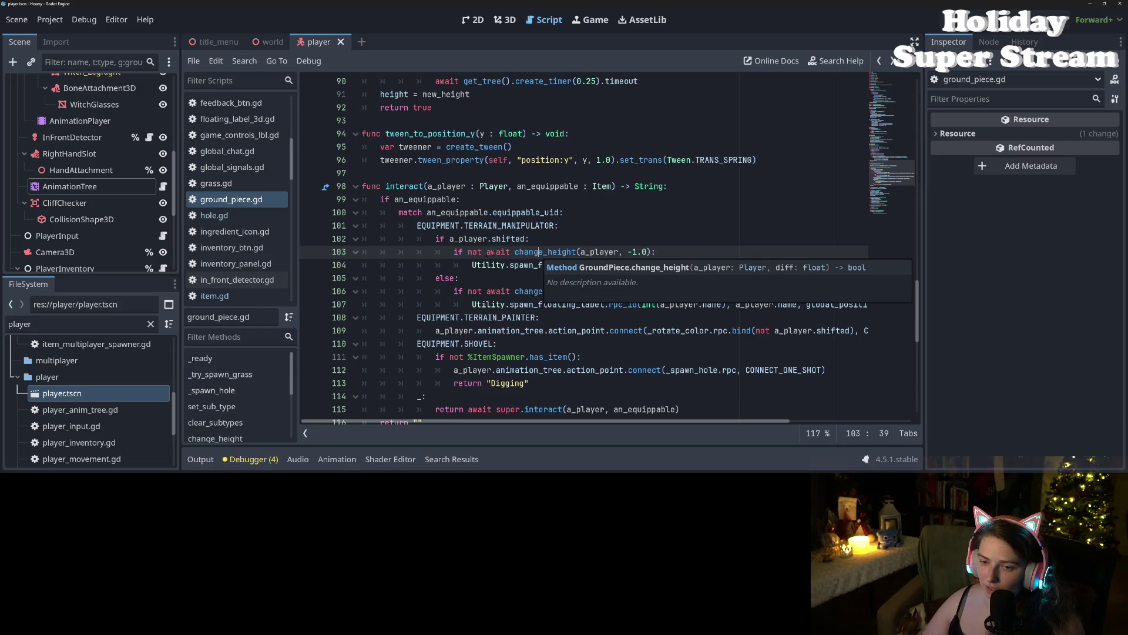
double_click(539, 252)
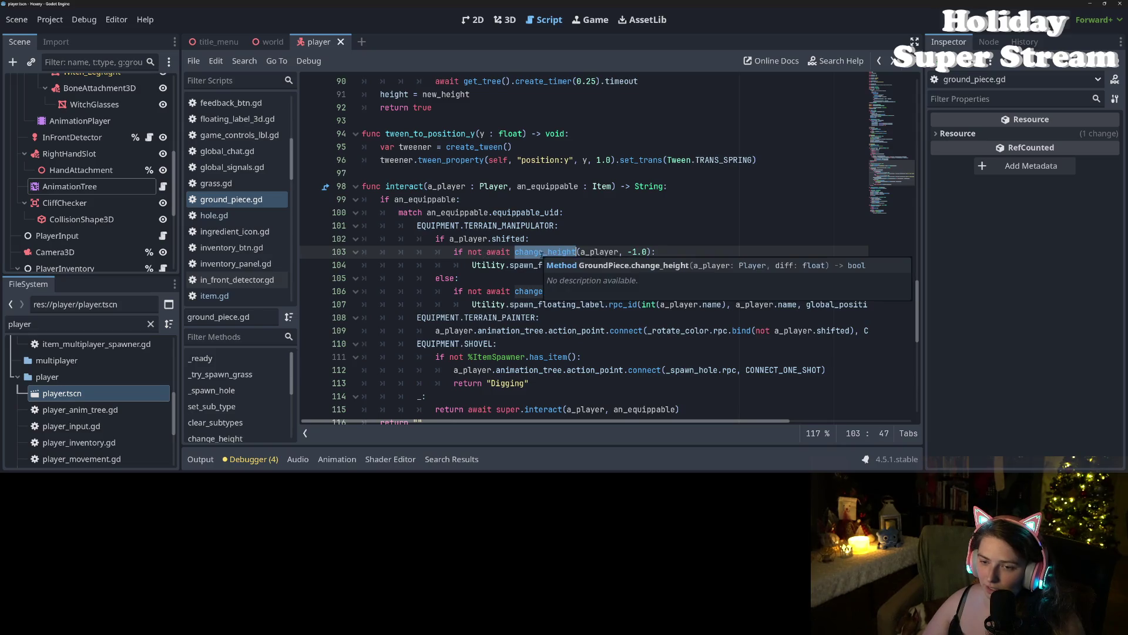
click(551, 252)
double_click(551, 252)
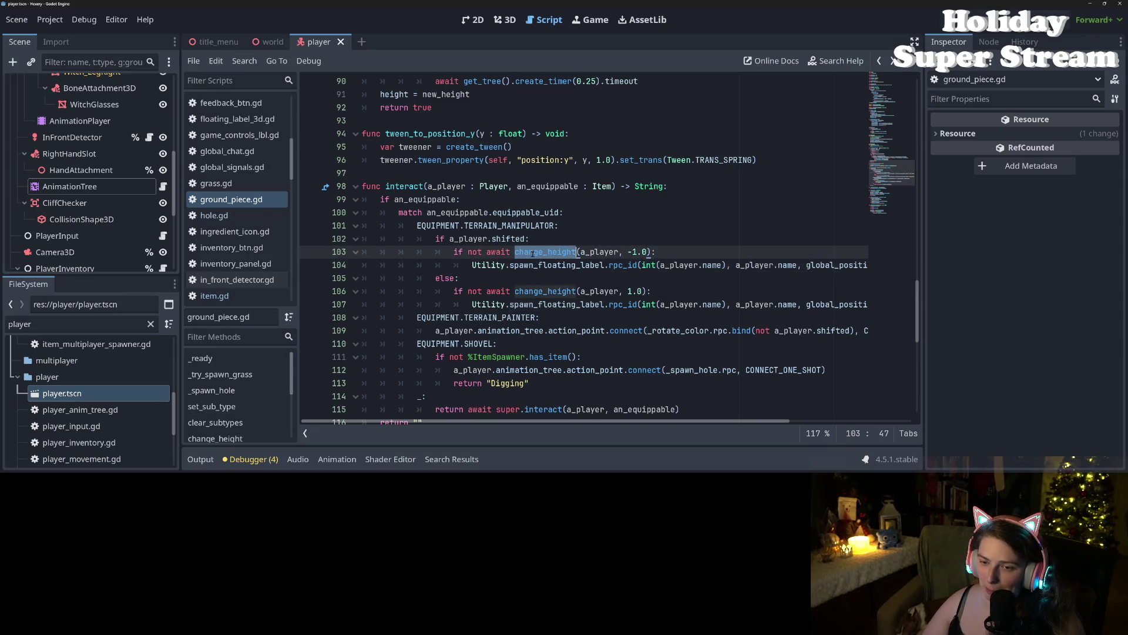
scroll(537, 254, down, 2)
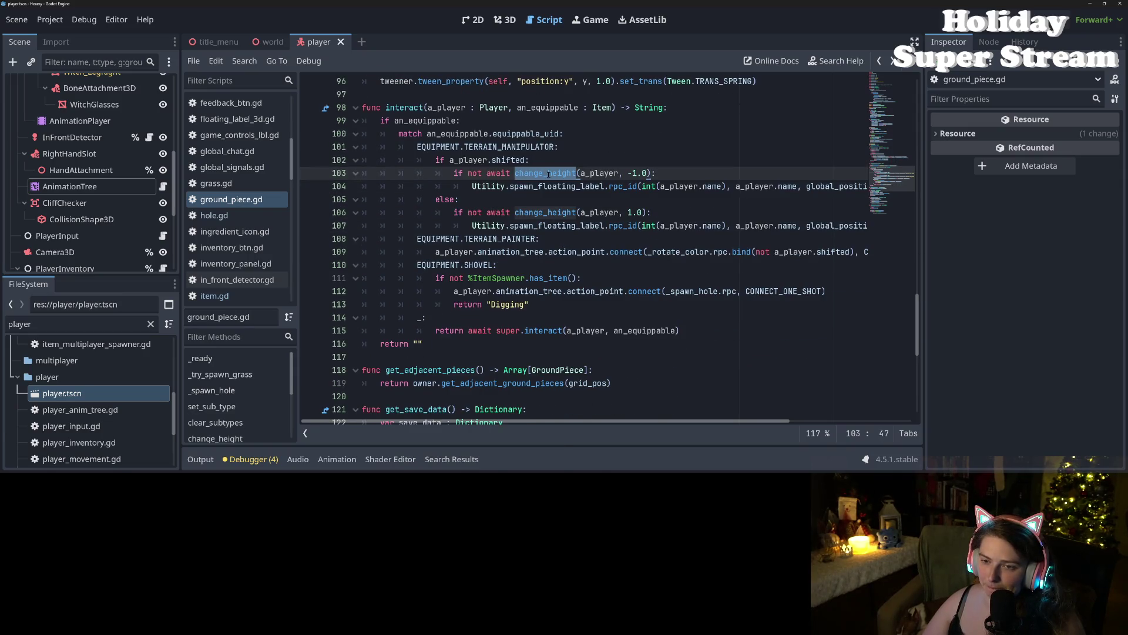
click(542, 172)
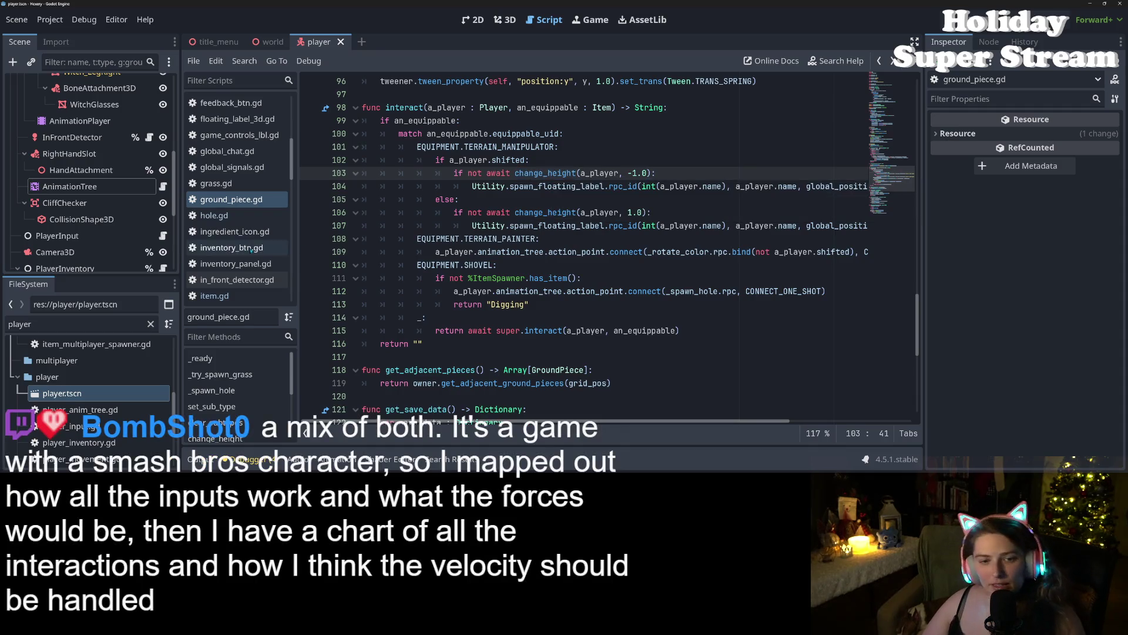
key(ctrl)
click(528, 173)
ctrl+click(528, 176)
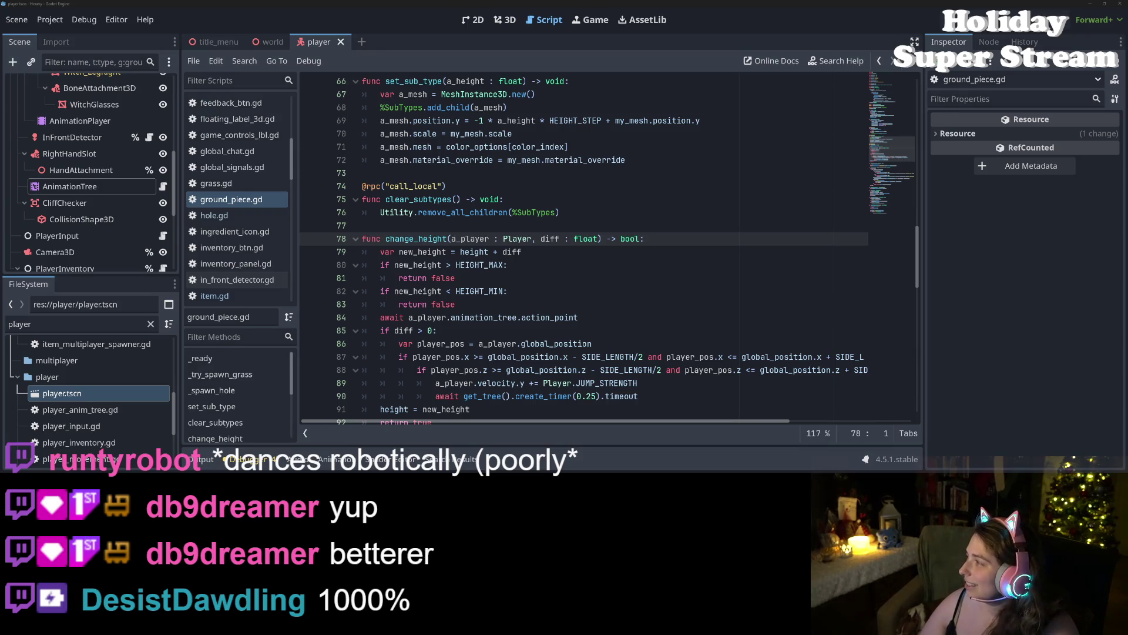
Step: Review change_height's signature, its uses, and the 'return true' on line 92
click(446, 330)
click(536, 251)
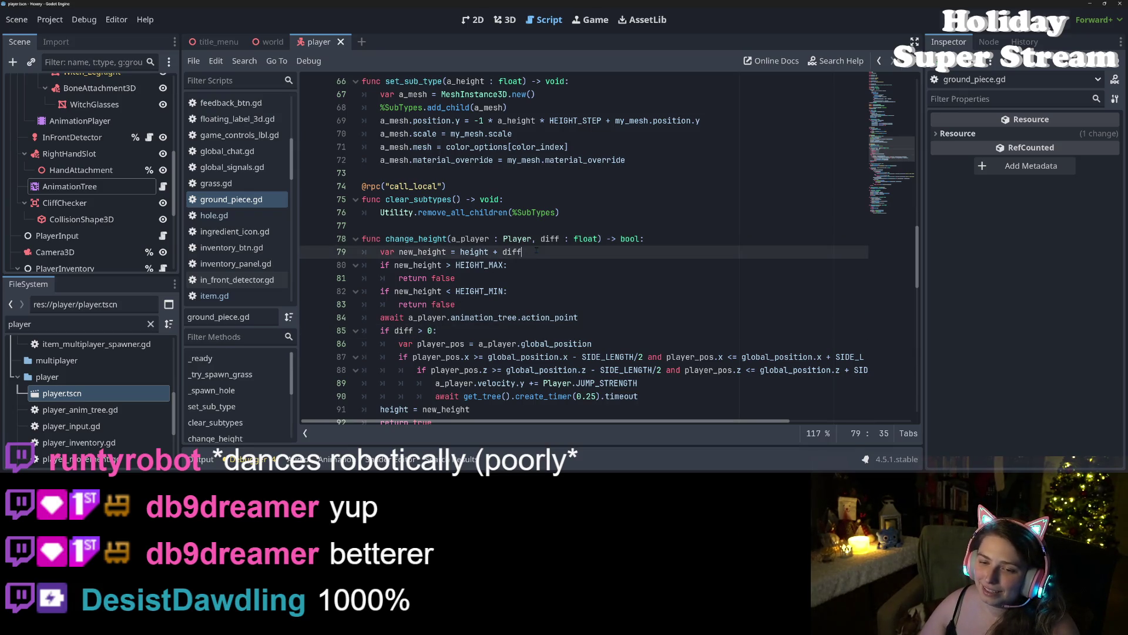
click(488, 239)
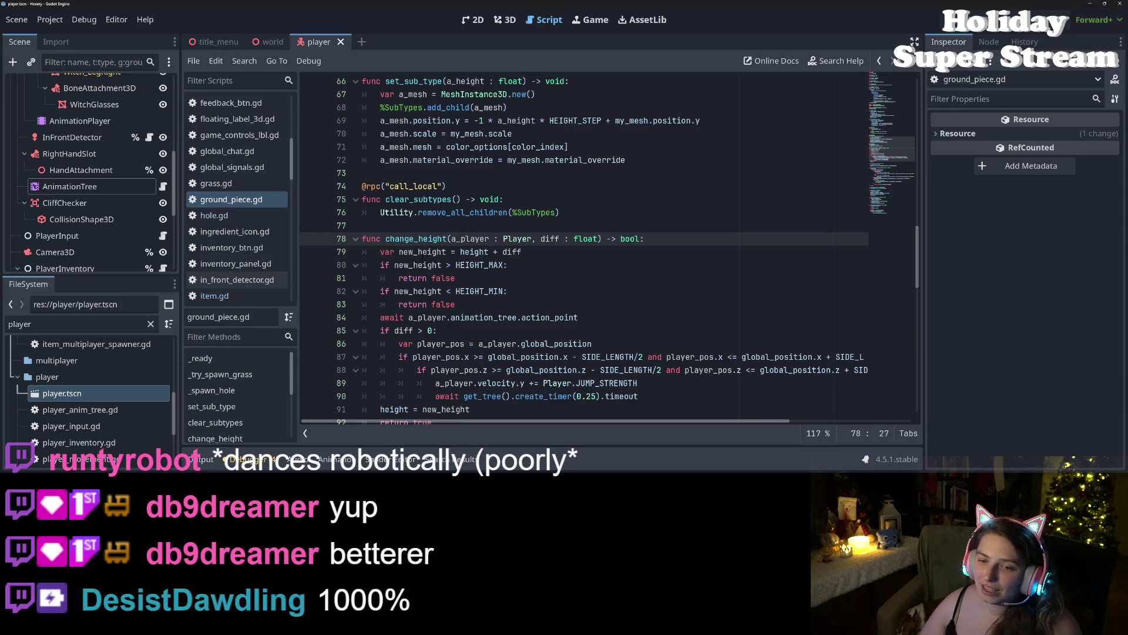
scroll(422, 256, up, 8)
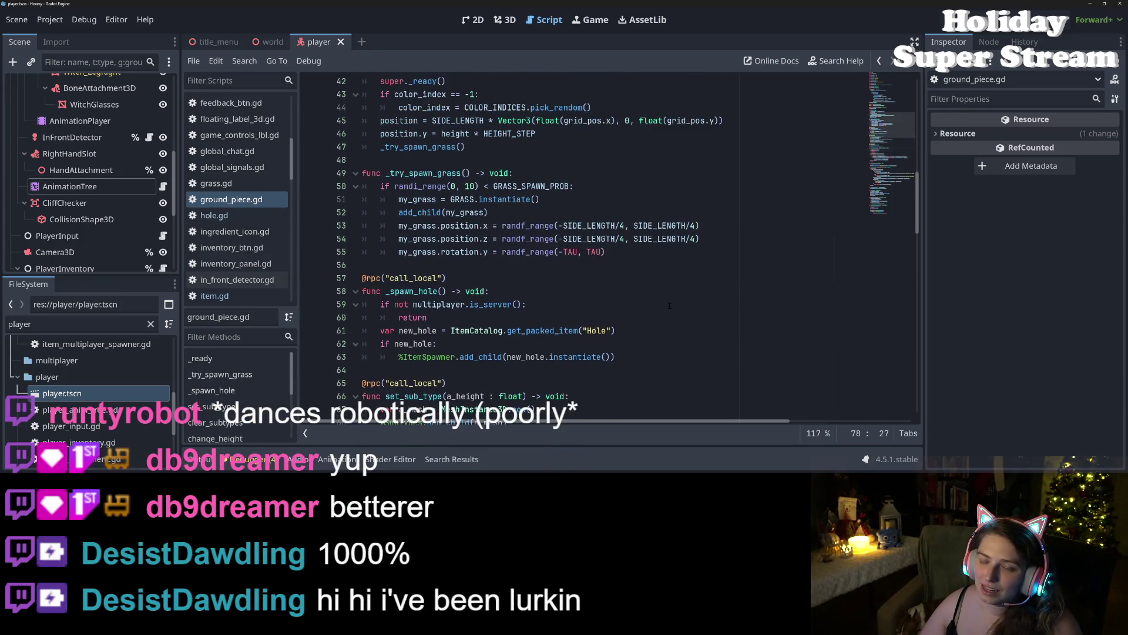
scroll(669, 305, down, 7)
double_click(406, 278)
scroll(405, 278, down, 6)
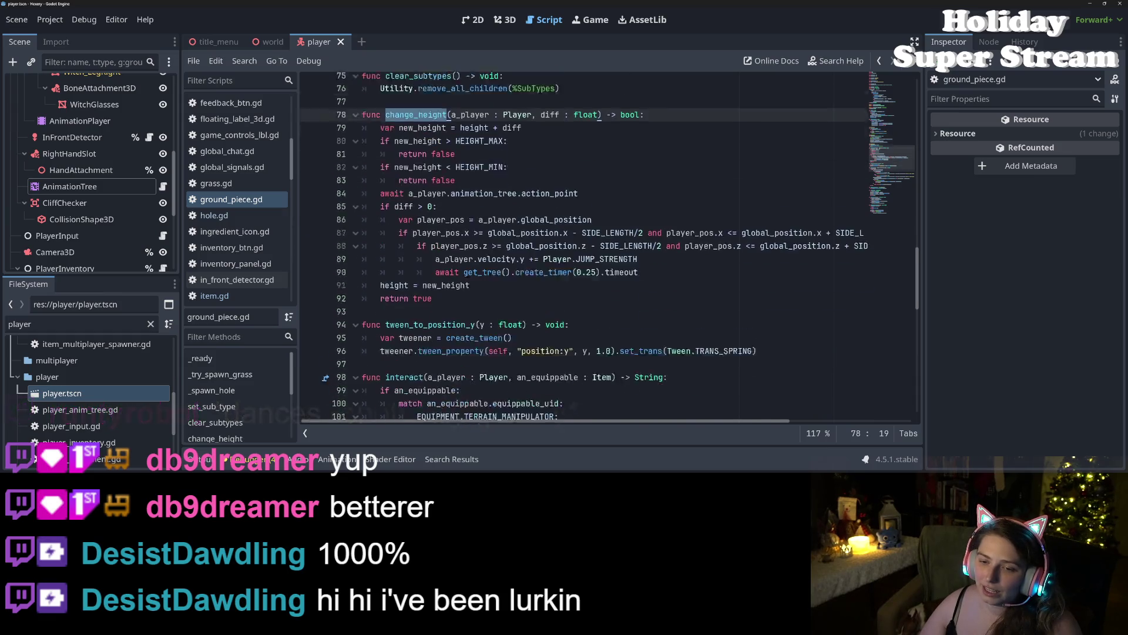
double_click(422, 226)
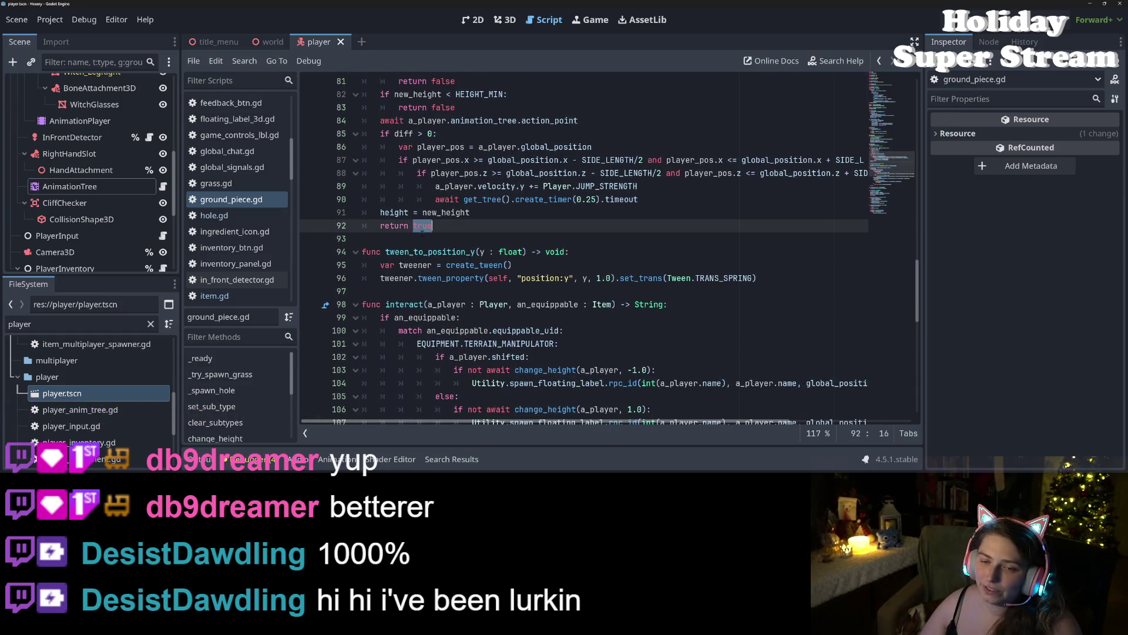
click(470, 213)
scroll(470, 213, up, 1)
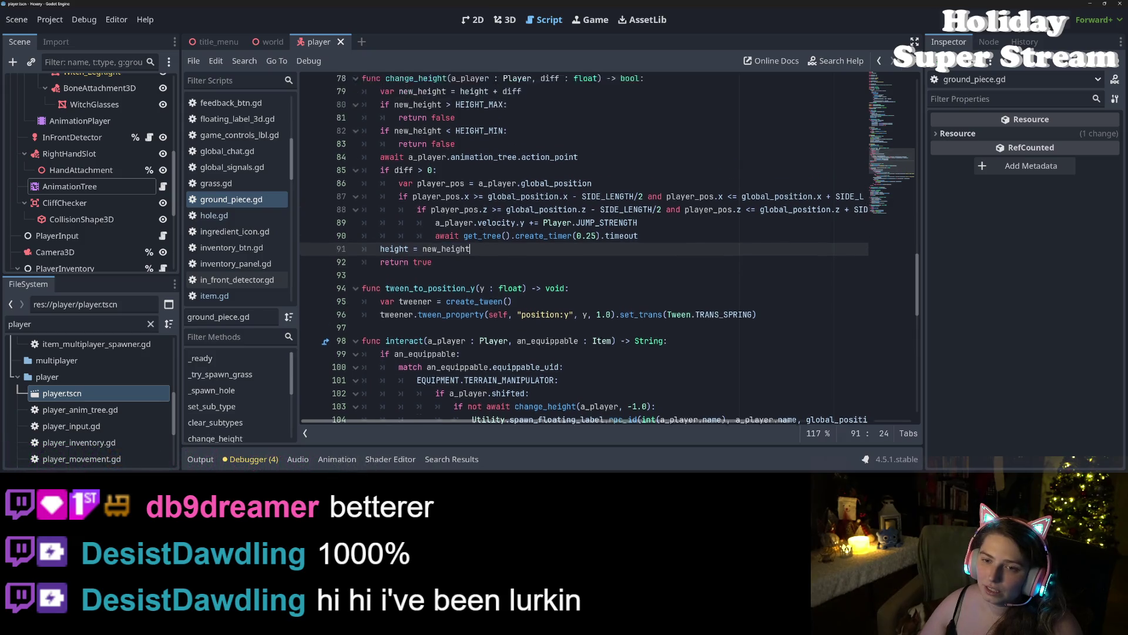
scroll(461, 183, up, 1)
click(458, 173)
Step: Insert 'return true' on new lines after the HEIGHT_MIN check, above the action_point await
click(391, 199)
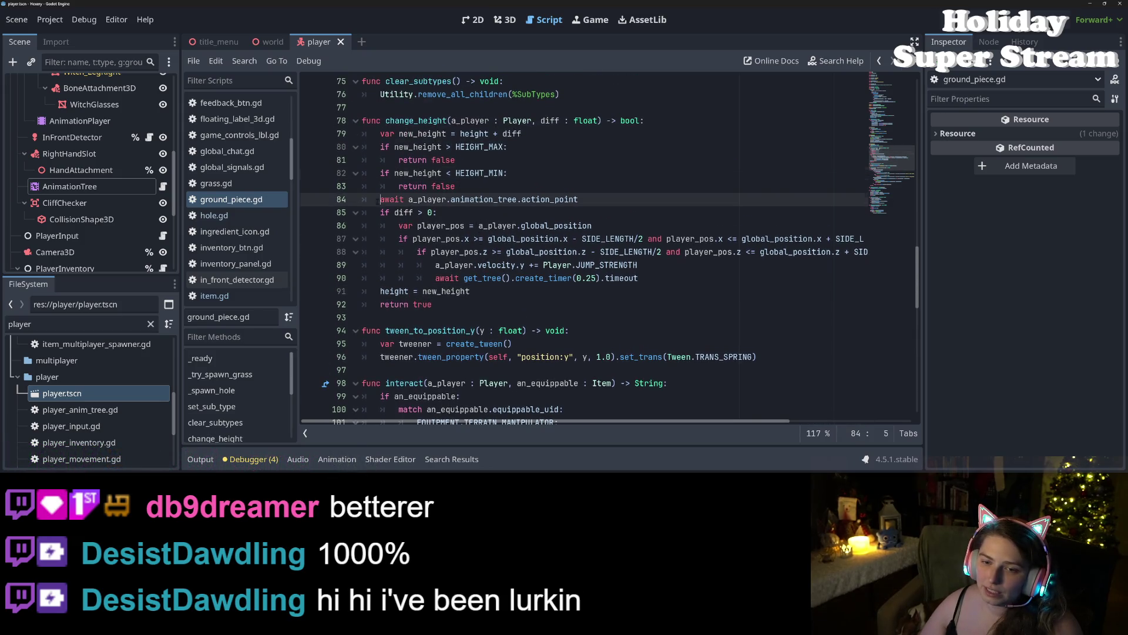
key(ctrl+shift+Return)
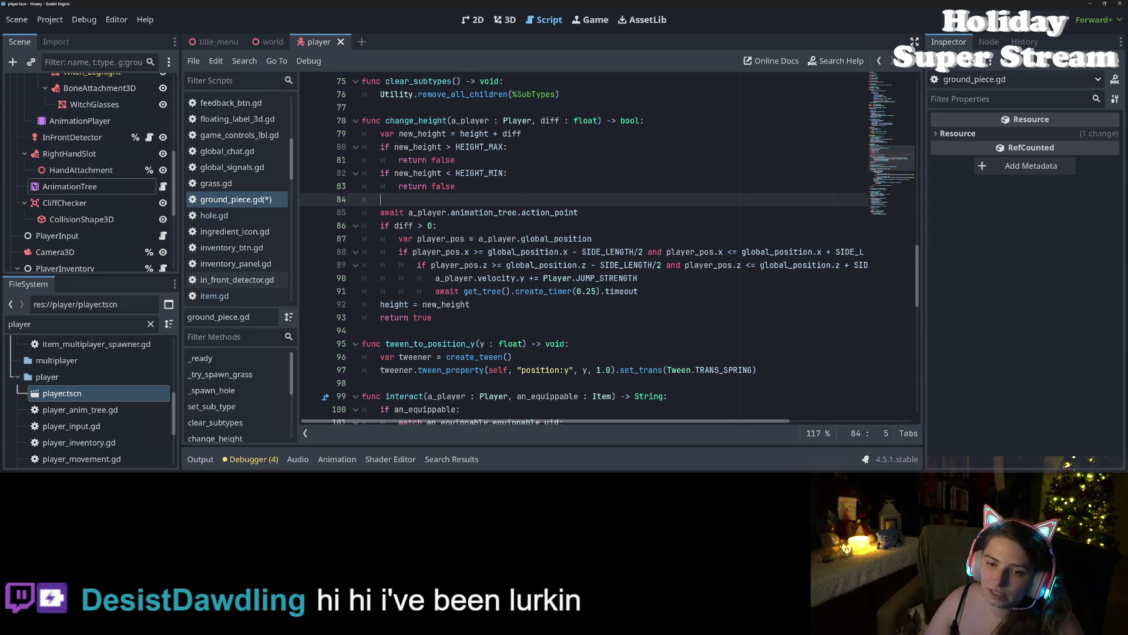
key(ctrl+shift+Return)
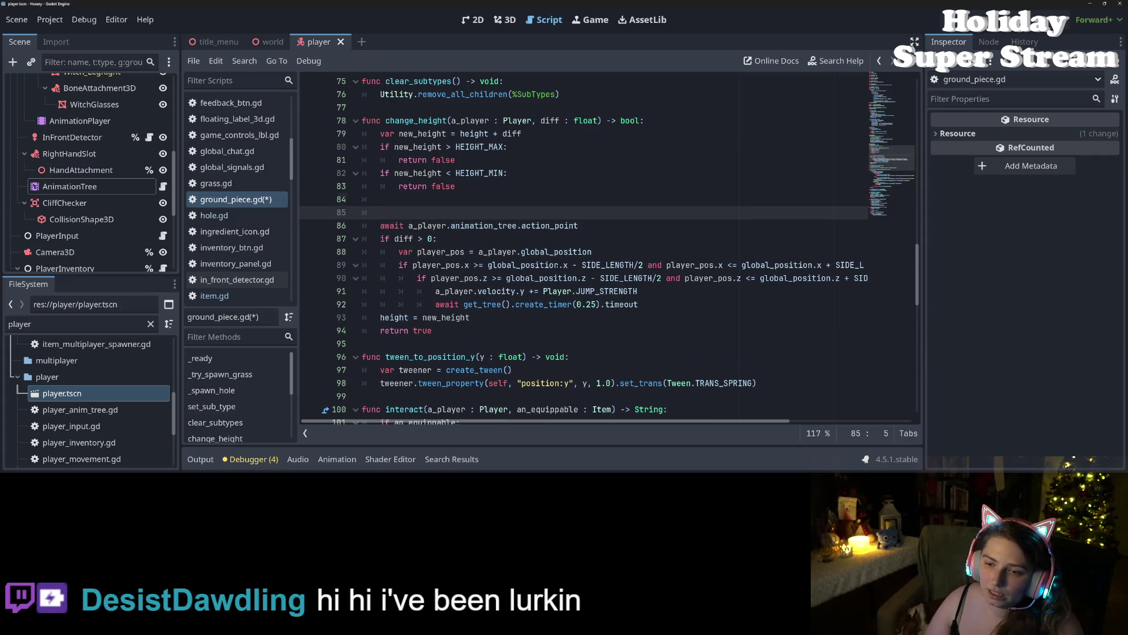
text(return true)
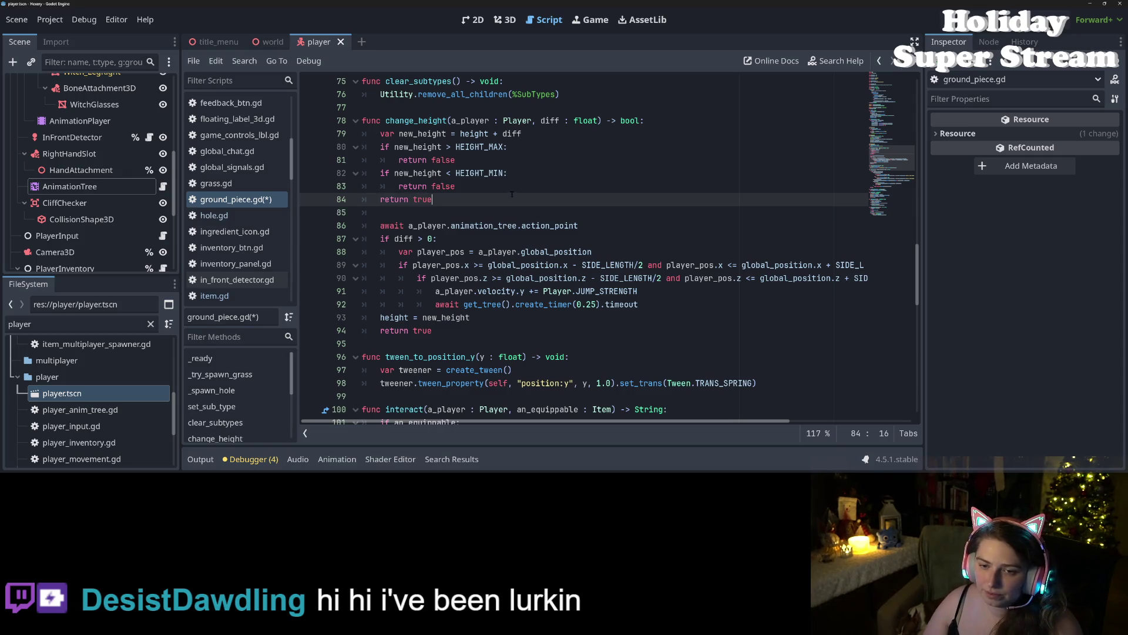
click(481, 215)
drag(578, 226, 328, 211)
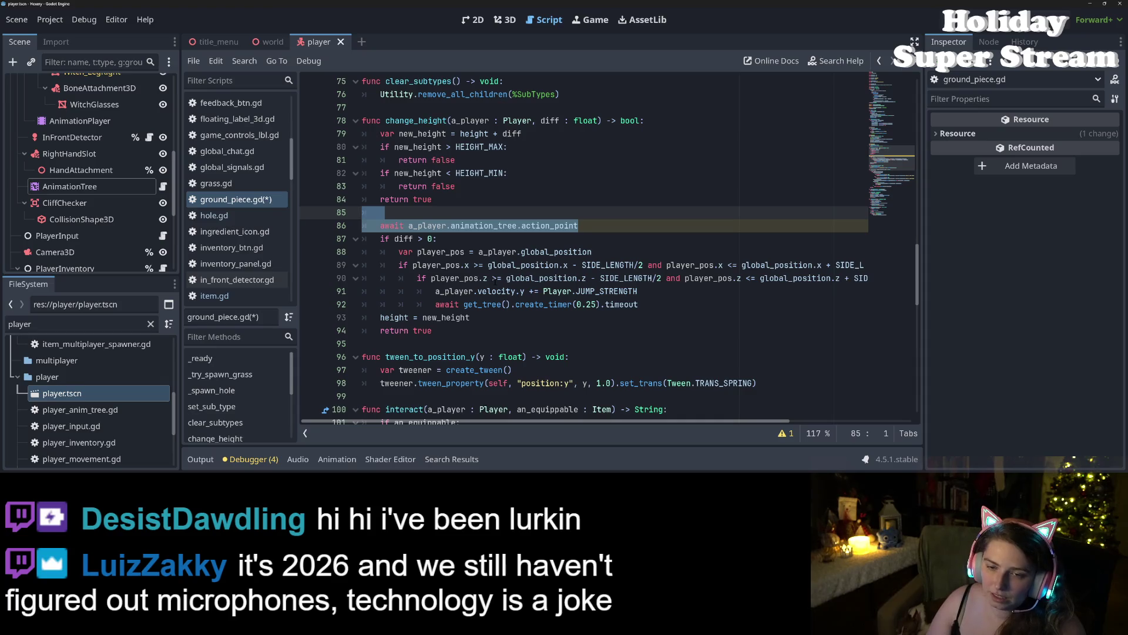
Step: Add a 'func _post_change_height() -> void:' header above the await block
key(Up)
key(Return)
key(Up)
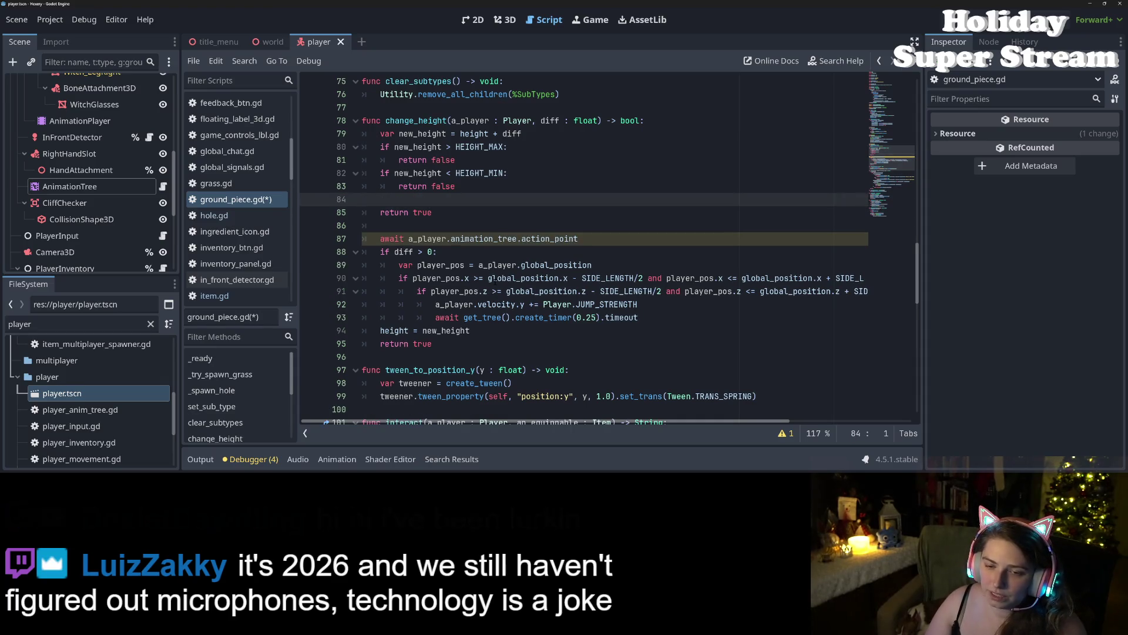
click(381, 227)
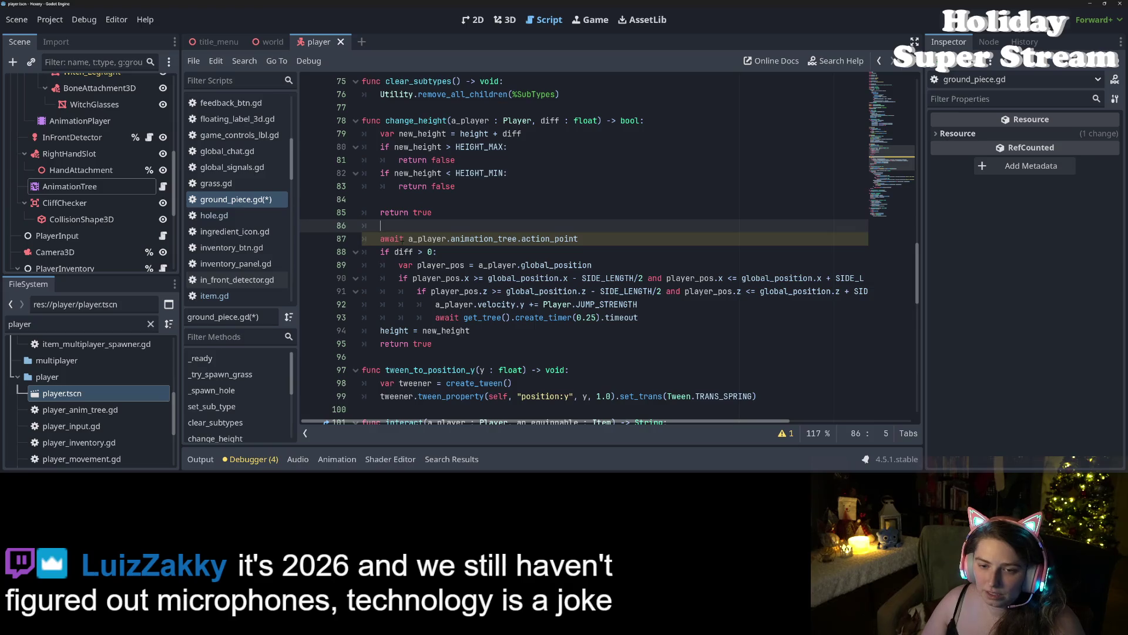
key(Return)
text(func )
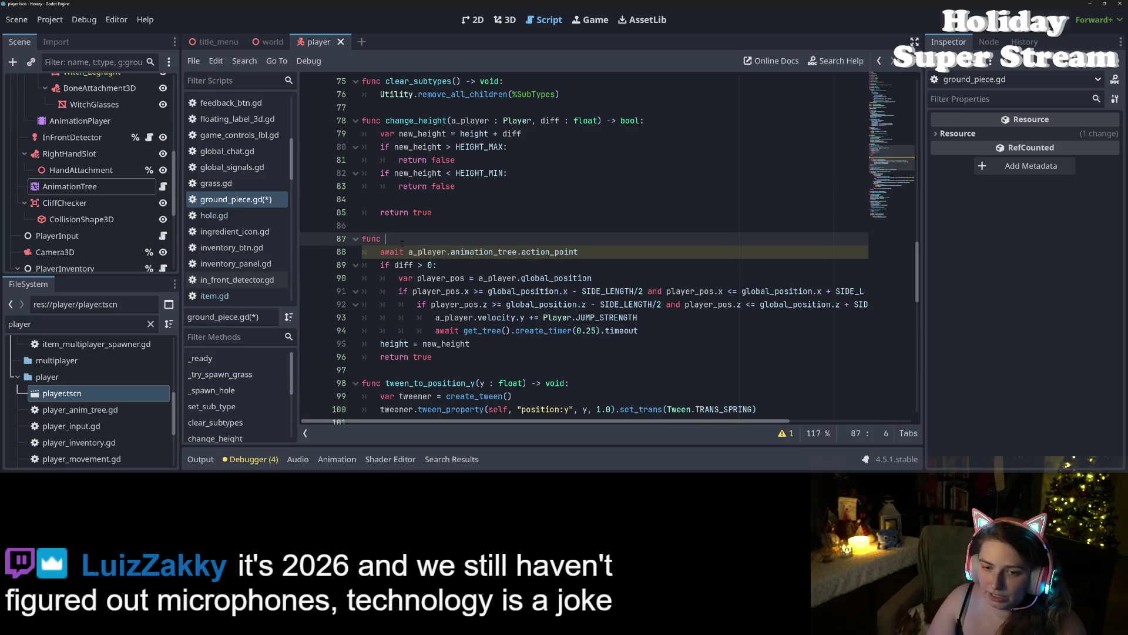
text(_)
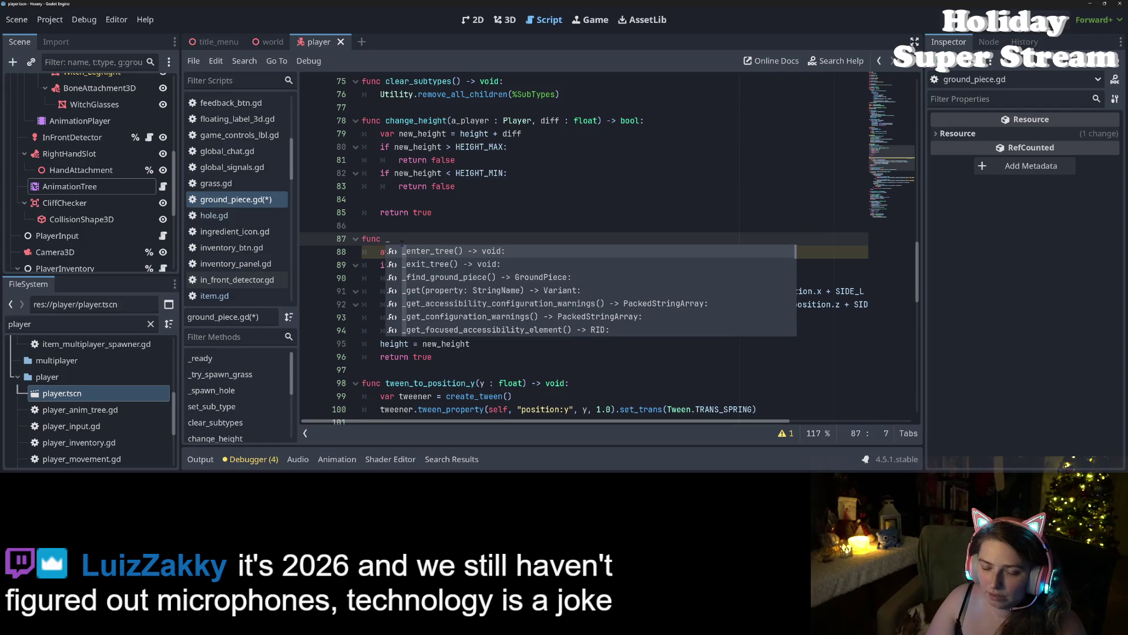
text(post_change_height() -> void)
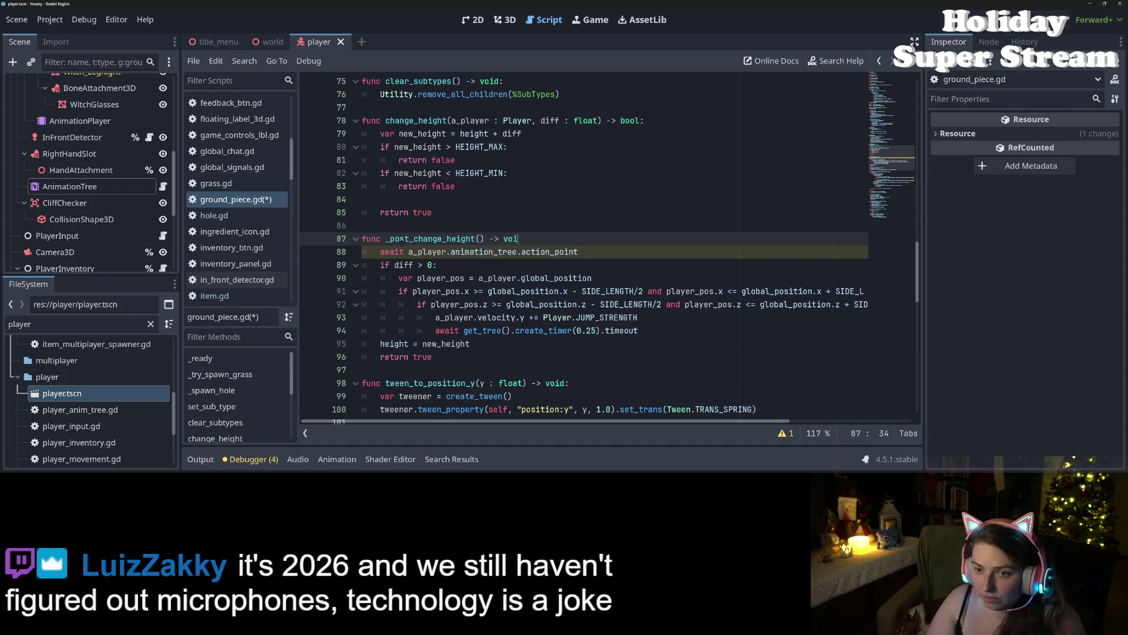
key(ctrl+s)
text(:)
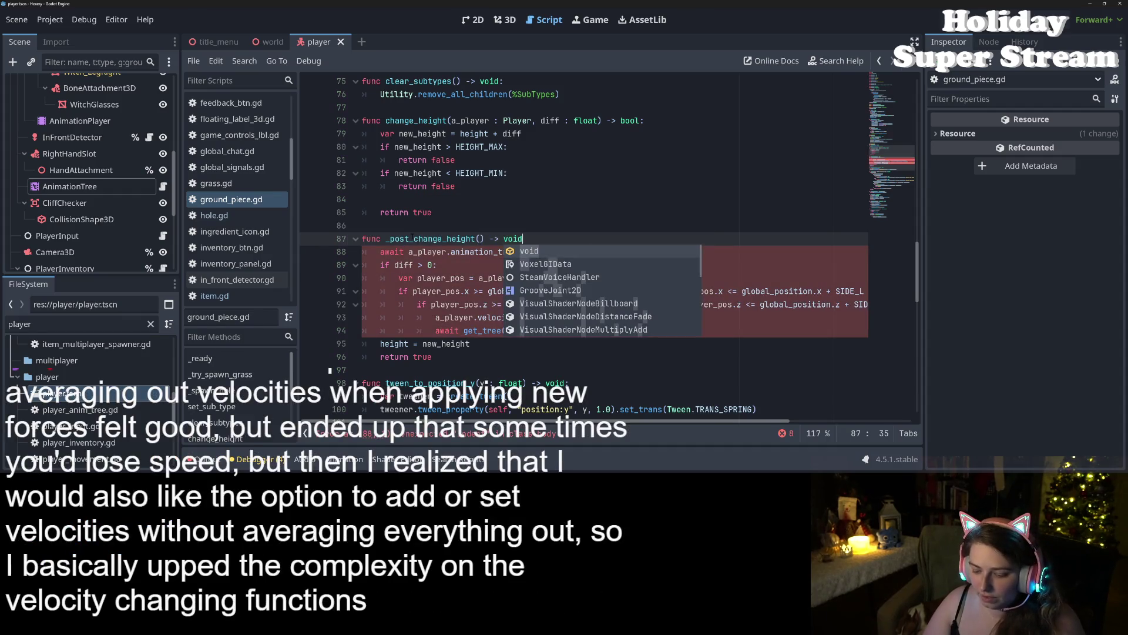
Step: Copy change_height's 'a_player : Player' parameter into _post_change_height and save
drag(451, 121, 522, 120)
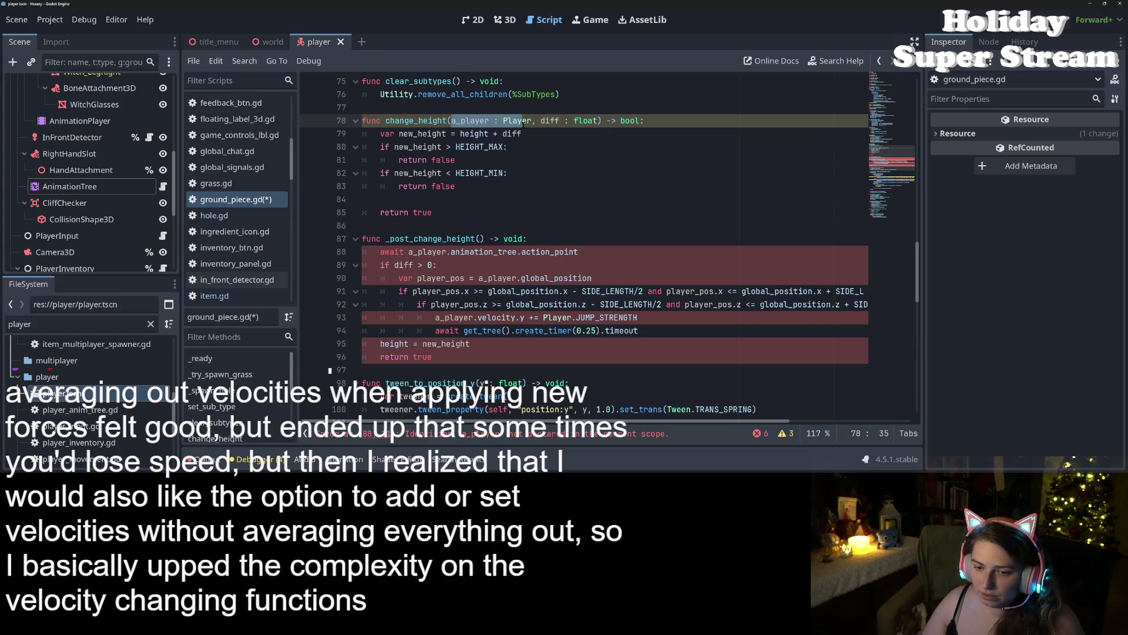
drag(522, 120, 532, 120)
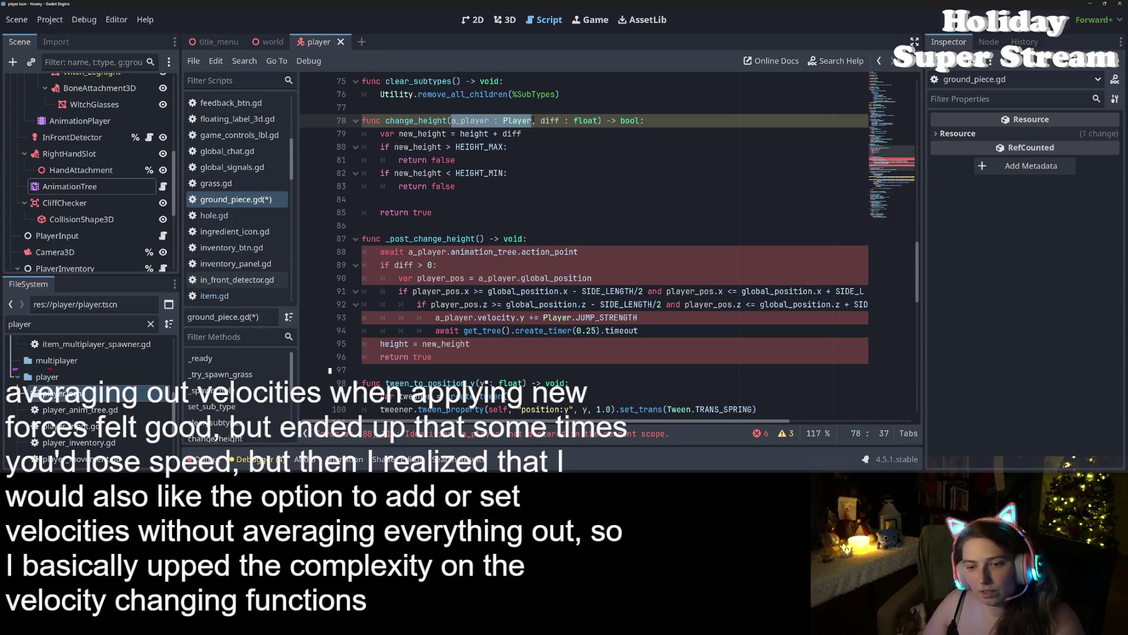
key(ctrl+c)
click(477, 238)
key(ctrl+v)
key(ctrl+s)
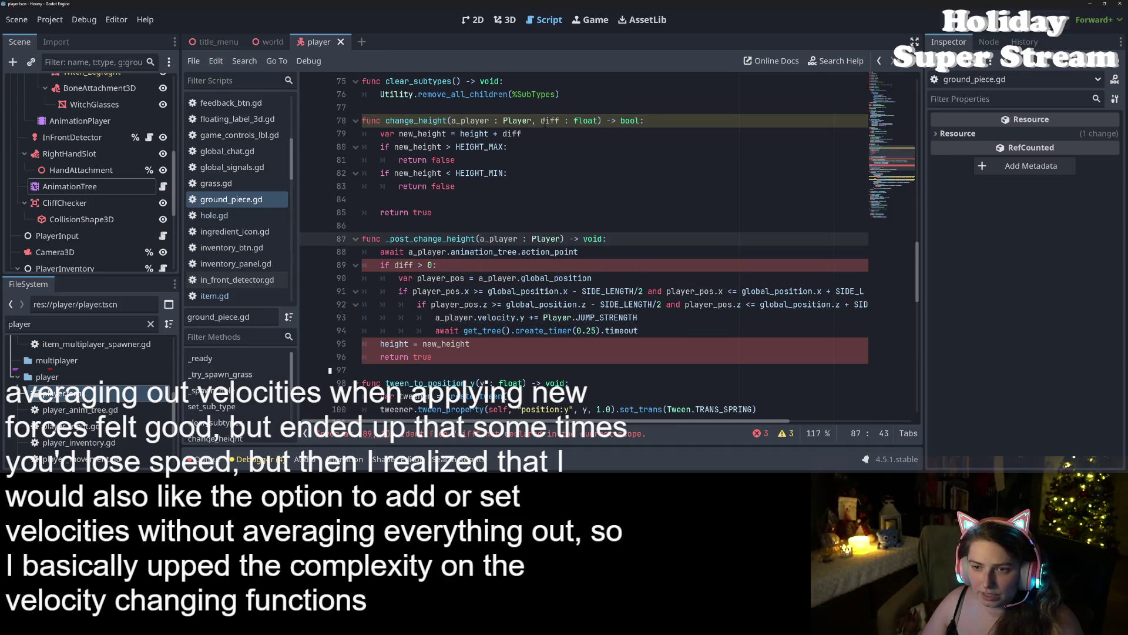
Step: Add 'diff : float' as the second parameter of _post_change_height and save
drag(532, 120, 598, 120)
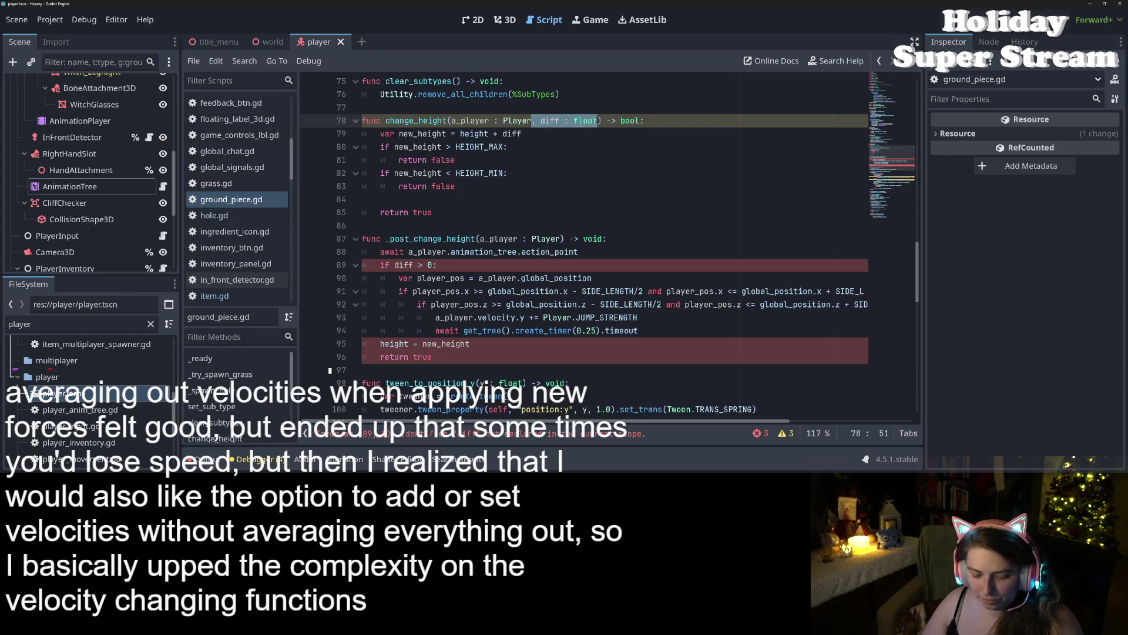
key(ctrl+c)
click(561, 238)
text(,)
key(ctrl+v)
key(ctrl+s)
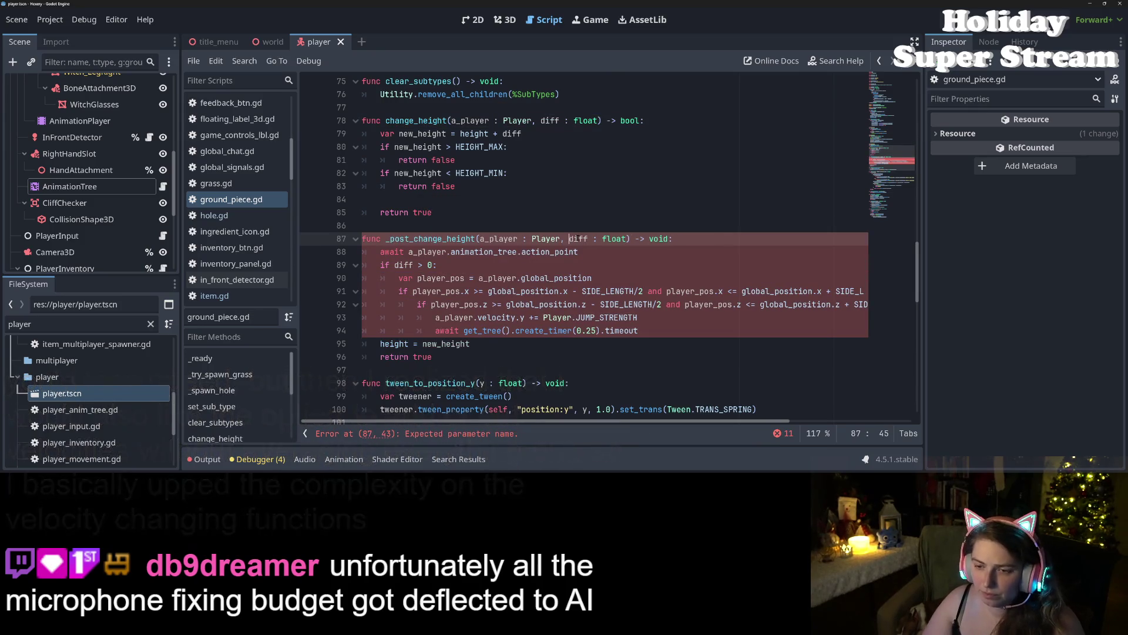
Step: Remove the duplicated comma and give _post_change_height a new_height : float parameter, then save
click(577, 238)
key(BackSpace)
key(BackSpace)
key(ctrl+s)
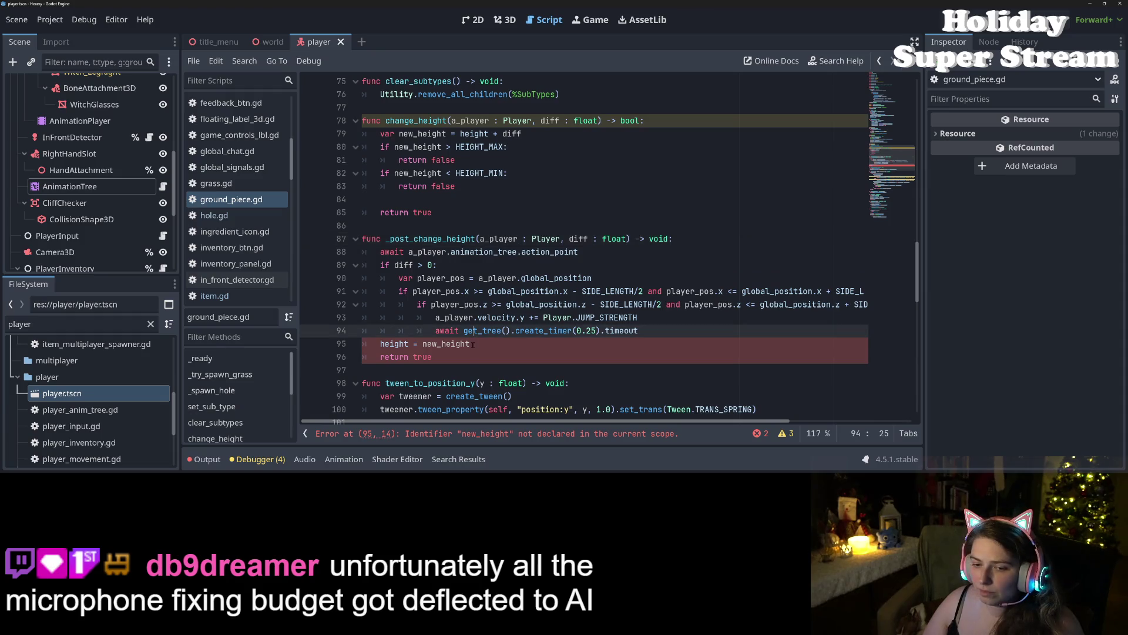
click(471, 345)
click(627, 239)
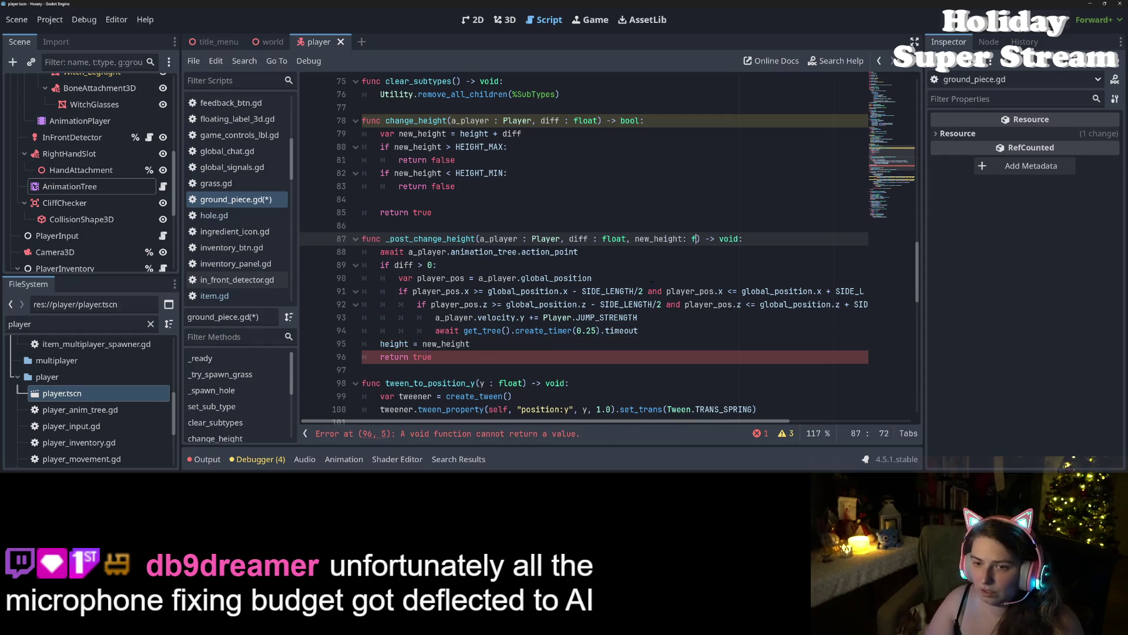
text(loat)
click(683, 239)
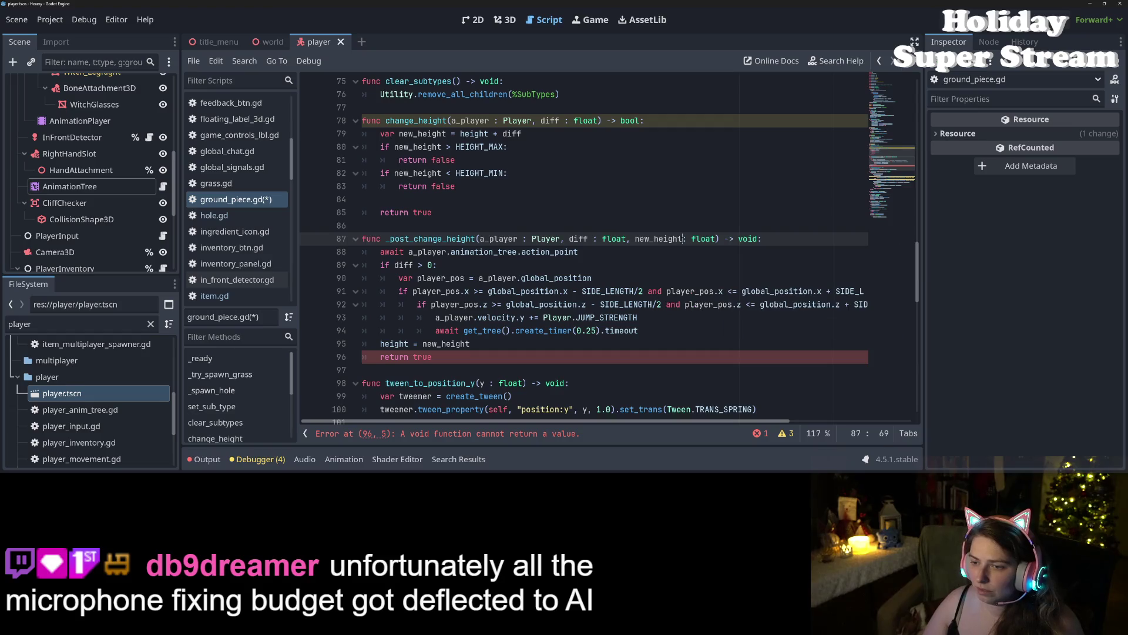
key(ctrl+s)
Step: Delete the stray 'return true' line and its empty line from _post_change_height, and save
click(664, 291)
click(659, 221)
click(670, 239)
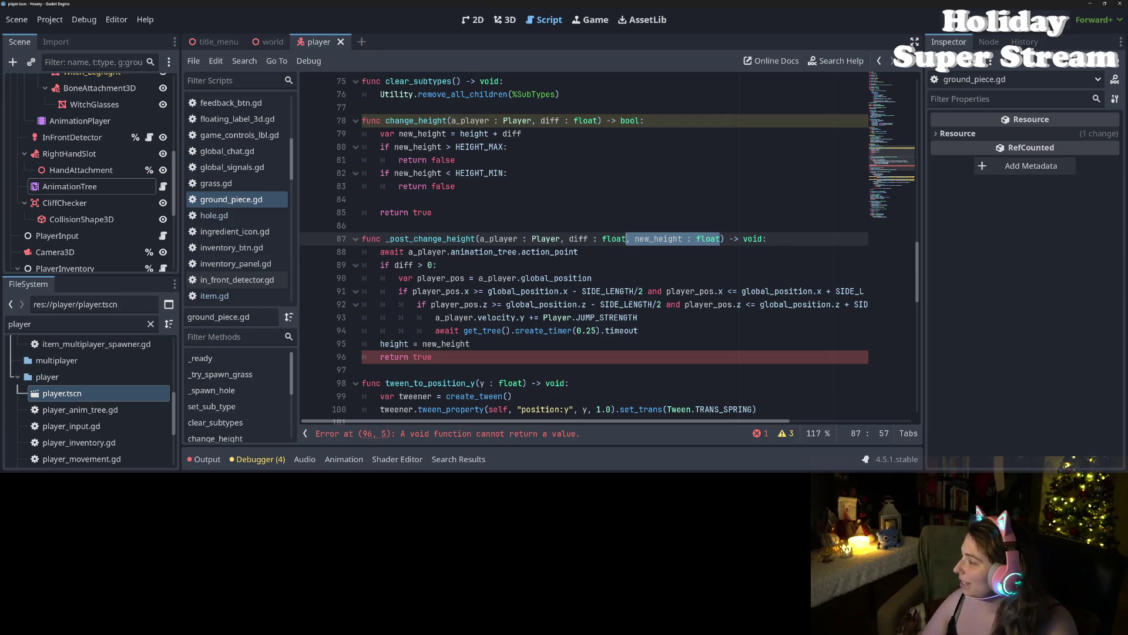
mouse_move(628, 331)
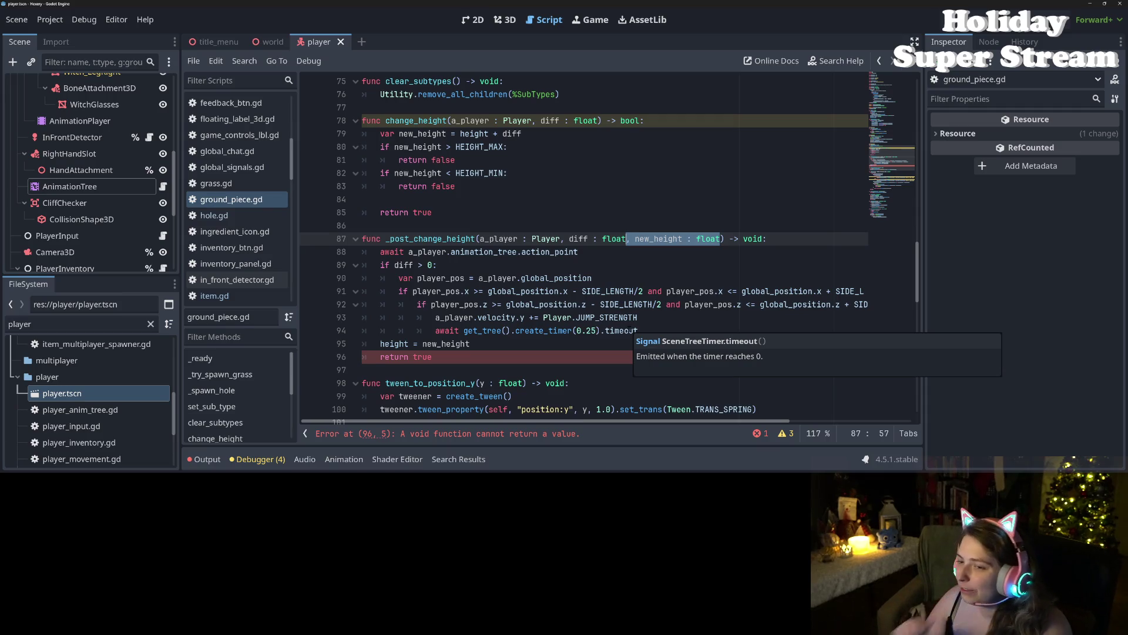
click(451, 304)
click(426, 357)
key(shift+Home)
key(BackSpace)
key(BackSpace)
key(BackSpace)
key(ctrl+s)
click(419, 331)
double_click(446, 344)
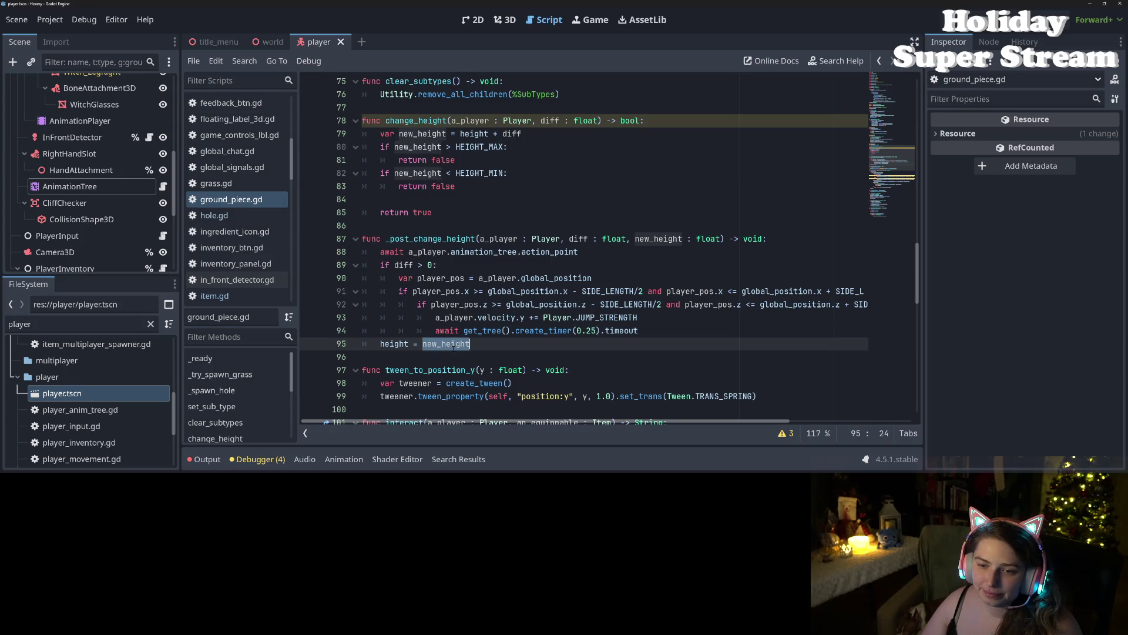
Step: Move the action_point await line into change_height before return true and change it to a .connect call
click(380, 252)
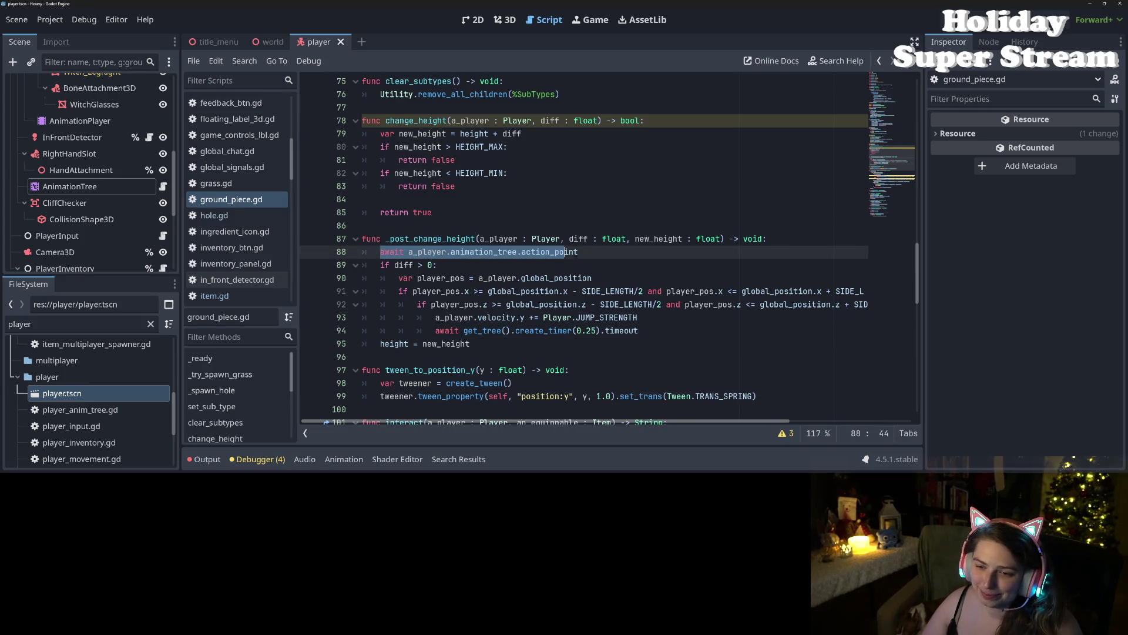
drag(566, 251, 602, 253)
key(ctrl+x)
click(433, 199)
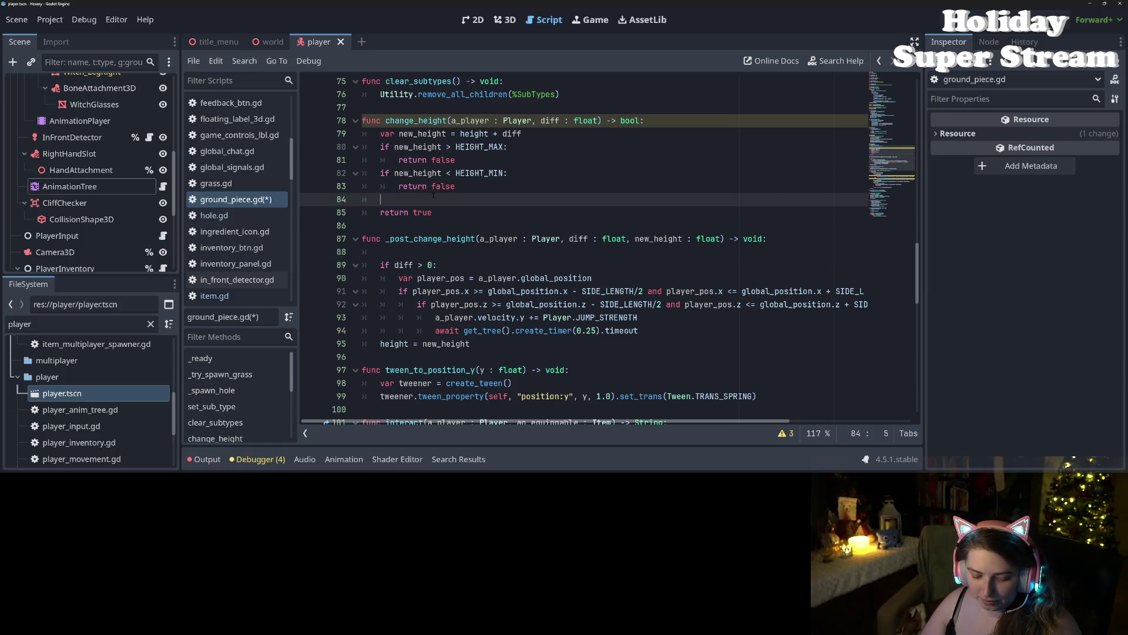
key(super+v)
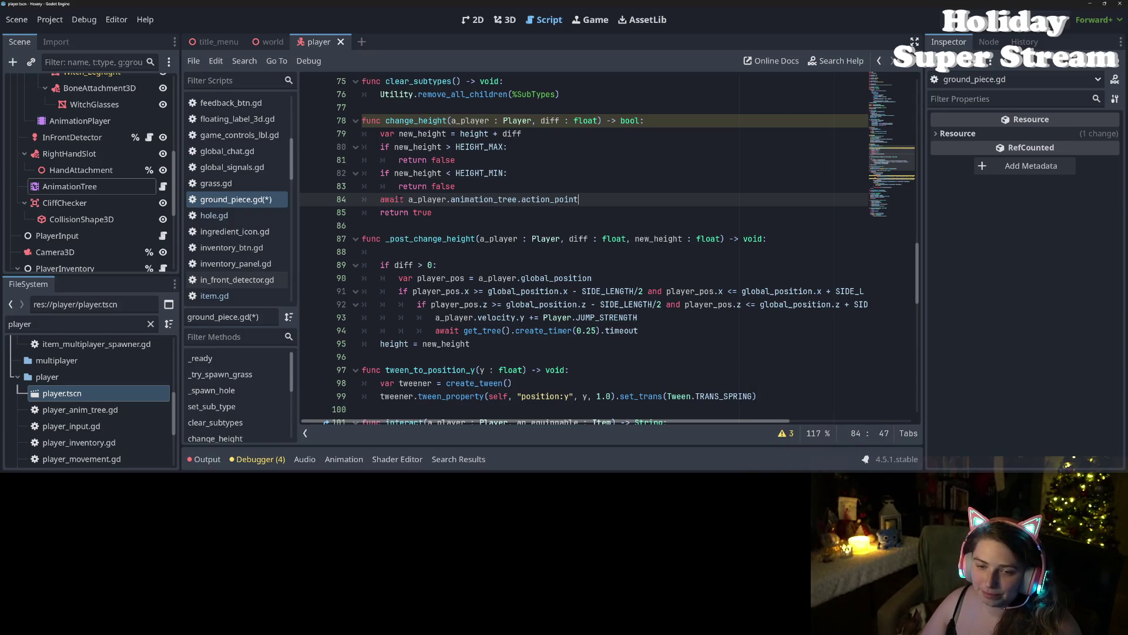
double_click(403, 200)
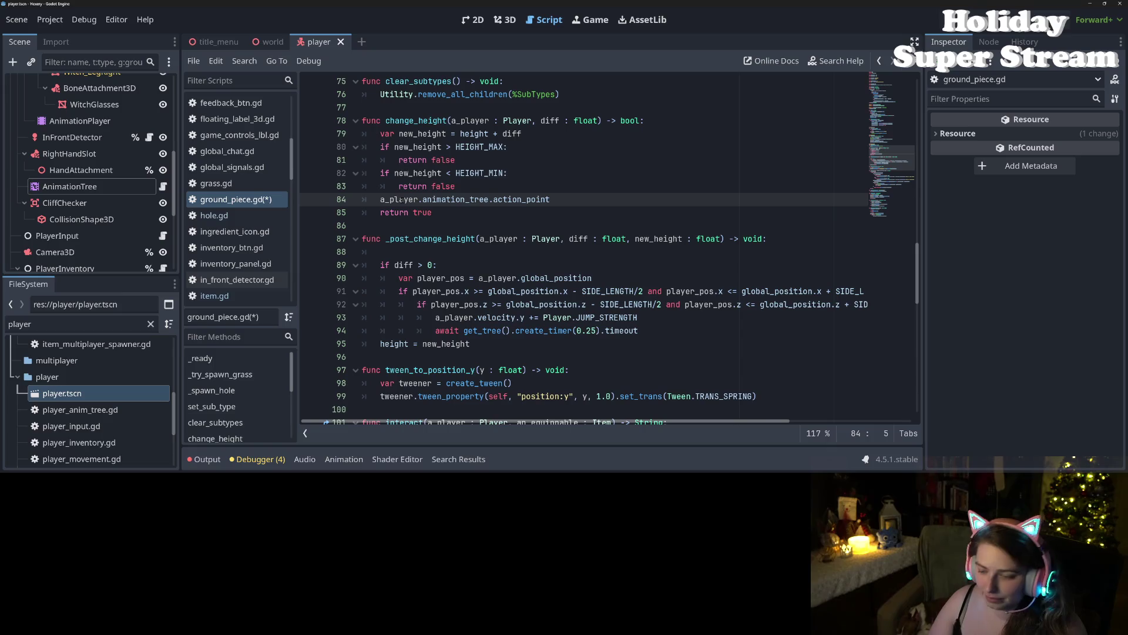
text(.connect()
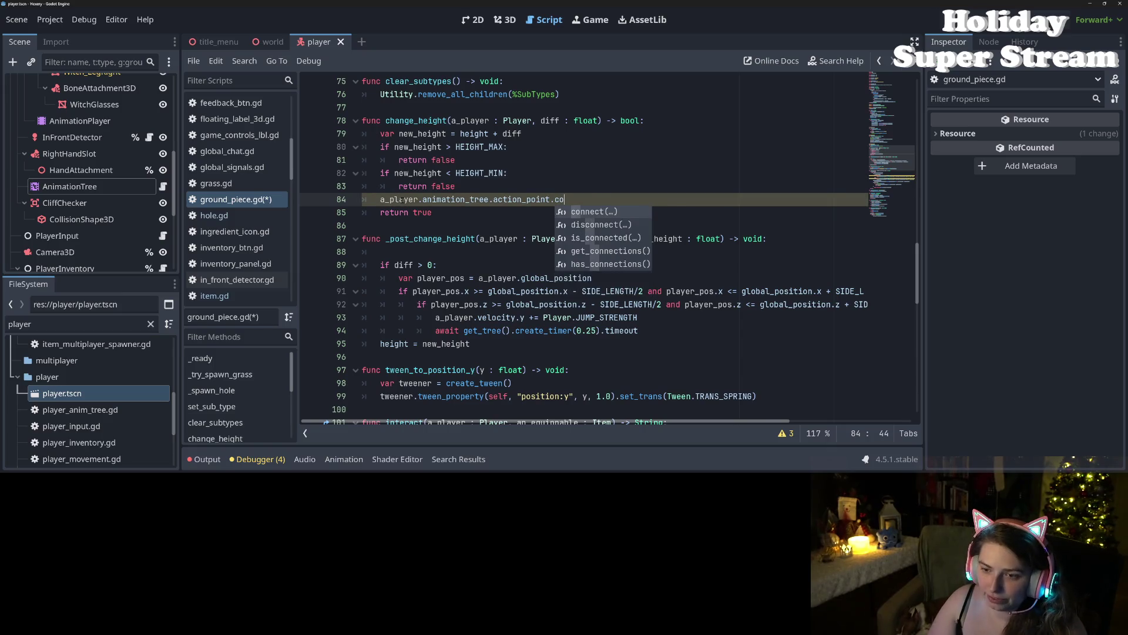
key(Return)
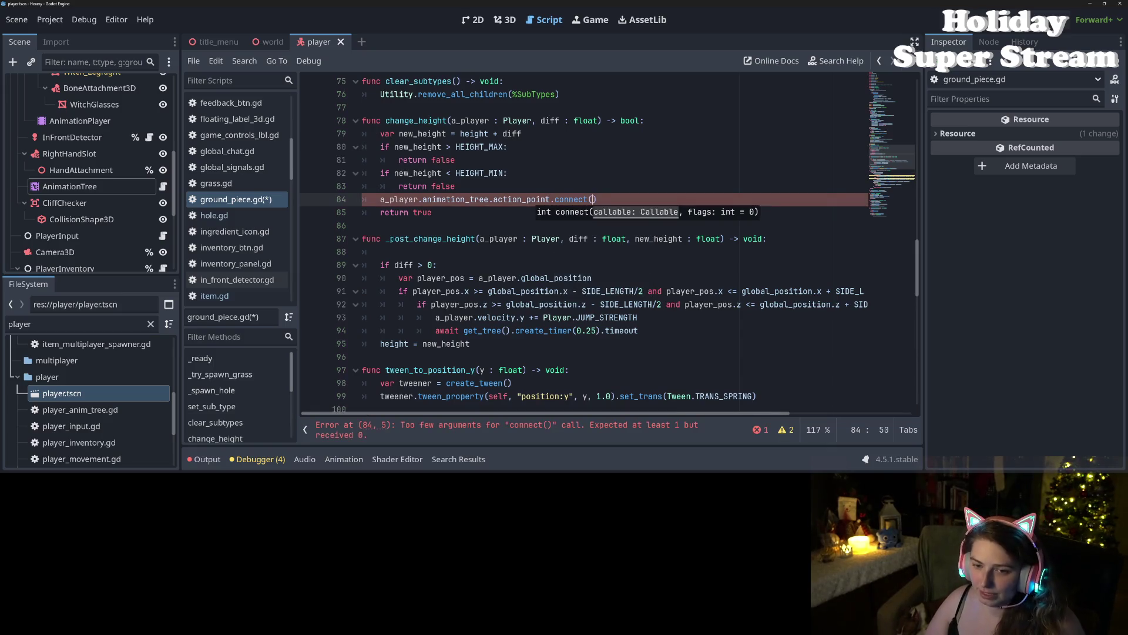
key(Down)
key(Down)
key(Down)
key(BackSpace)
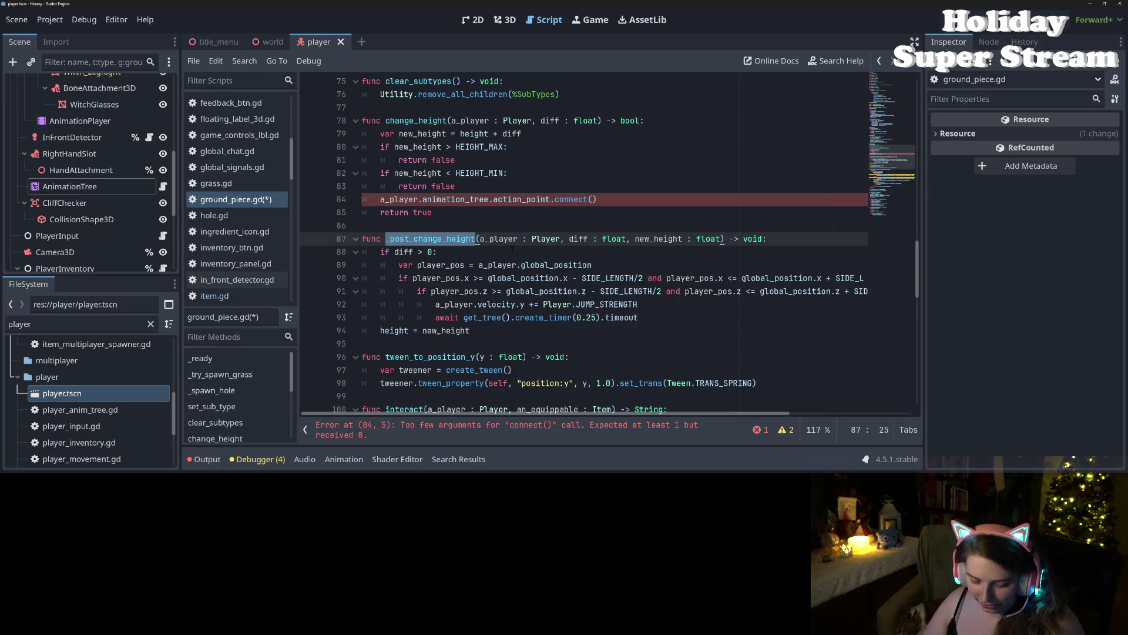
Step: Fill in the connect arguments: _post_change_height.bind(a_player, diff, new_height) with CONNECT_ONE_SHOT
click(593, 199)
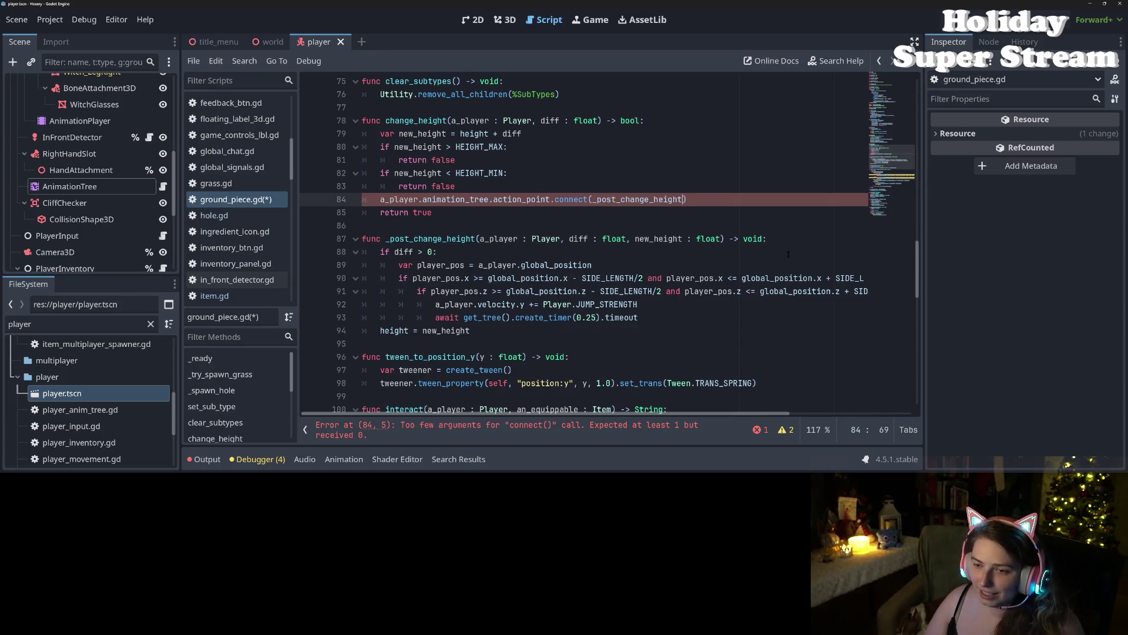
text(.con)
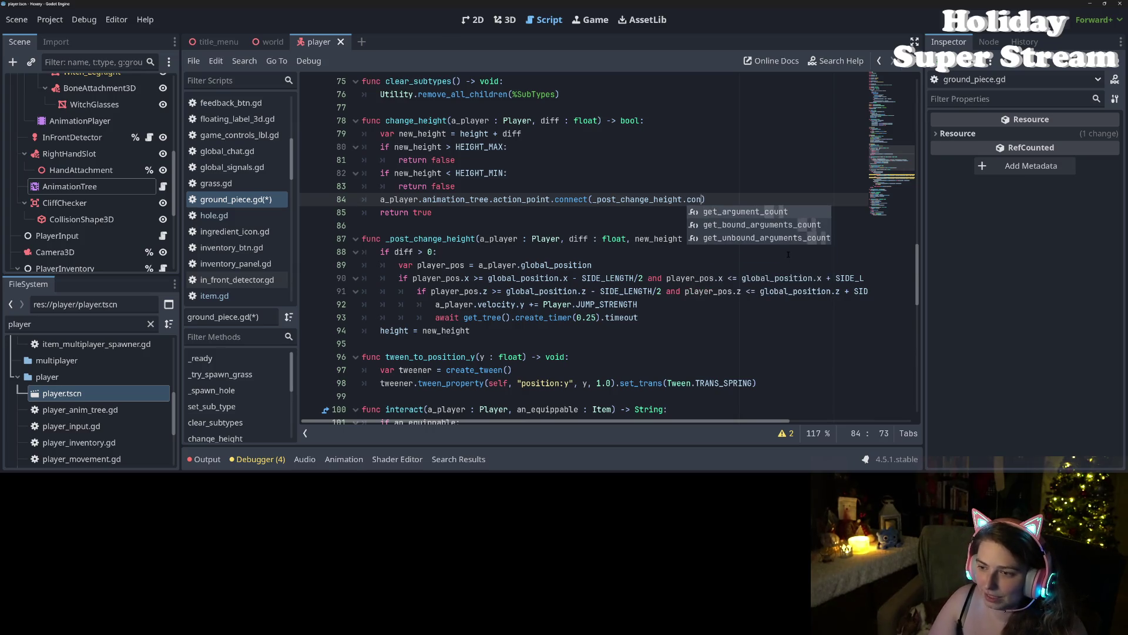
key(BackSpace)
key(BackSpace)
key(BackSpace)
text(bine)
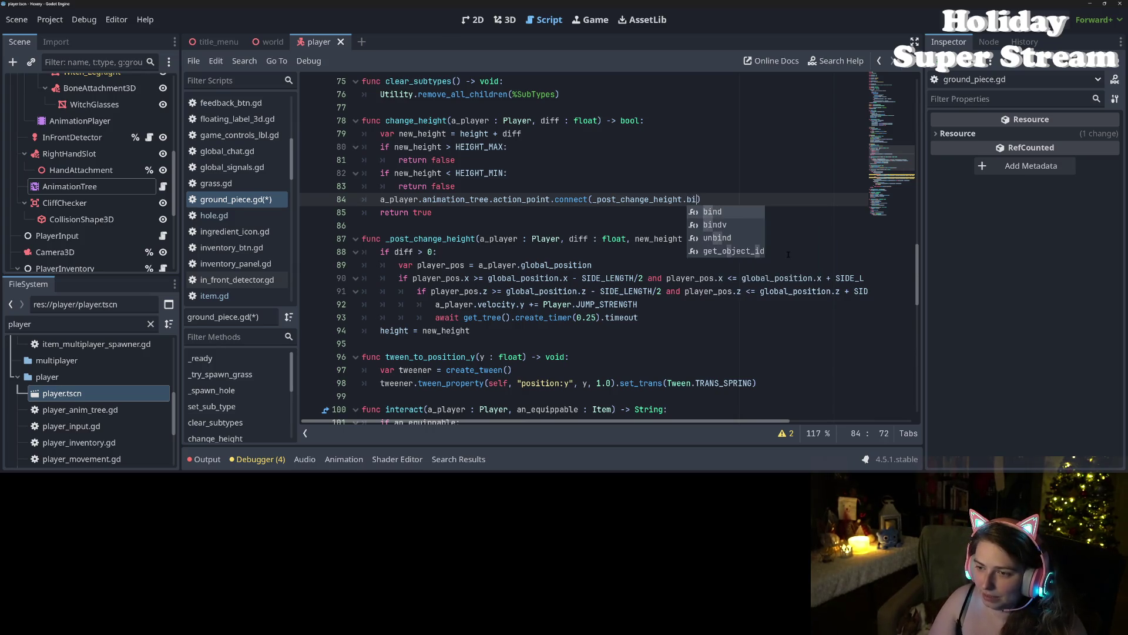
text((a_pl)
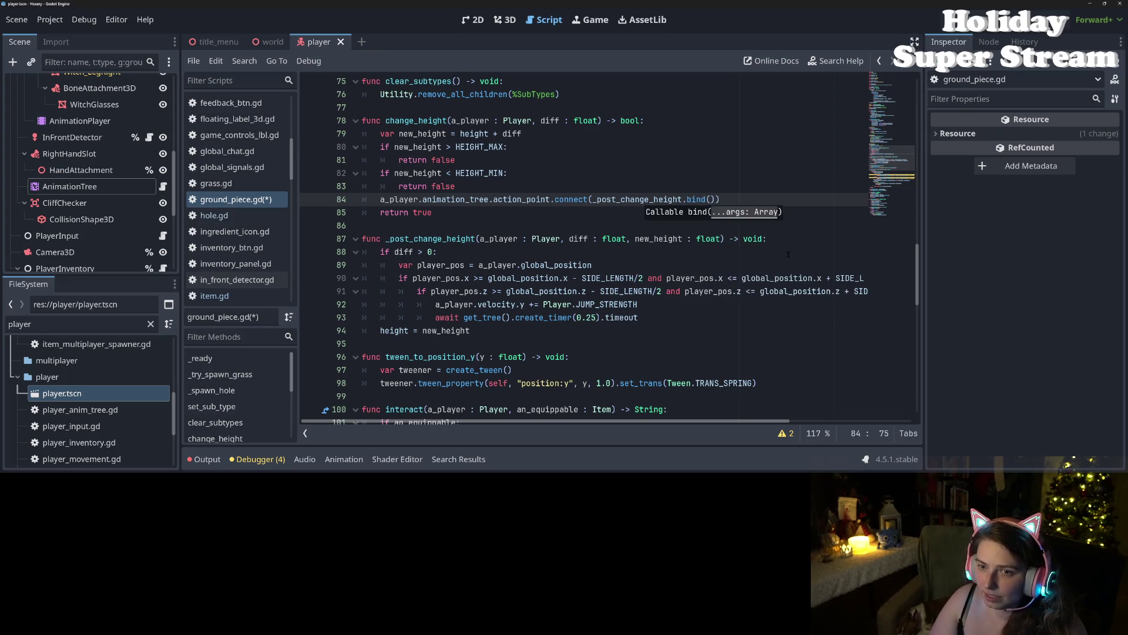
key(Return)
text(, diff, he)
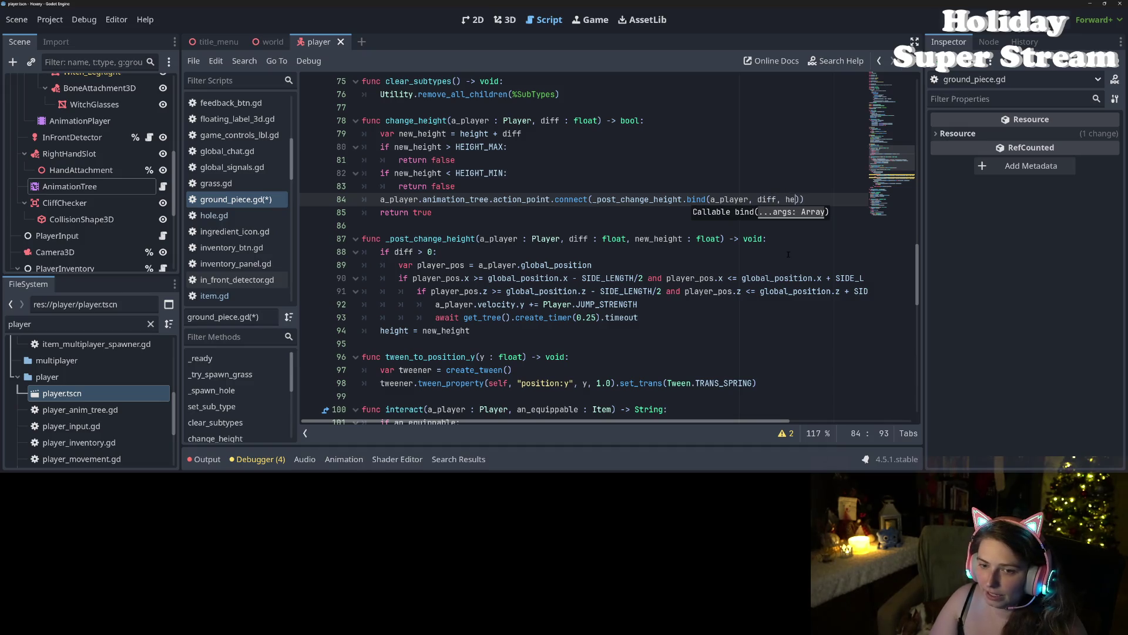
key(BackSpace)
key(BackSpace)
key(BackSpace)
text(new)
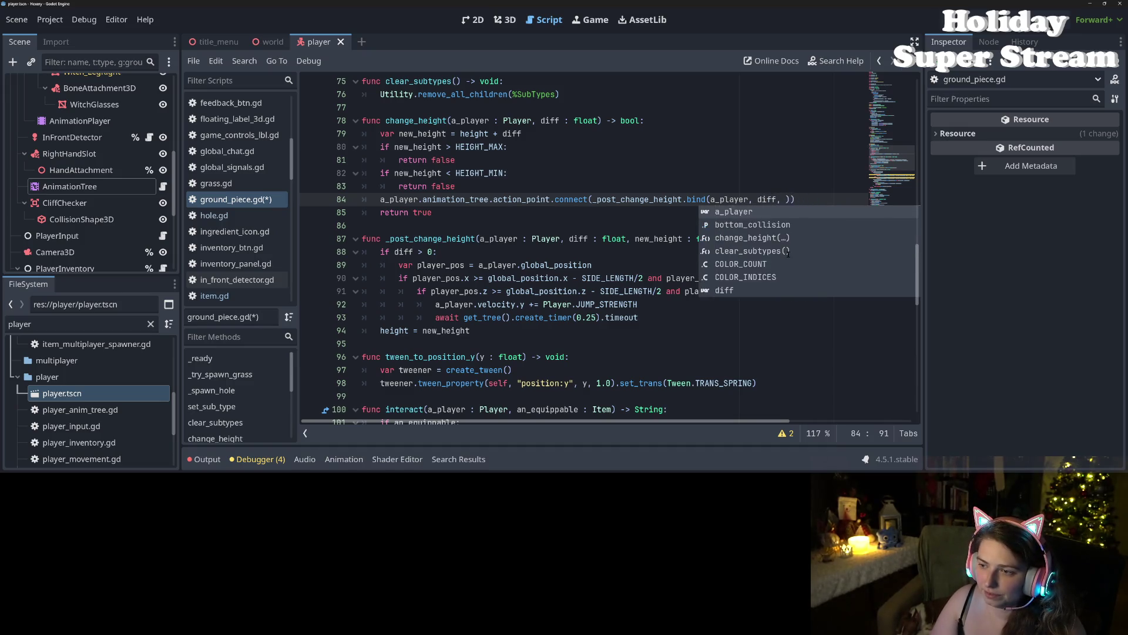
key(Return)
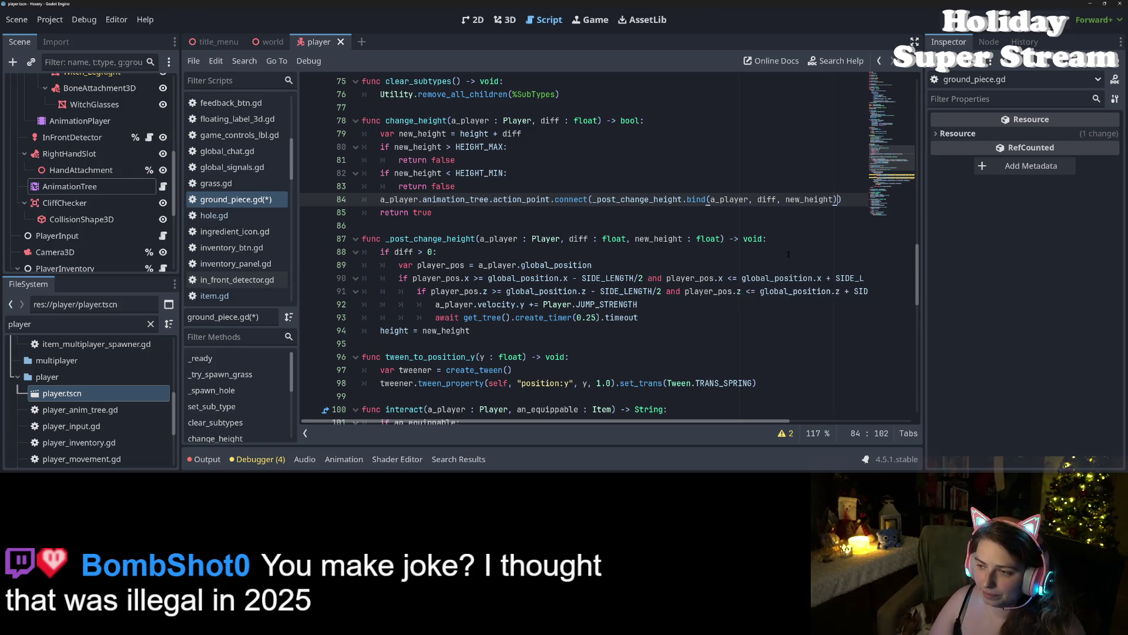
text(, ONE)
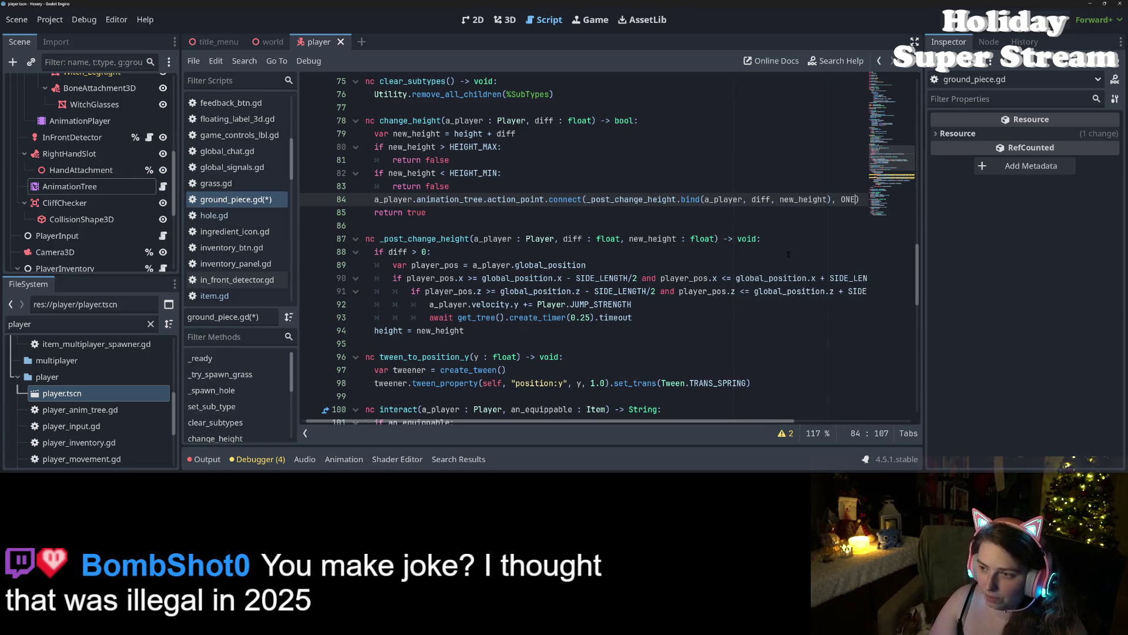
key(Return)
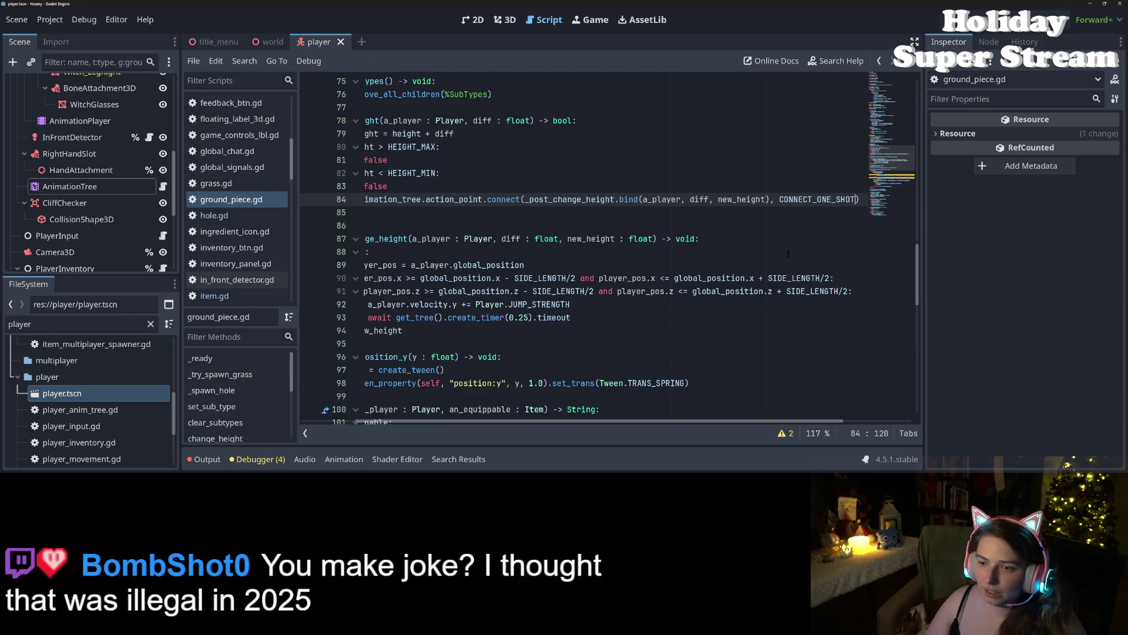
drag(779, 421, 726, 421)
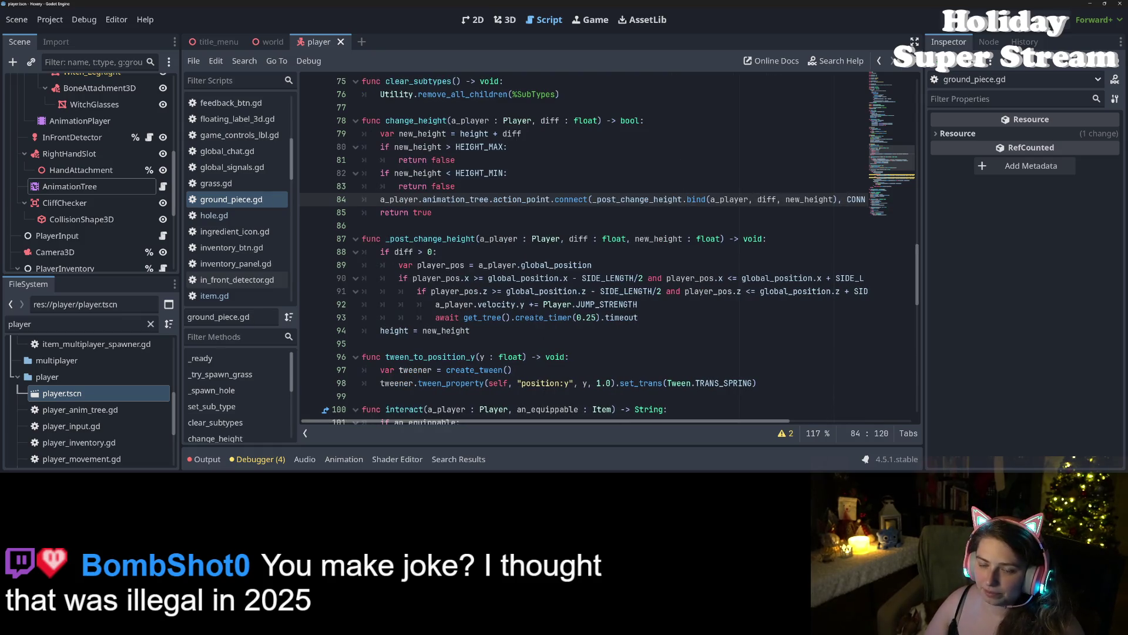
click(558, 278)
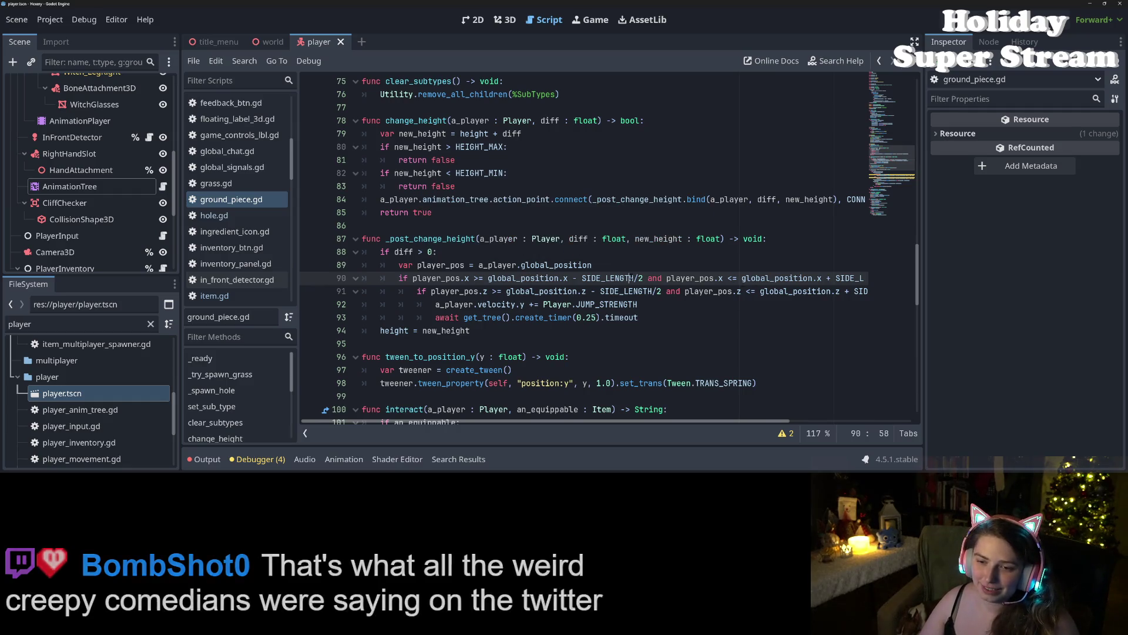
Step: Review the jump strength and timer await lines in ground_piece.gd
click(637, 303)
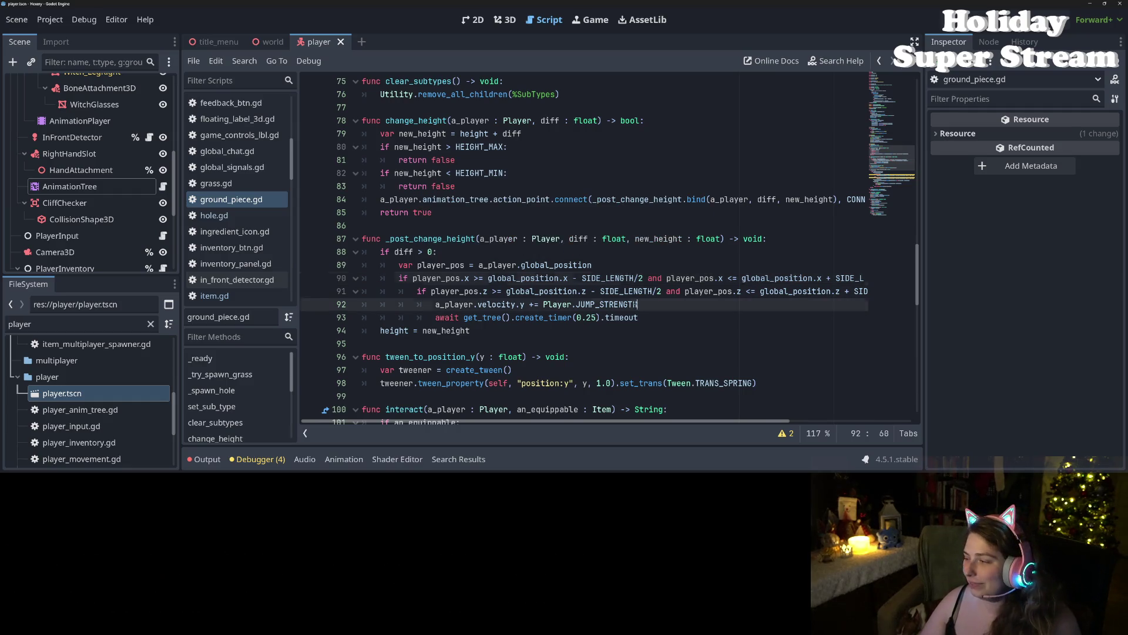
key(Down)
key(Down)
key(Up)
click(668, 302)
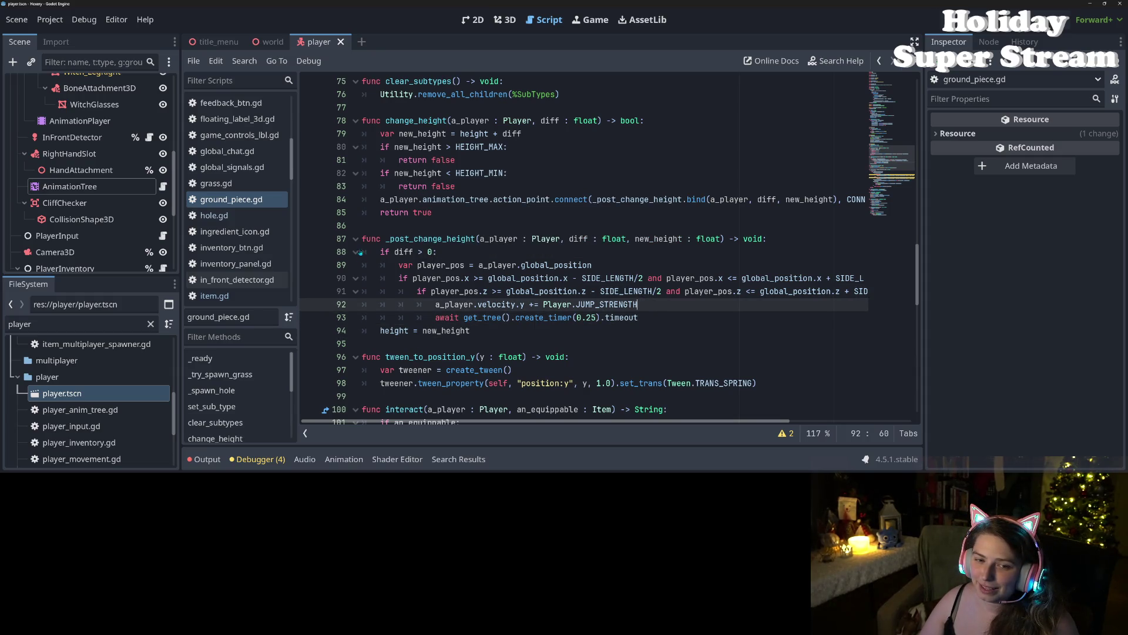
Step: Open hole.gd from the script list in the script editor
click(214, 215)
scroll(587, 247, down, 2)
scroll(588, 247, up, 2)
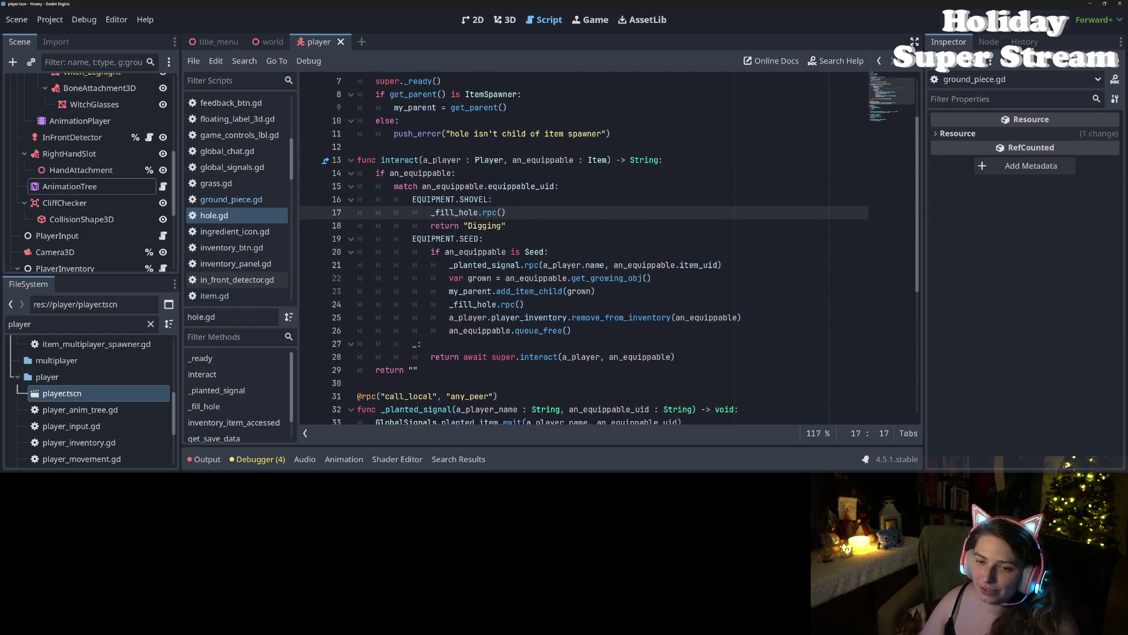
Step: On line 17, wrap the _fill_hole.rpc call in a_player.animation_tree.action_point.connect(...)
double_click(442, 160)
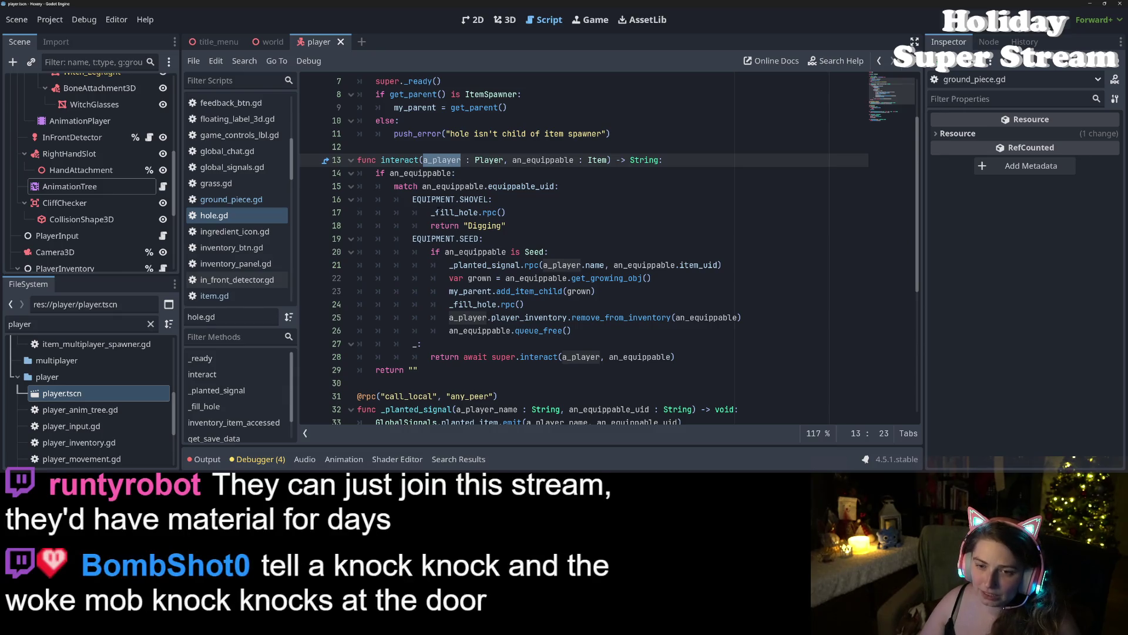
click(435, 212)
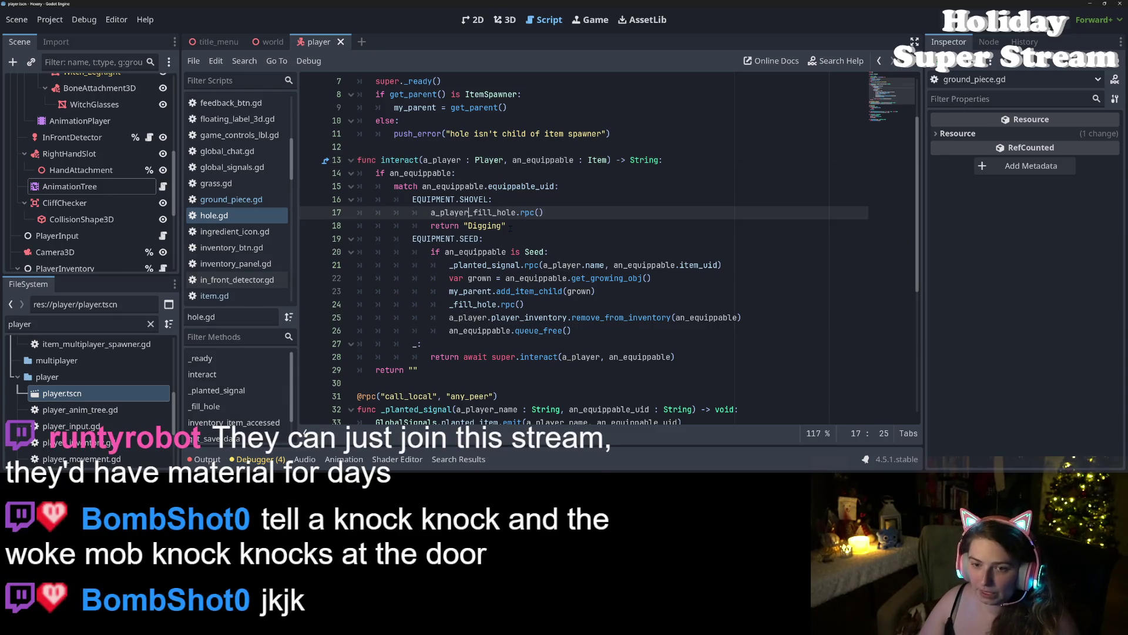
text(a_player.ani)
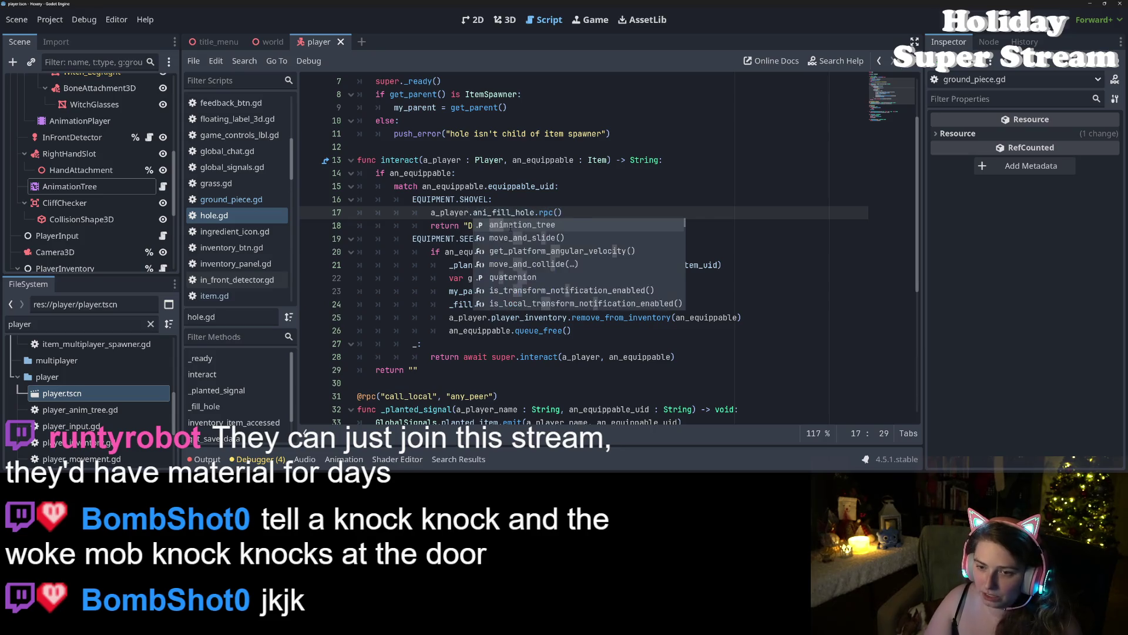
key(Return)
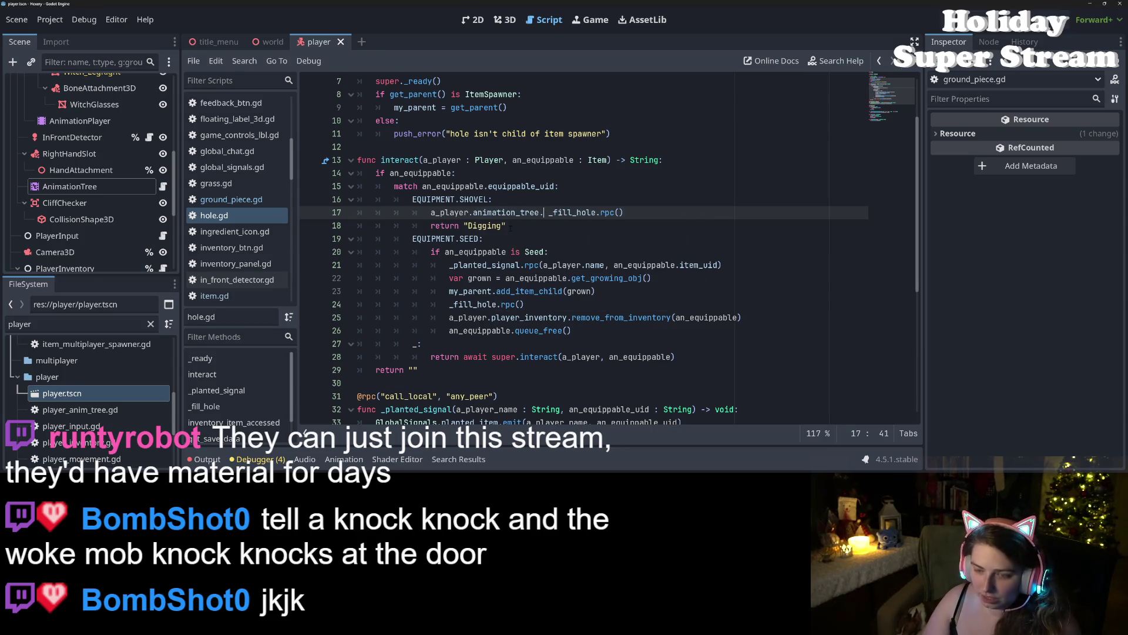
text(a)
key(Return)
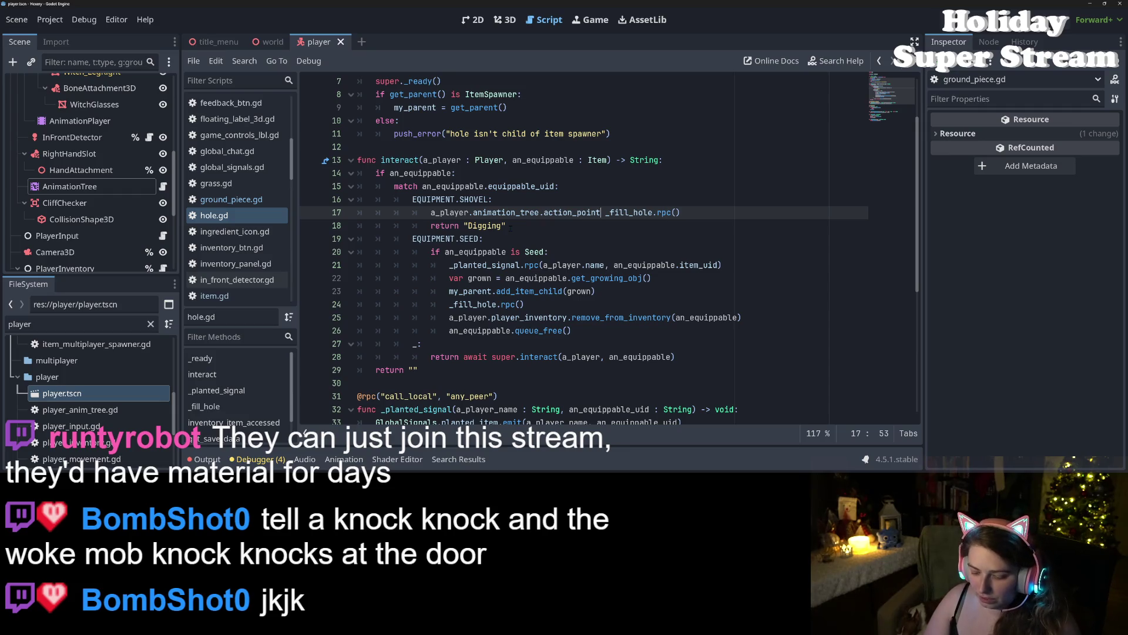
text(o)
key(Return)
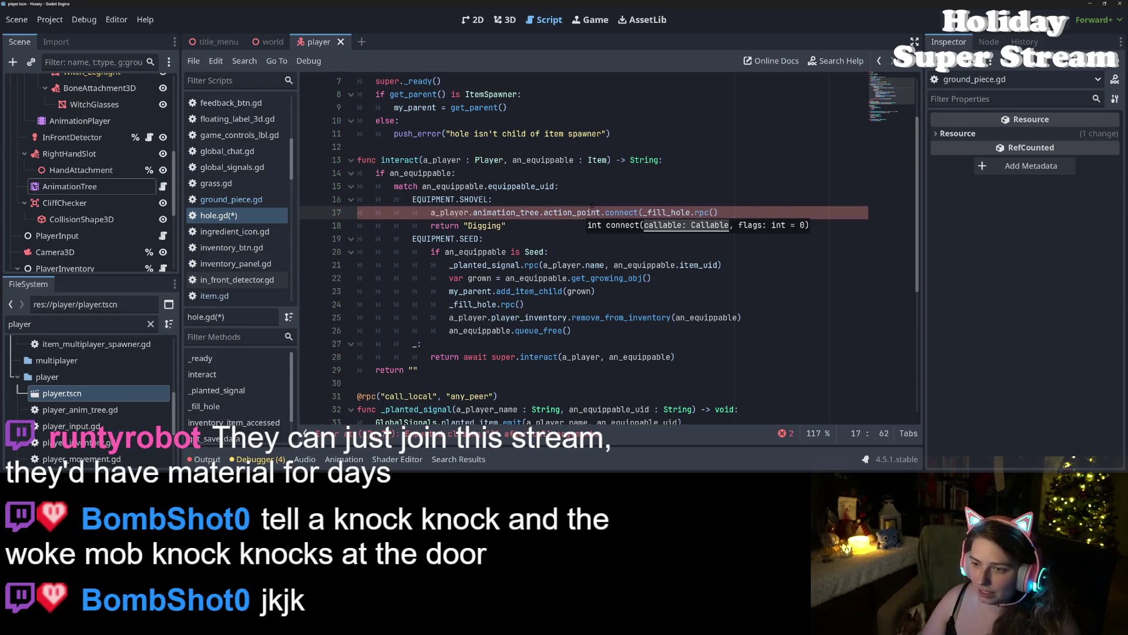
Step: Add the CONNECT_ONE_SHOT flag to the connect call and save hole.gd
click(760, 213)
text(,)
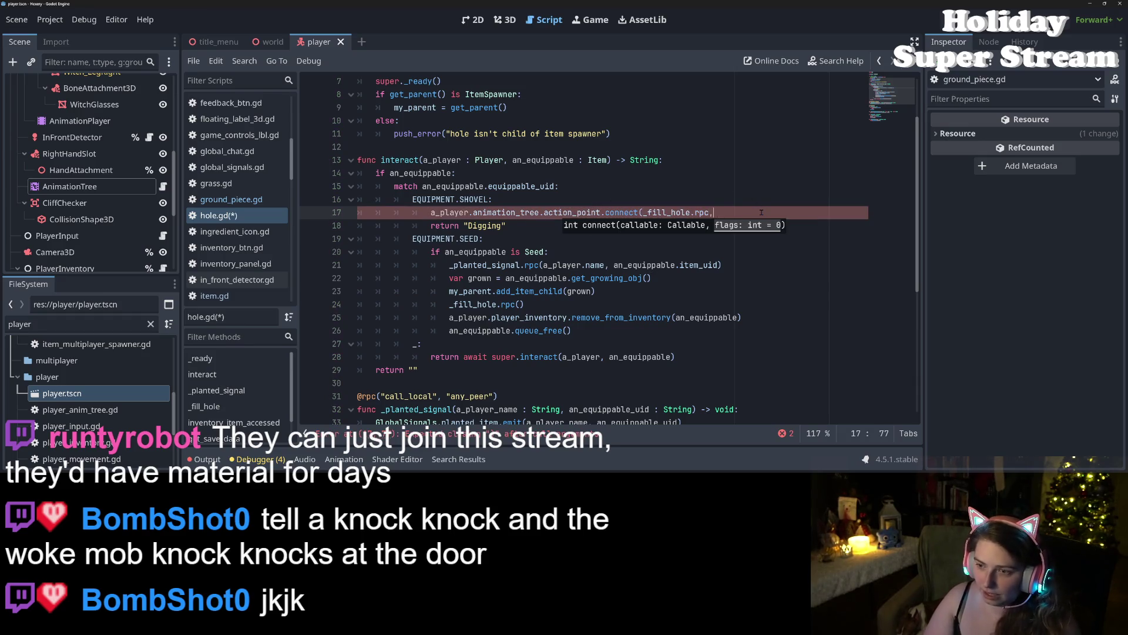
text( CONE)
key(Return)
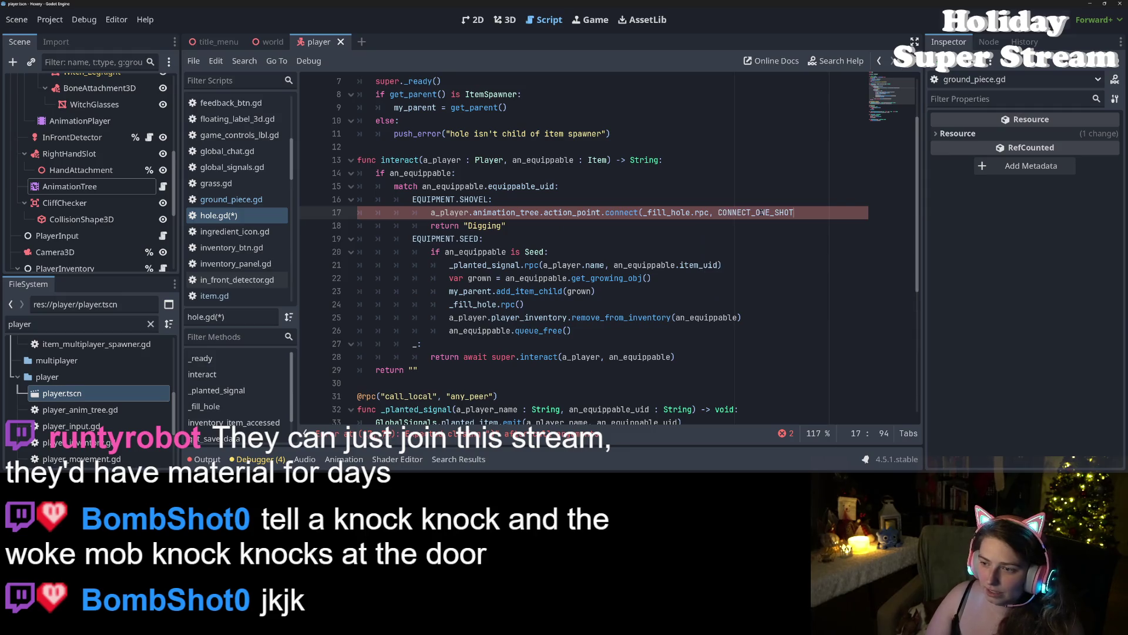
text())
key(ctrl+s)
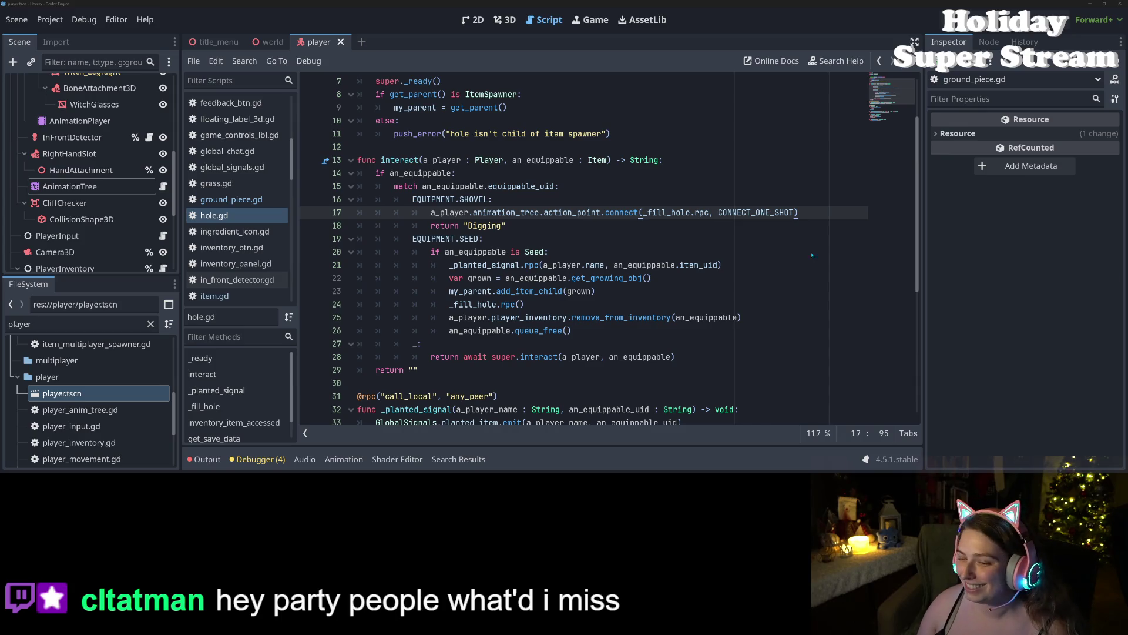
click(483, 239)
click(492, 265)
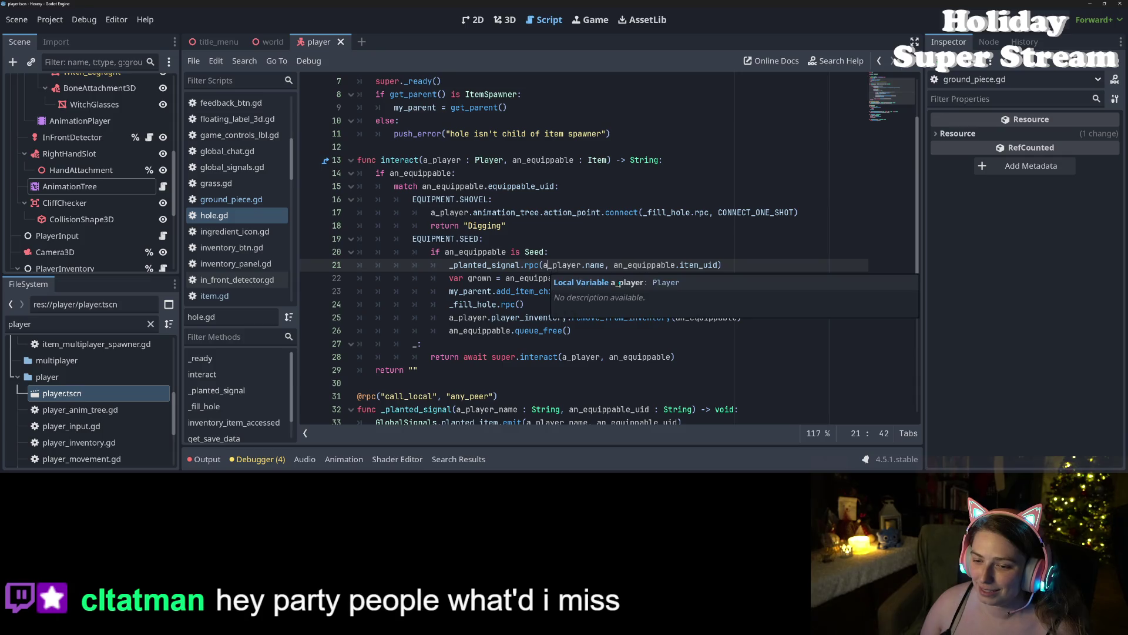
click(668, 278)
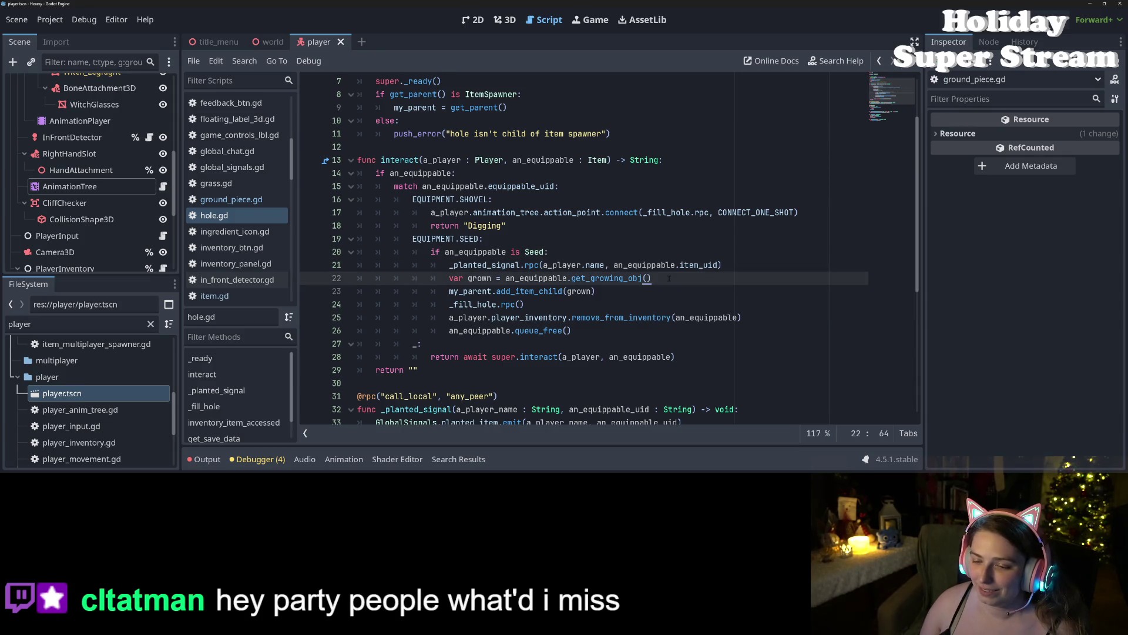
click(522, 305)
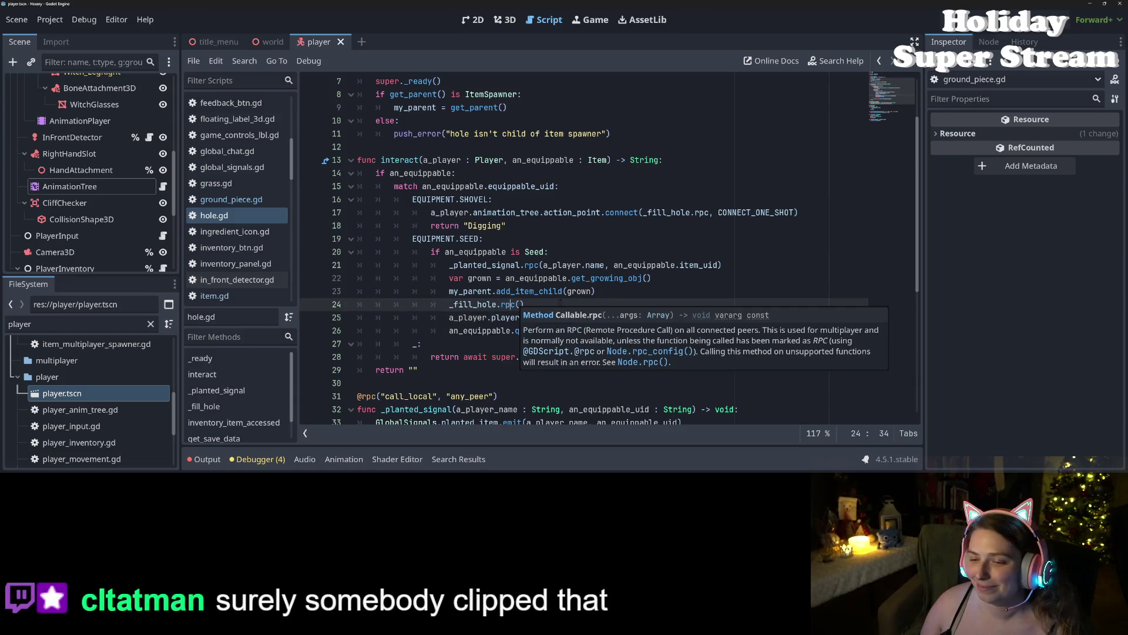
click(564, 291)
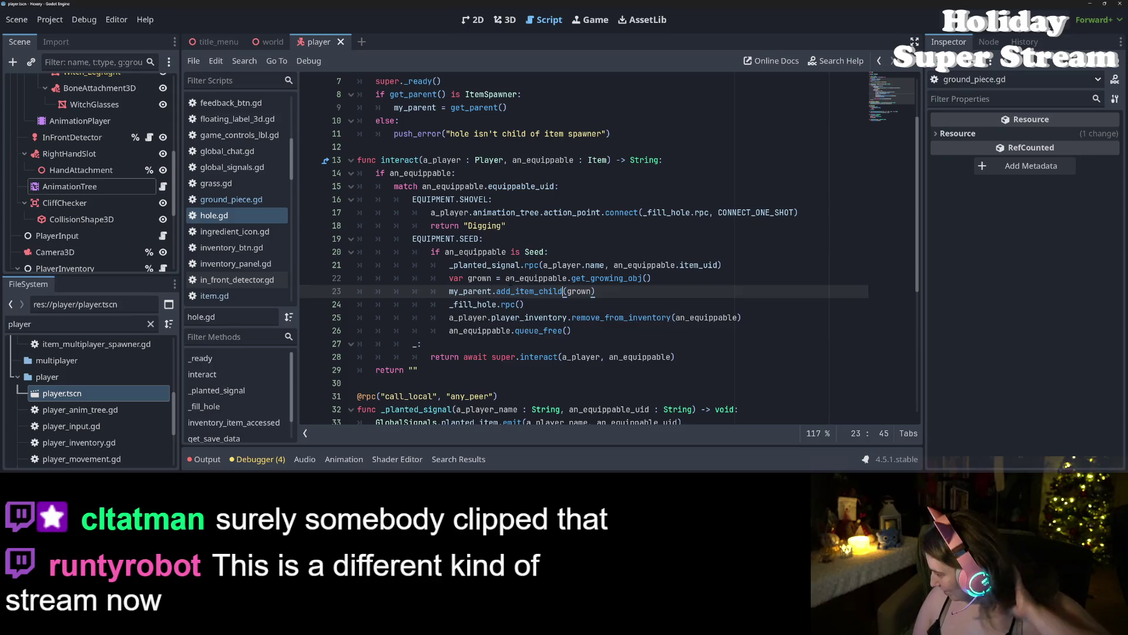
click(502, 265)
mouse_move(504, 268)
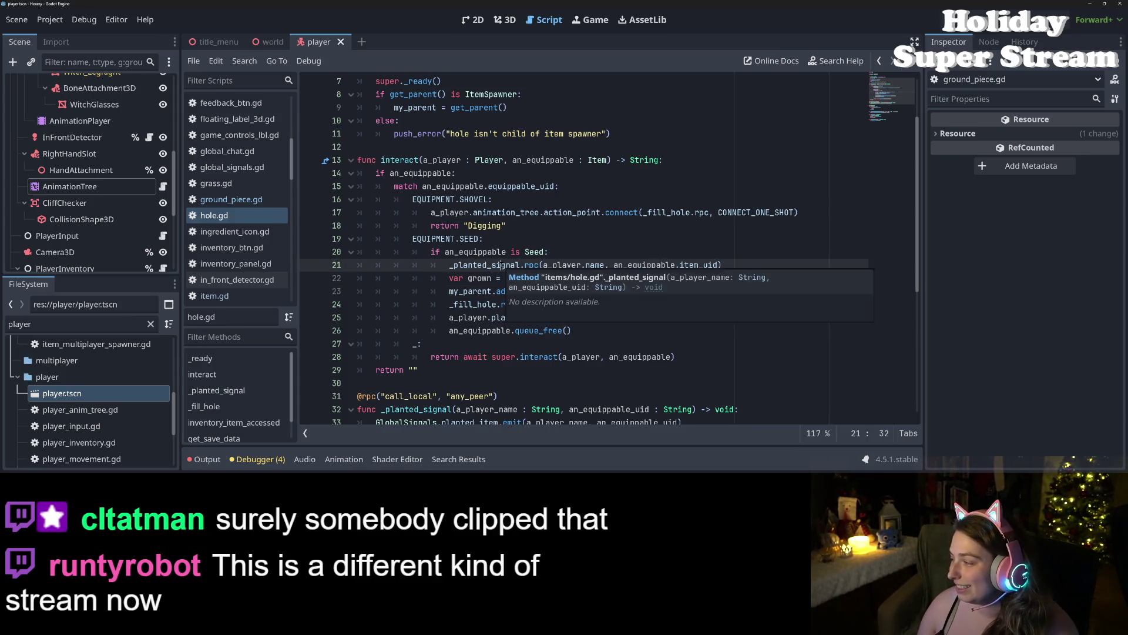
click(458, 277)
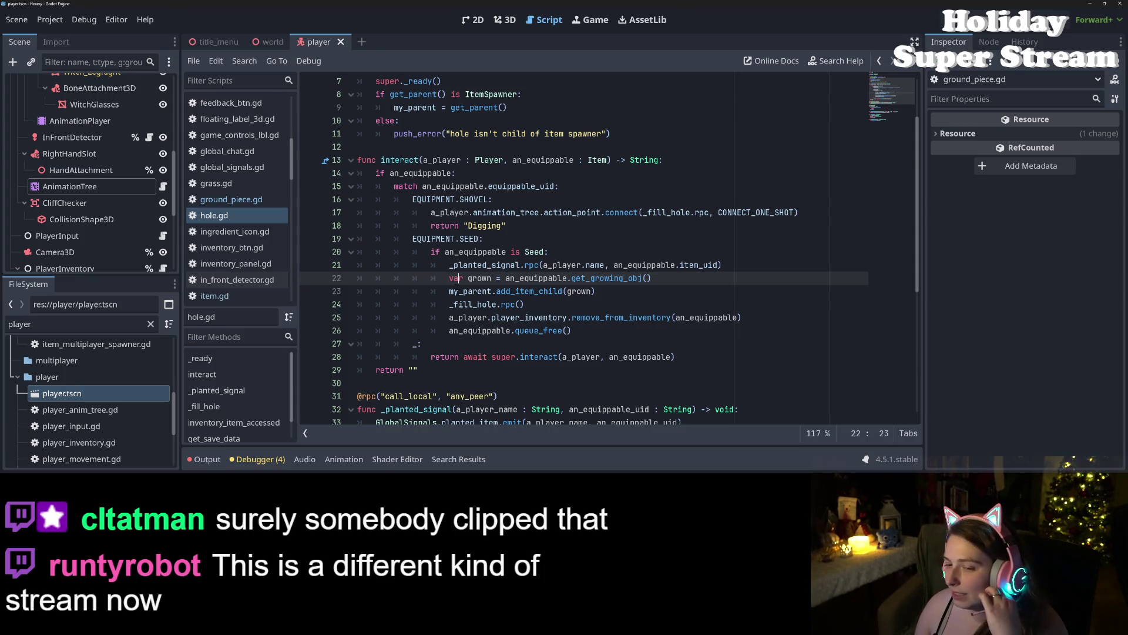
mouse_move(456, 287)
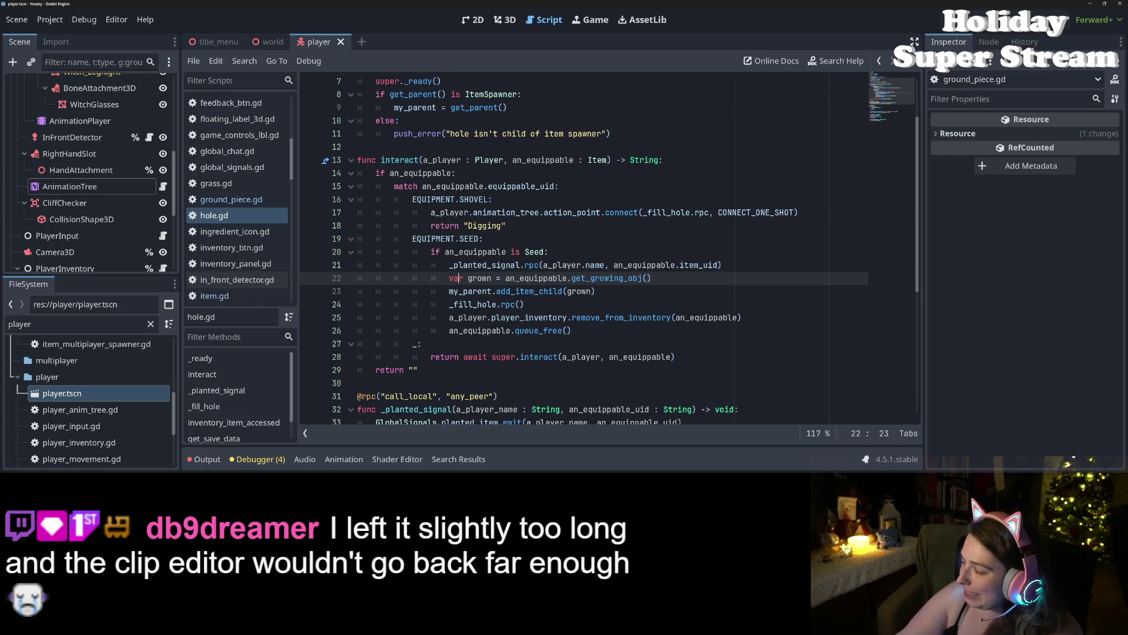
scroll(517, 265, down, 3)
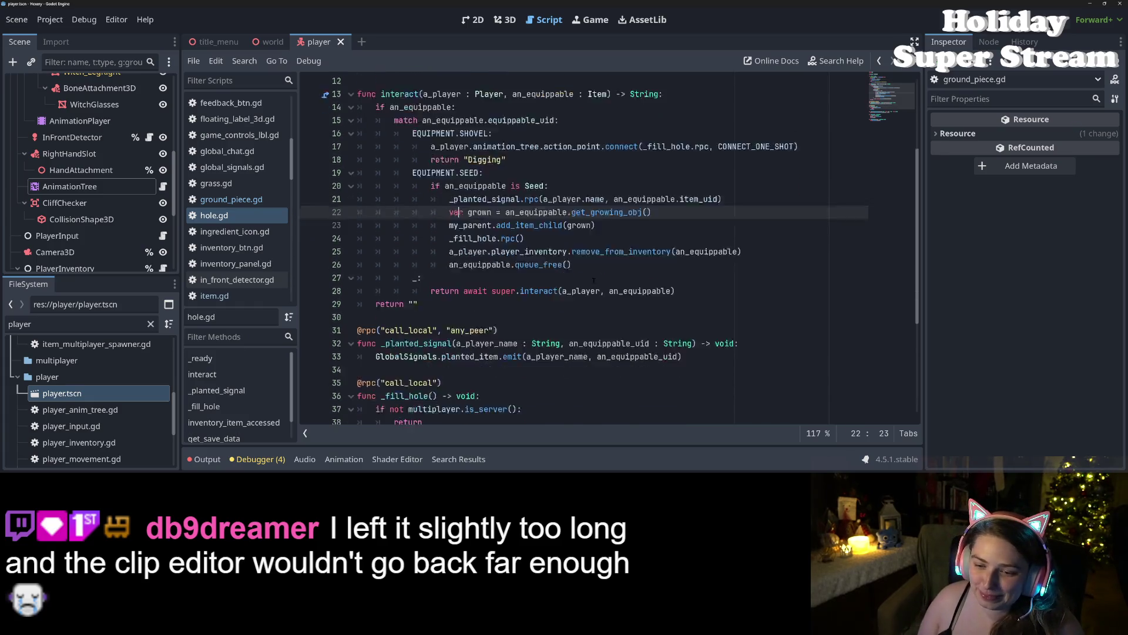
click(517, 265)
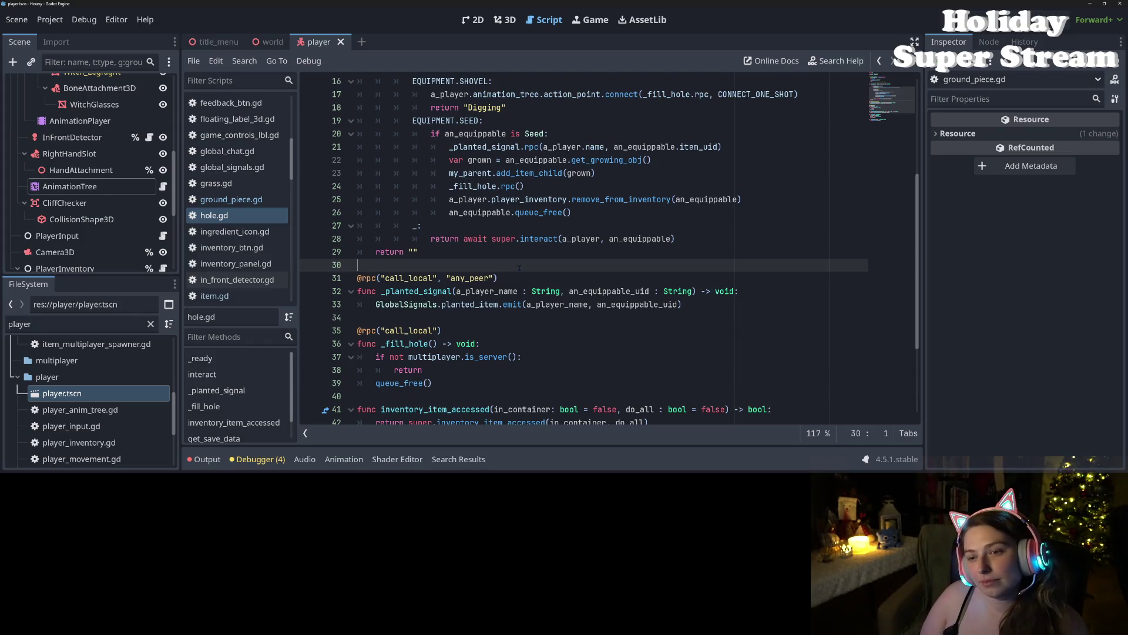
Step: Start a new function line 'func plant_item(a_player : Player,' in hole.gd
key(Return)
key(Return)
key(Up)
text(func plant)
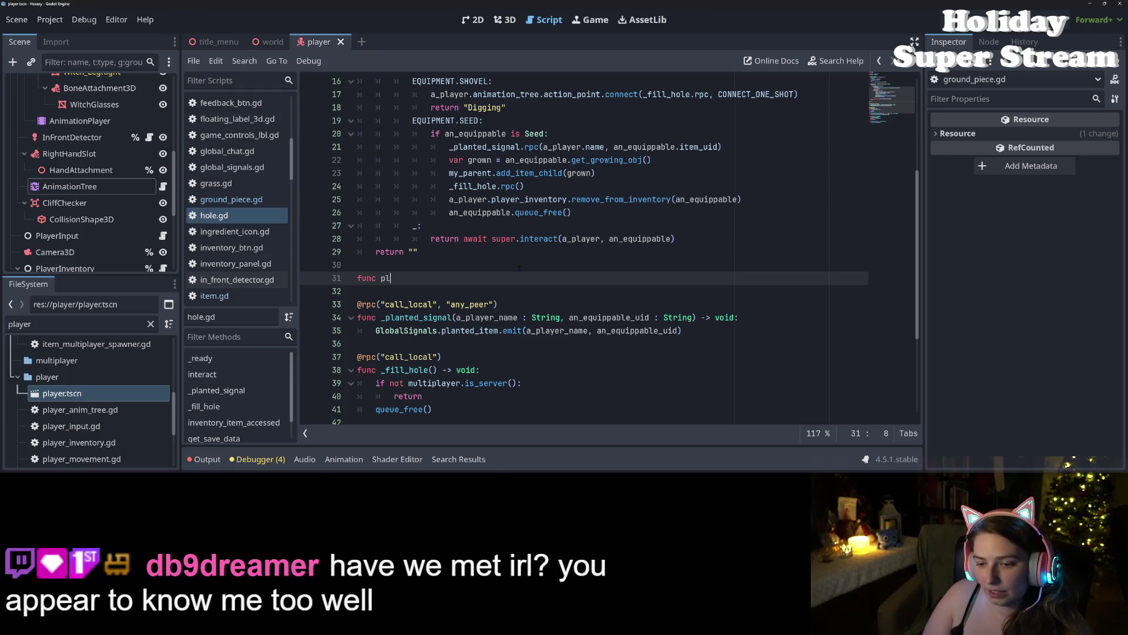
text(_item)
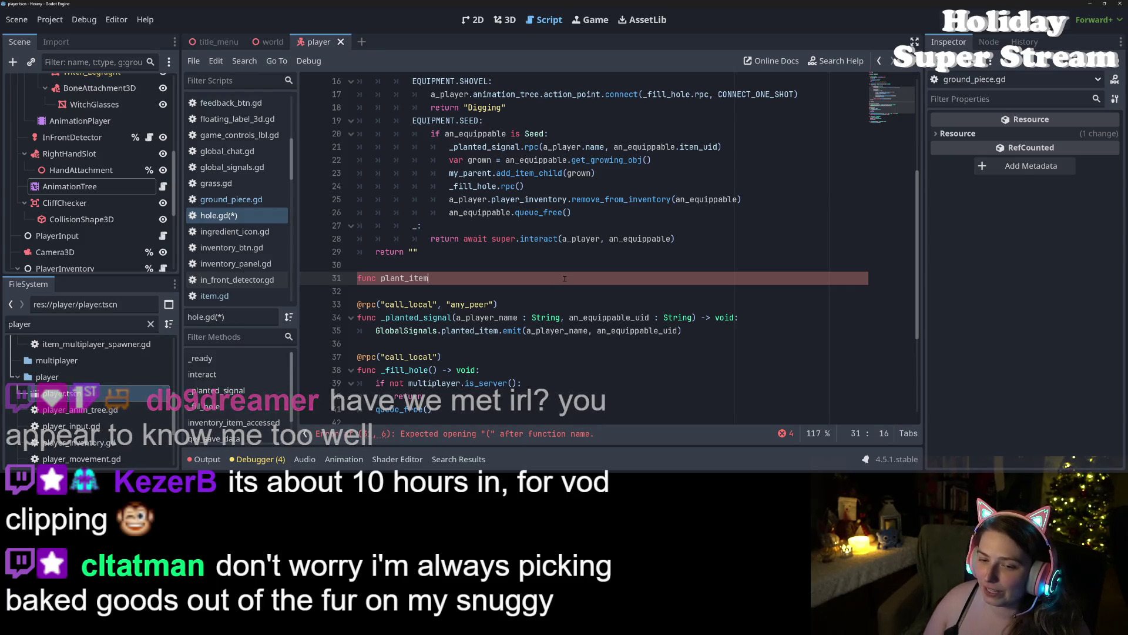
scroll(558, 287, up, 3)
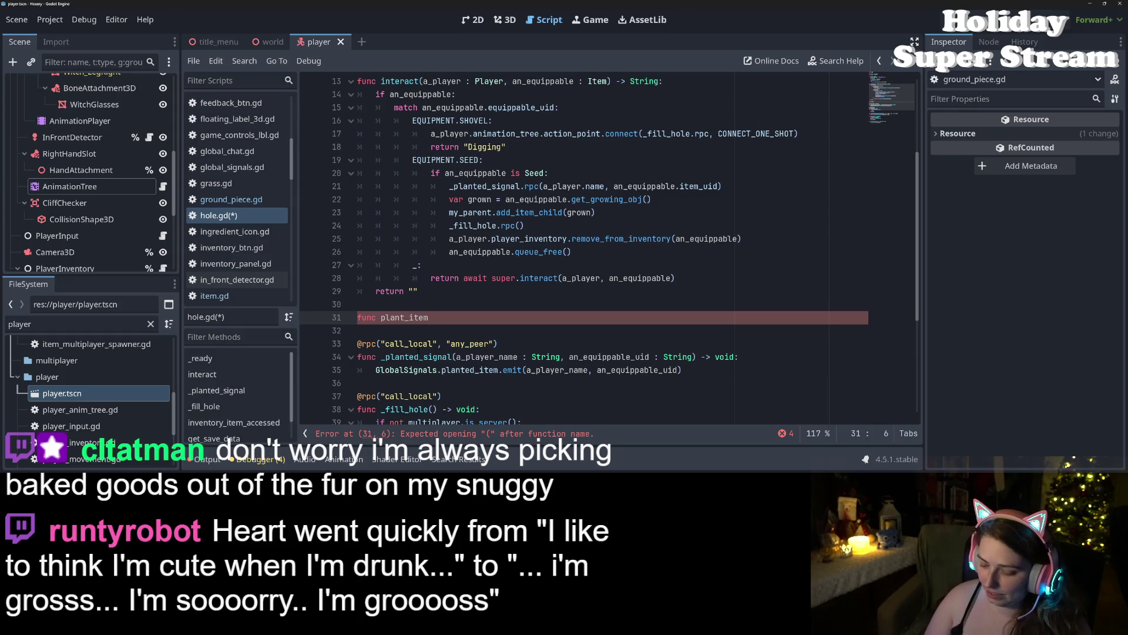
click(489, 323)
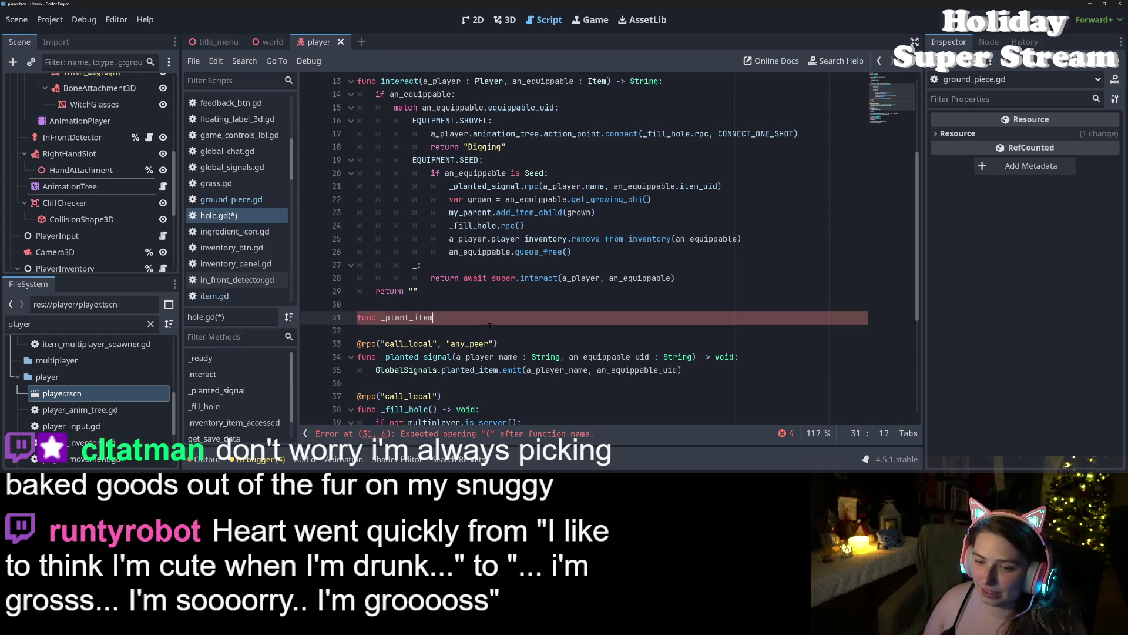
text(a_player : Player)
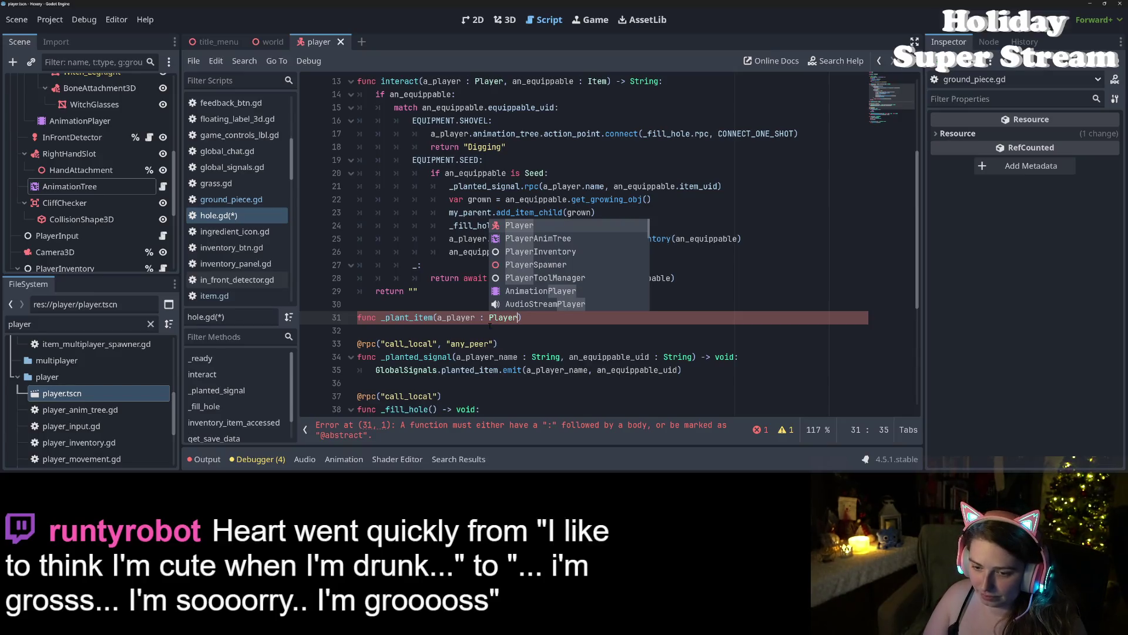
text(, an_equippable)
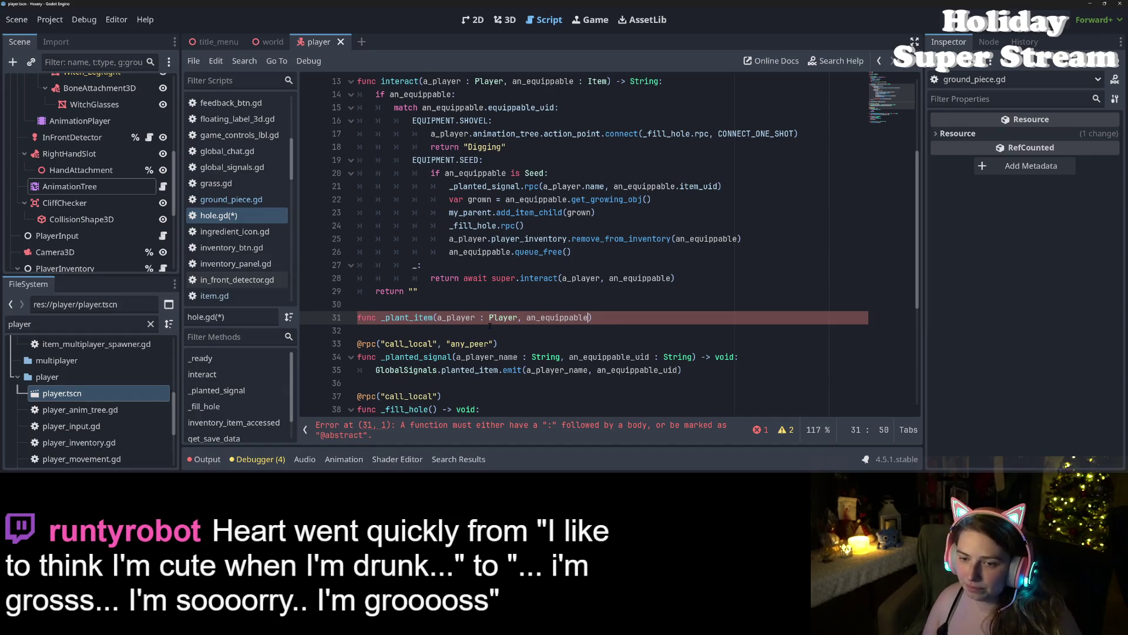
Step: Select the six Seed-branch planting lines and finish the signature with a -> void return type
click(498, 225)
drag(449, 186, 649, 257)
key(ctrl+c)
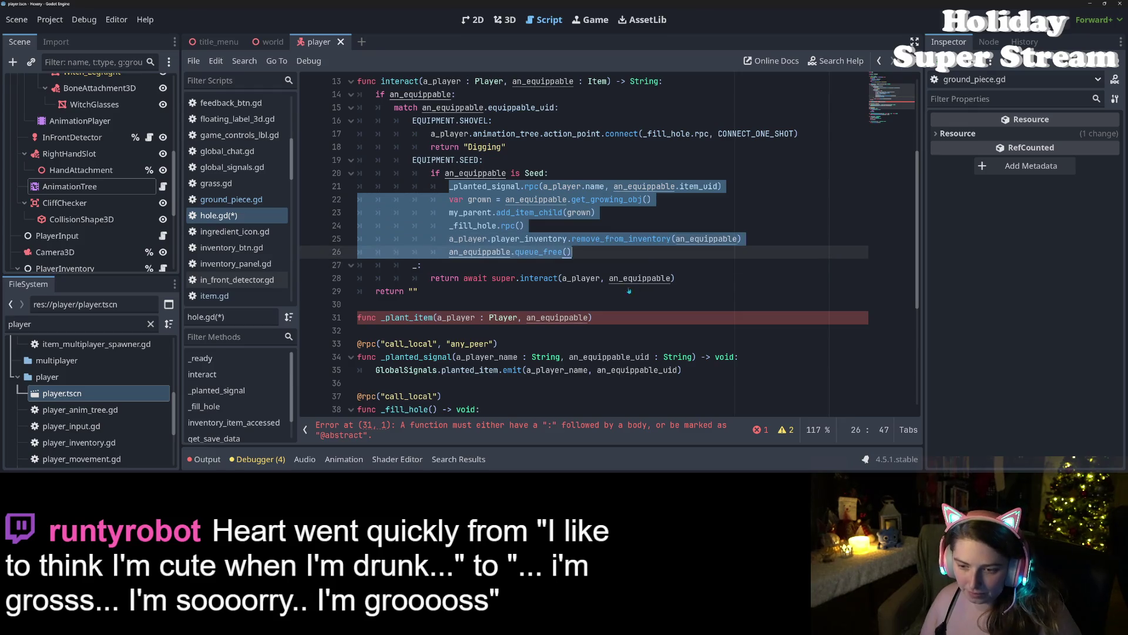
click(624, 323)
text(->)
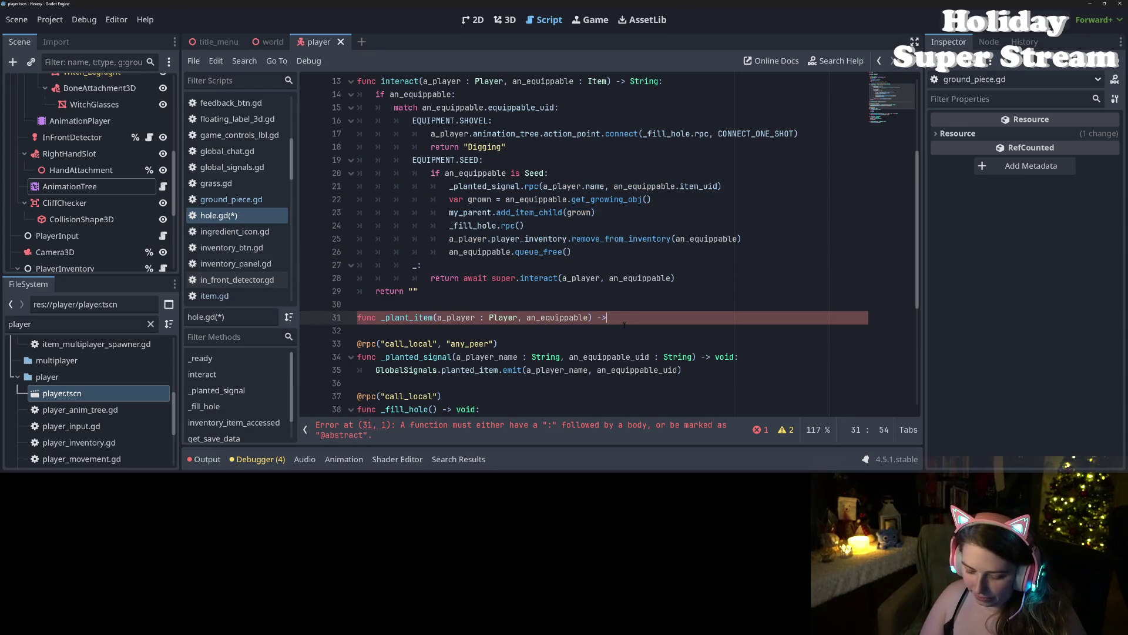
key(BackSpace)
key(BackSpace)
text(oi)
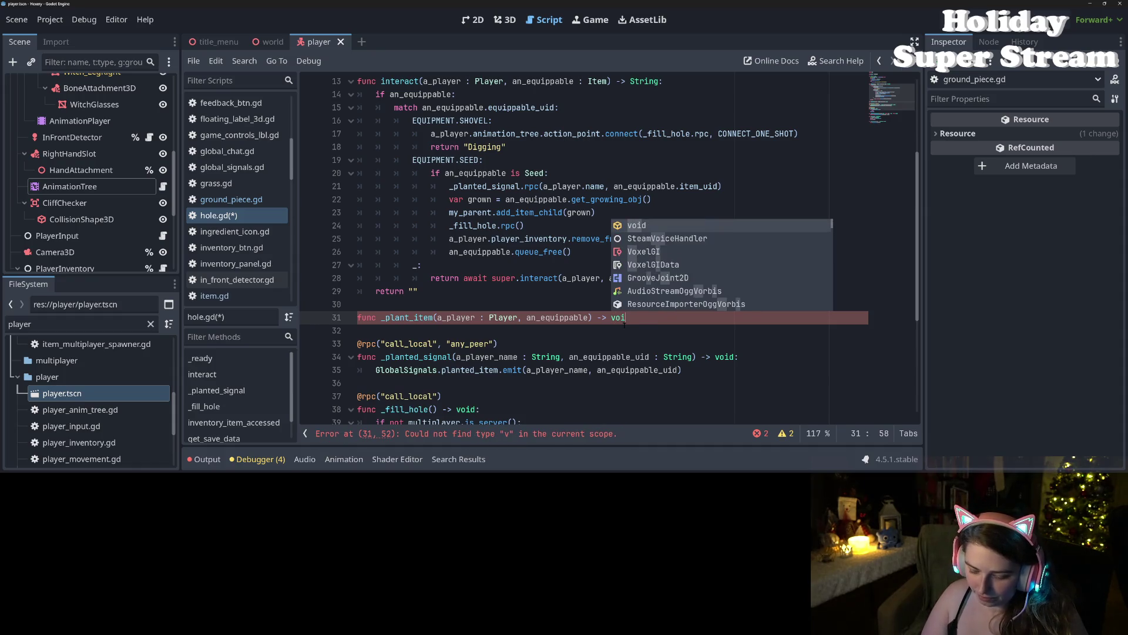
text(d:)
key(Return)
Step: Paste the planting lines into _plant_item, dedent them two levels, and save hole.gd
key(ctrl+v)
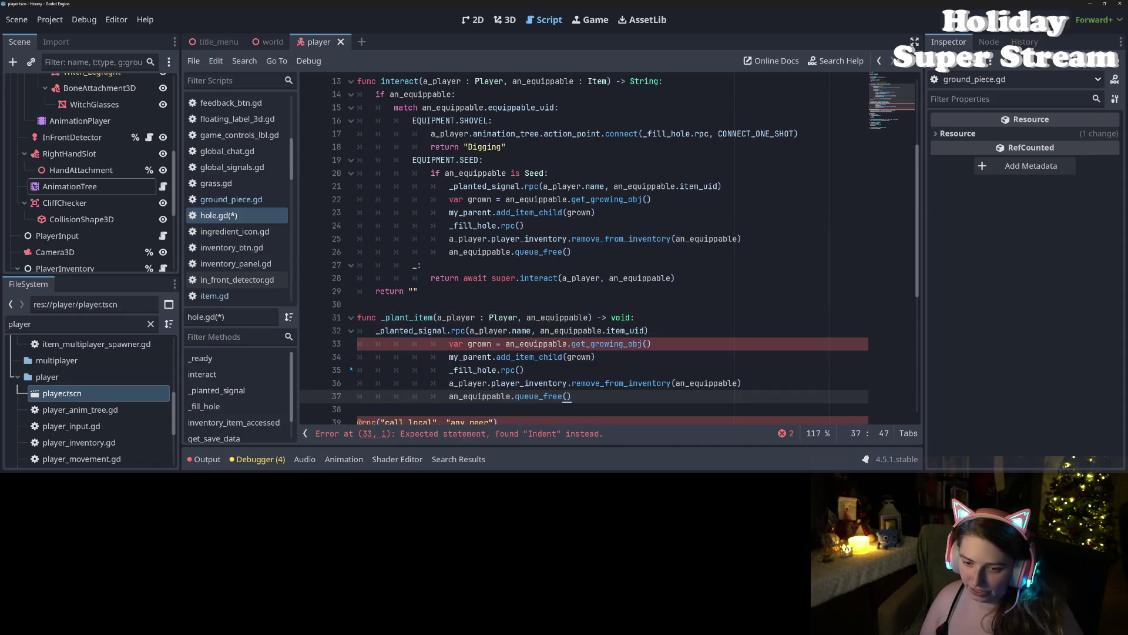
drag(443, 352, 500, 398)
key(shift+Tab)
key(shift+Tab)
key(shift+Tab)
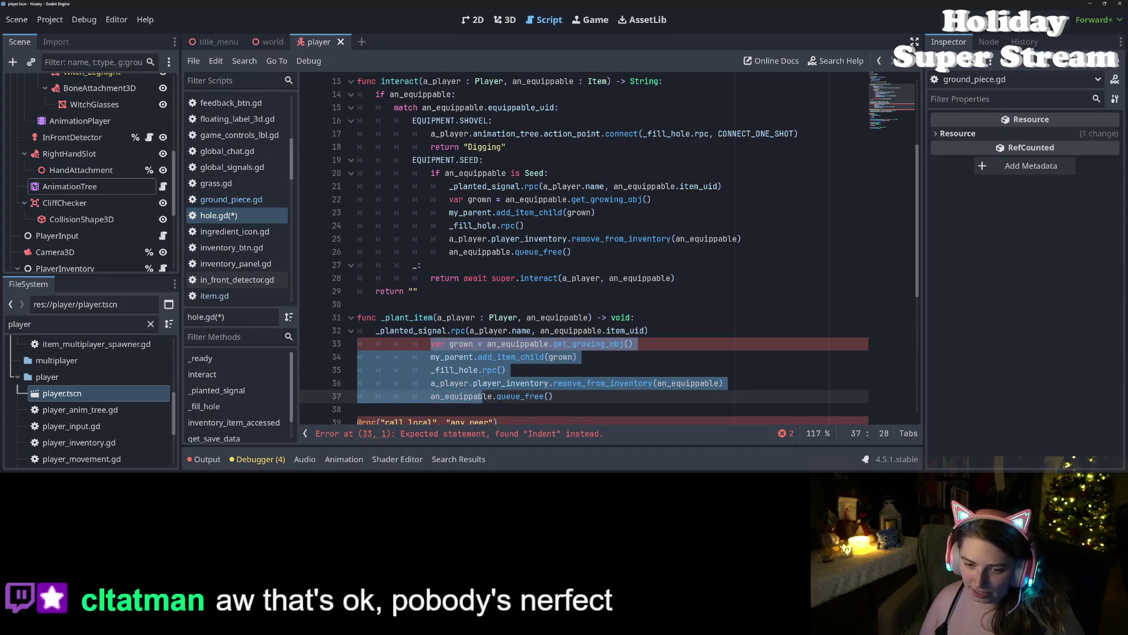
key(shift+Tab)
key(ctrl+s)
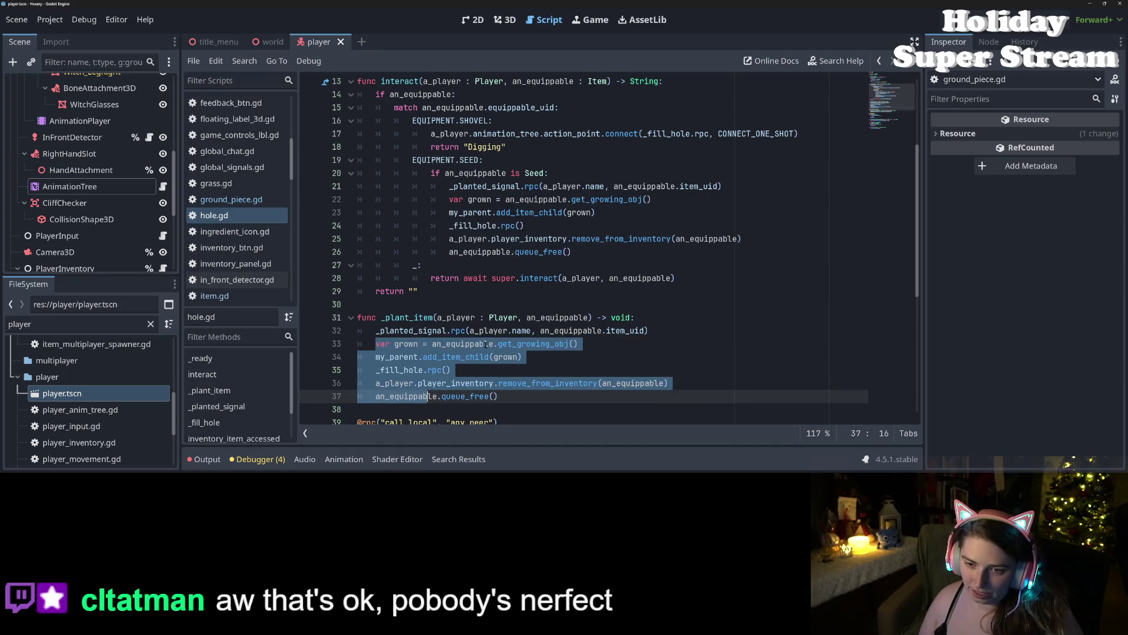
Step: Replace the old Seed-branch planting lines with the copied _plant_item name
click(497, 344)
click(461, 317)
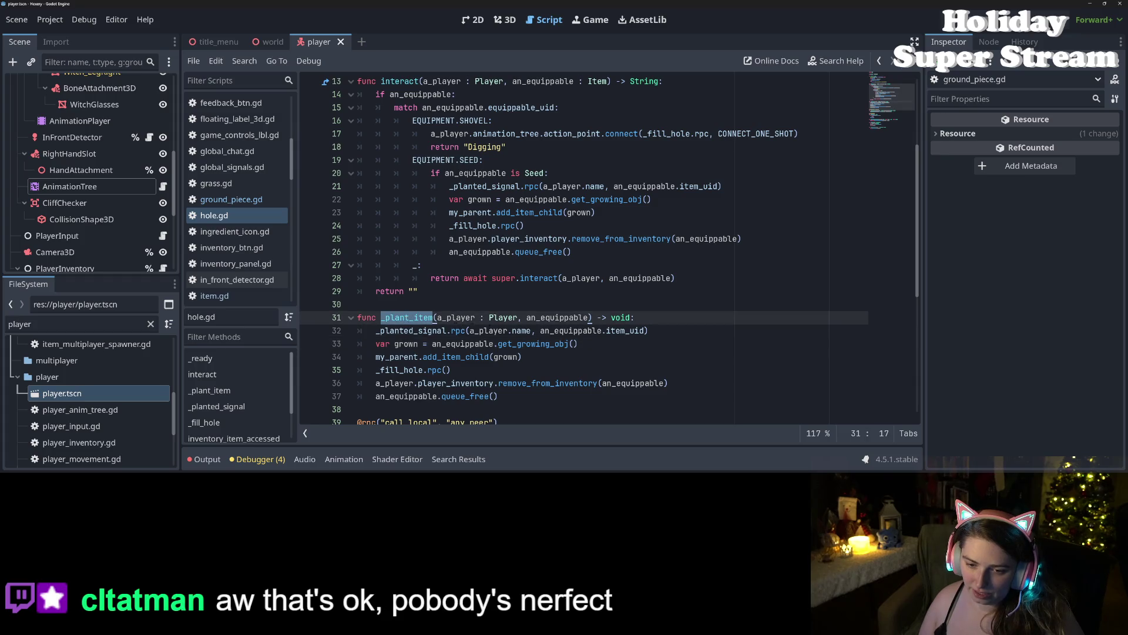
key(ctrl+c)
drag(449, 186, 606, 251)
key(ctrl+v)
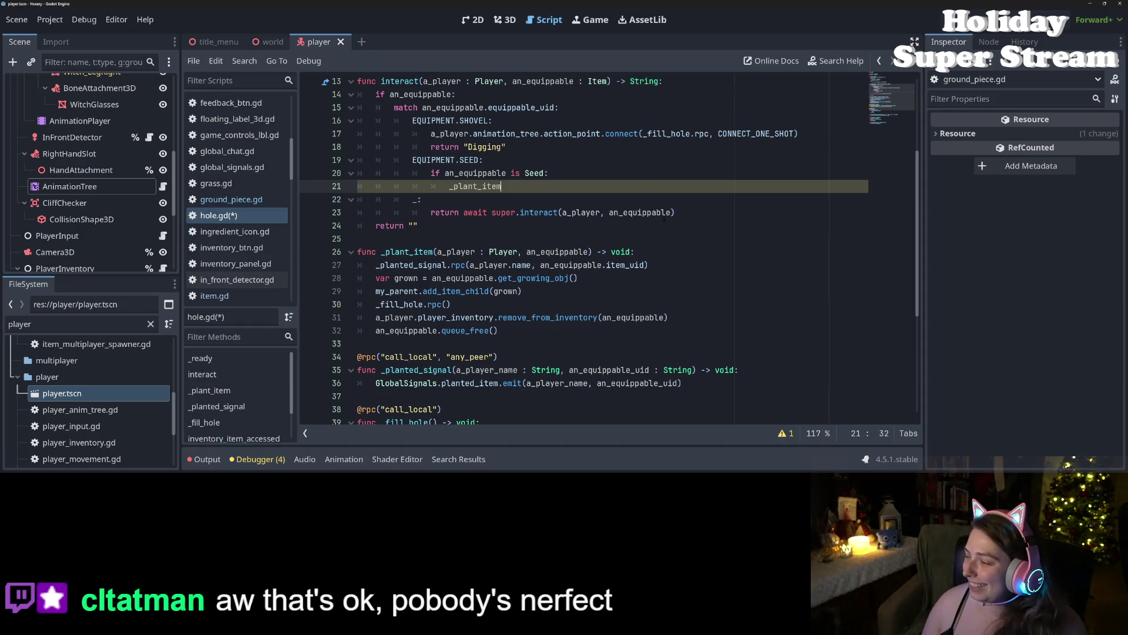
Step: Rewrite line 21 to start a_player.animation_tree.action_point.connect( in the Seed branch
double_click(531, 191)
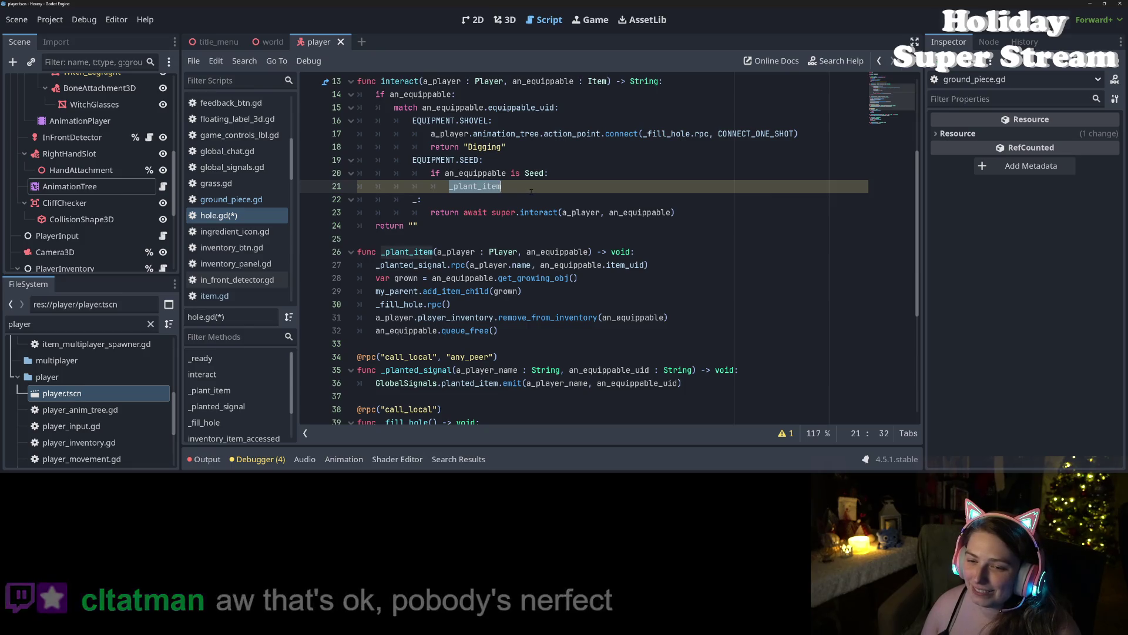
text(play)
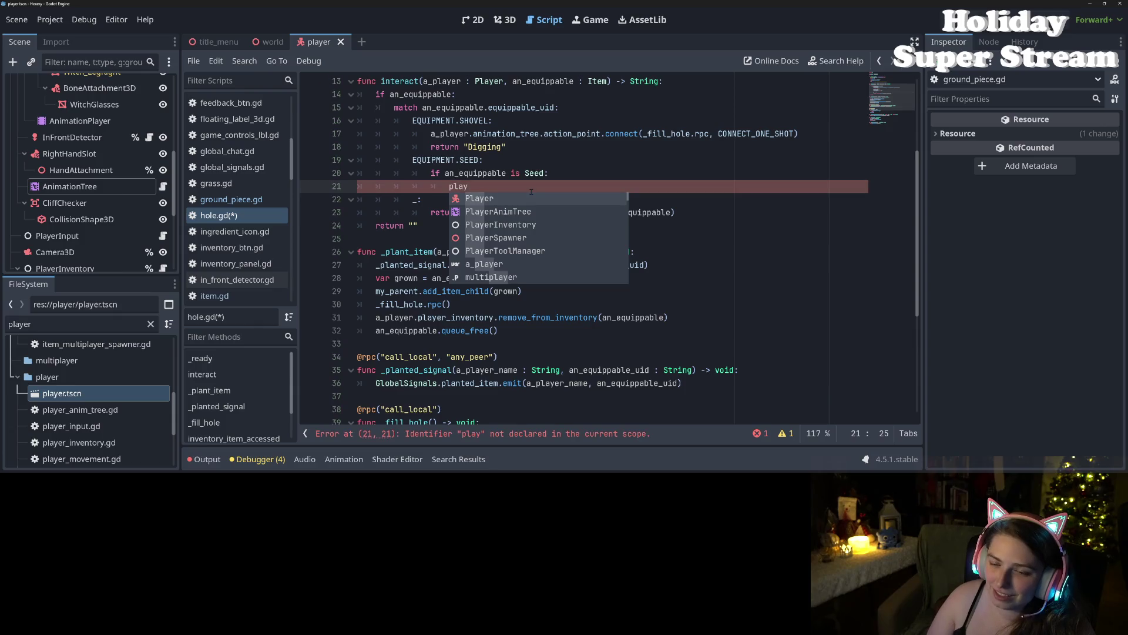
key(Down)
key(Down)
key(Down)
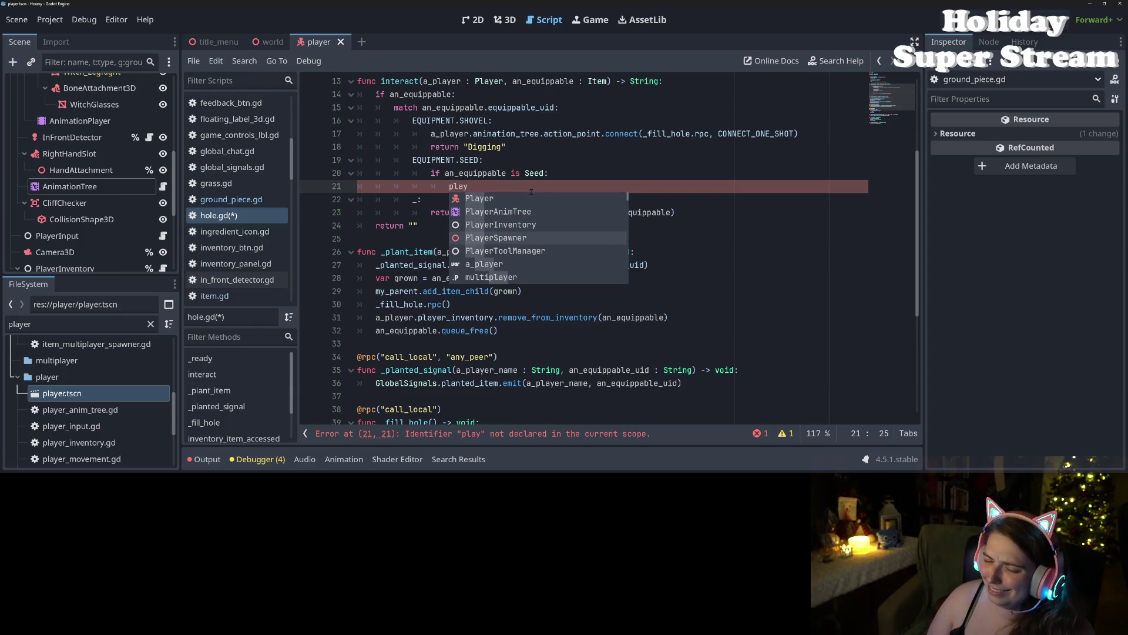
key(Return)
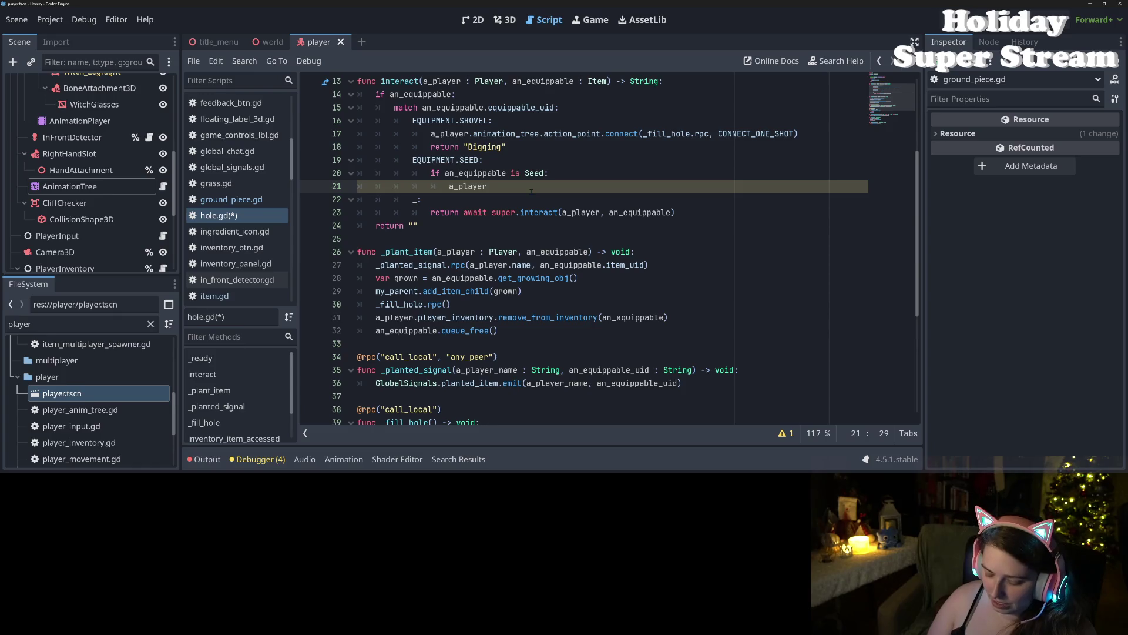
text(anim)
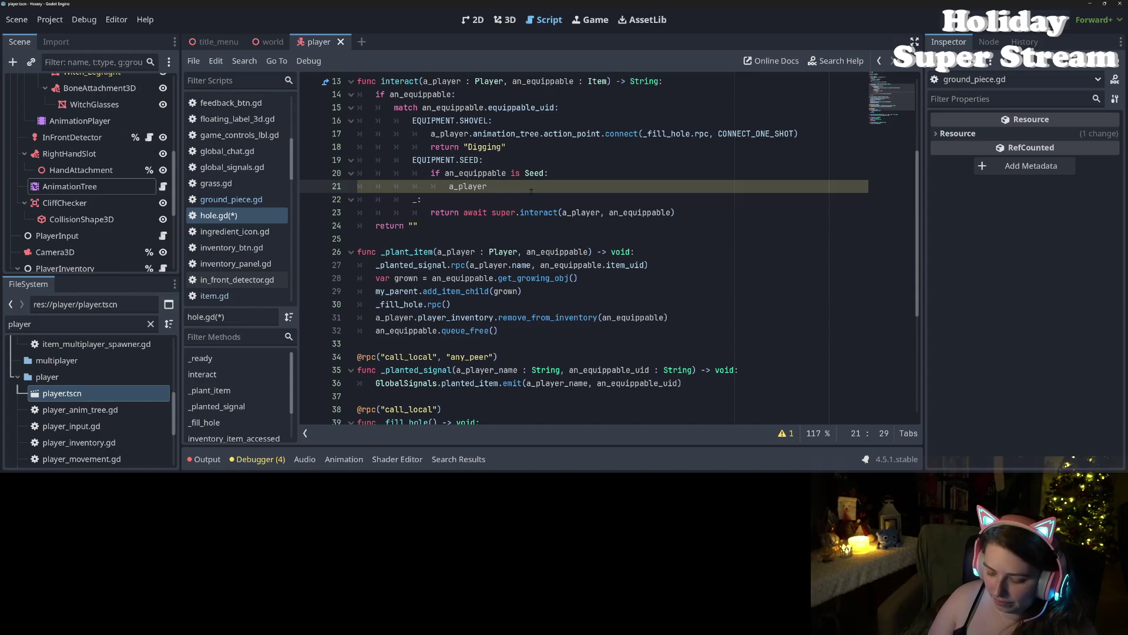
text(.animation_tree.)
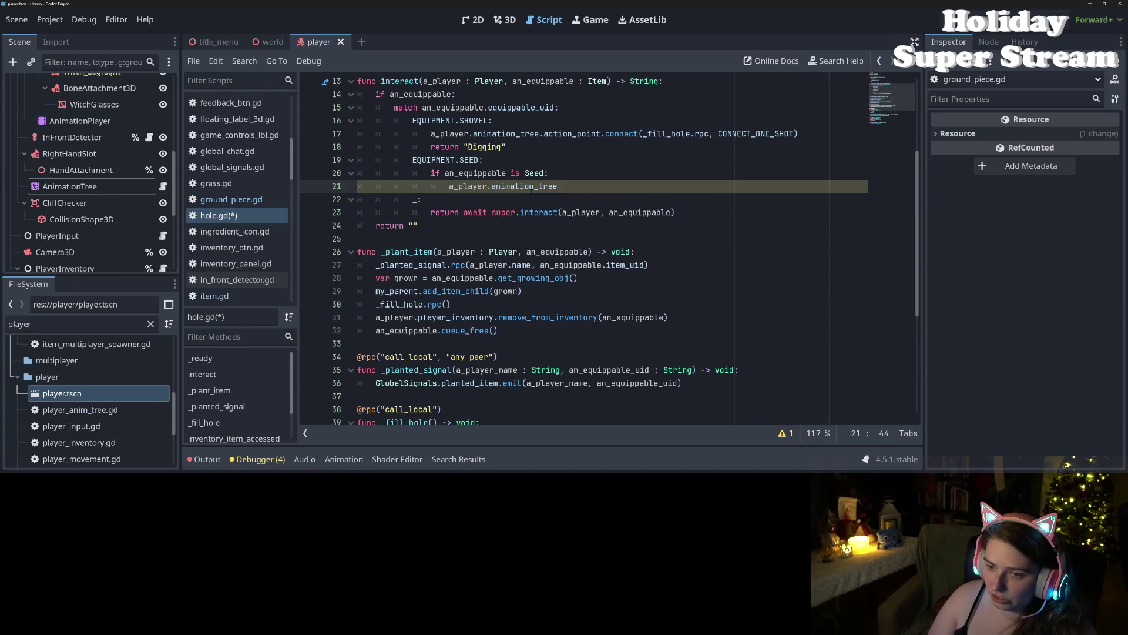
key(Return)
text(.con)
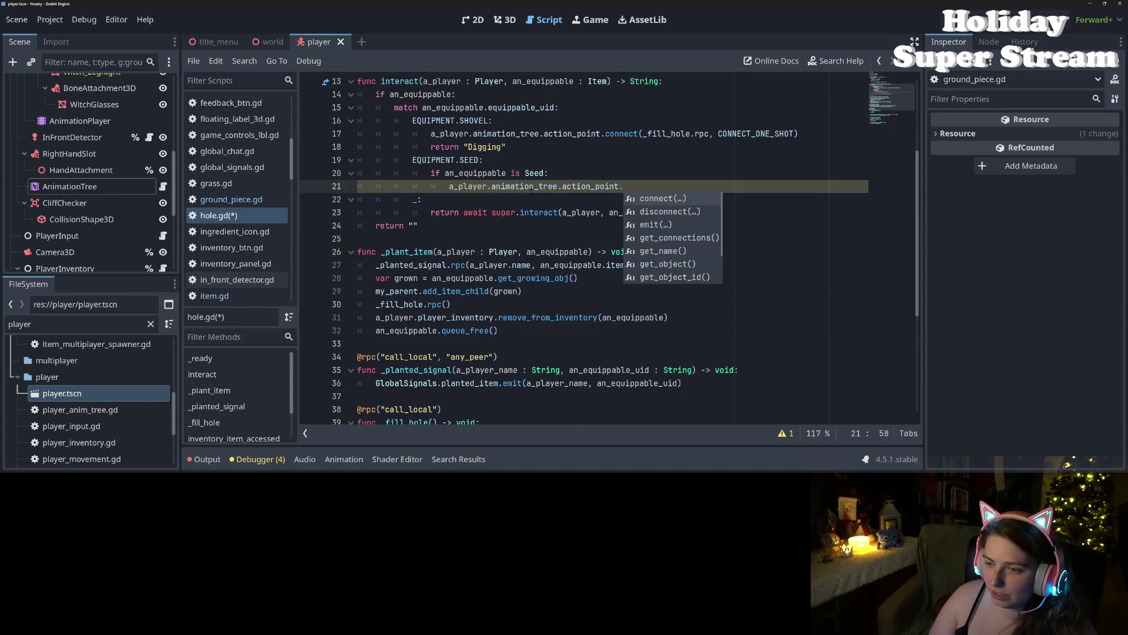
key(Return)
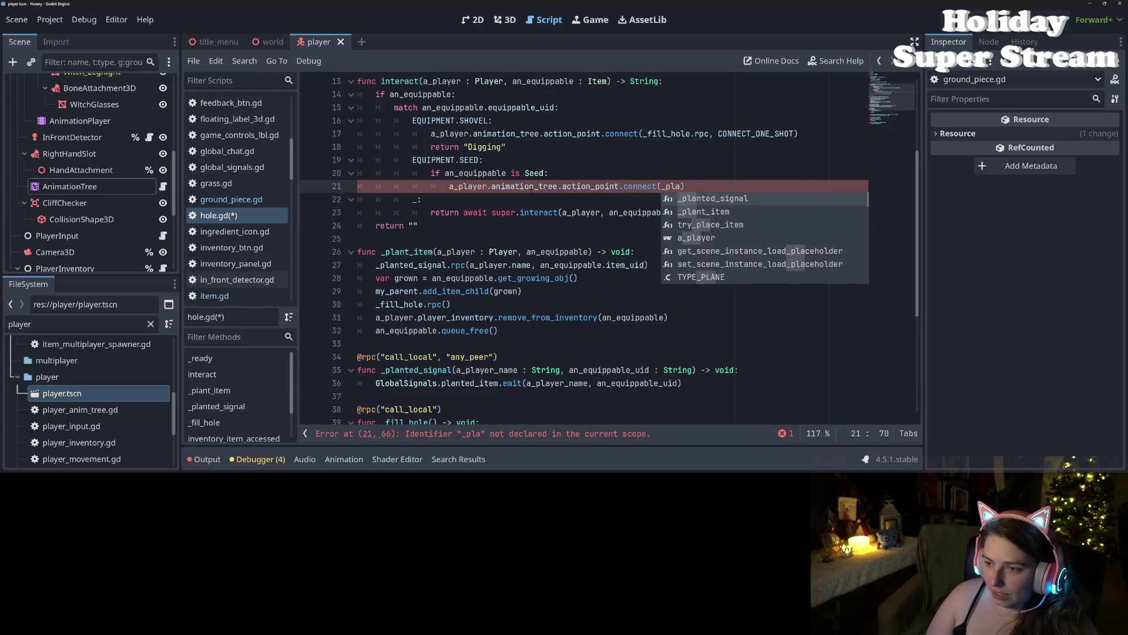
Step: Pass _plant_item.bind(a_player, an_equippable) with CONNECT_ONE_SHOT, then save hole.gd
key(Down)
key(Return)
text(.bind)
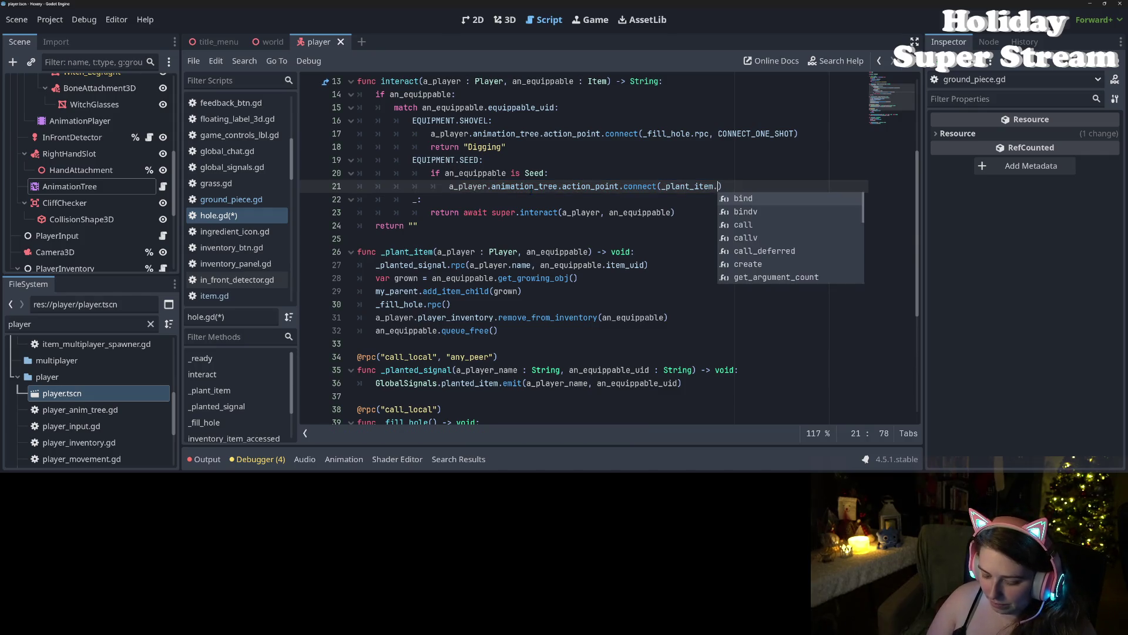
text((a_player, an)
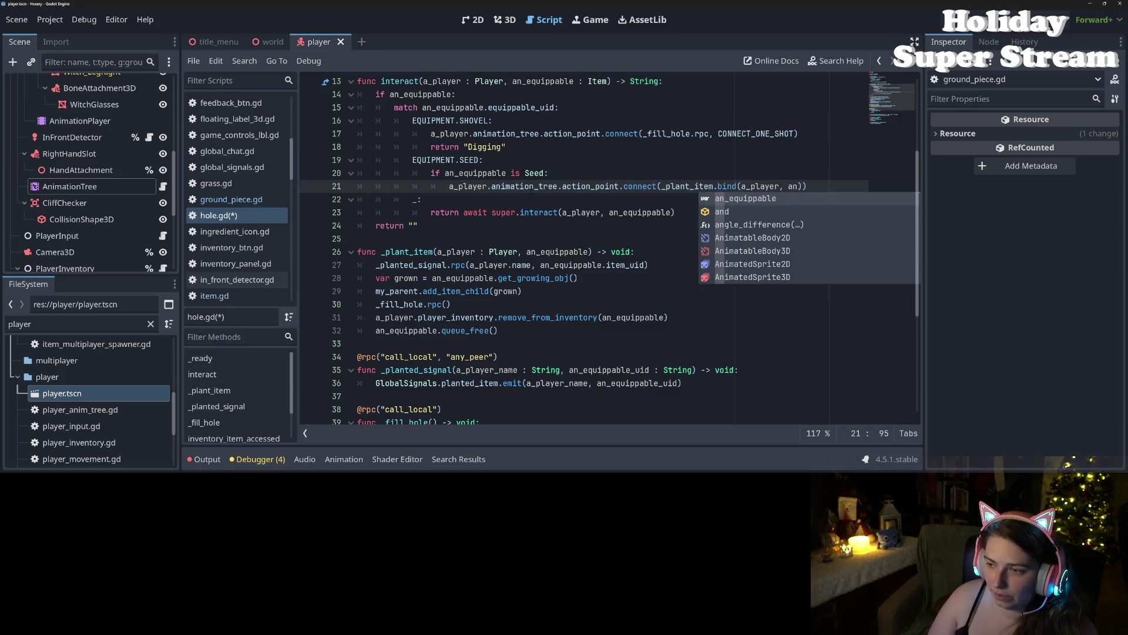
key(Return)
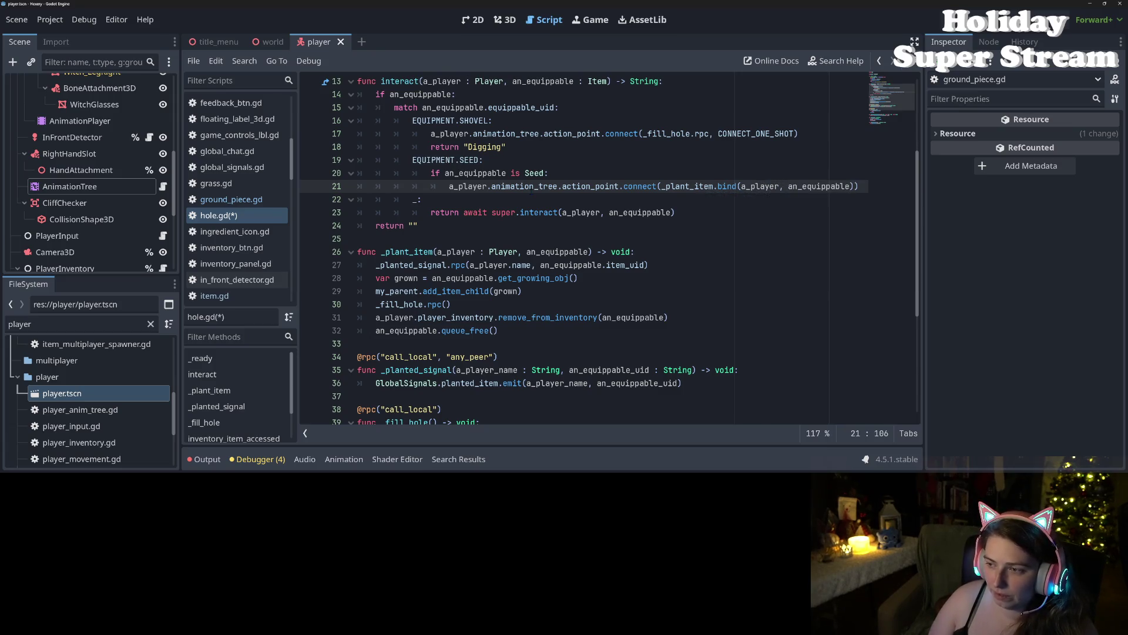
text(),)
text( ON)
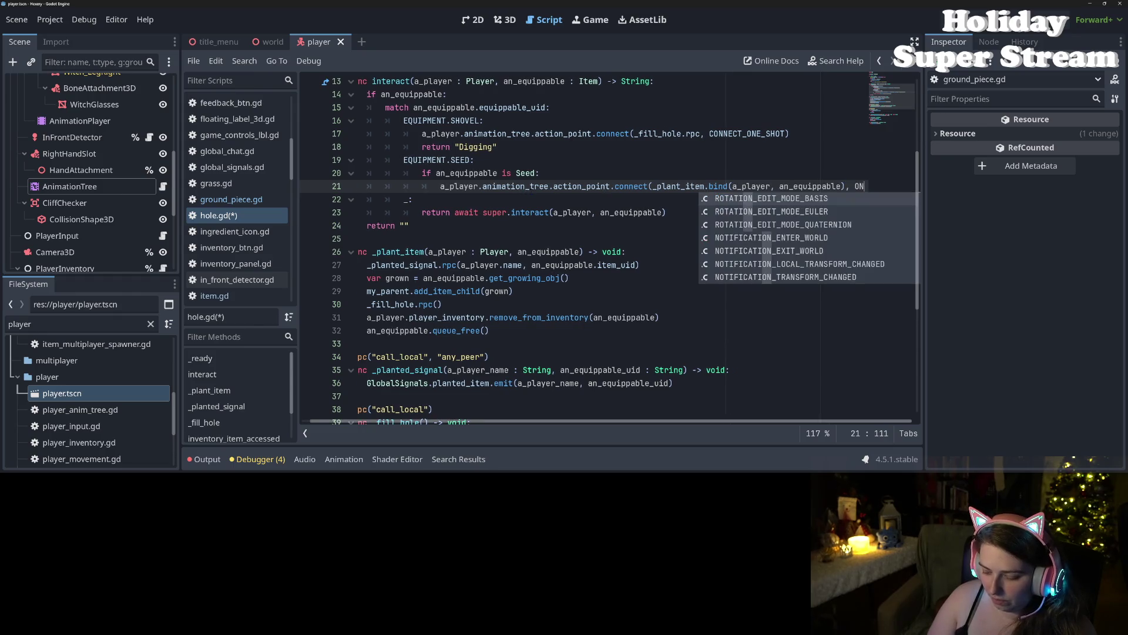
text(E)
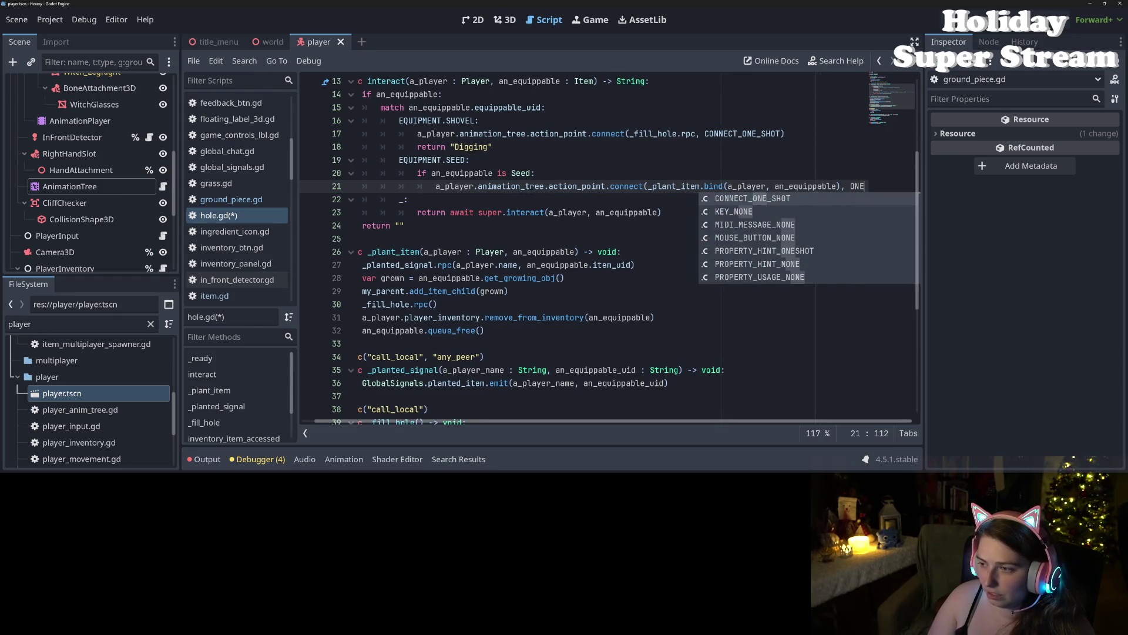
key(Return)
key(ctrl+s)
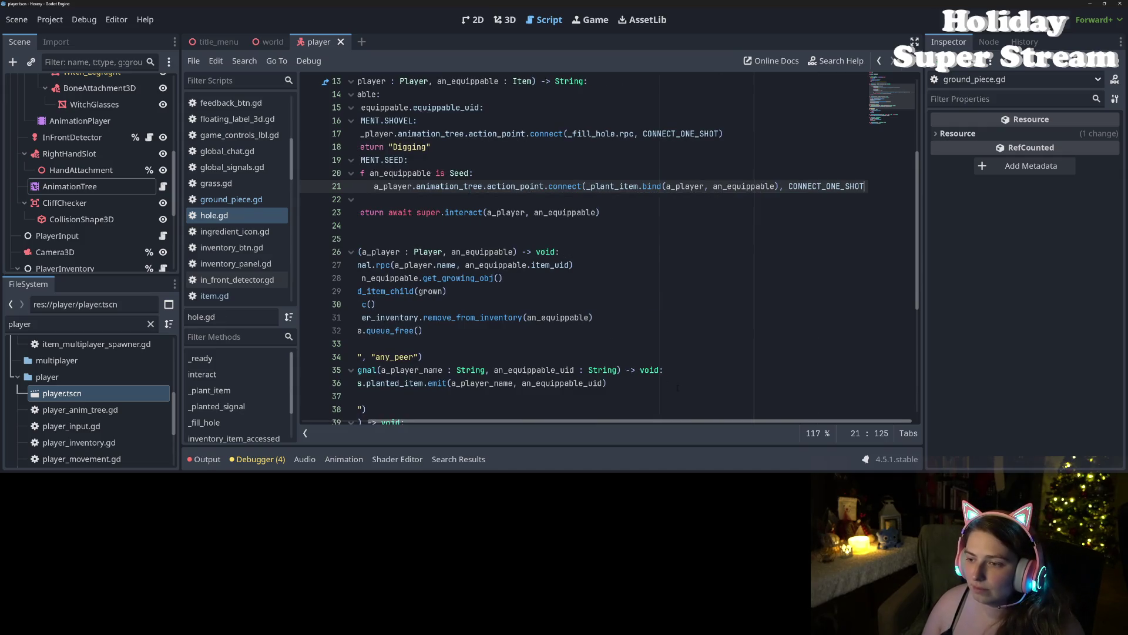
Step: Check the animation_tree reference on line 21 and run the game with F5
scroll(608, 247, left, 3)
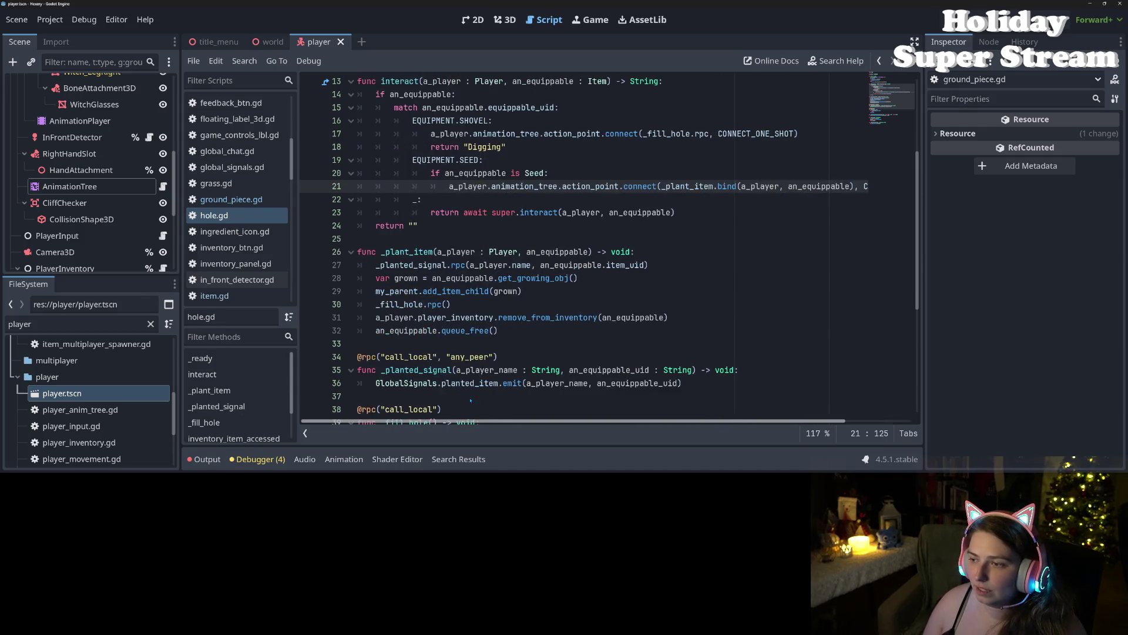
click(516, 186)
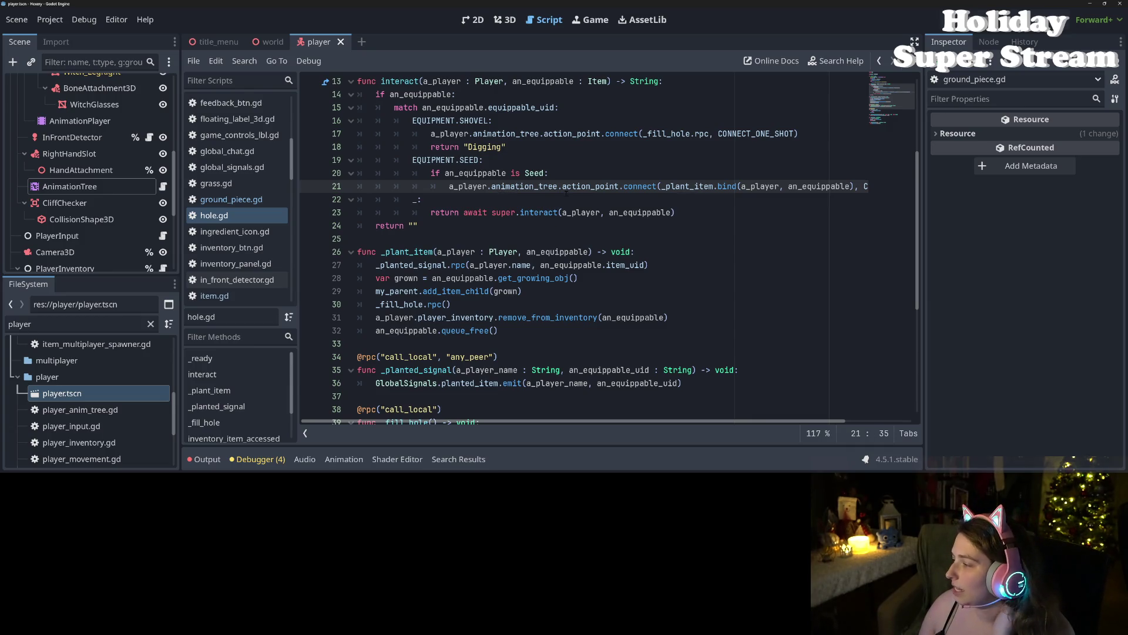
mouse_move(567, 192)
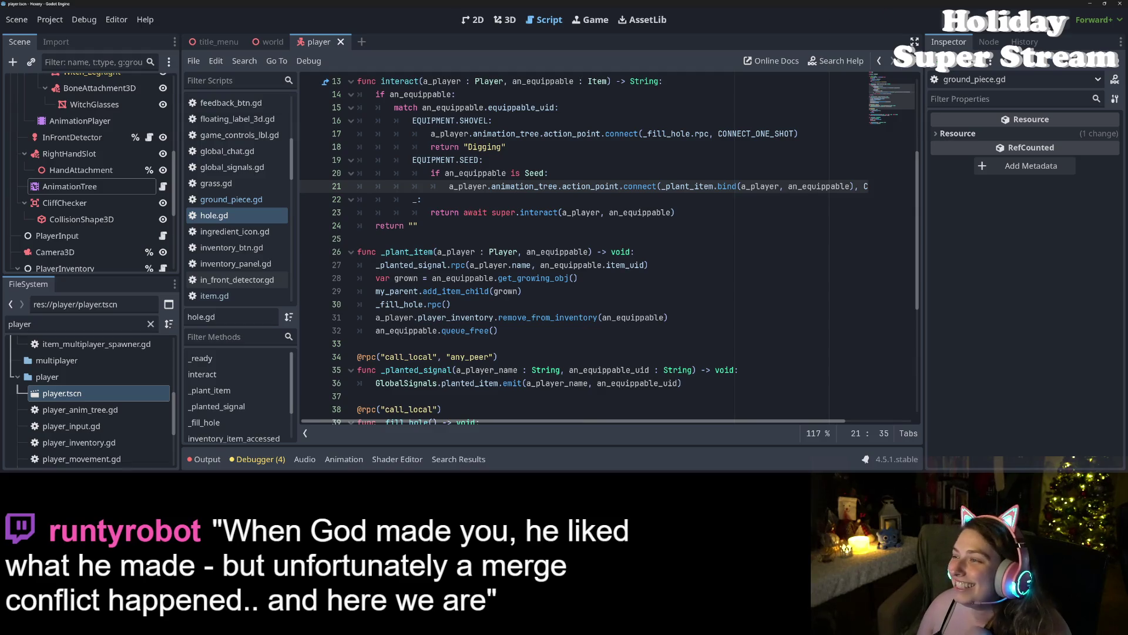
key(F5)
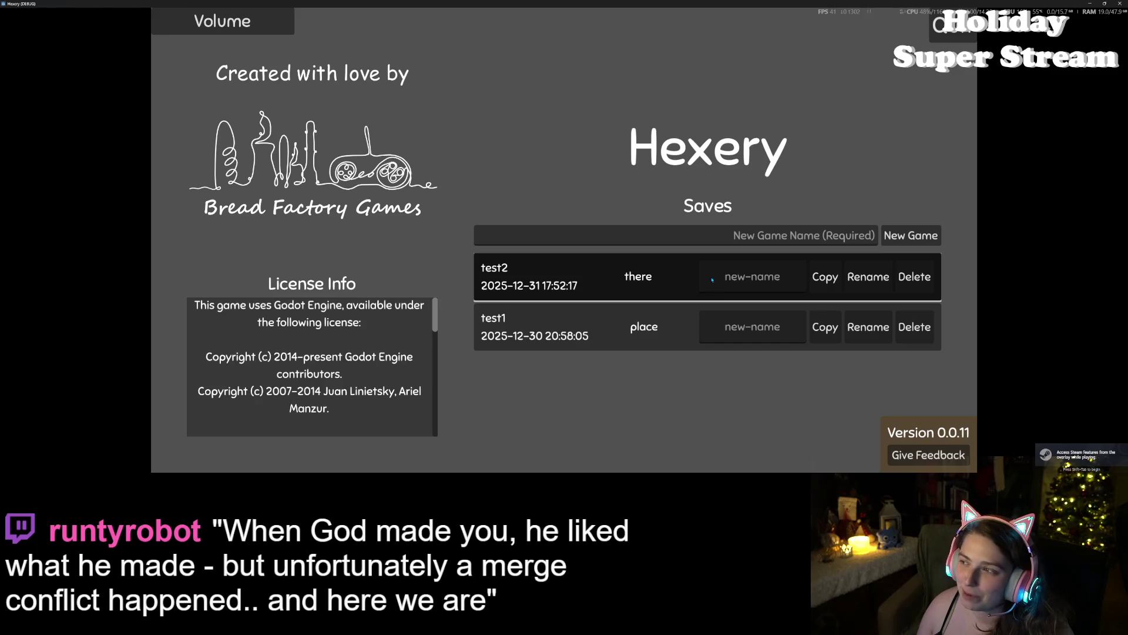
Step: Load the 'there' save and walk the character onto the yellow tiles with WASD
click(712, 280)
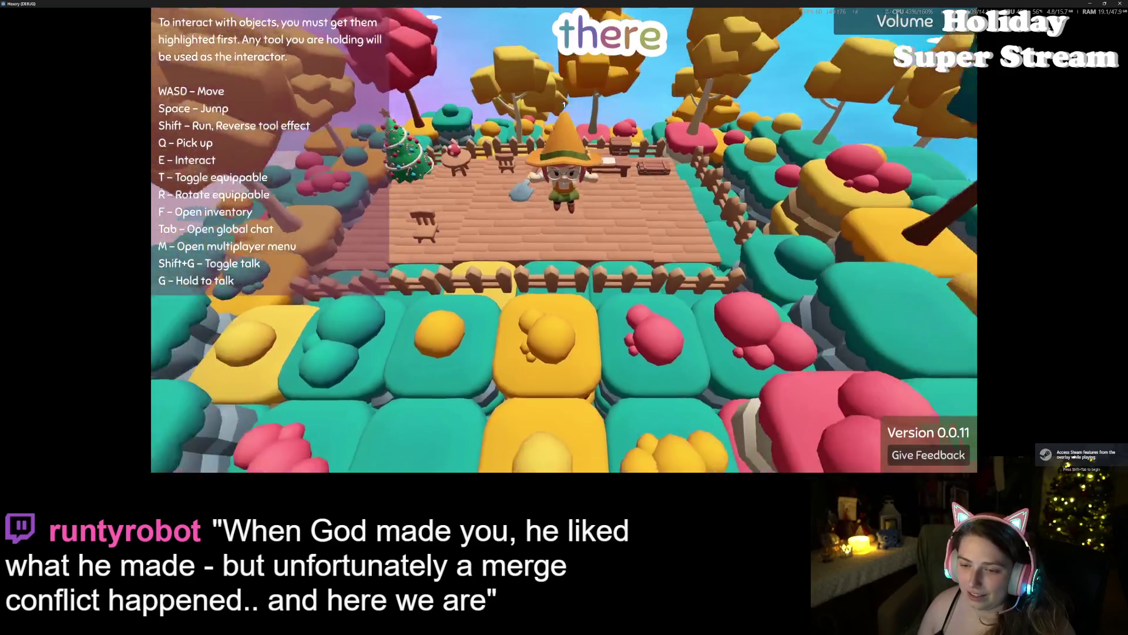
key(s)
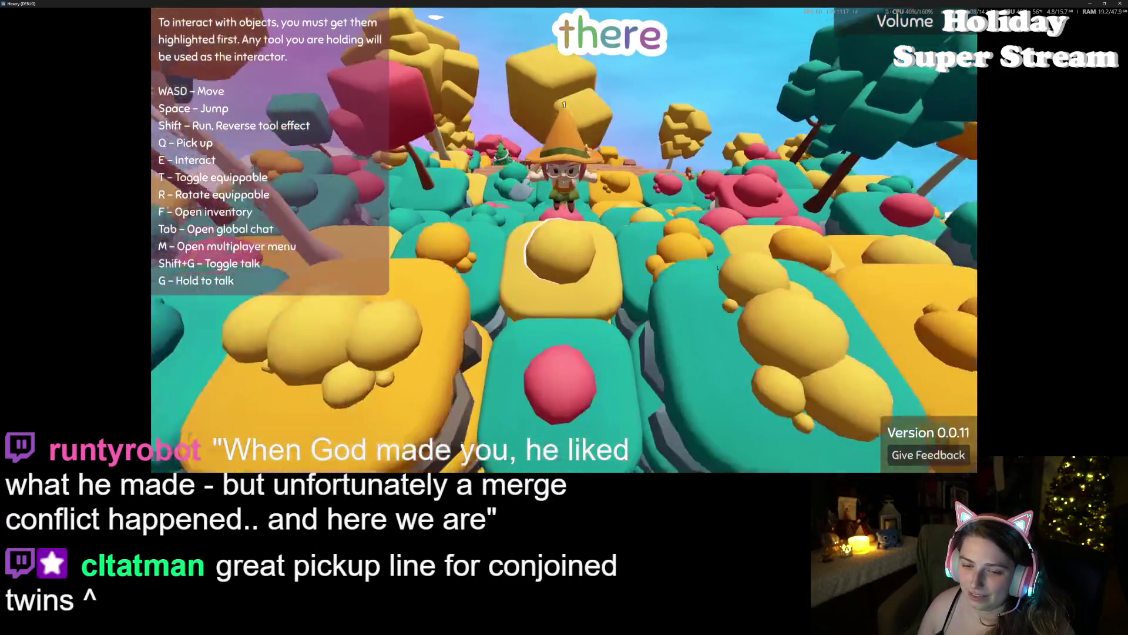
key(s)
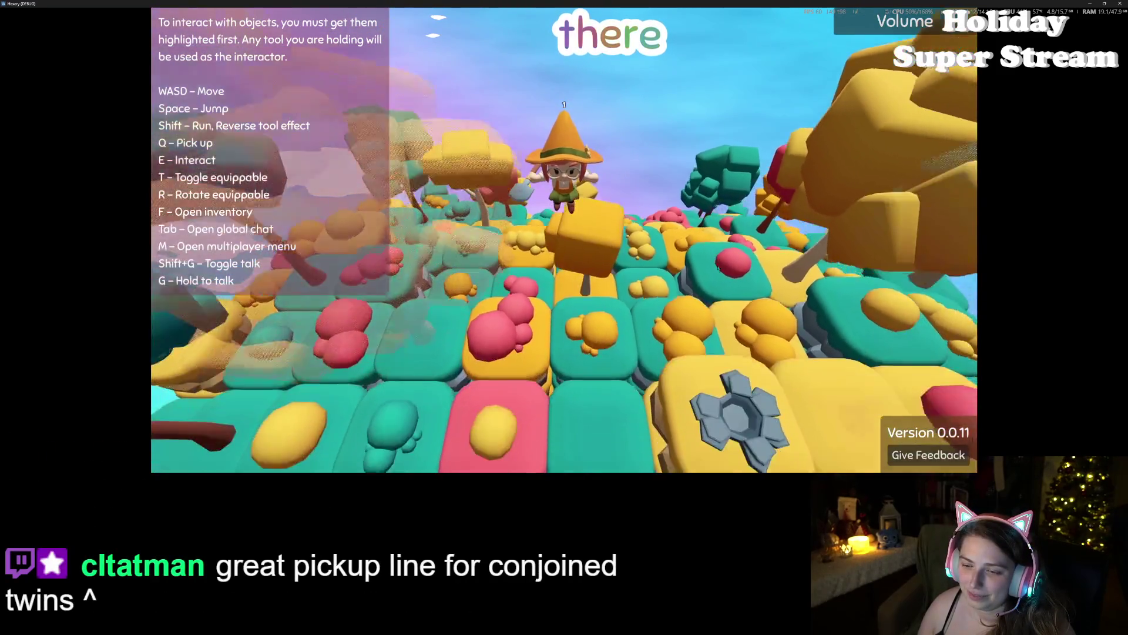
key(s)
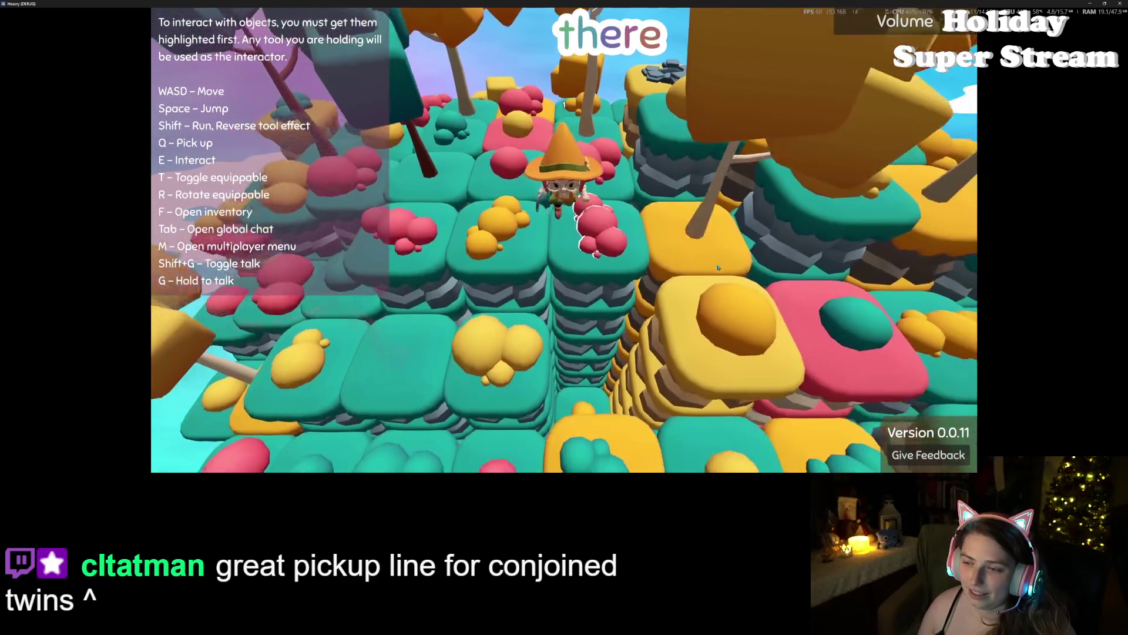
key(w)
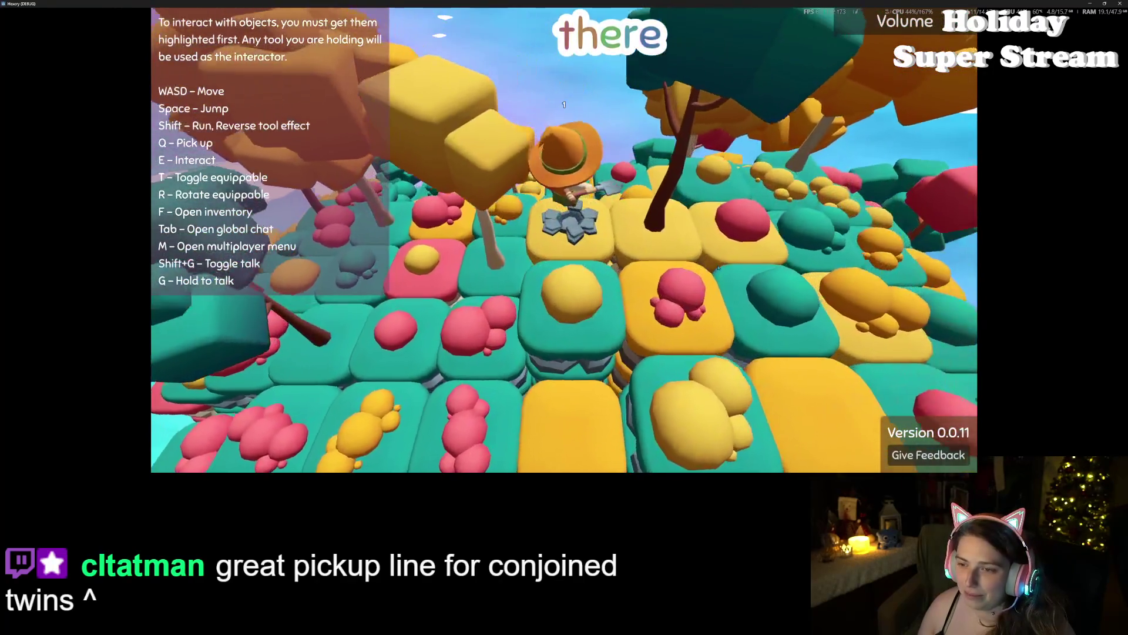
key(d)
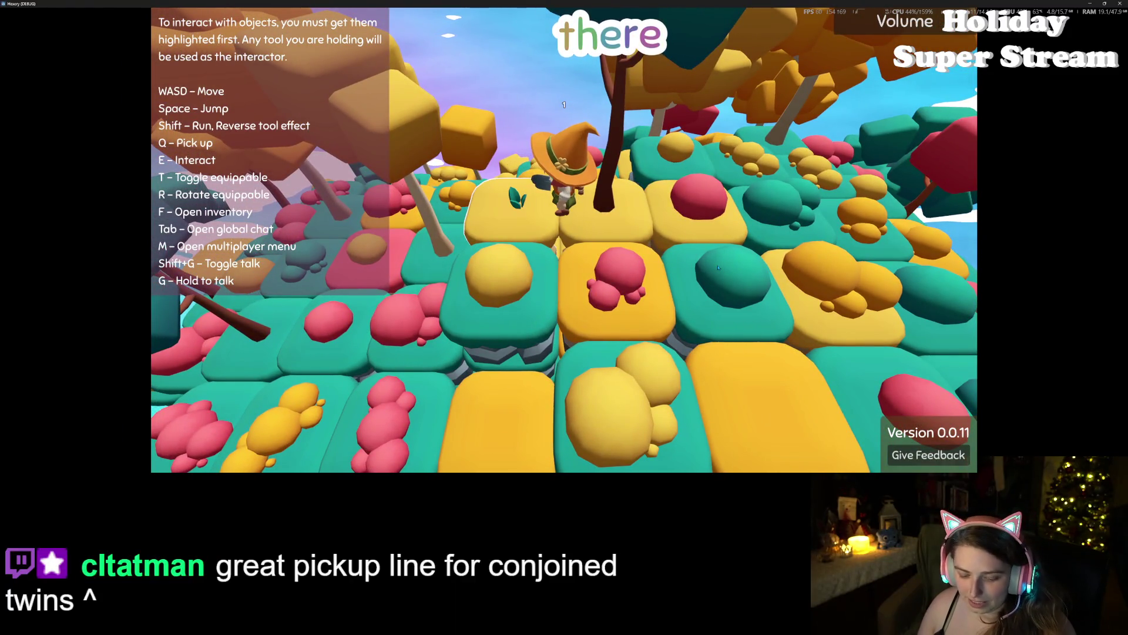
key(d)
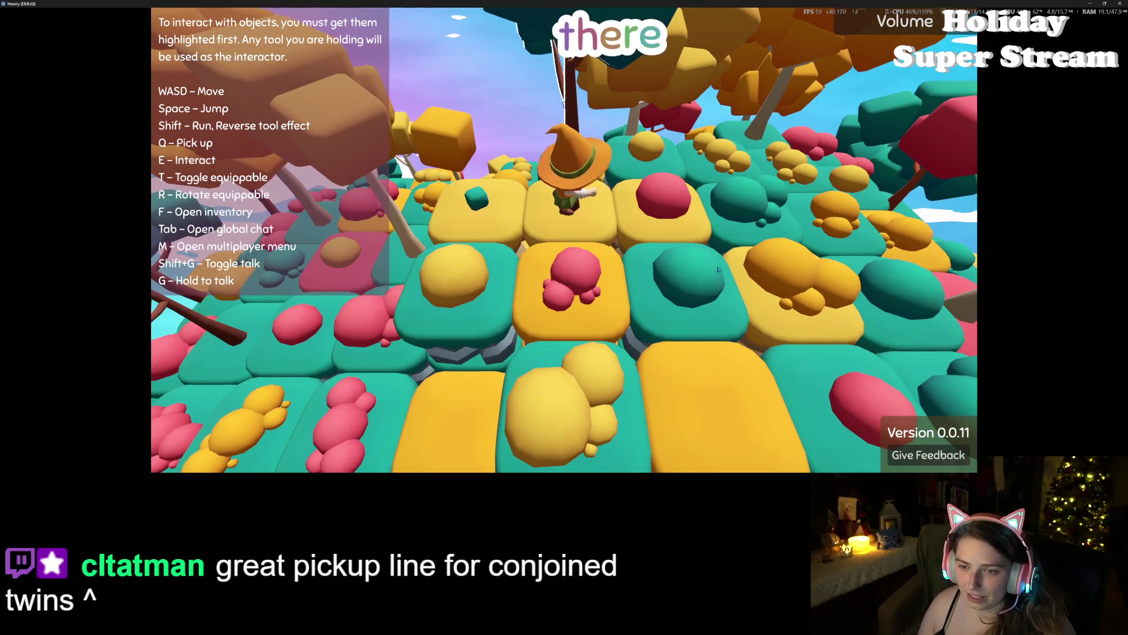
key(a)
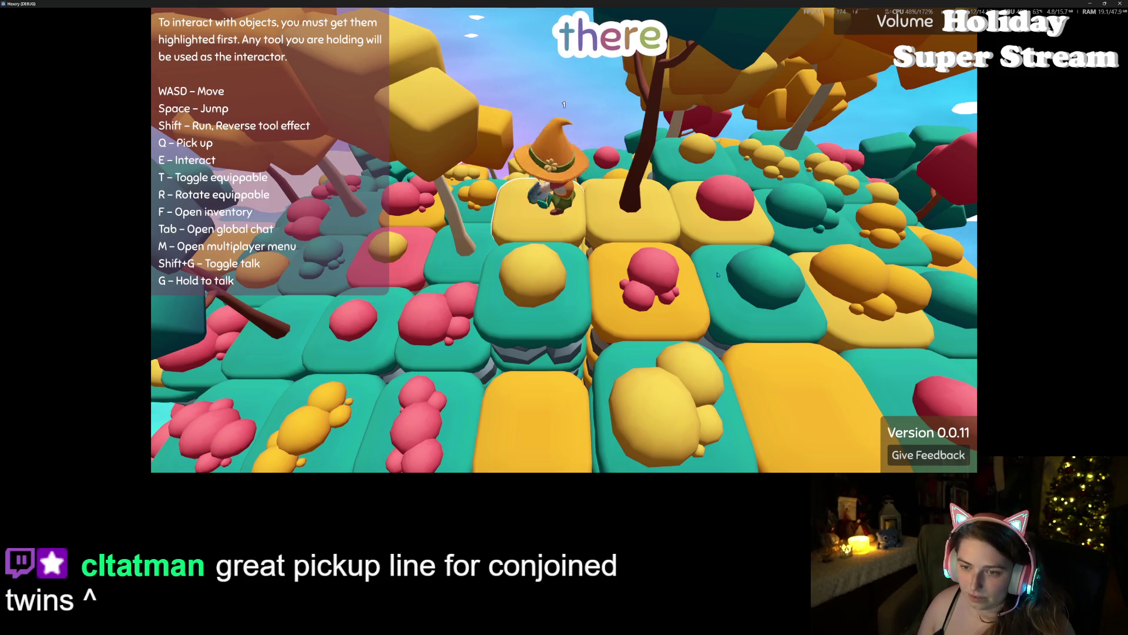
Step: Plant the held seed on the yellow tile, then open and close the Player Inventory
key(e)
key(f)
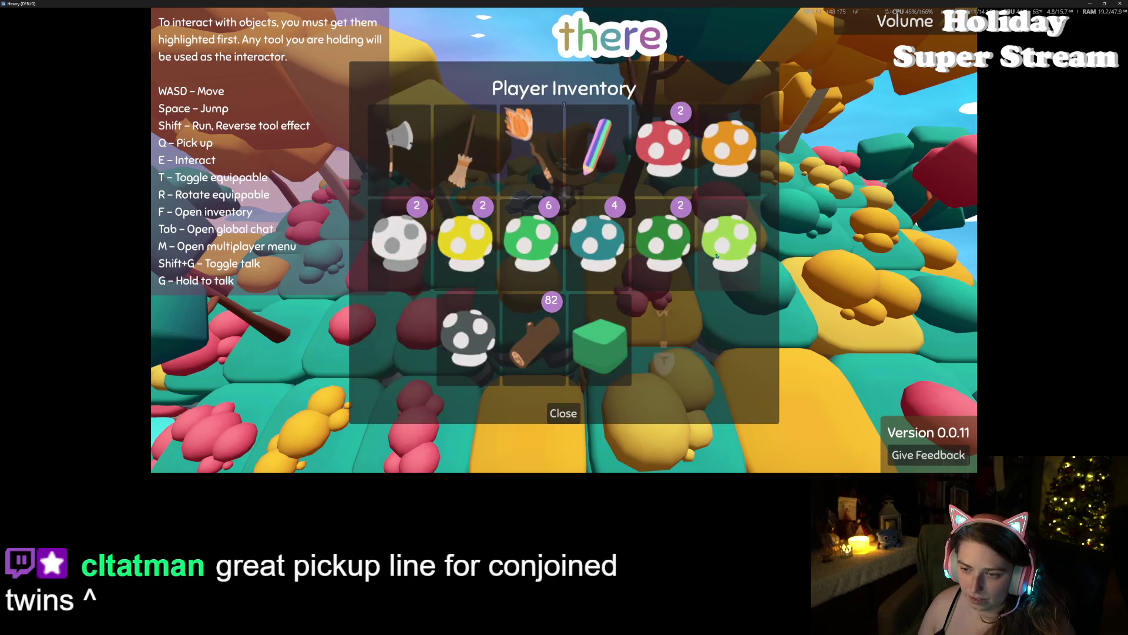
key(f)
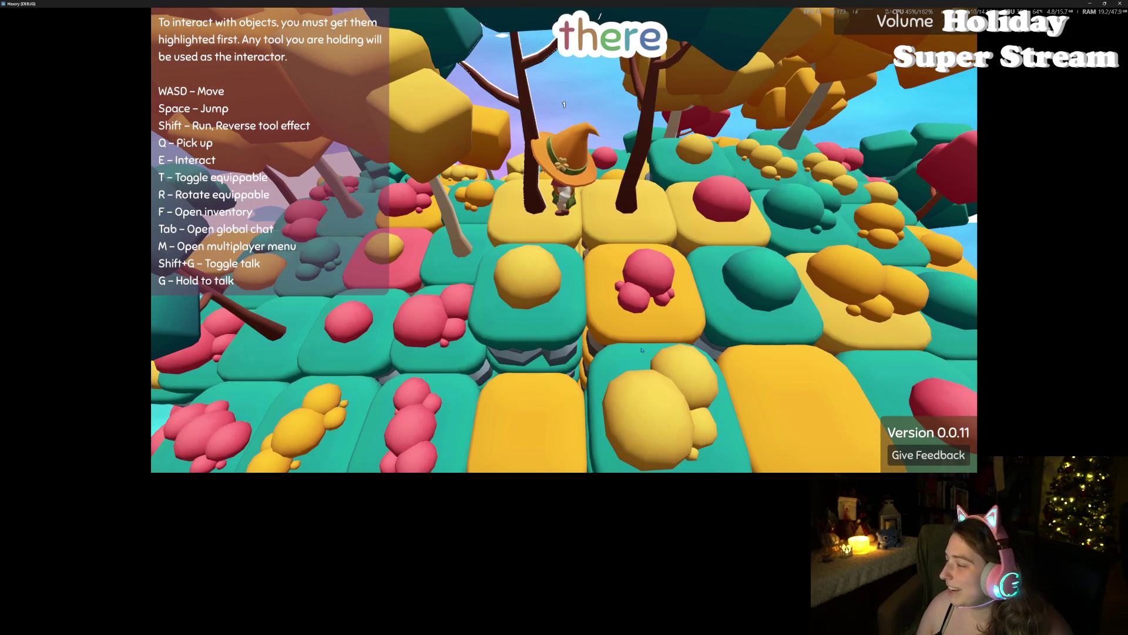
Step: Walk the character to the yellow bush and remove it from the tile
scroll(541, 234, down, 5)
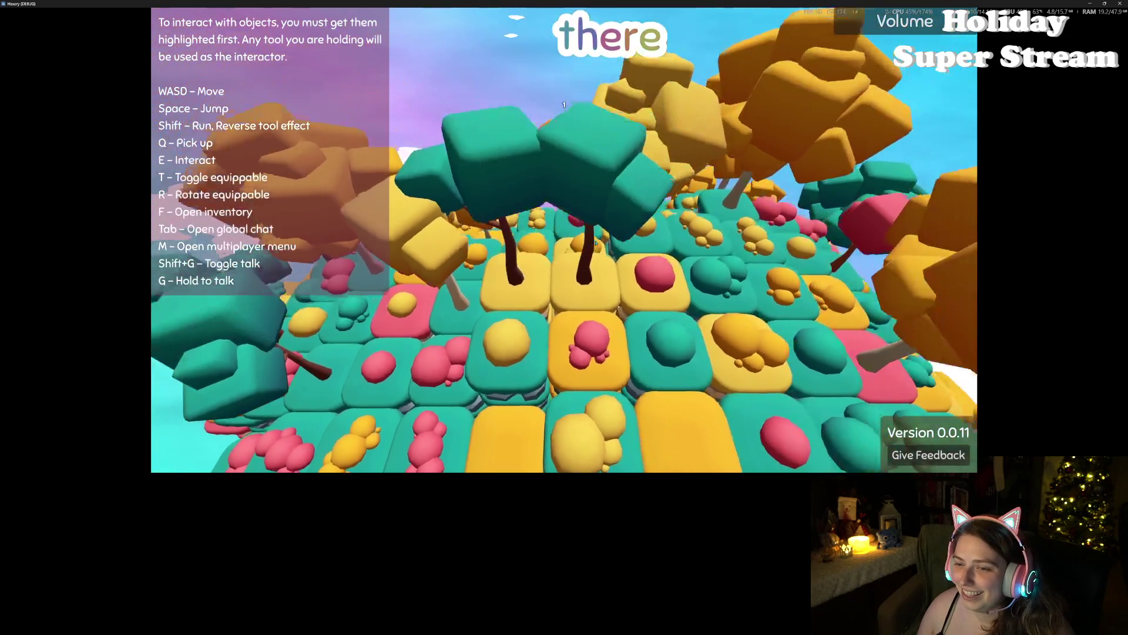
scroll(595, 244, up, 5)
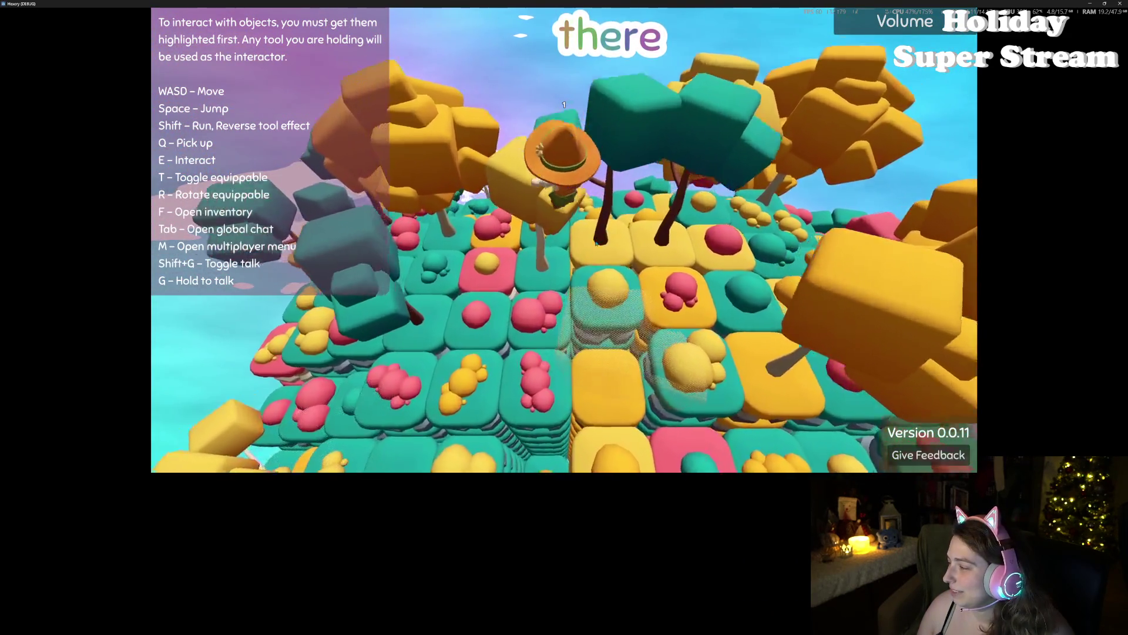
scroll(595, 243, down, 5)
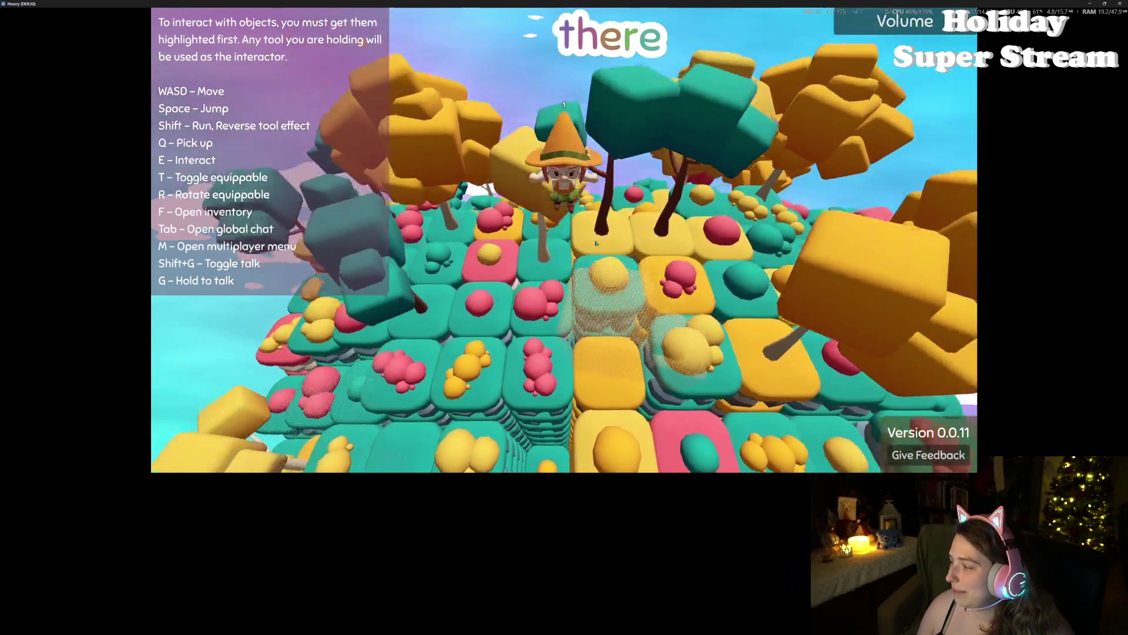
scroll(595, 243, up, 5)
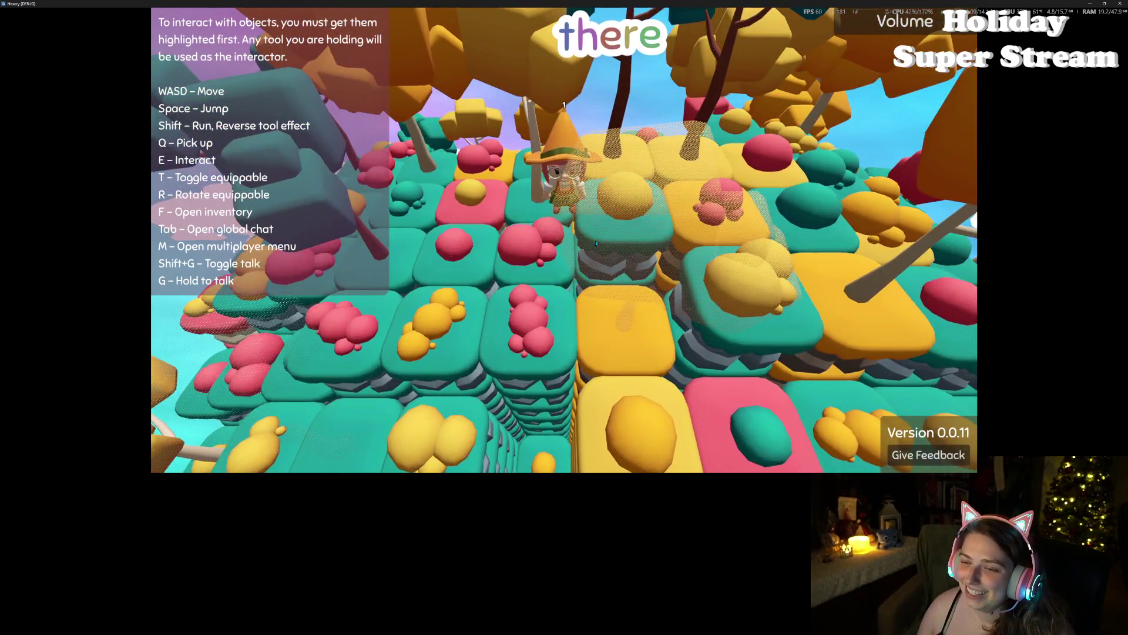
scroll(596, 243, down, 5)
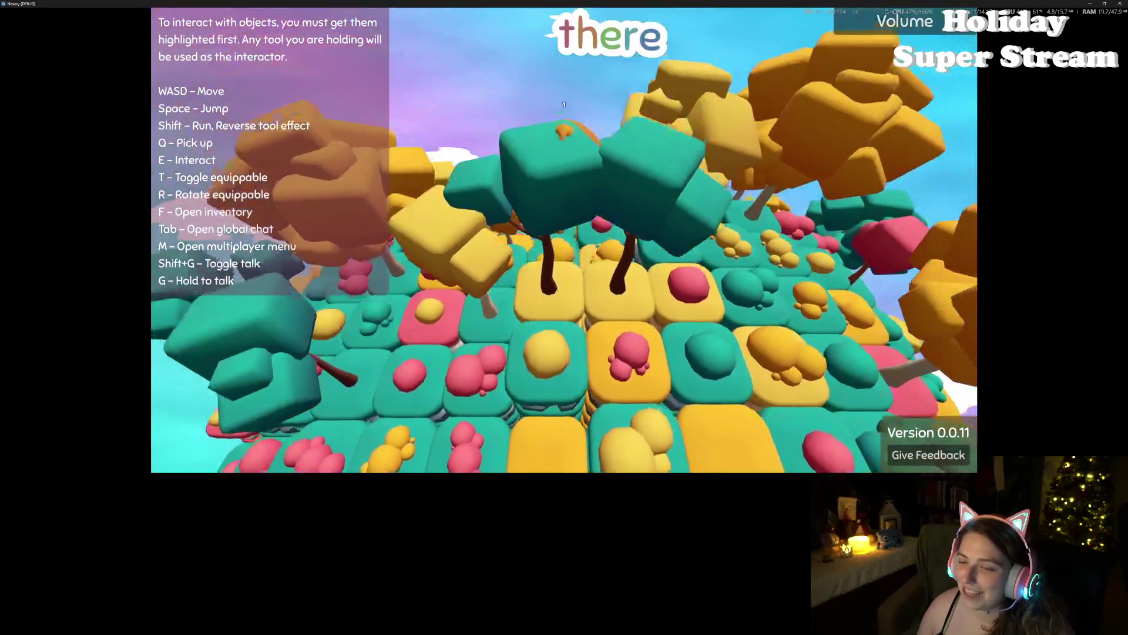
scroll(596, 243, up, 5)
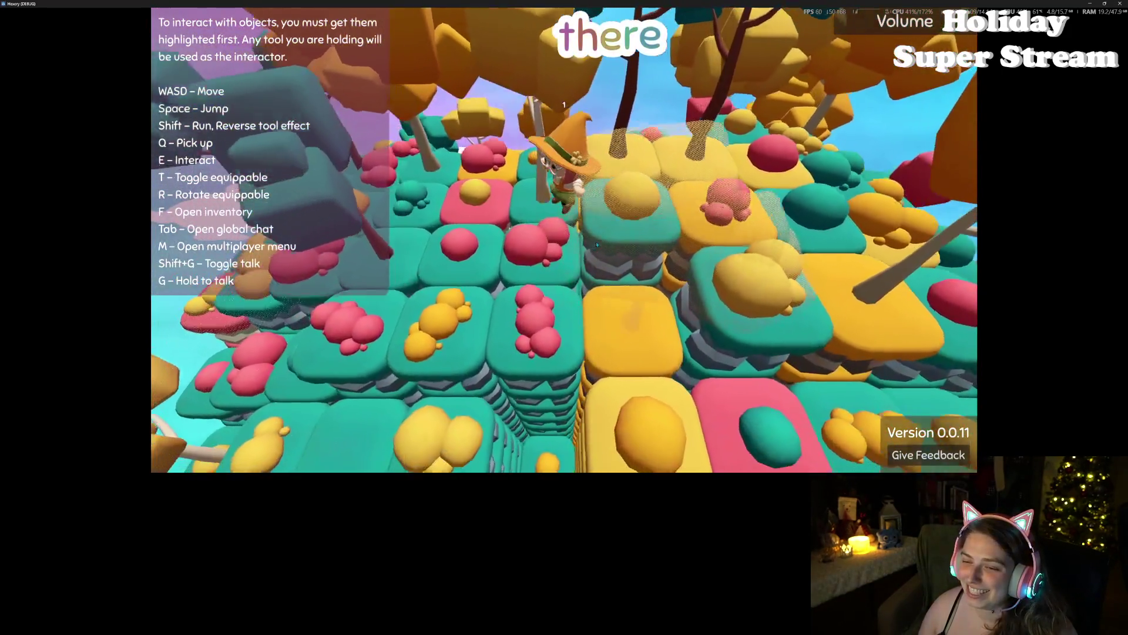
key(w)
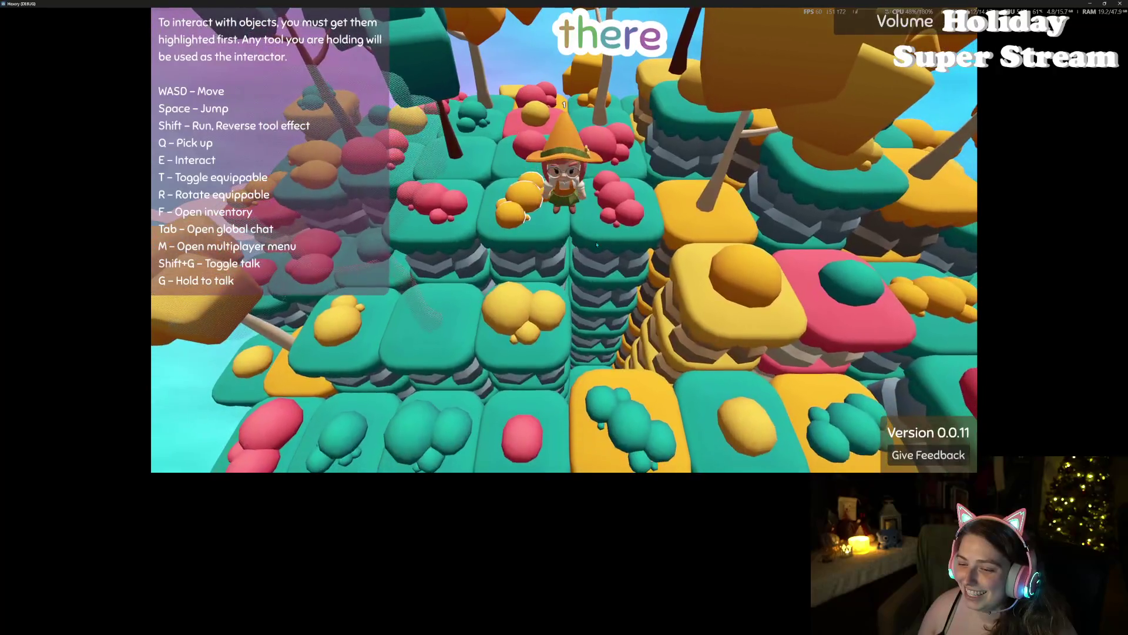
key(s)
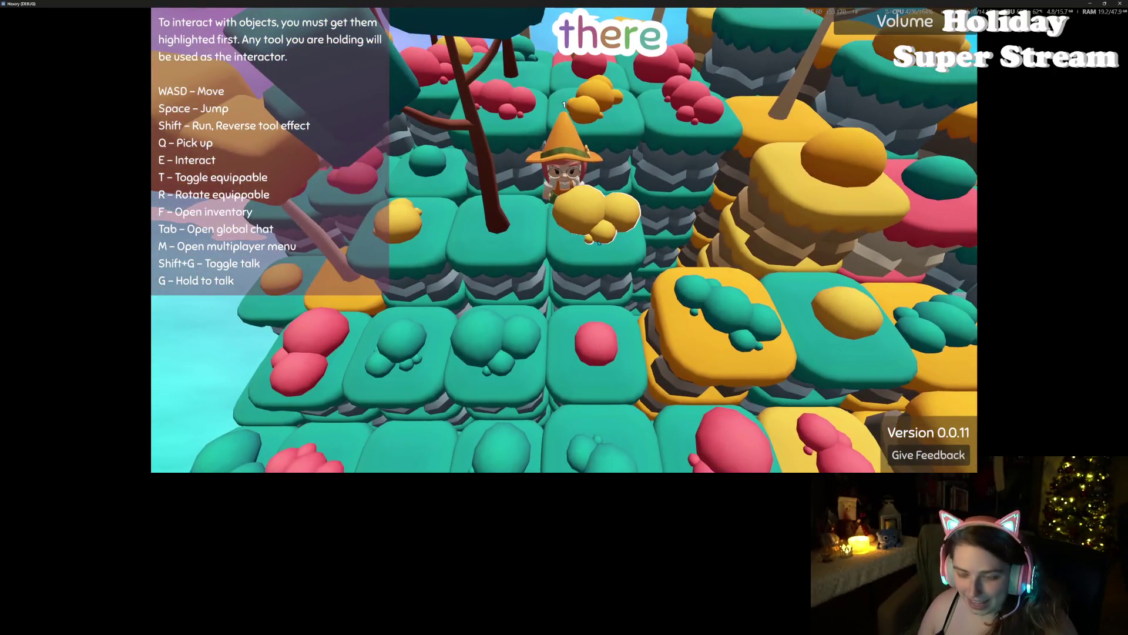
click(598, 243)
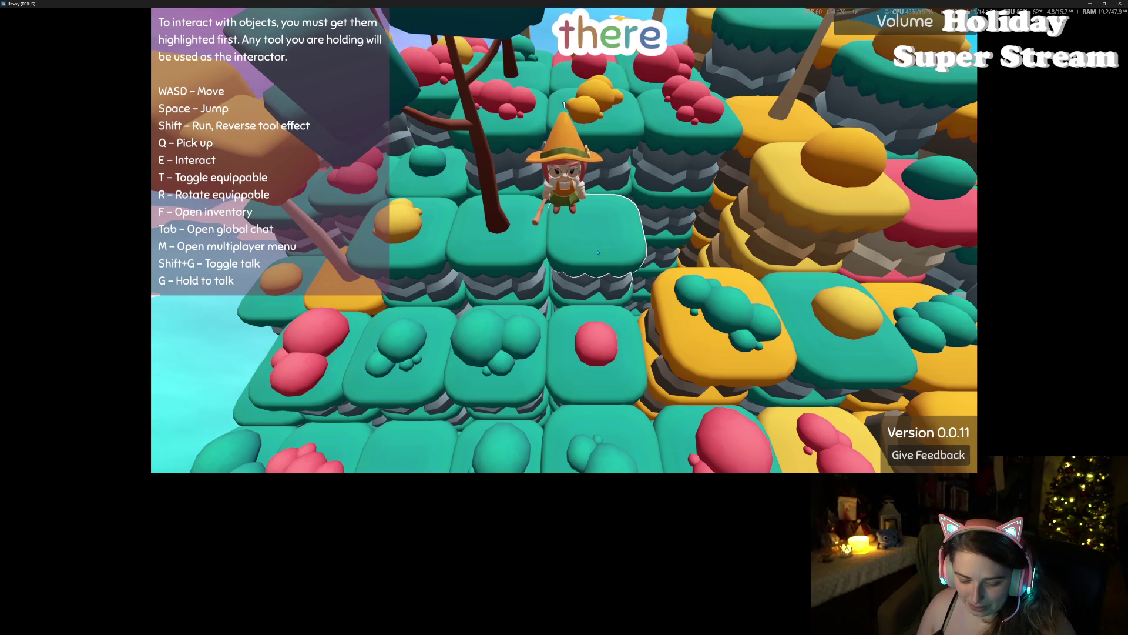
Step: Walk the character around the tile stack and back toward the cleared tile
key(w)
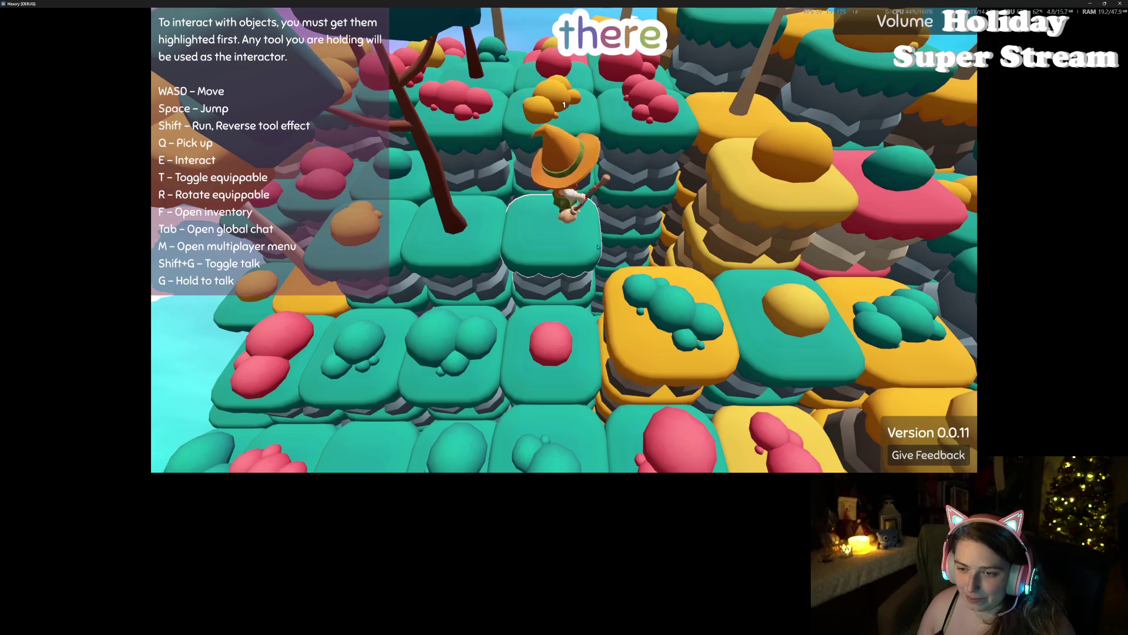
key(s)
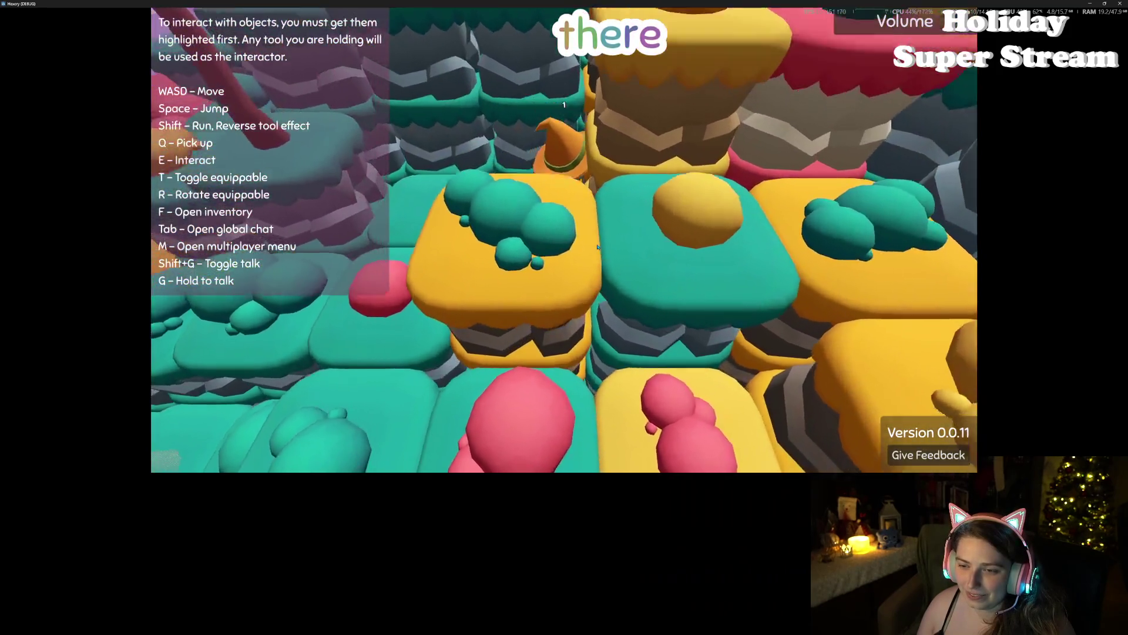
key(s)
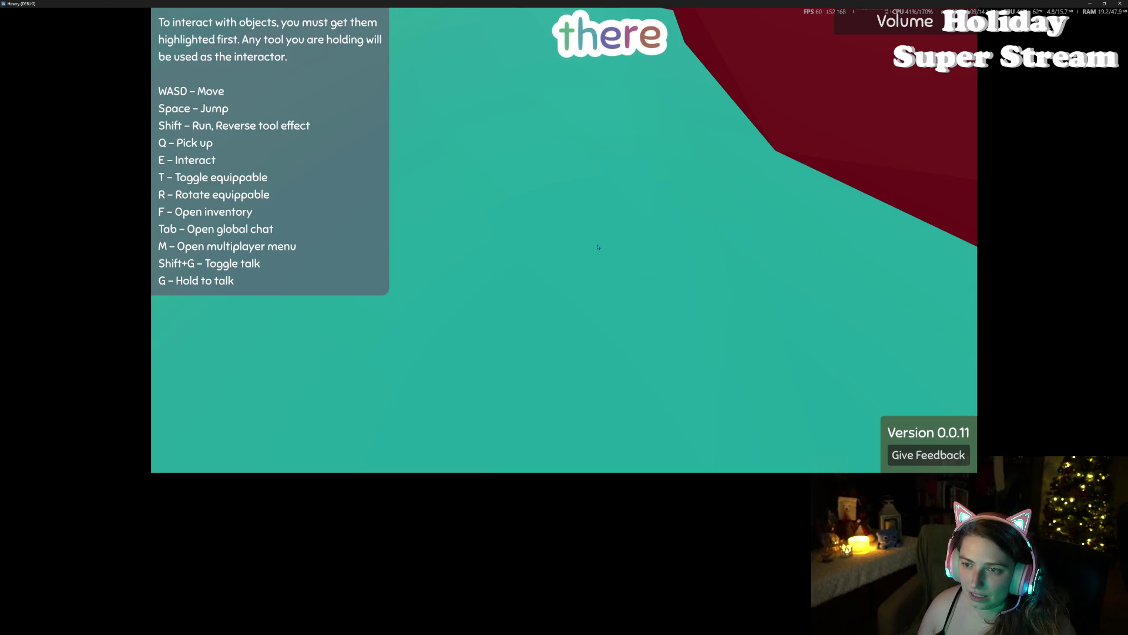
key(s)
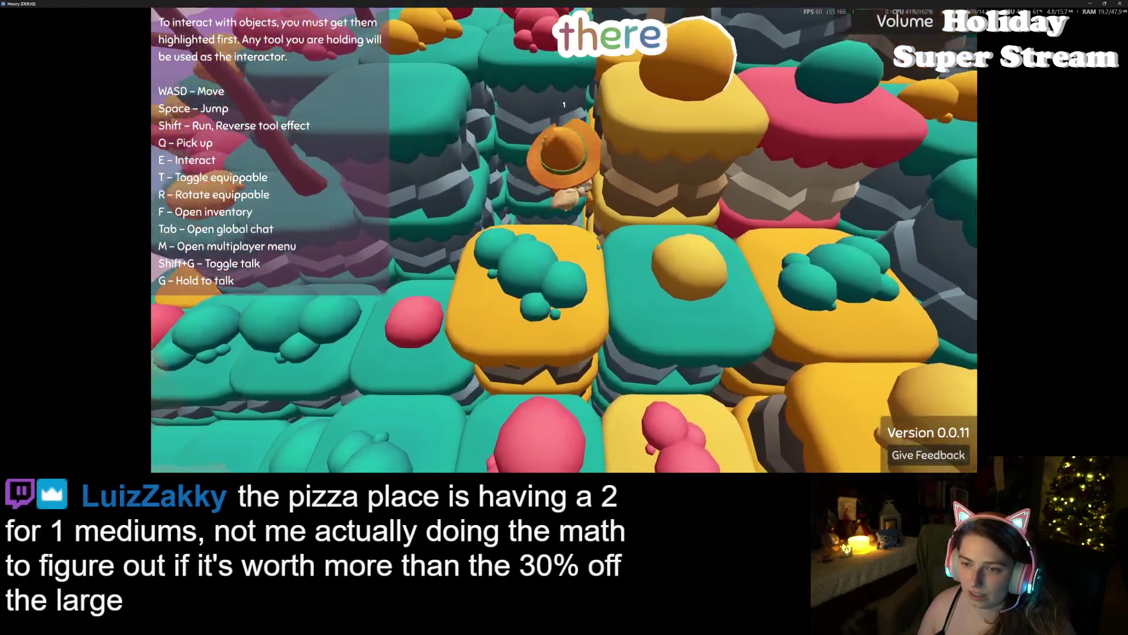
key(s)
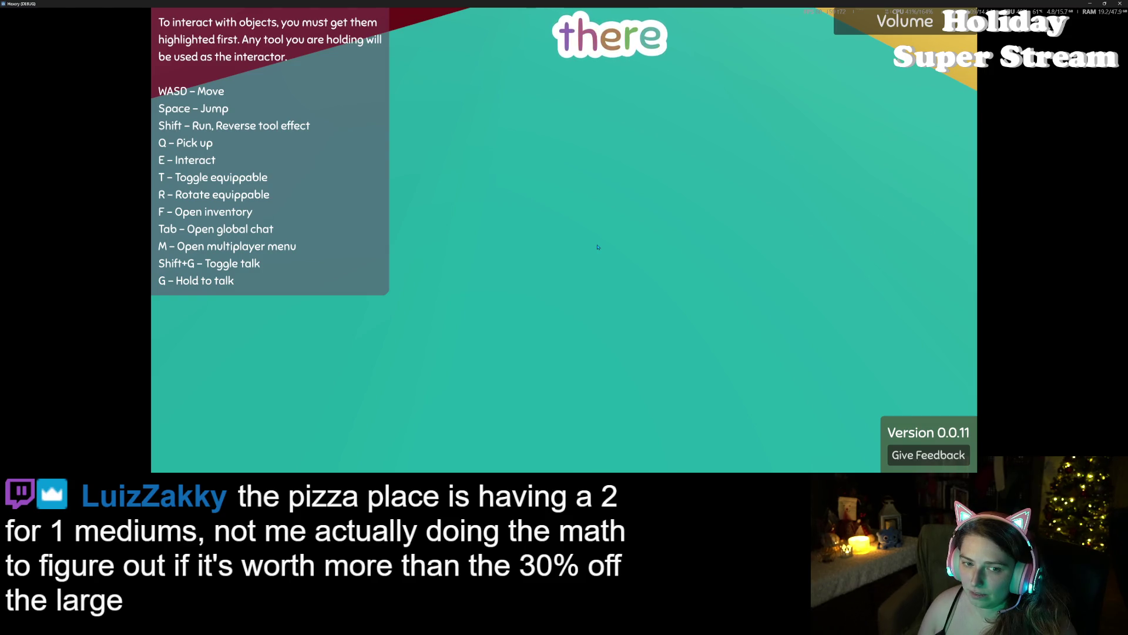
key(s)
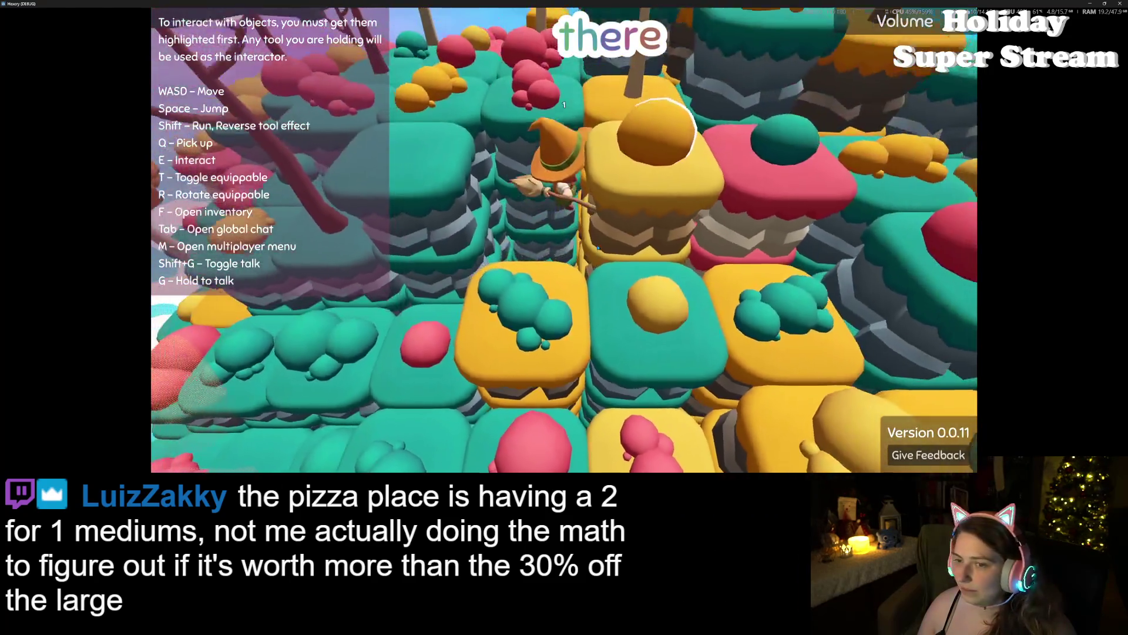
key(a)
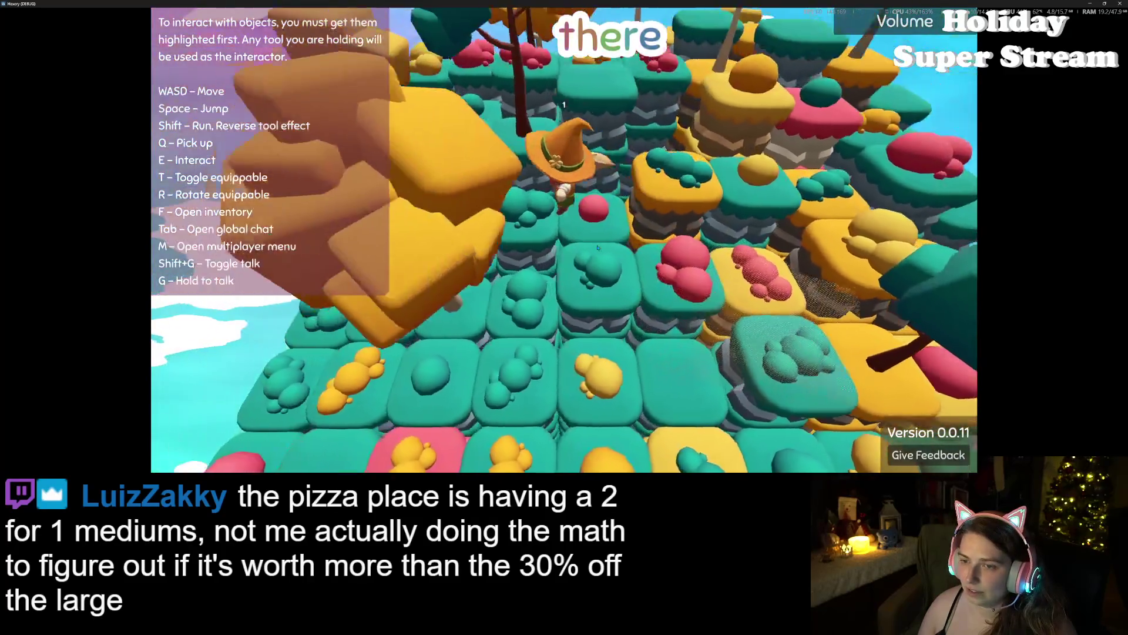
key(w)
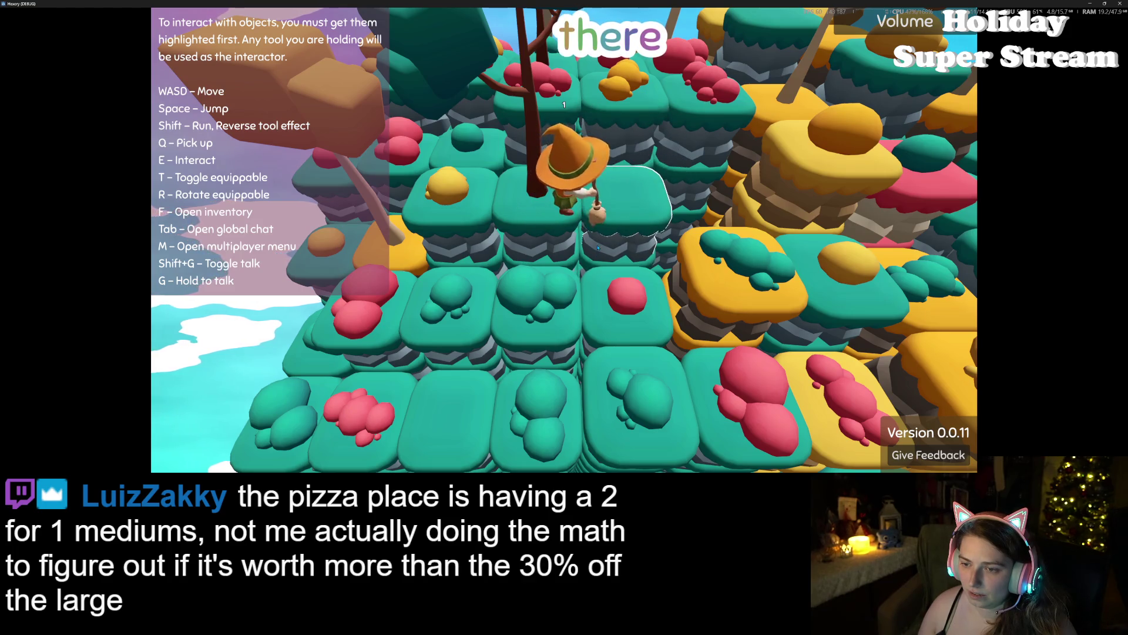
Step: Move back and forth over the teal tiles around the red blobs
key(s)
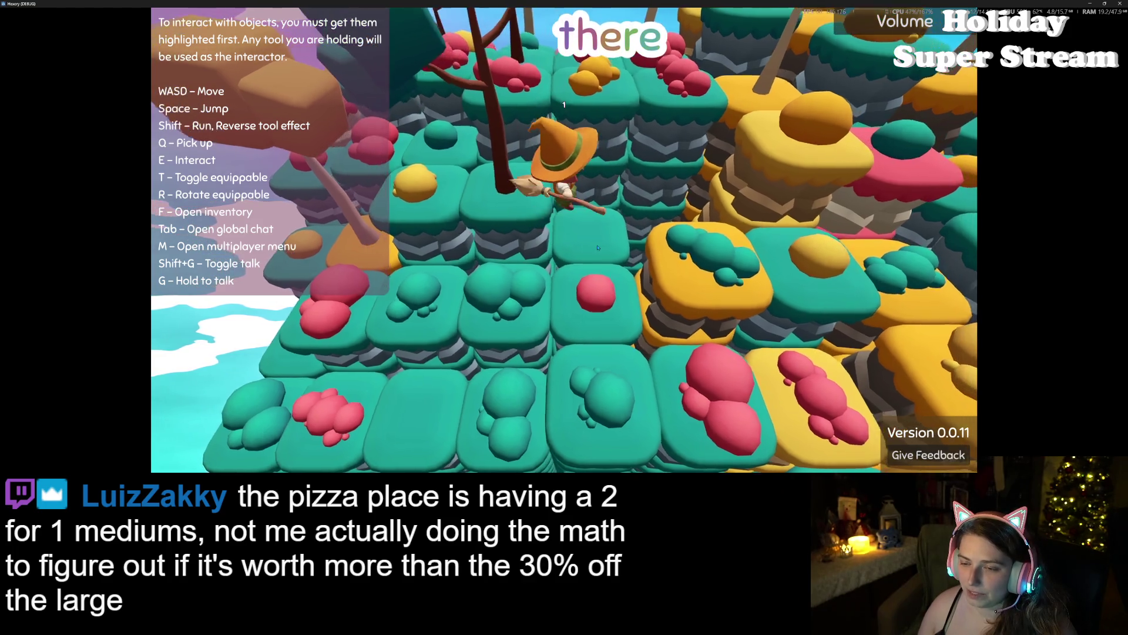
key(s)
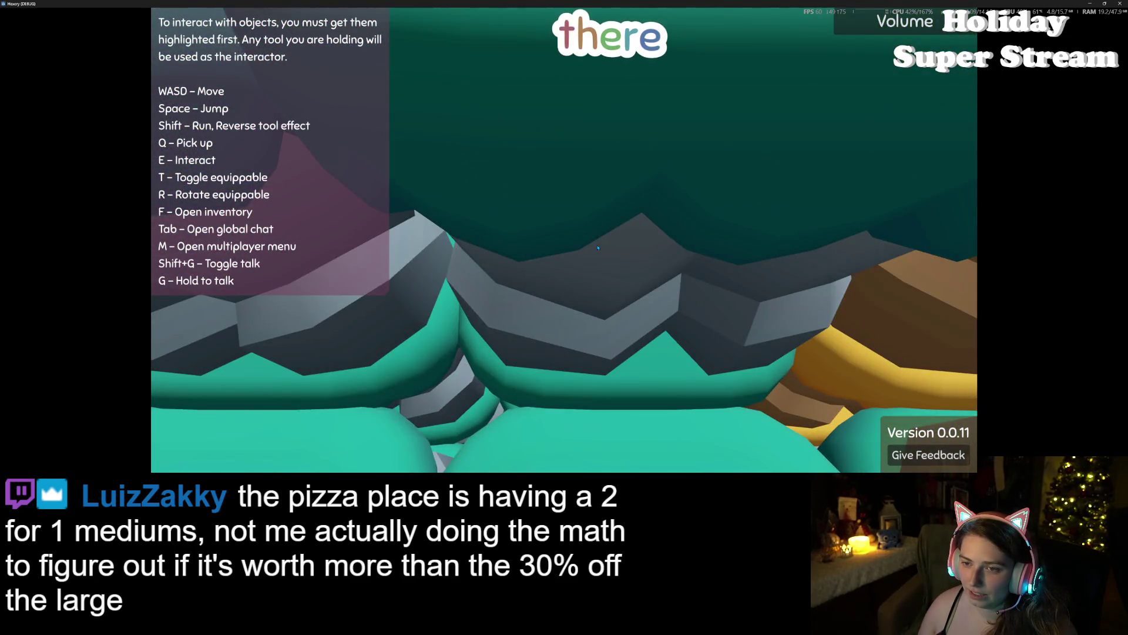
key(s)
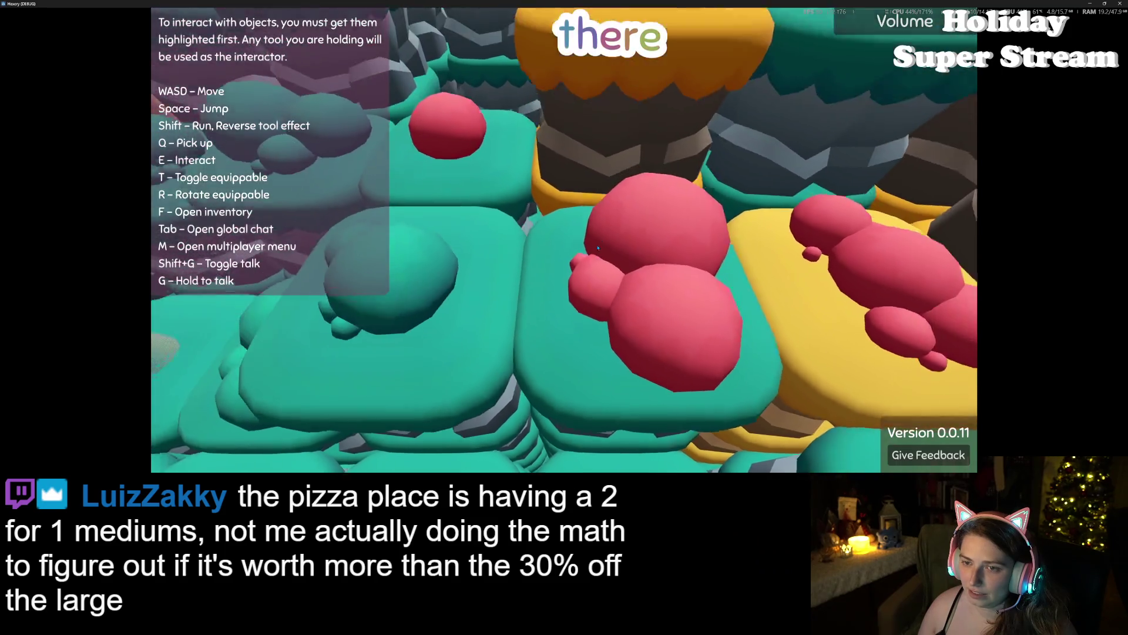
key(w)
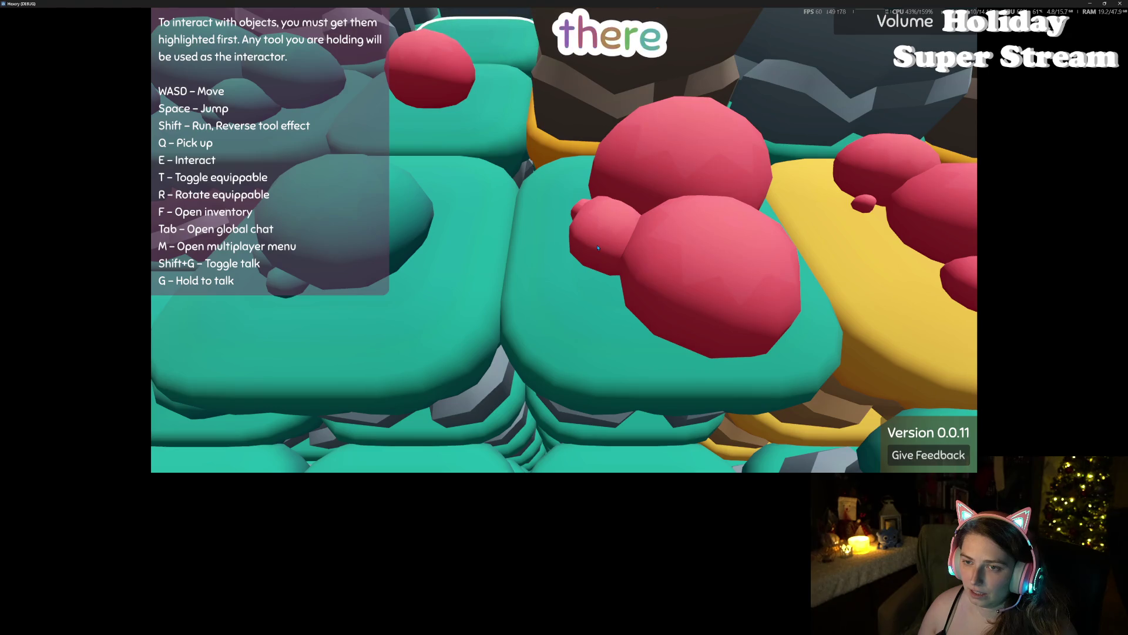
key(s)
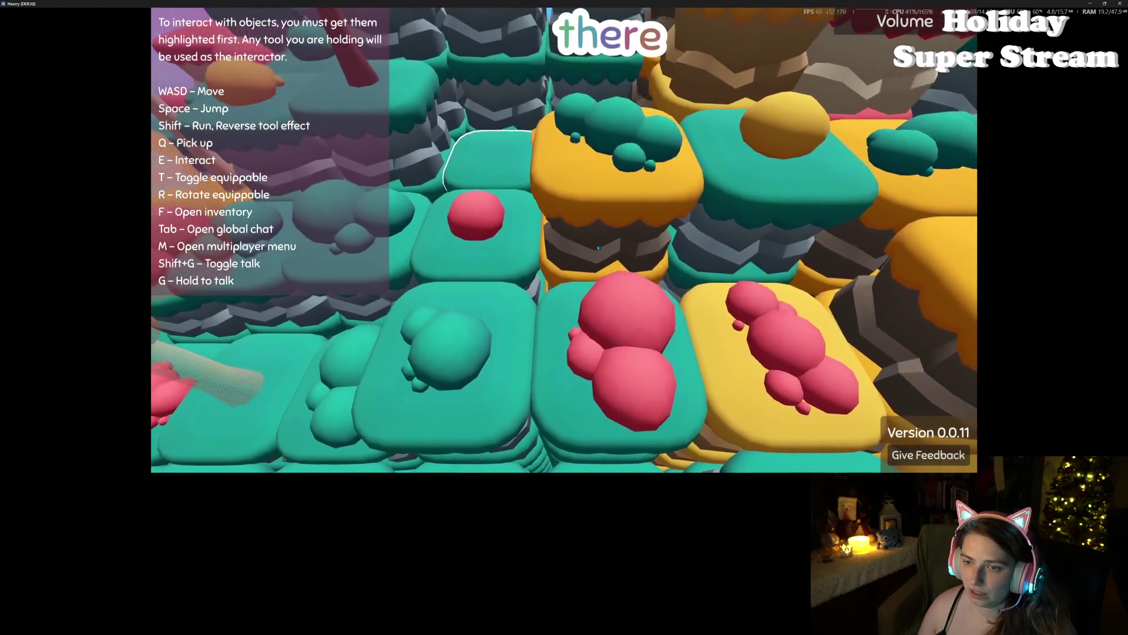
key(w)
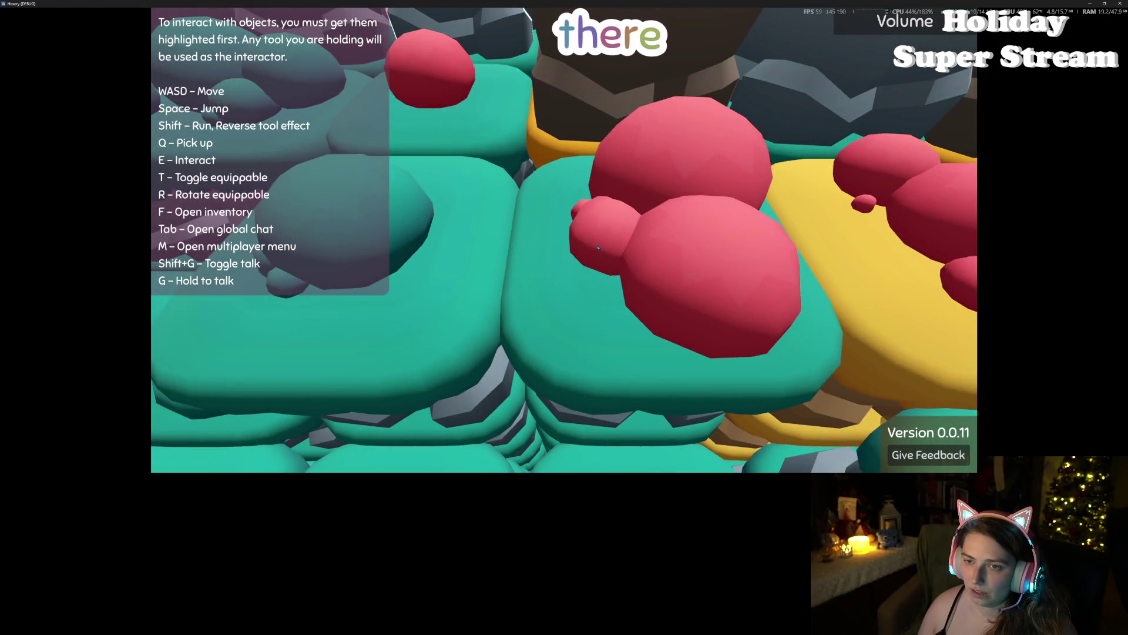
key(s)
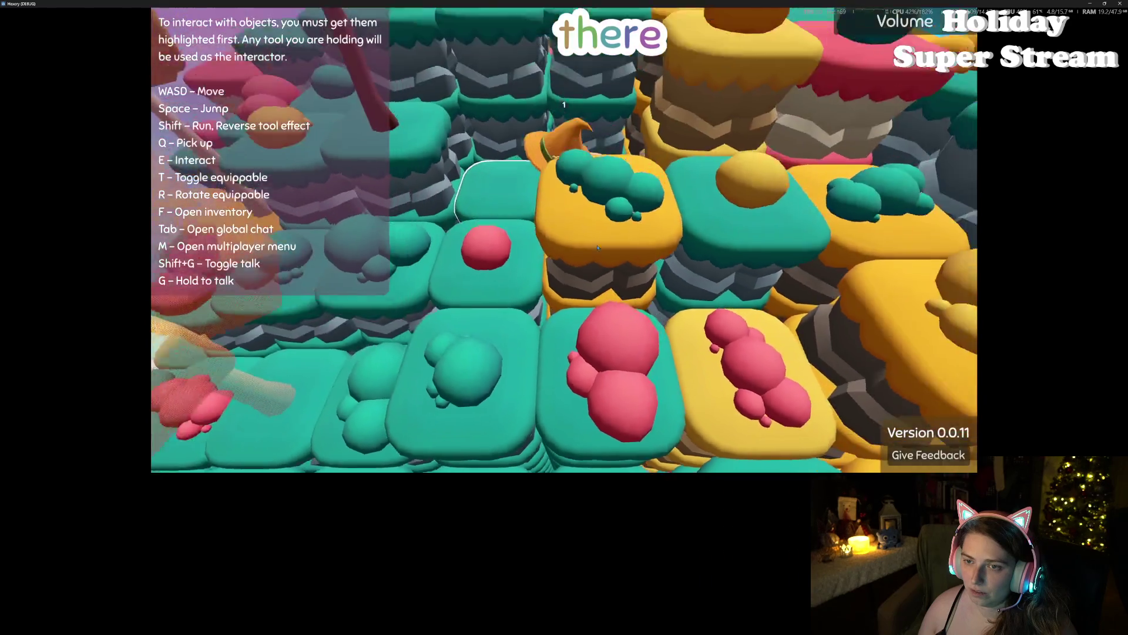
key(w)
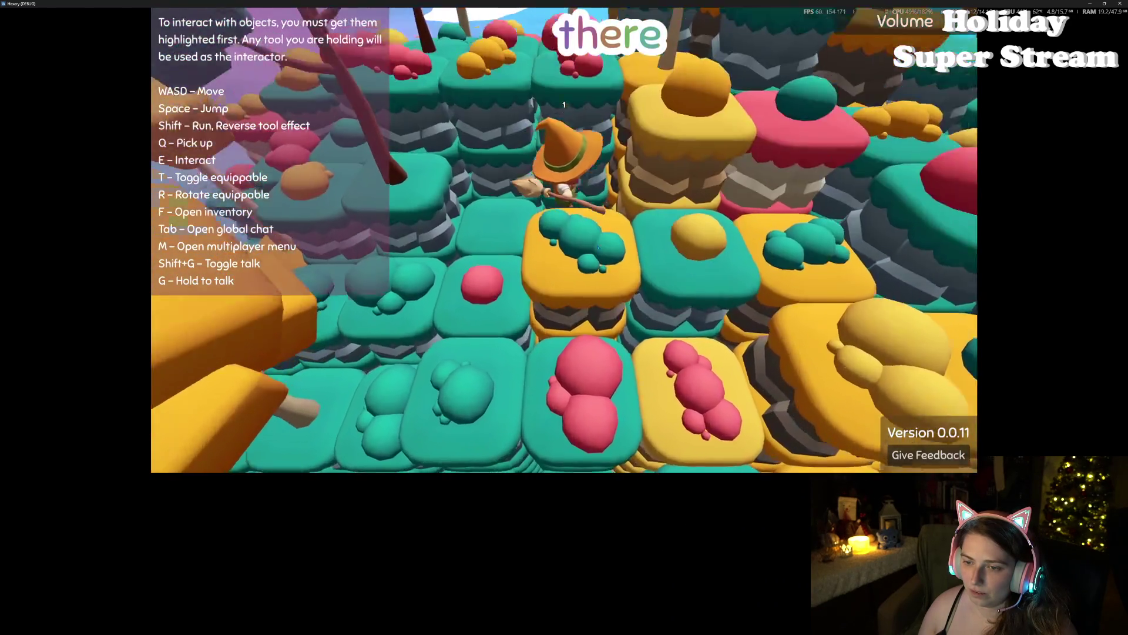
key(s)
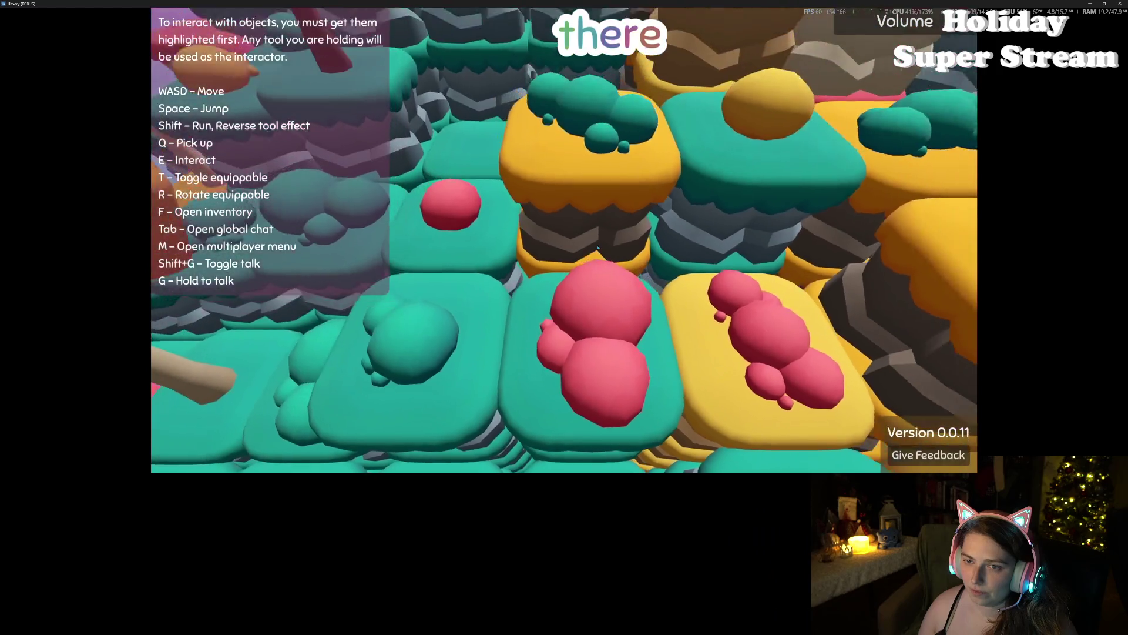
key(w)
key(s)
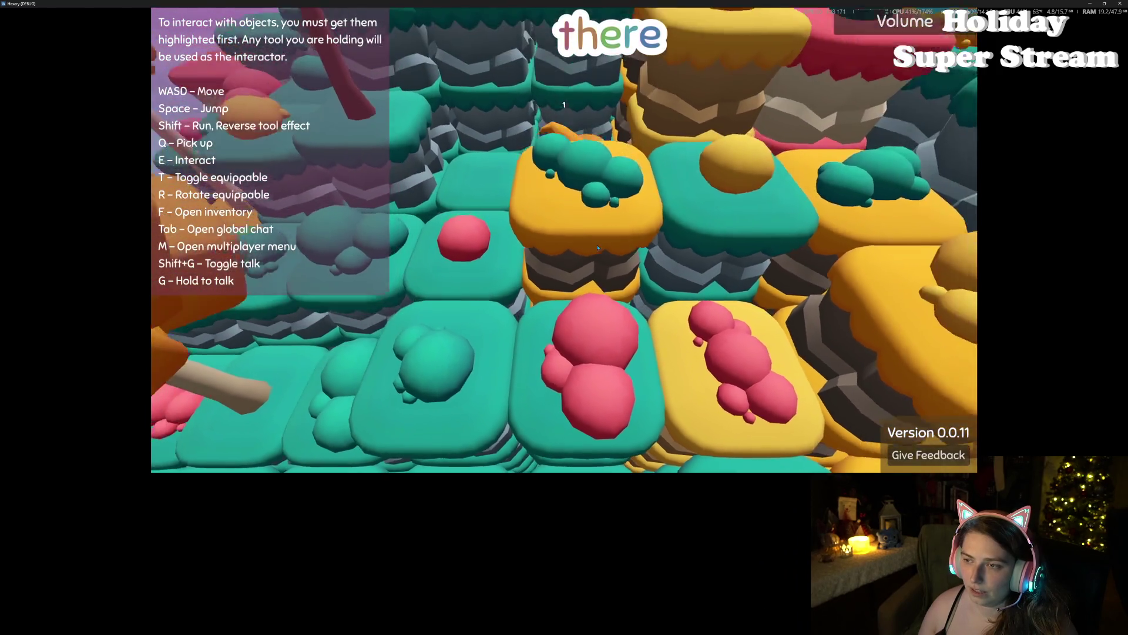
key(s)
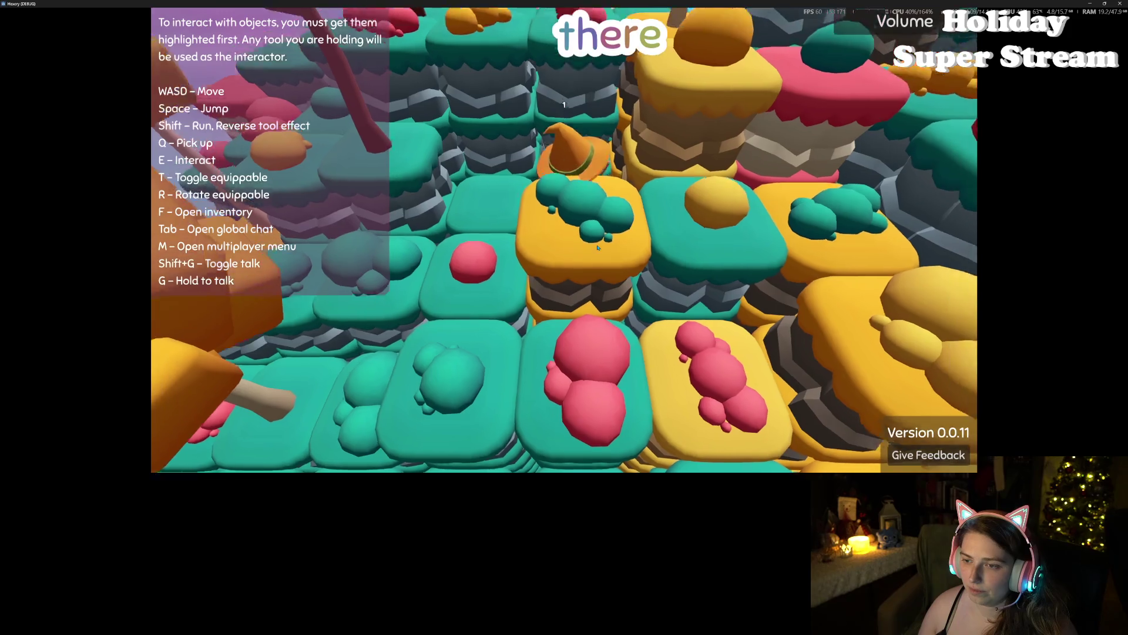
key(s)
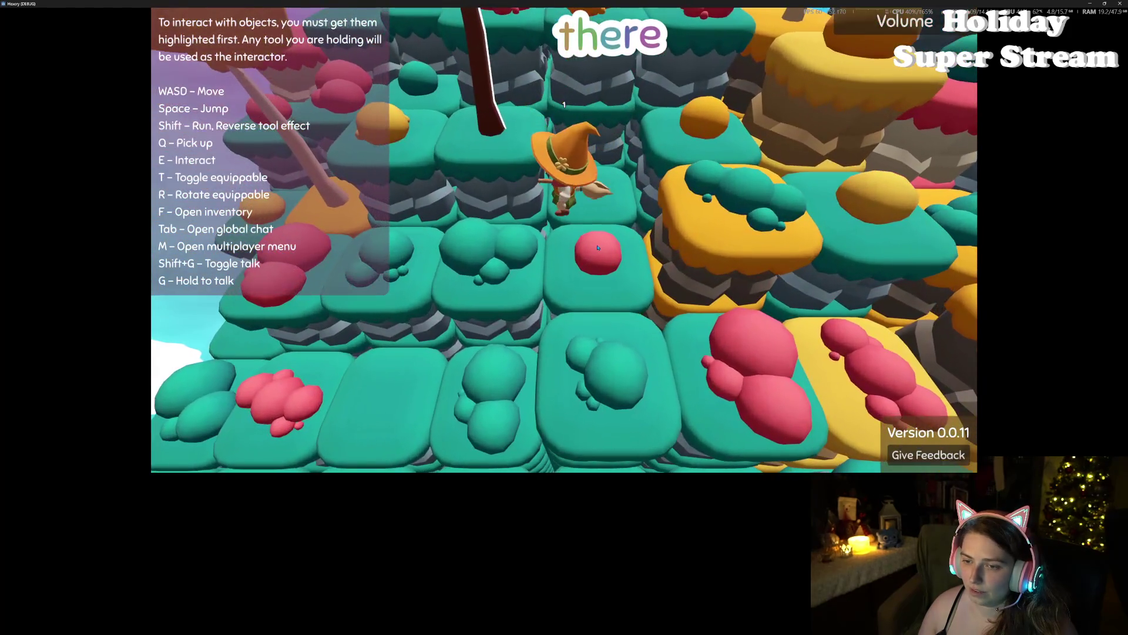
key(s)
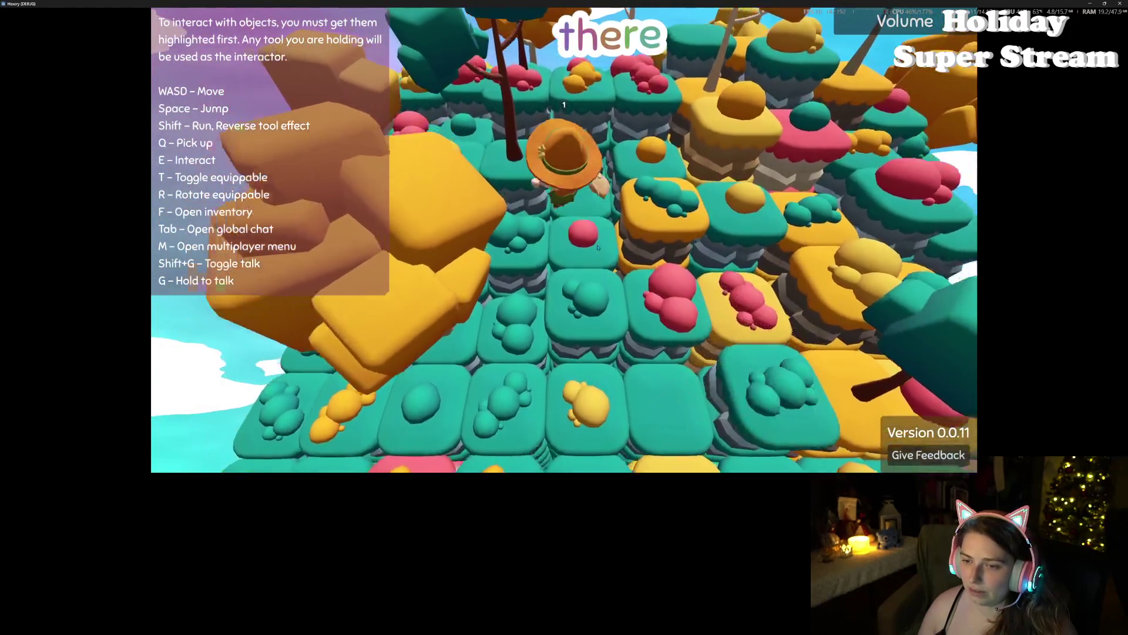
key(s)
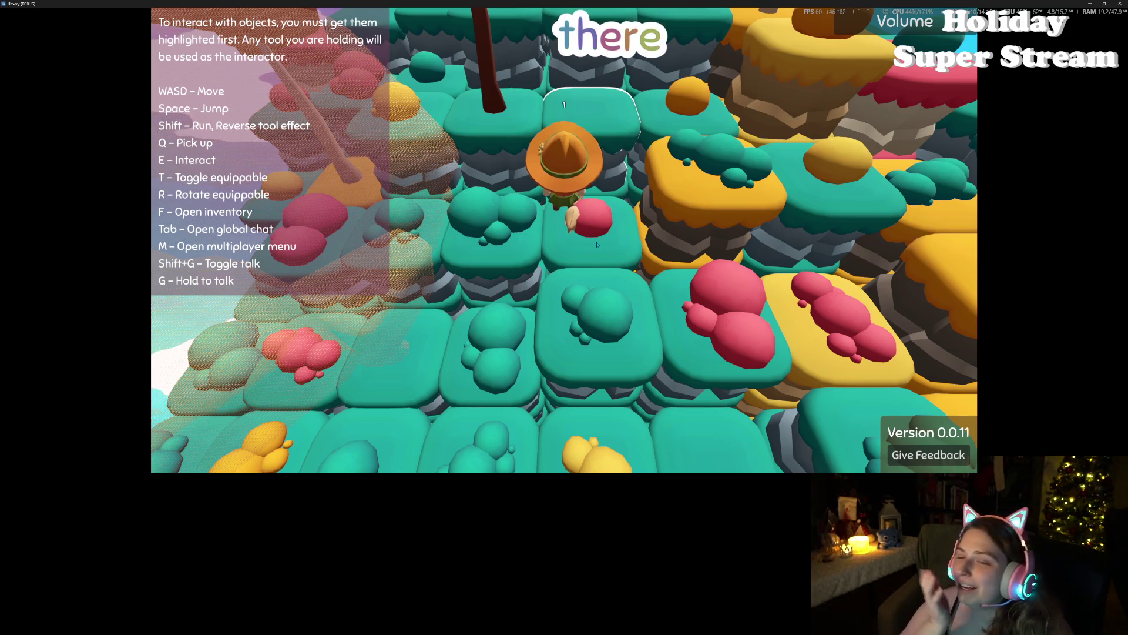
Step: Ride the broom forward over the island's tiles, zooming the camera out and back in
scroll(616, 267, down, 5)
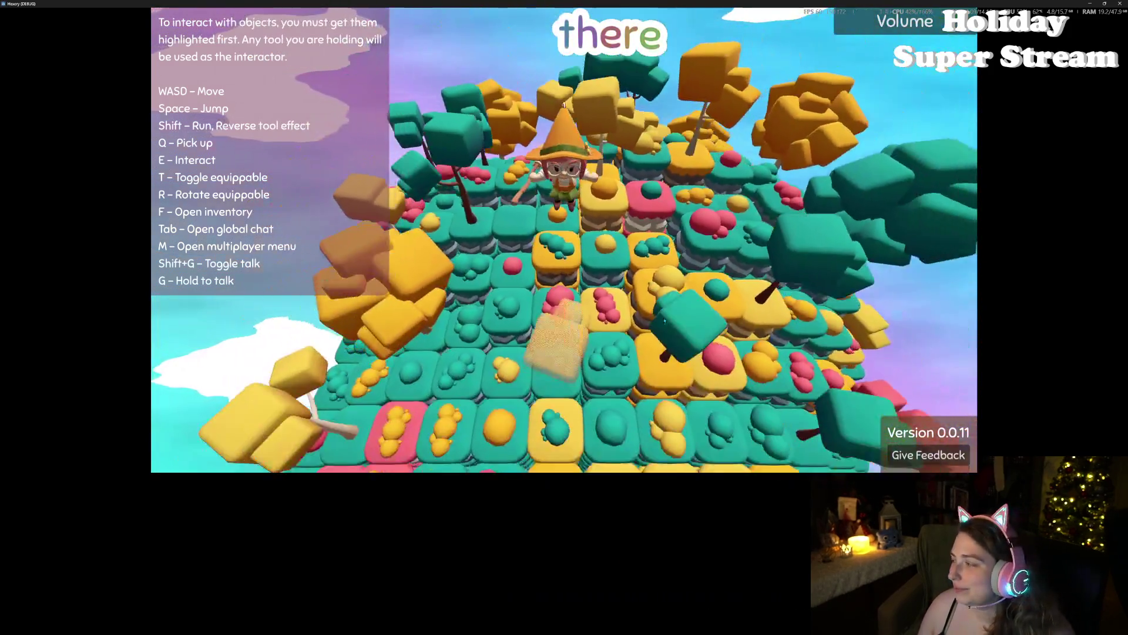
key(w)
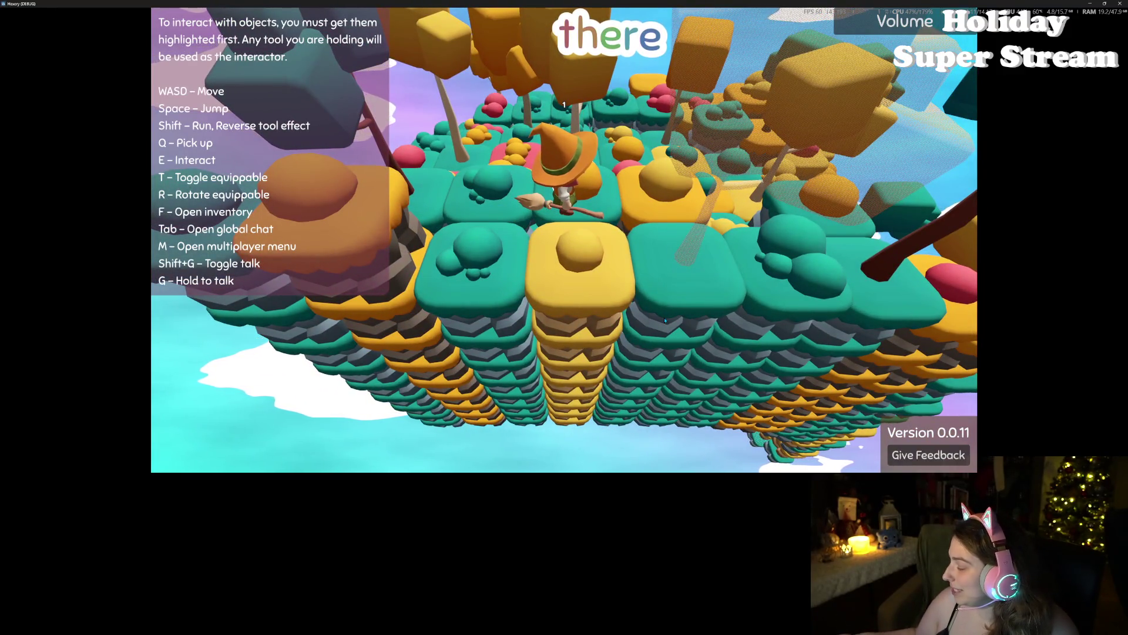
key(w)
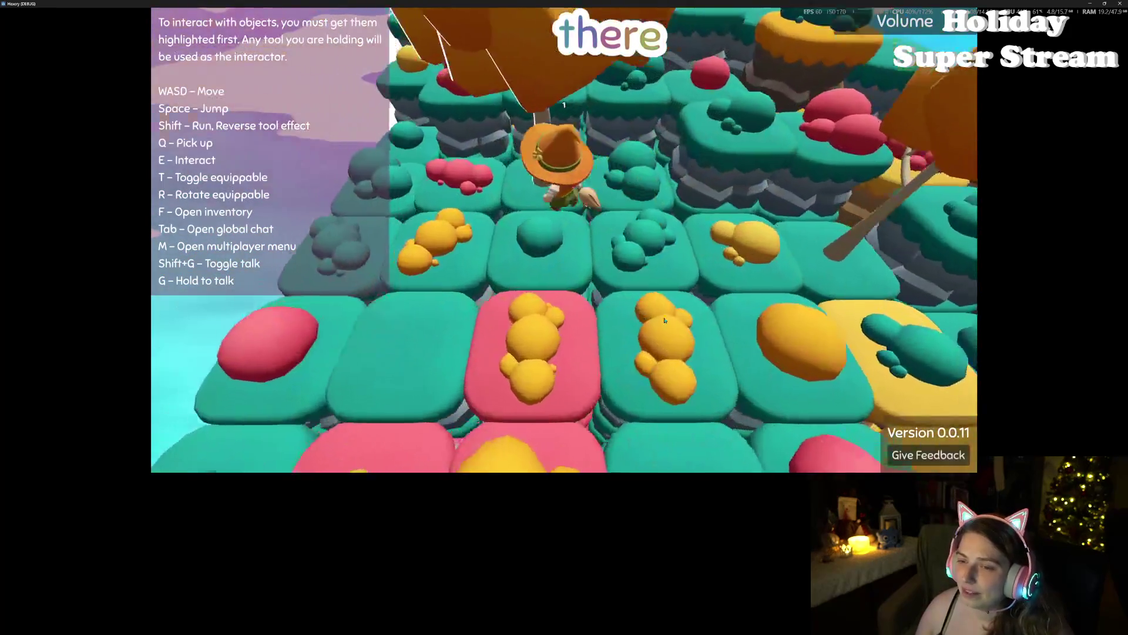
key(w)
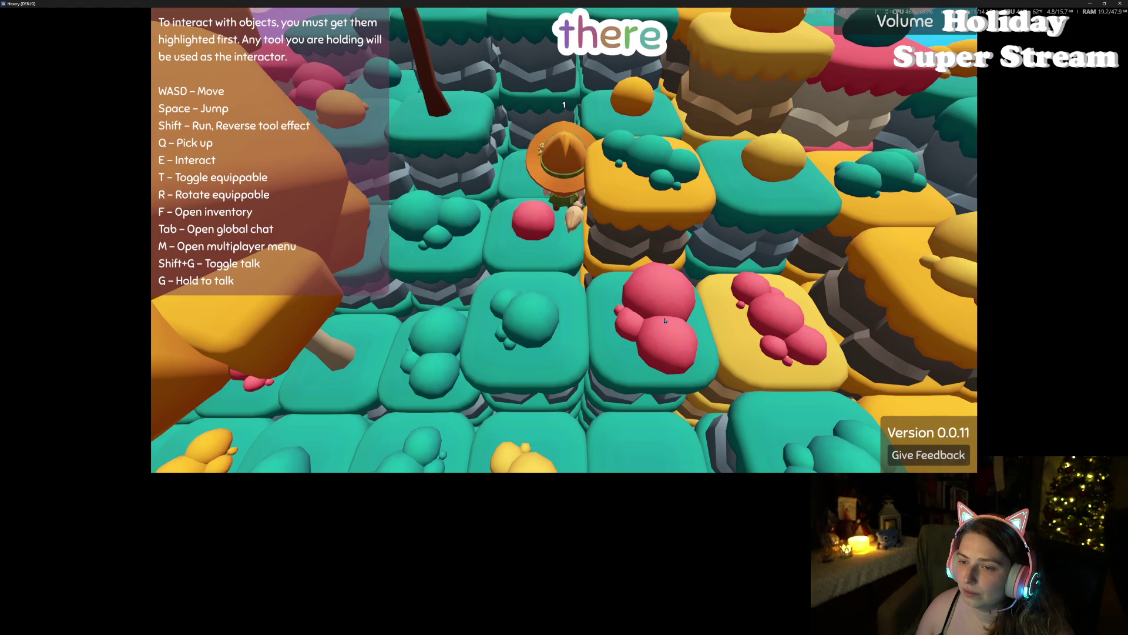
scroll(665, 320, down, 5)
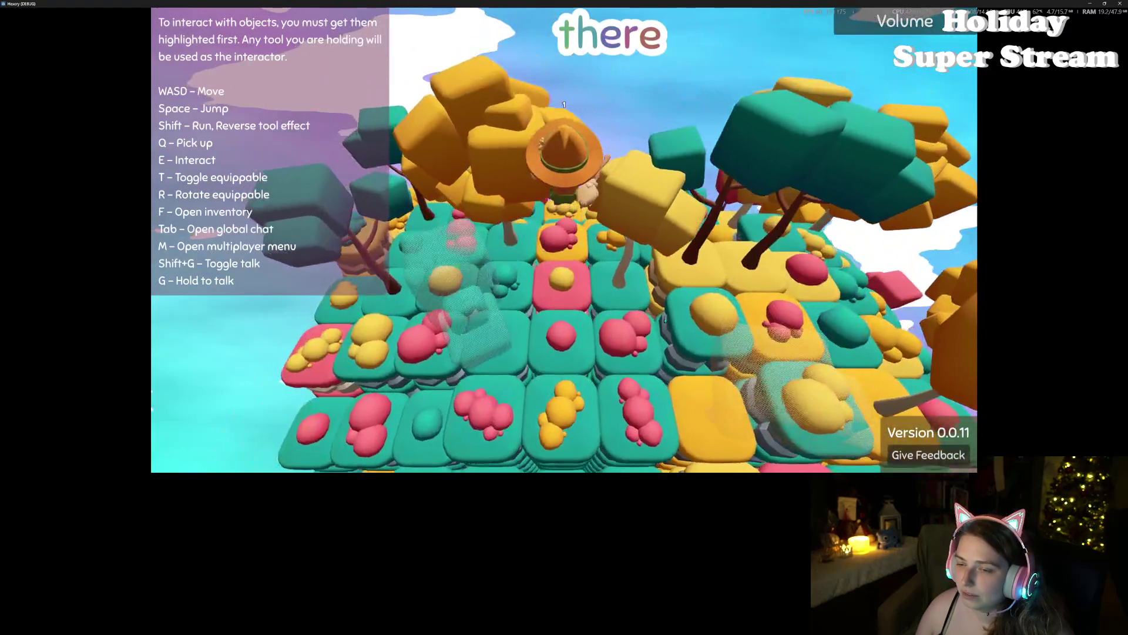
scroll(665, 320, up, 5)
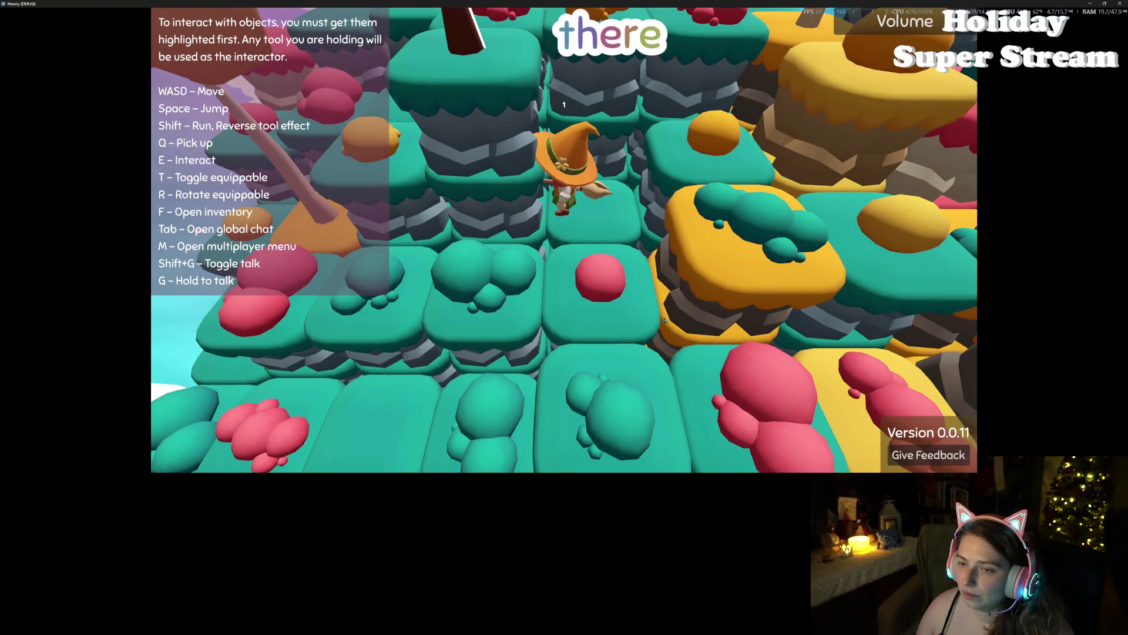
key(w)
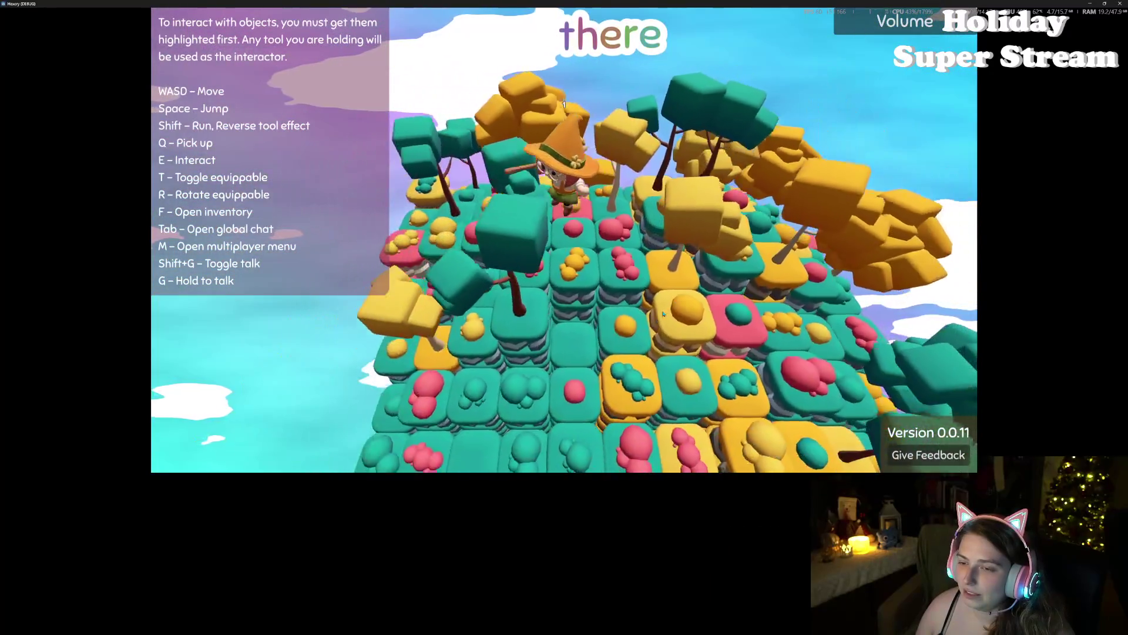
Step: Steer left and orbit the view around the island, moving toward the plank deck
key(a)
key(w)
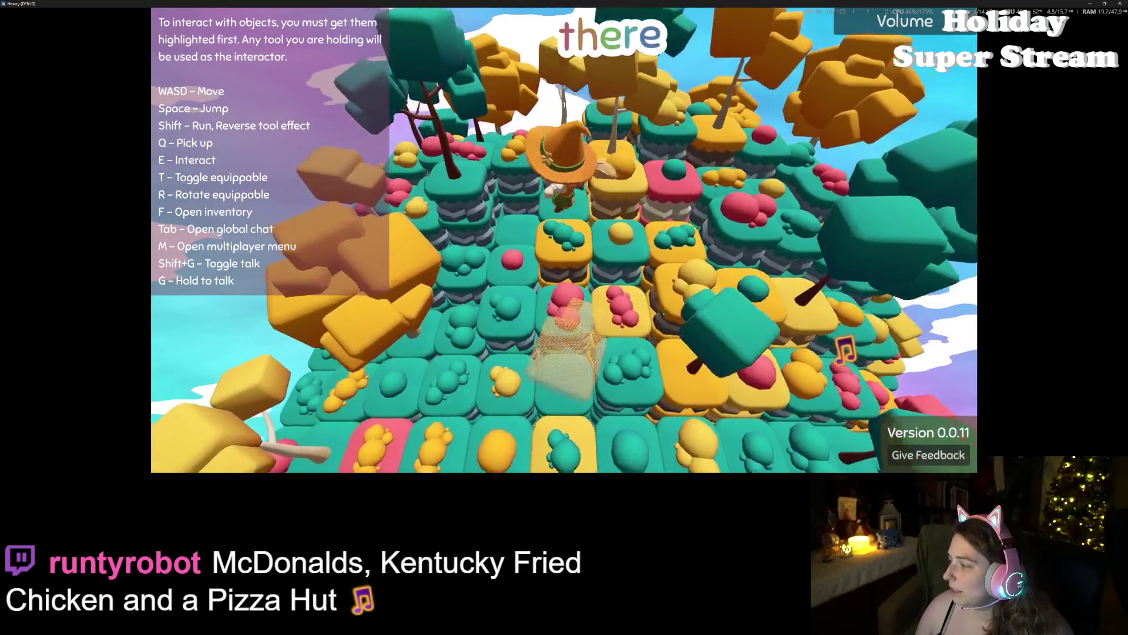
scroll(663, 313, down, 5)
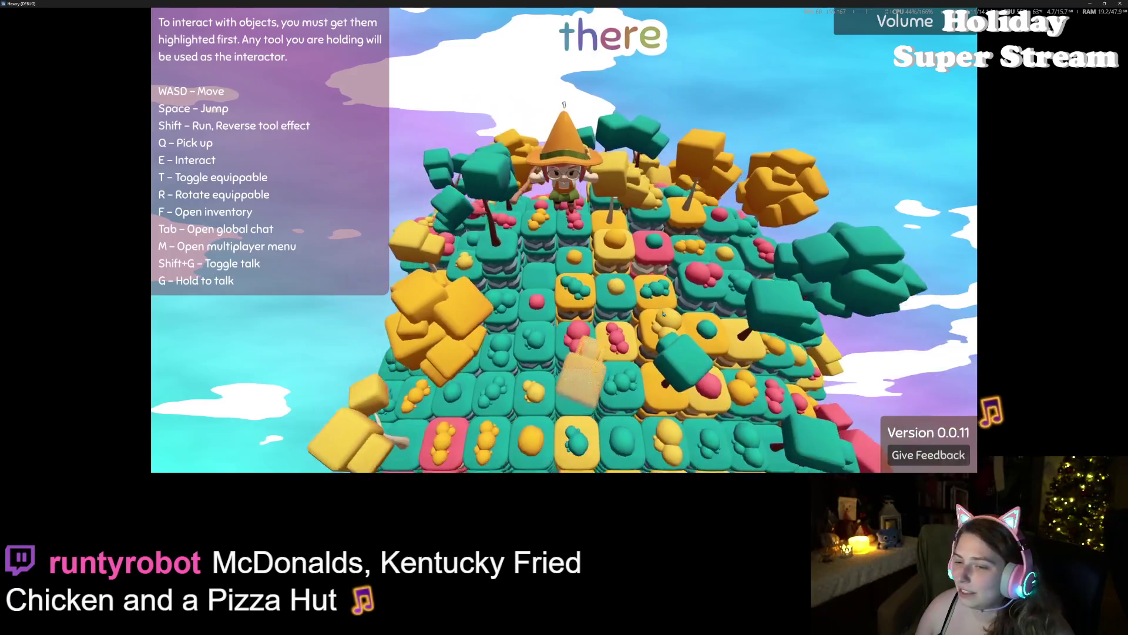
scroll(663, 314, up, 5)
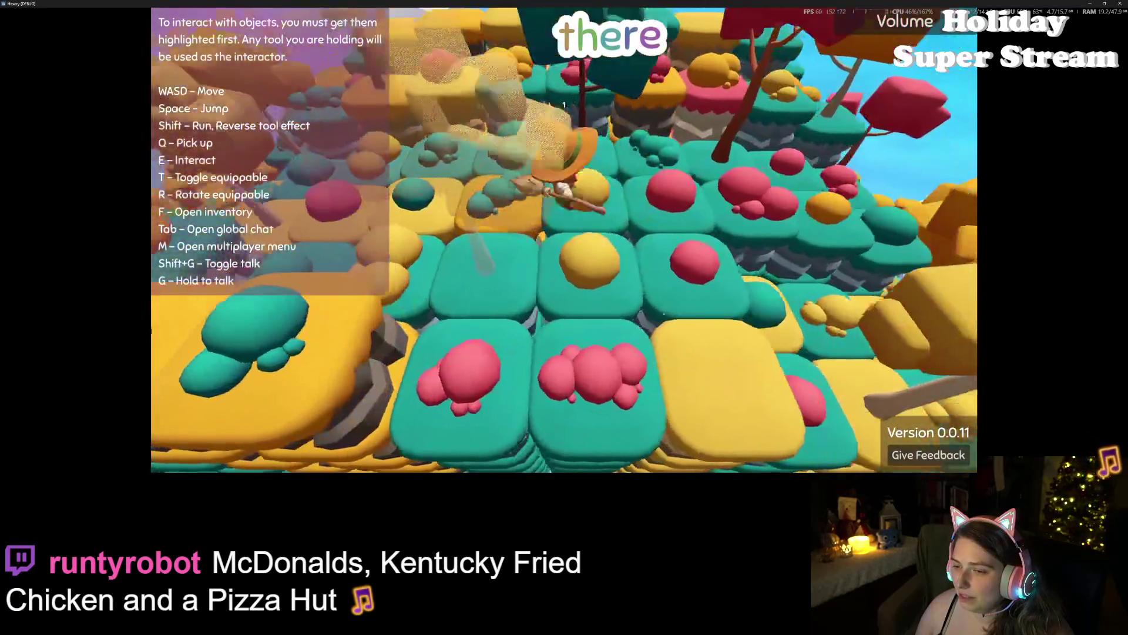
key(Left)
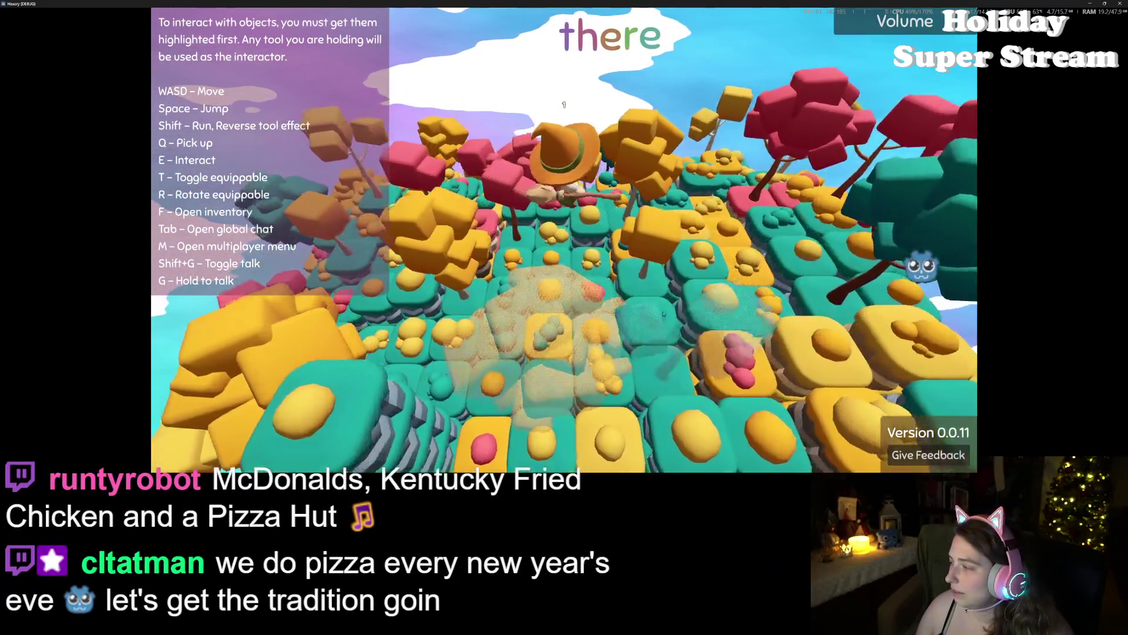
scroll(663, 314, down, 3)
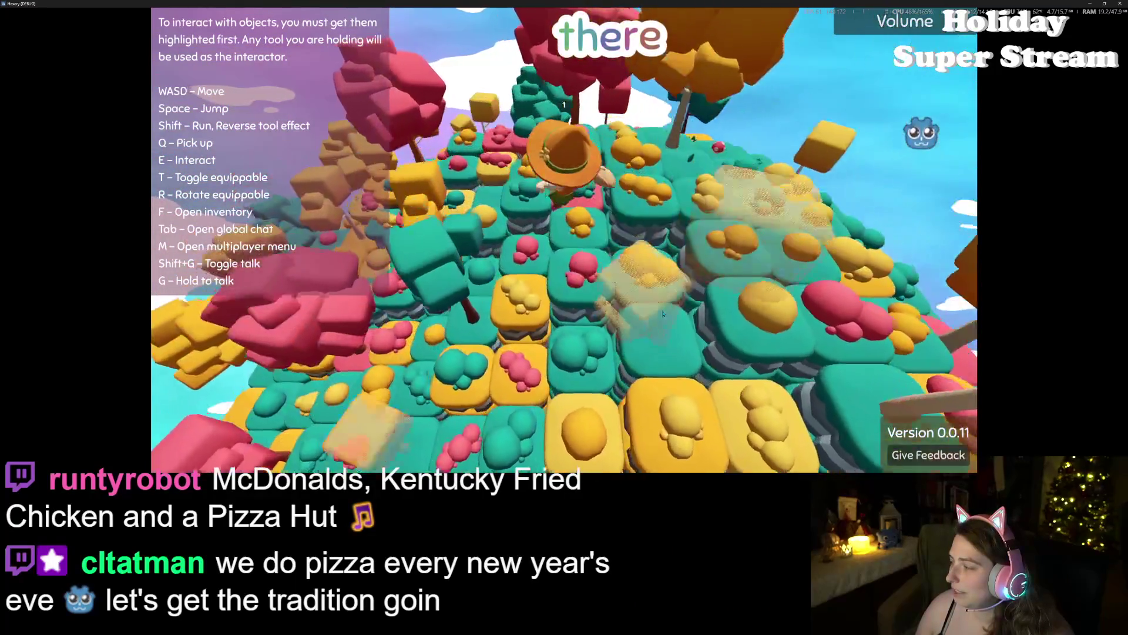
key(Left)
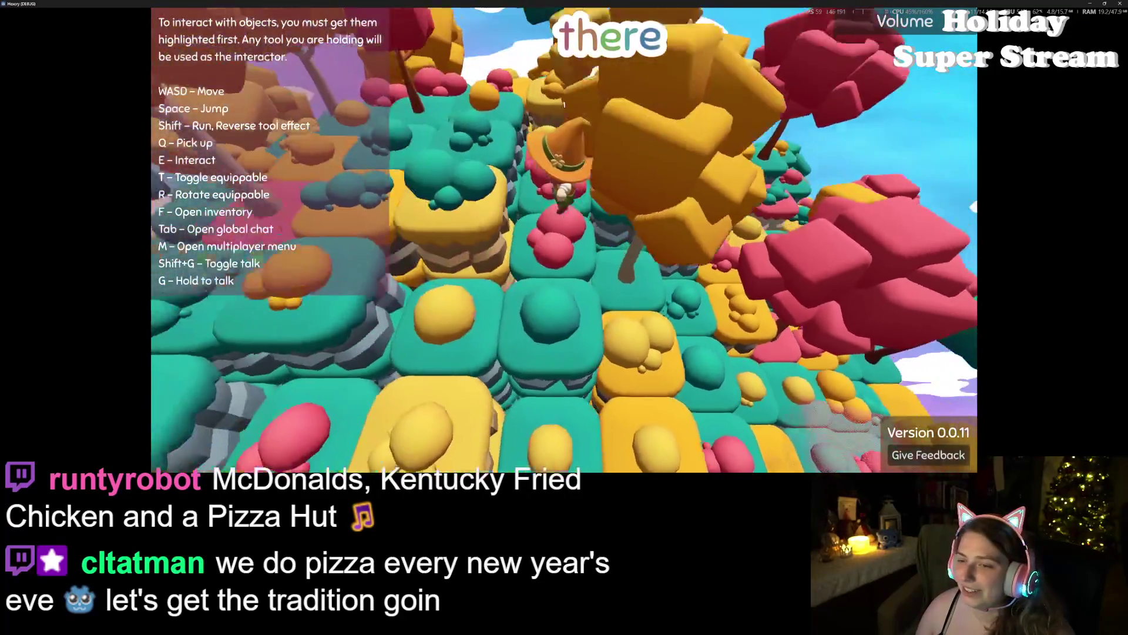
key(Left)
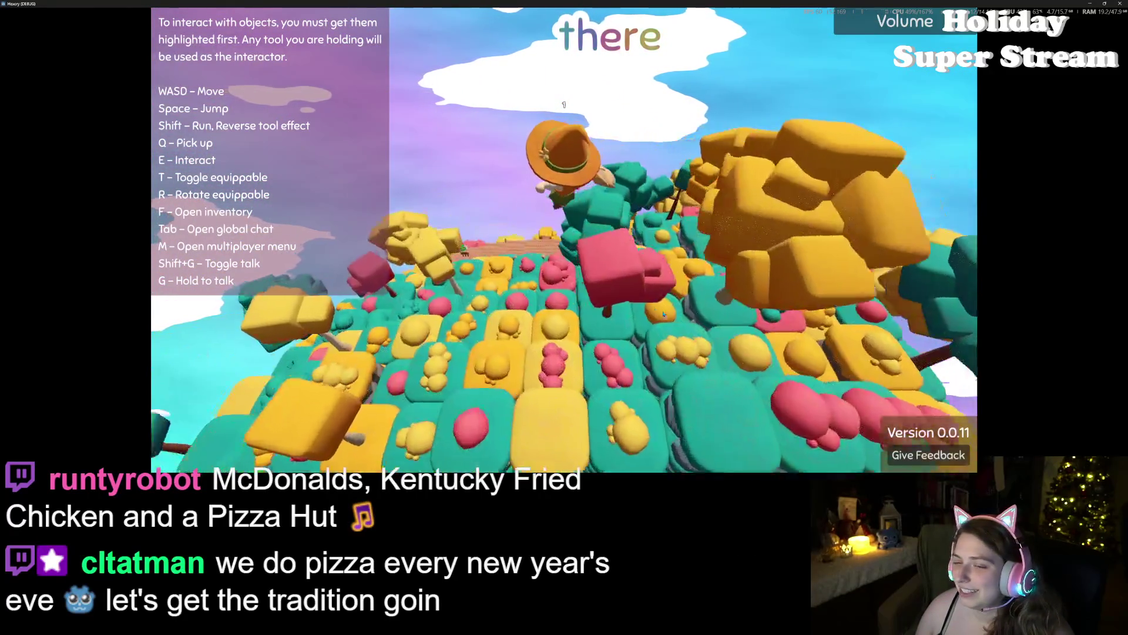
key(Left)
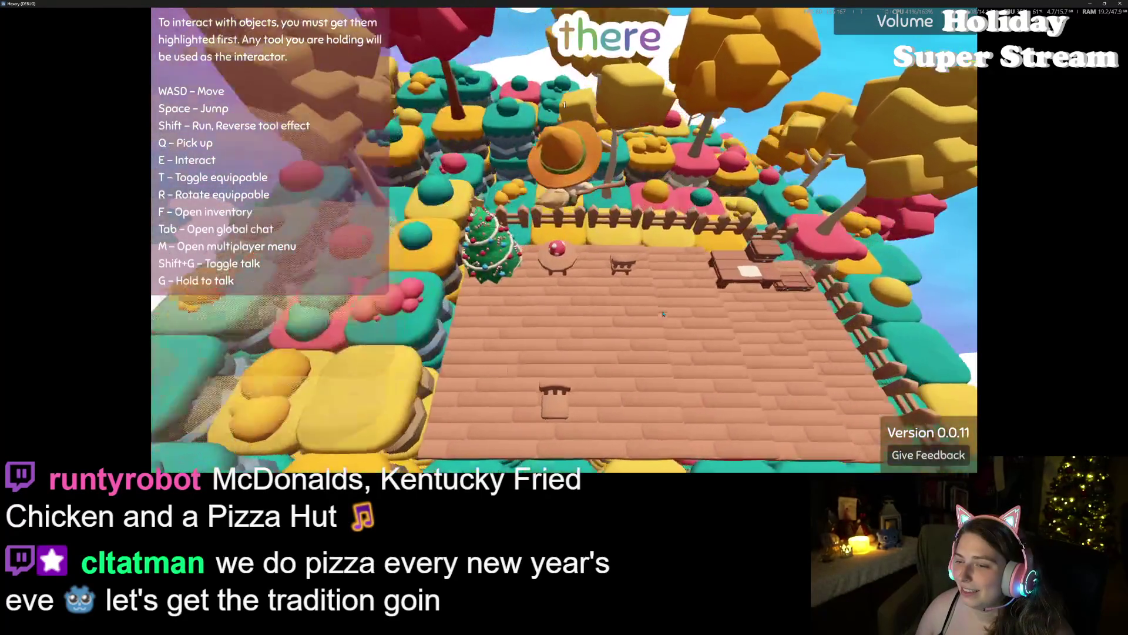
scroll(663, 313, down, 5)
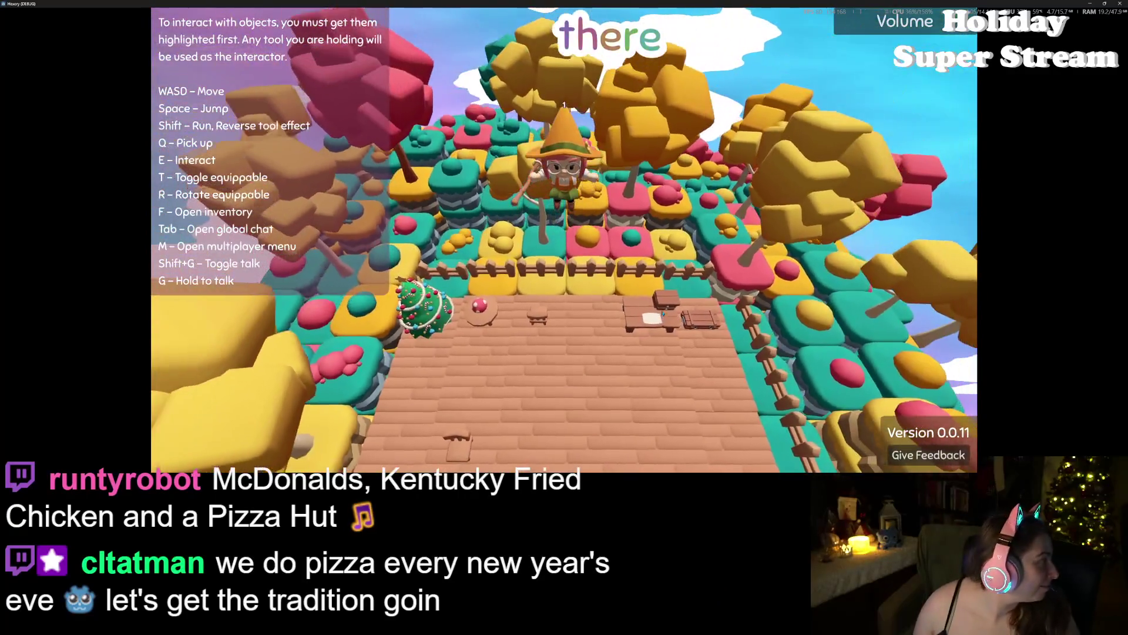
key(s)
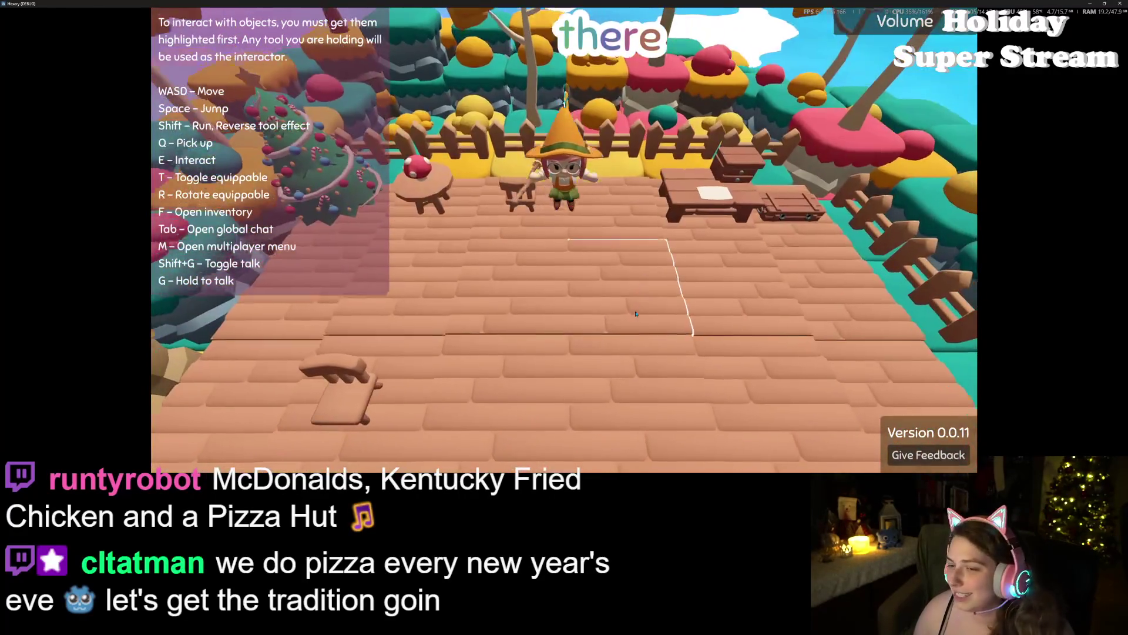
Step: Circle over the bush field and swing to a high view above the Christmas-tree deck
key(Left)
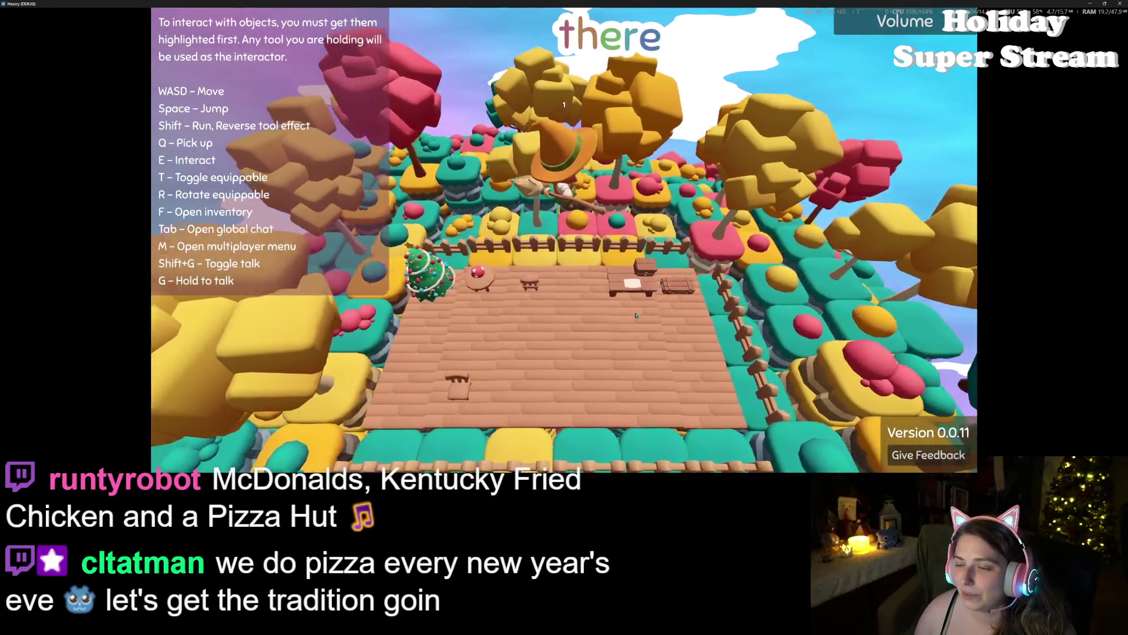
key(Left)
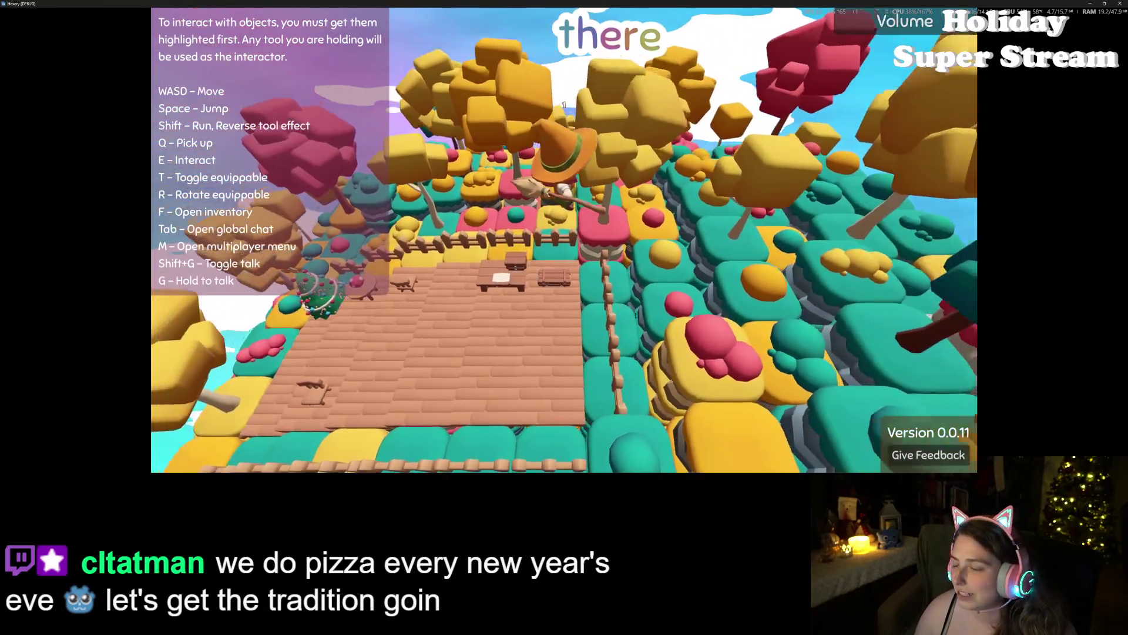
key(Left)
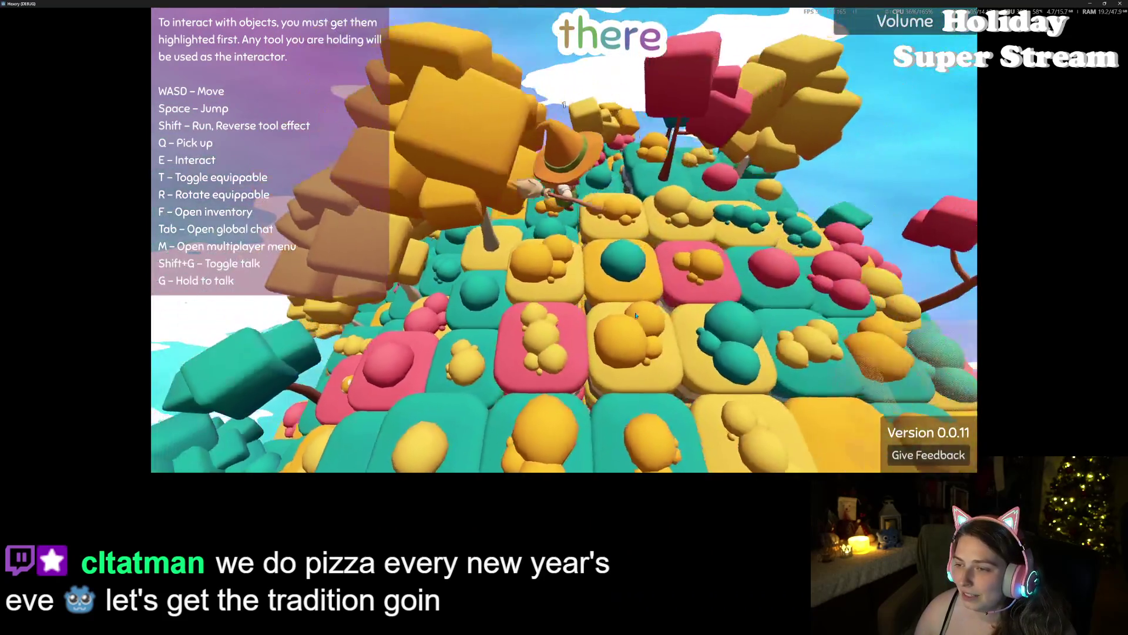
key(s)
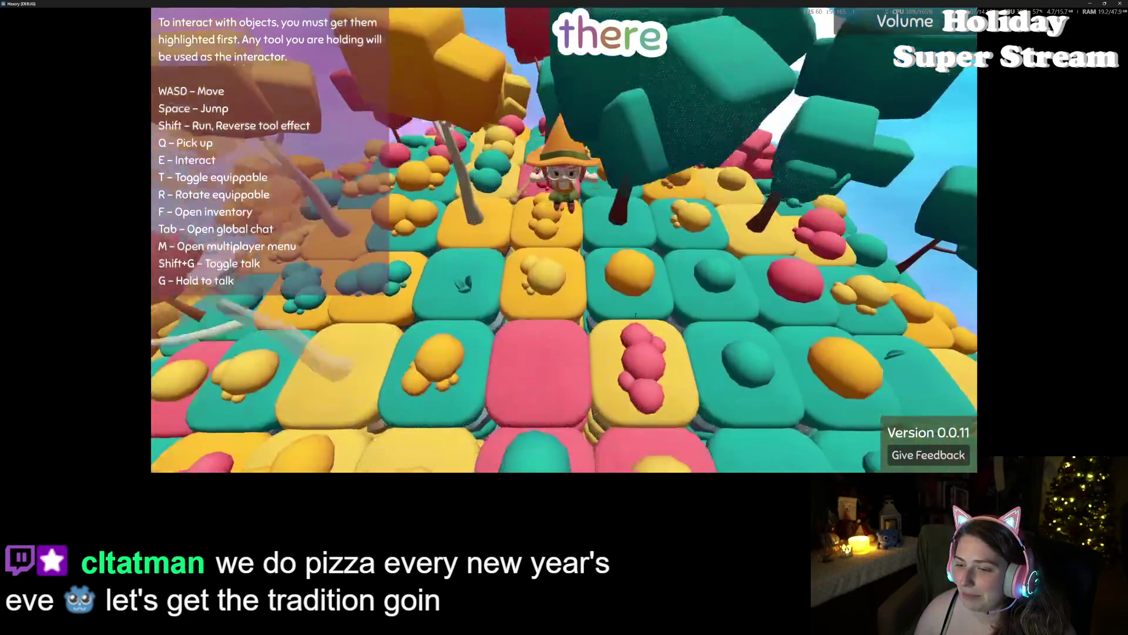
key(w)
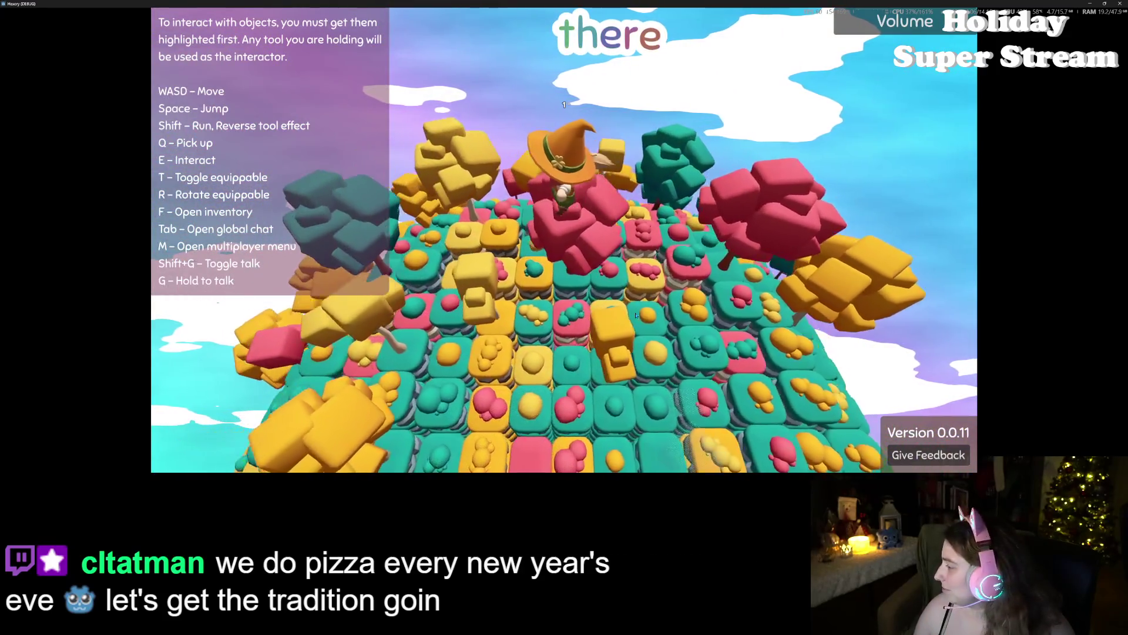
key(Left)
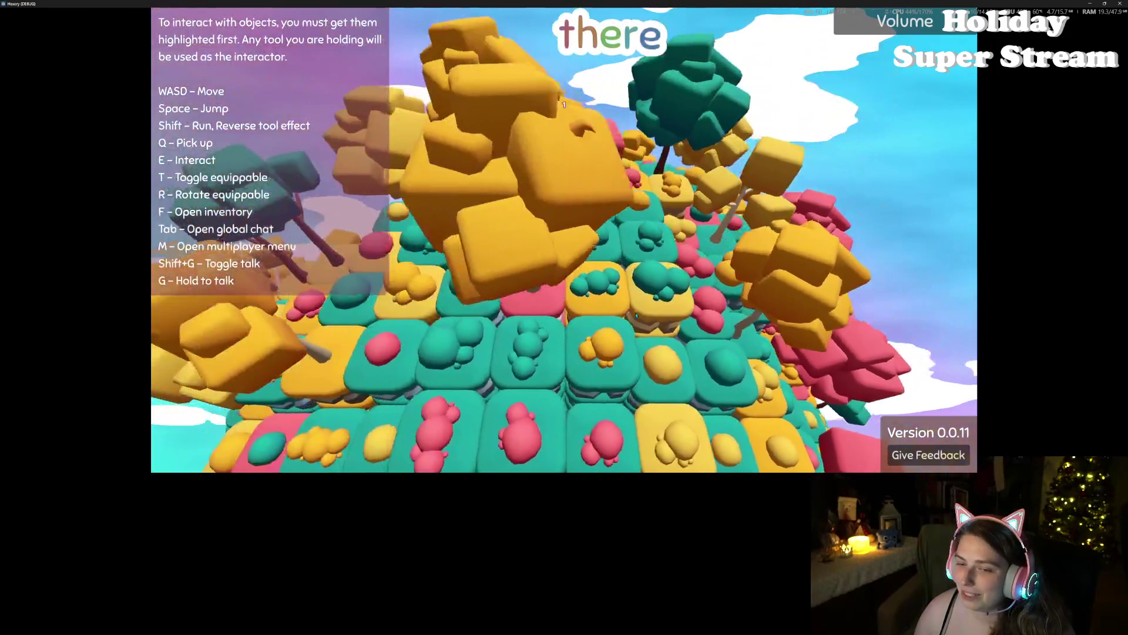
key(Left)
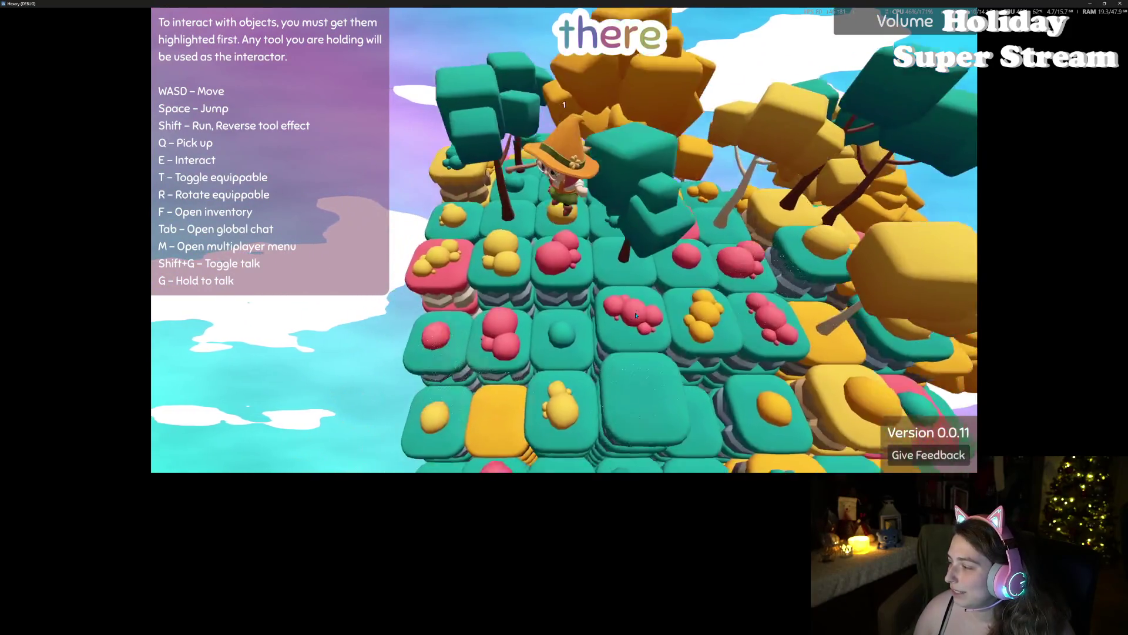
key(Left)
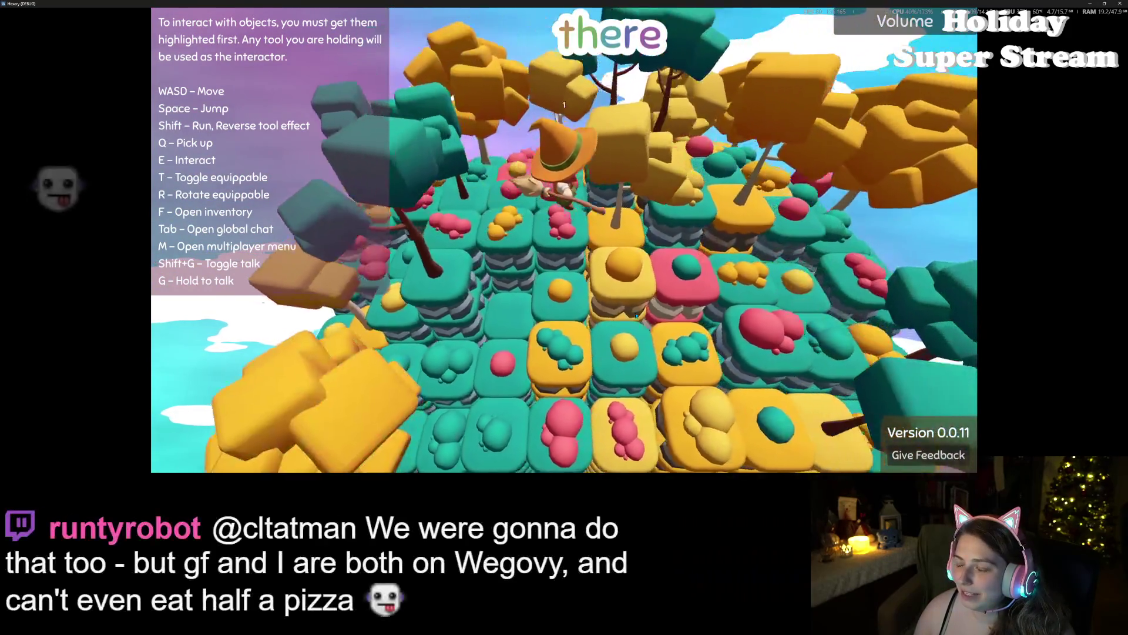
key(Left)
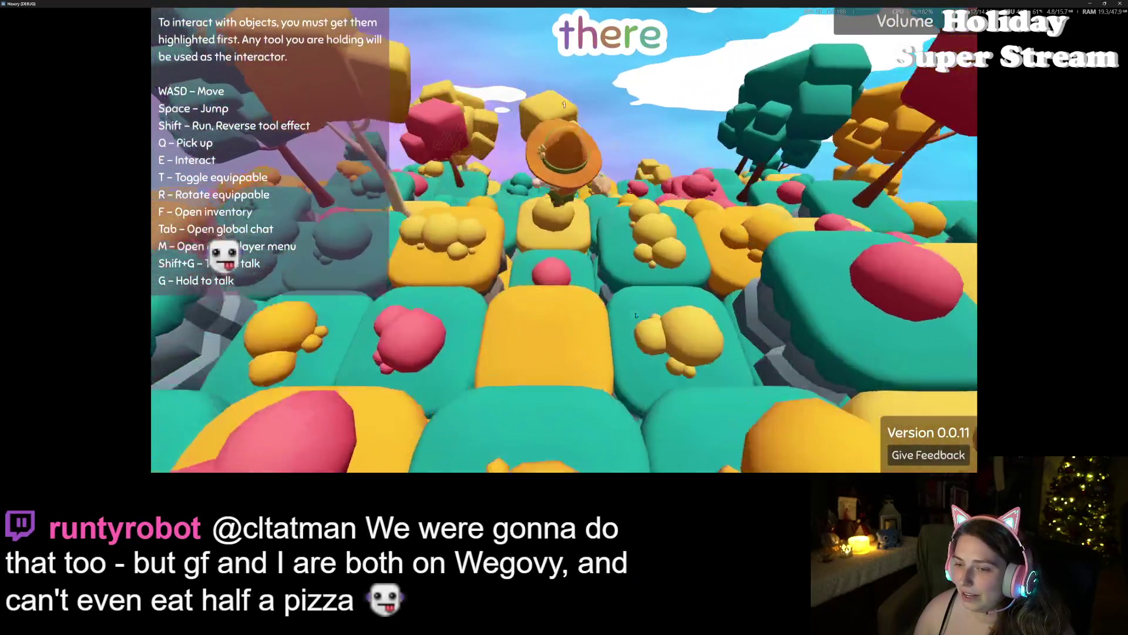
key(Up)
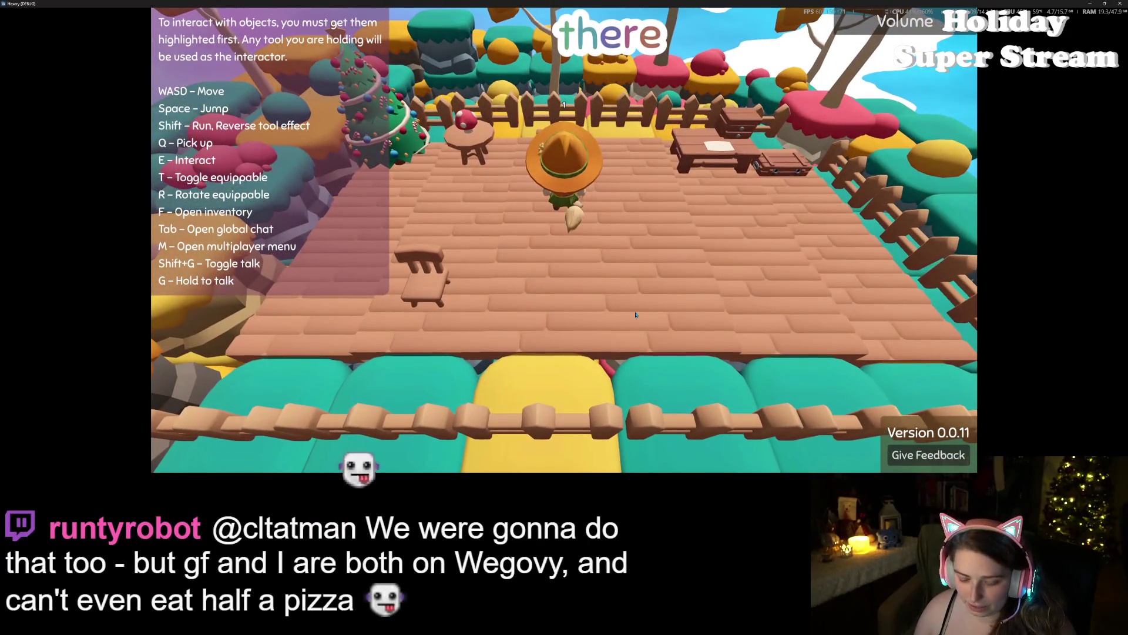
Step: Land on the deck and turn the nearby chair twice with E
key(w)
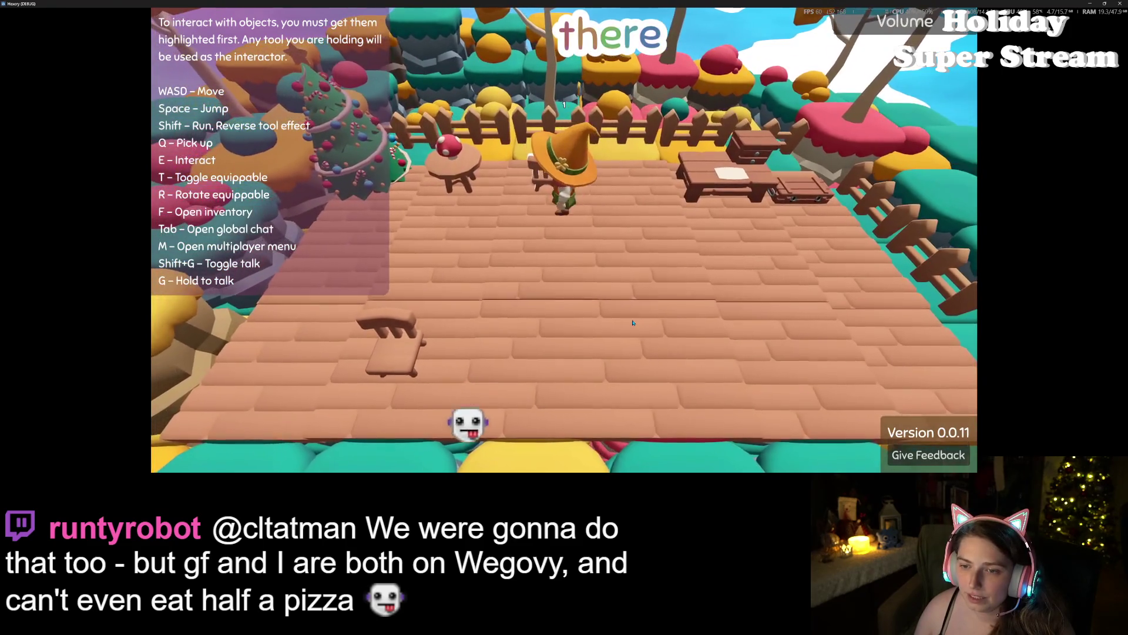
key(a)
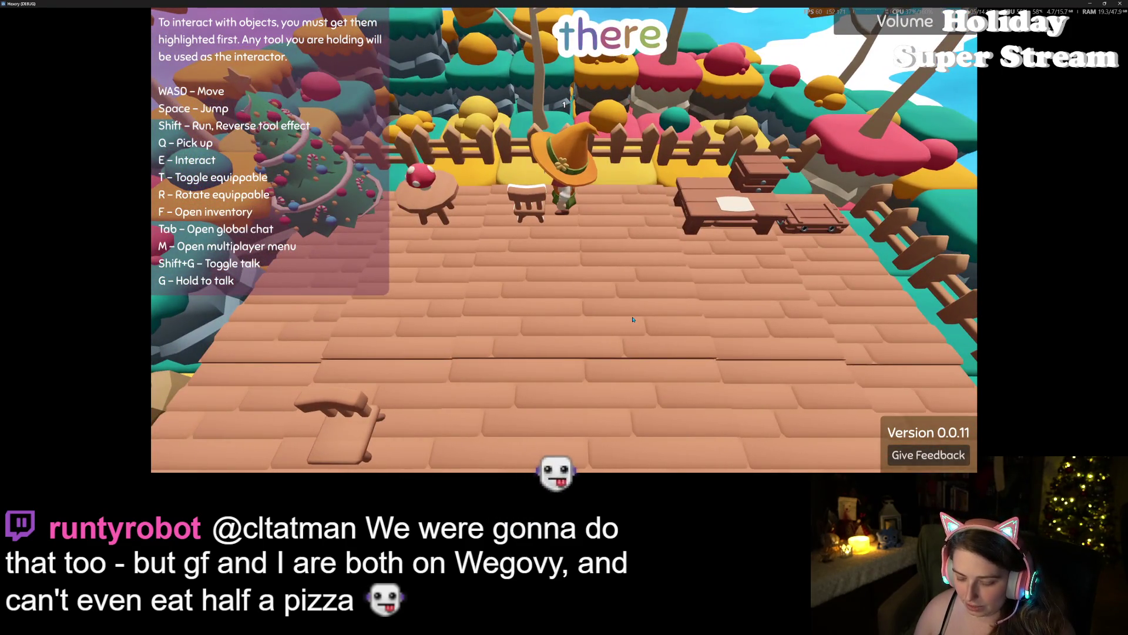
key(e)
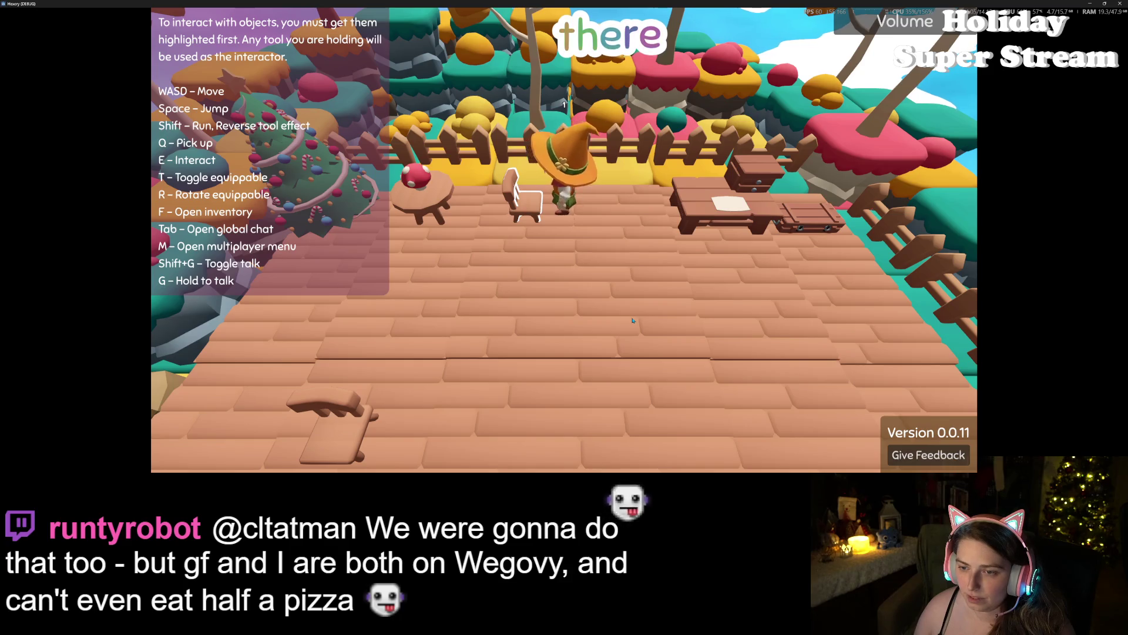
key(d)
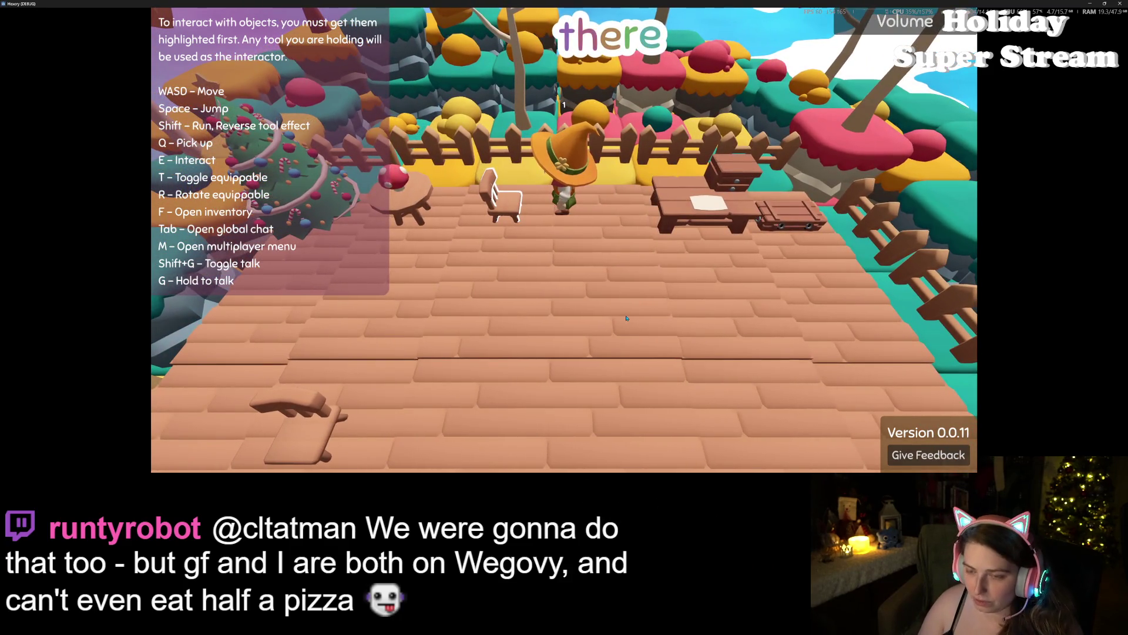
key(e)
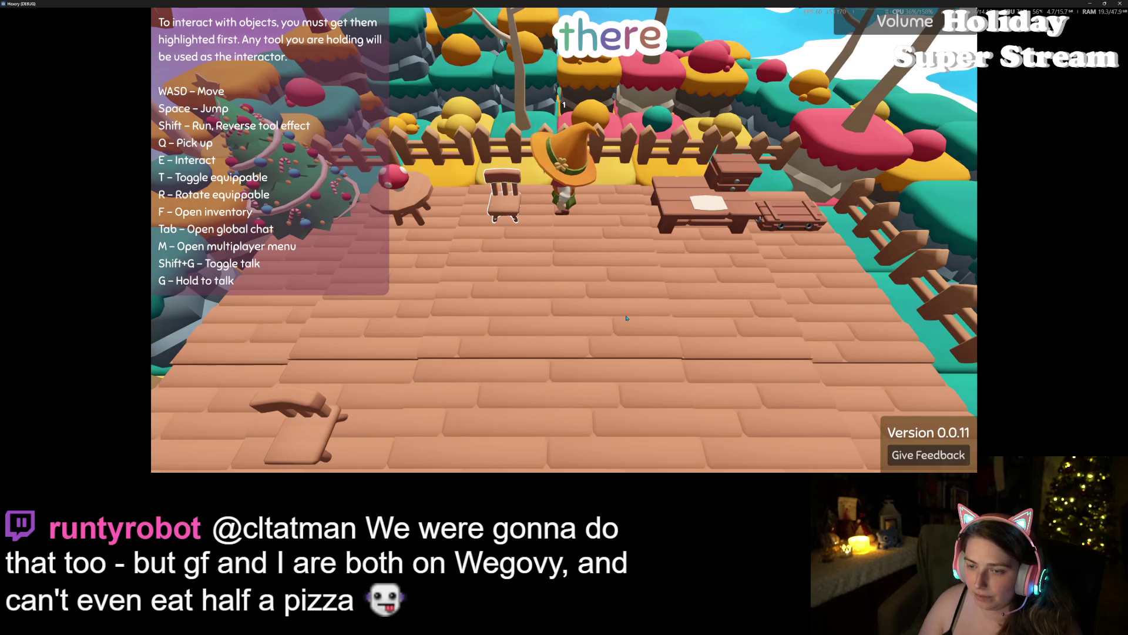
Step: Walk over to the chair and rotate it sideways with R
scroll(626, 318, down, 3)
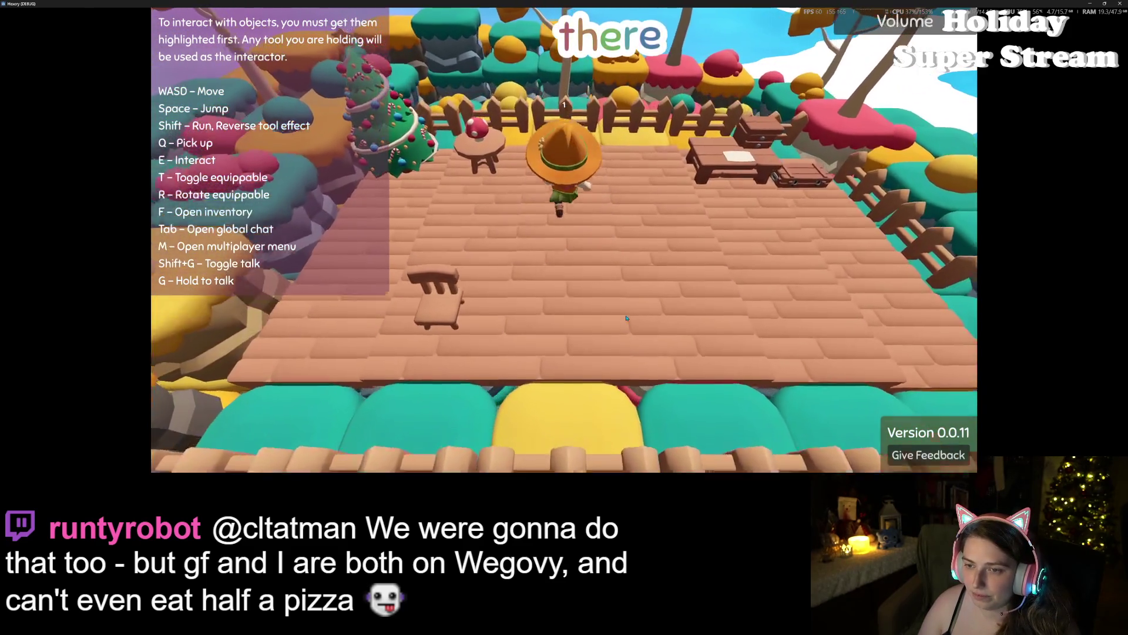
key(w)
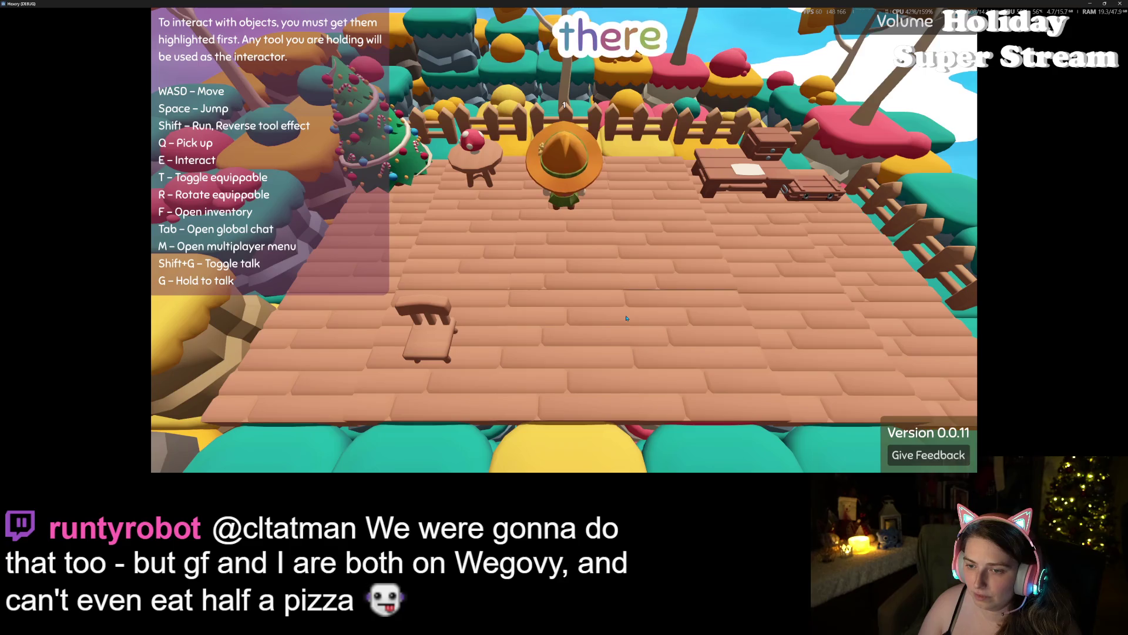
key(s)
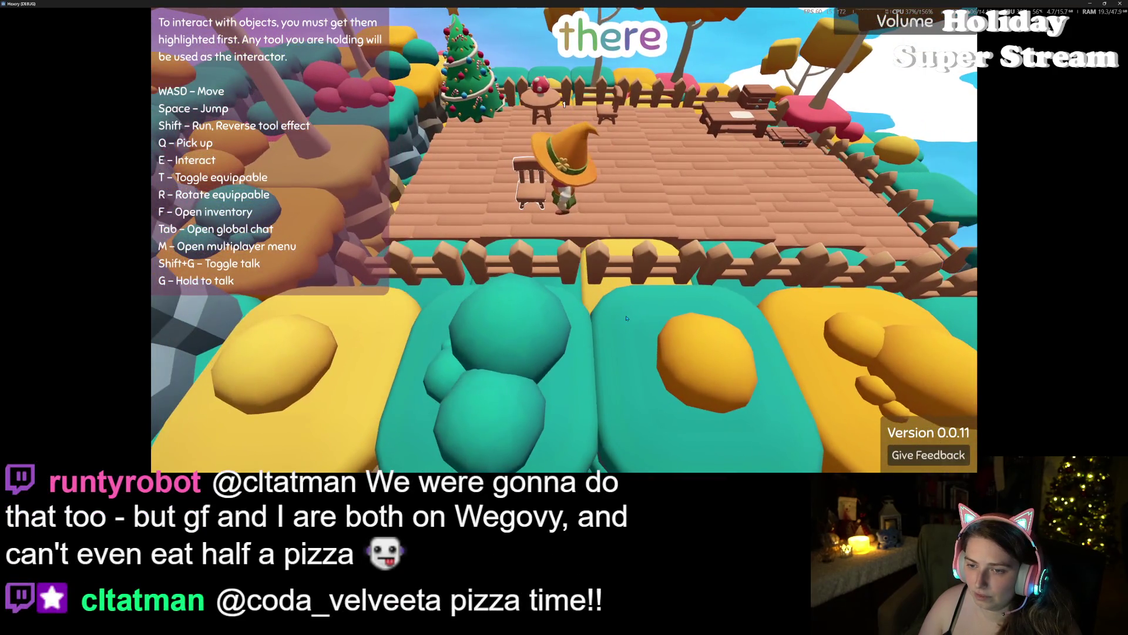
key(r)
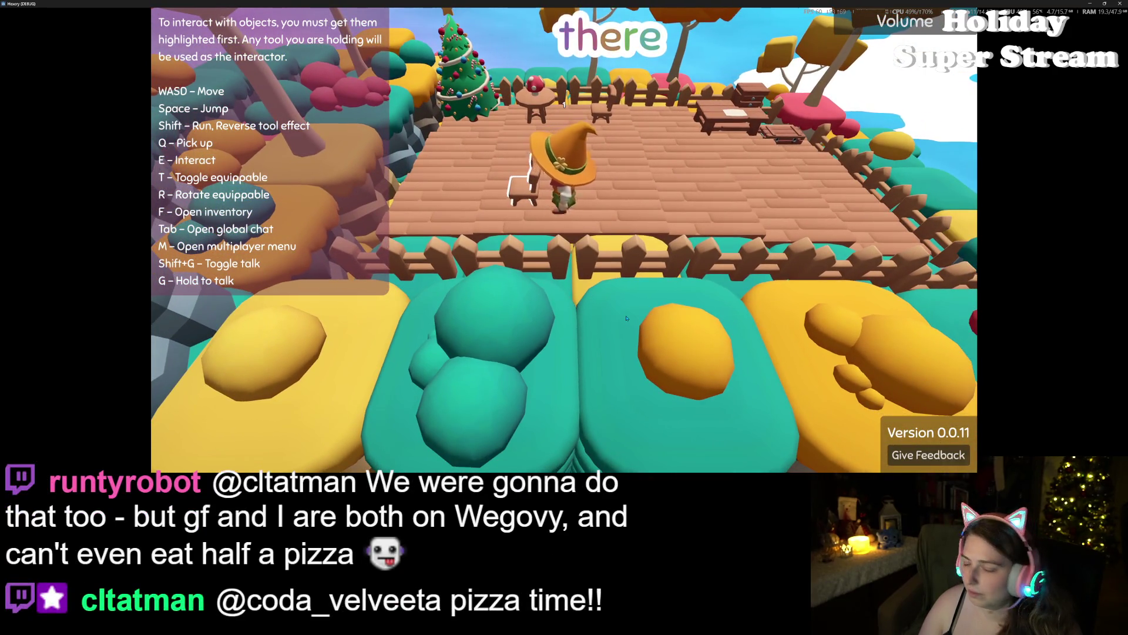
scroll(627, 317, down, 5)
Step: Walk the character out across the hill tiles to face the pink bush
key(w)
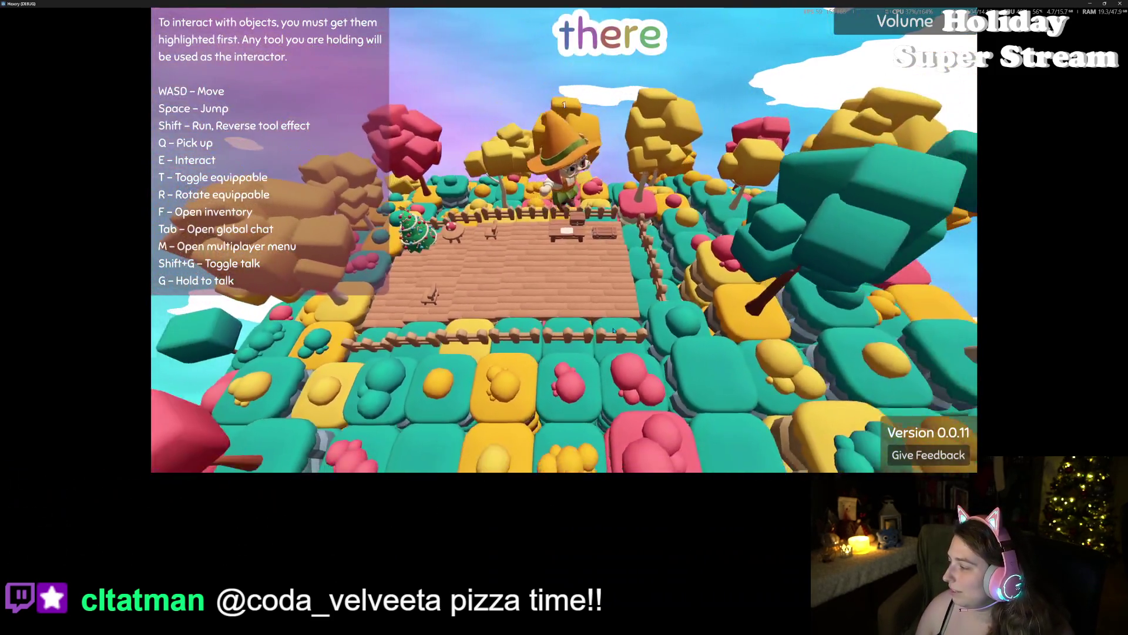
scroll(613, 331, up, 5)
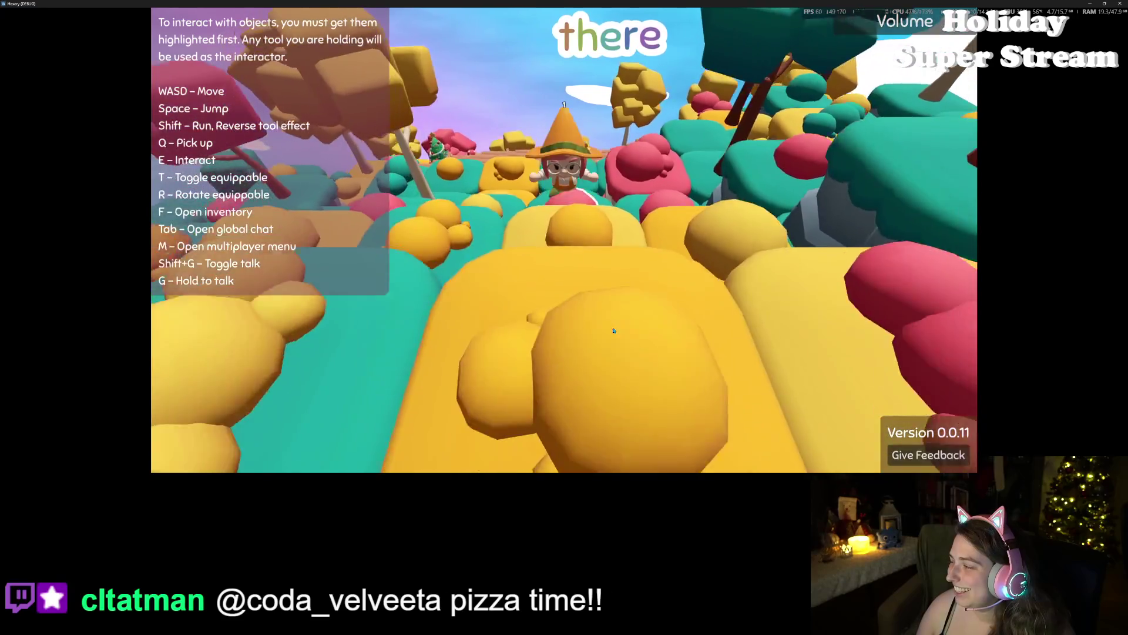
scroll(613, 331, down, 3)
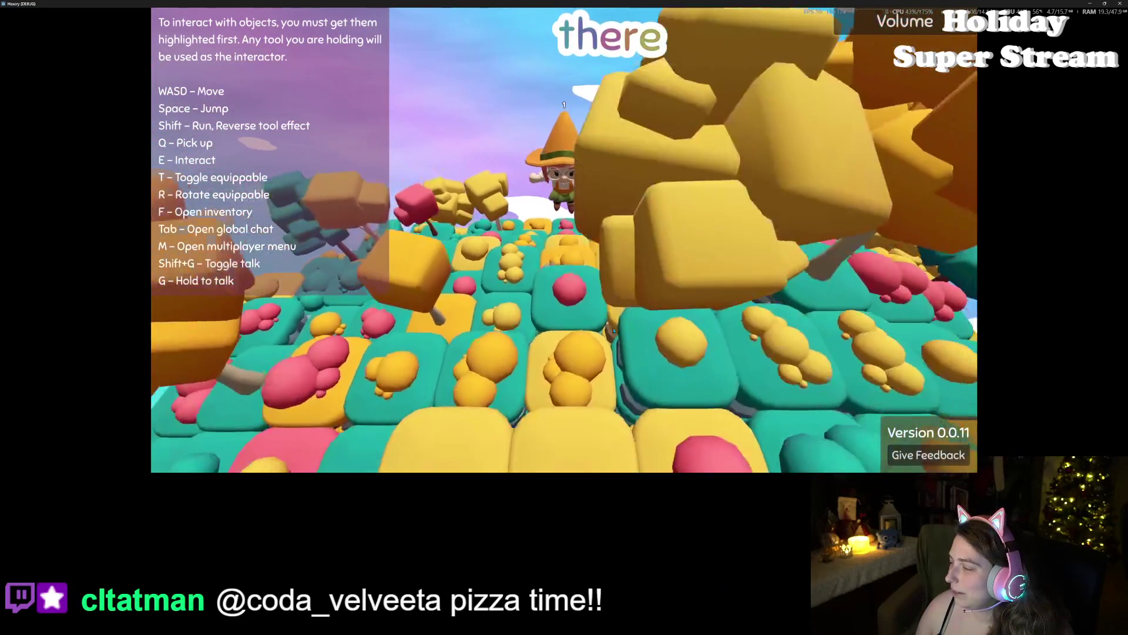
key(w)
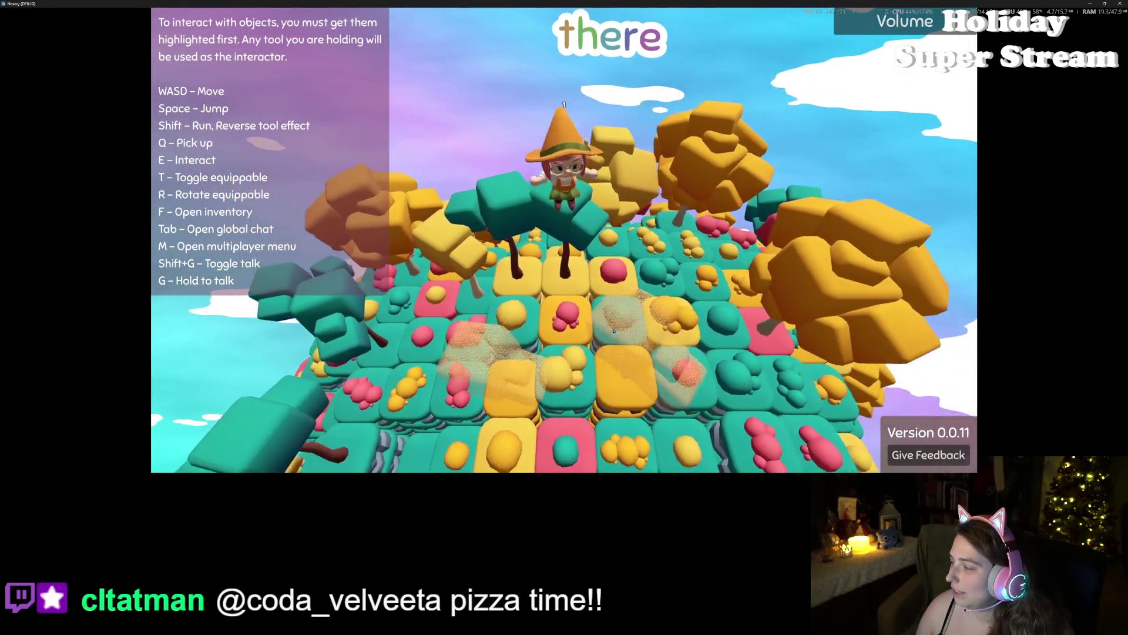
scroll(613, 331, up, 3)
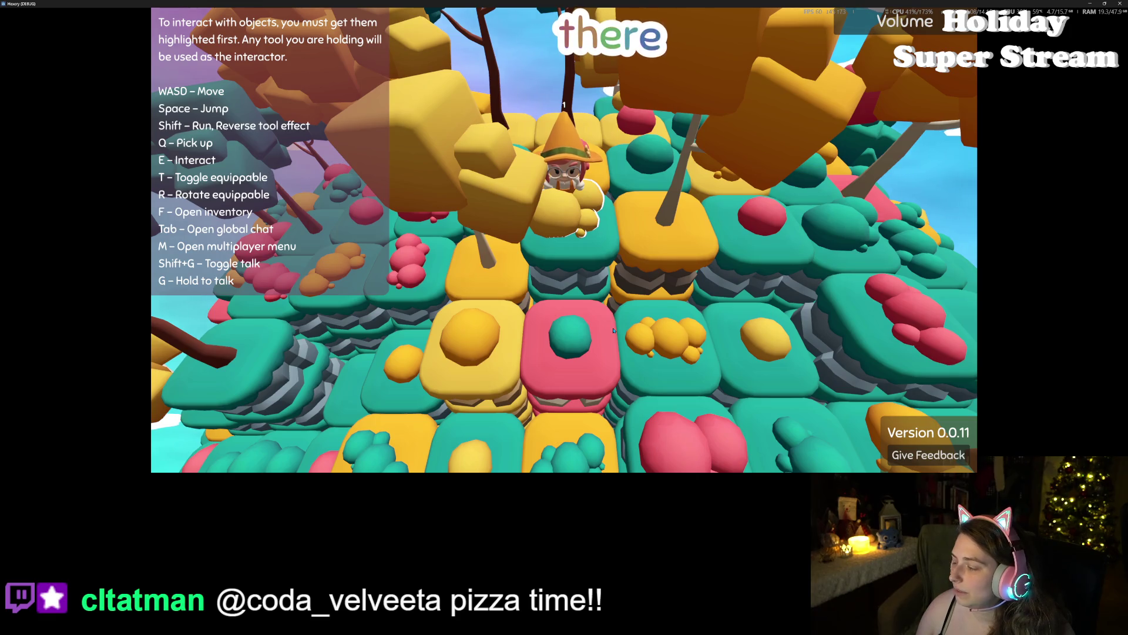
key(w)
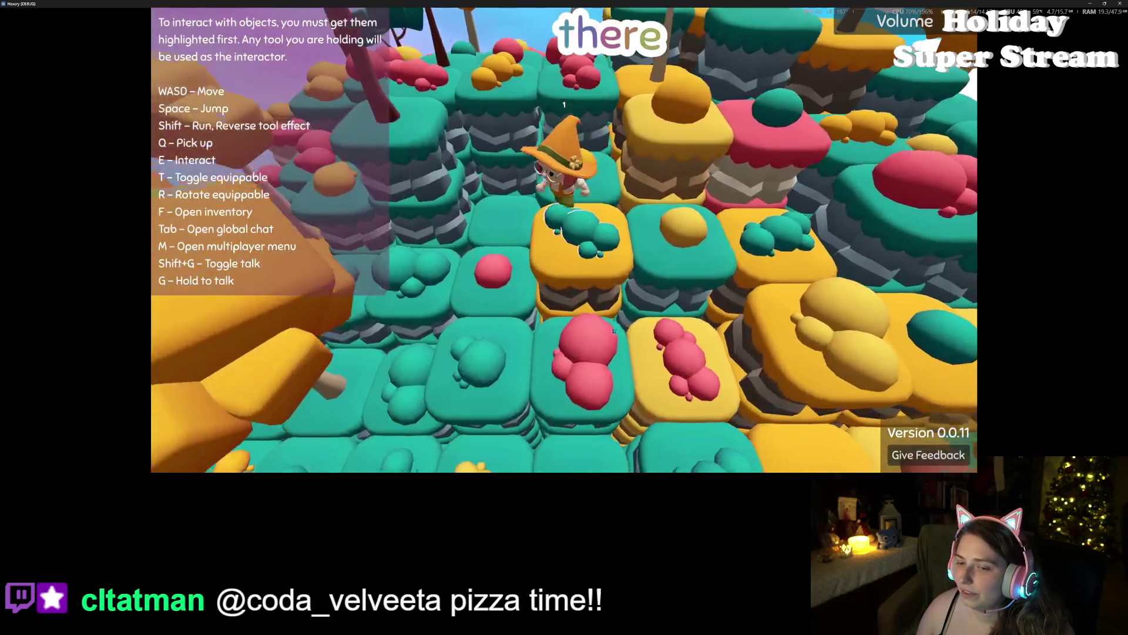
key(s)
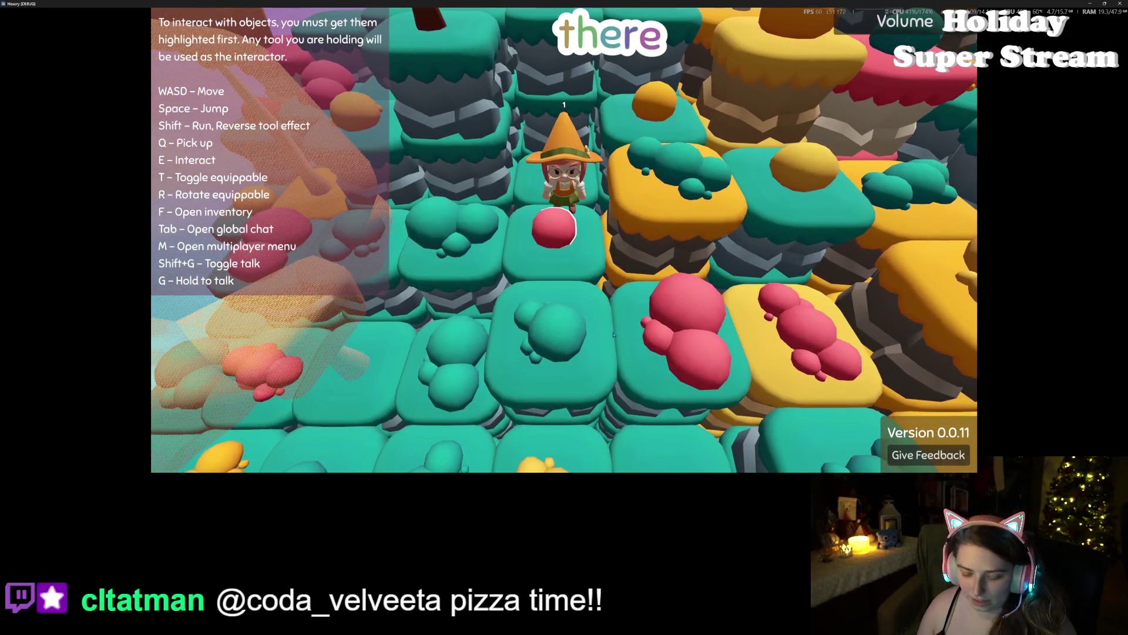
key(w)
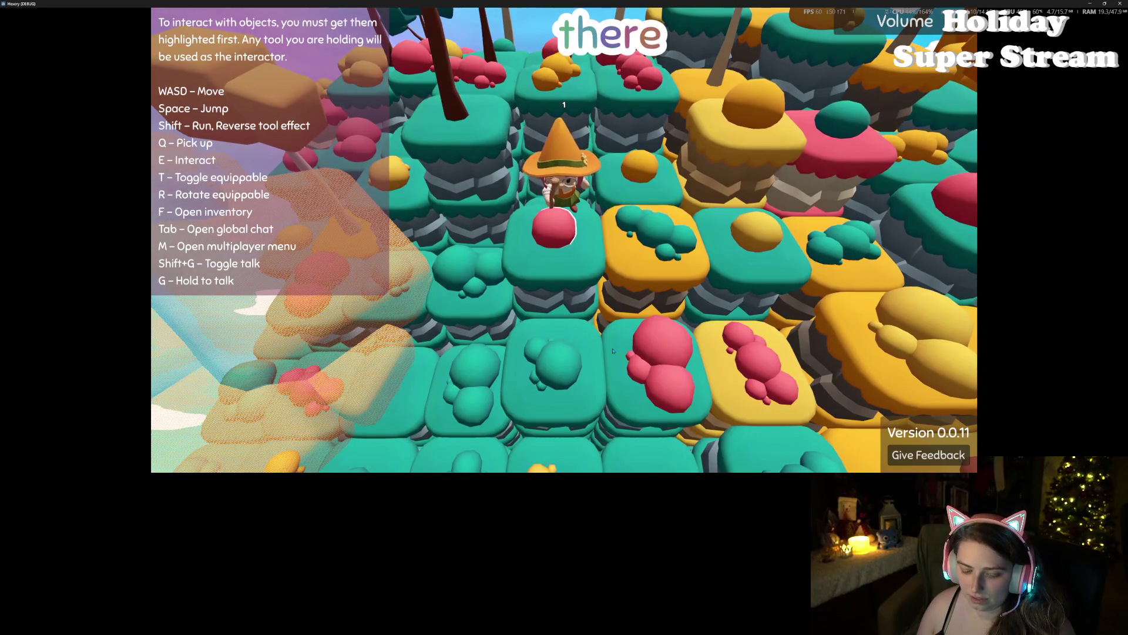
key(s)
Step: Cut down the pink bush, then the teal bush one tile closer
key(e)
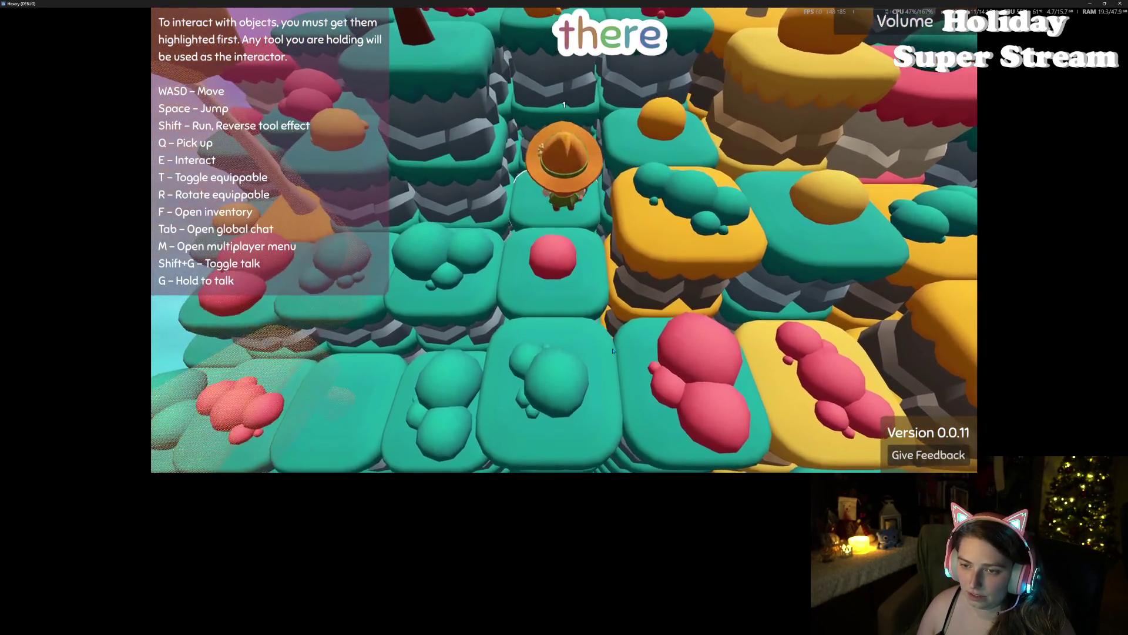
key(s)
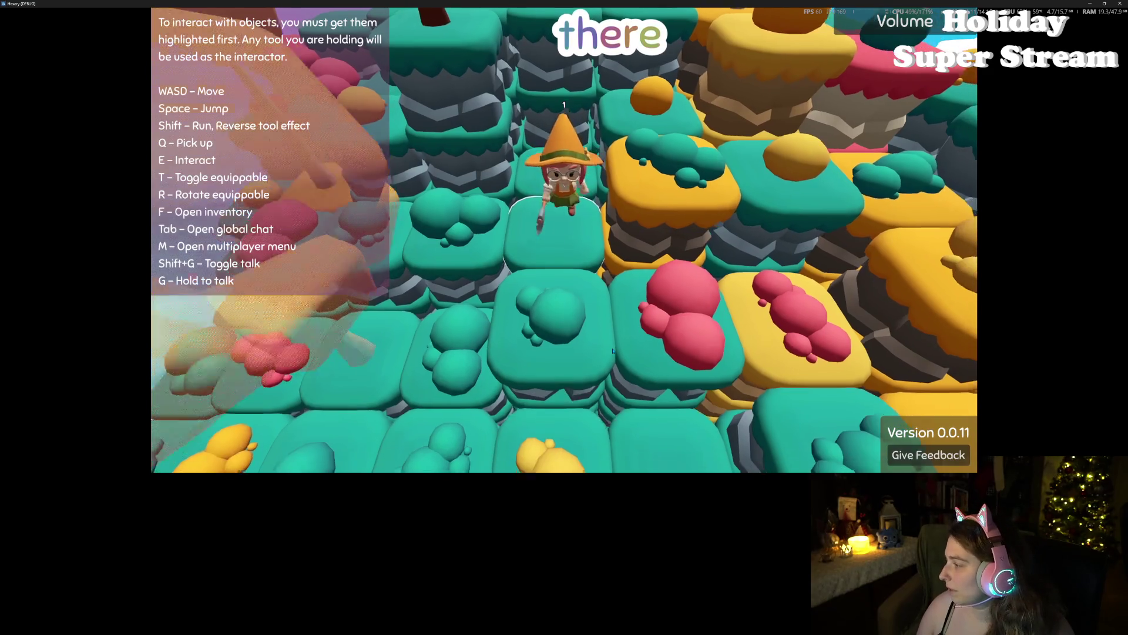
key(s)
key(e)
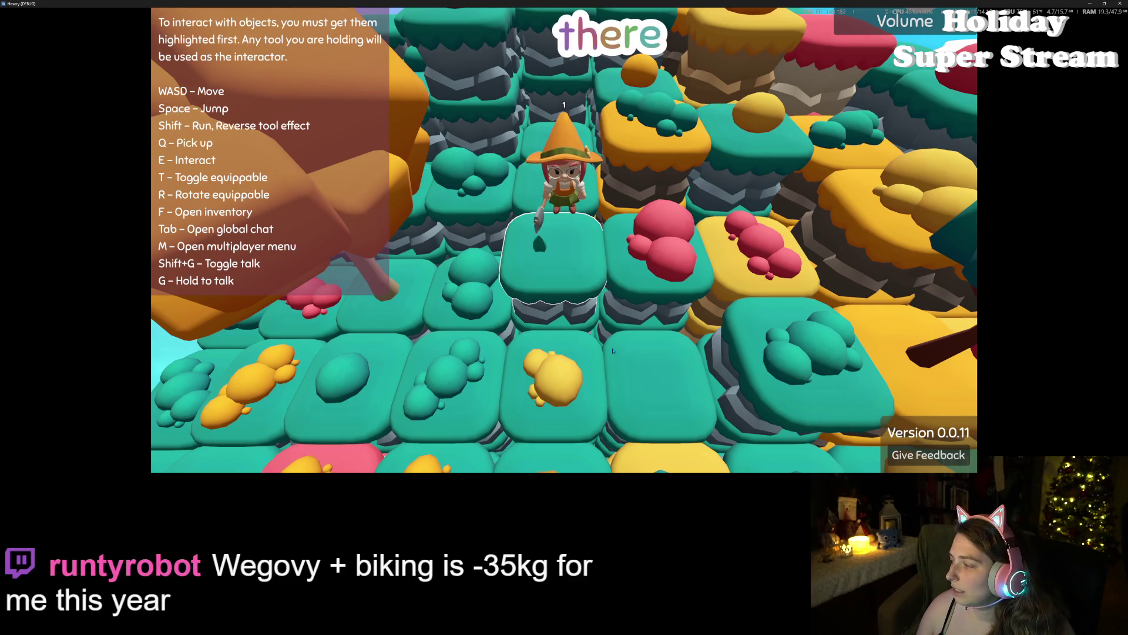
key(w)
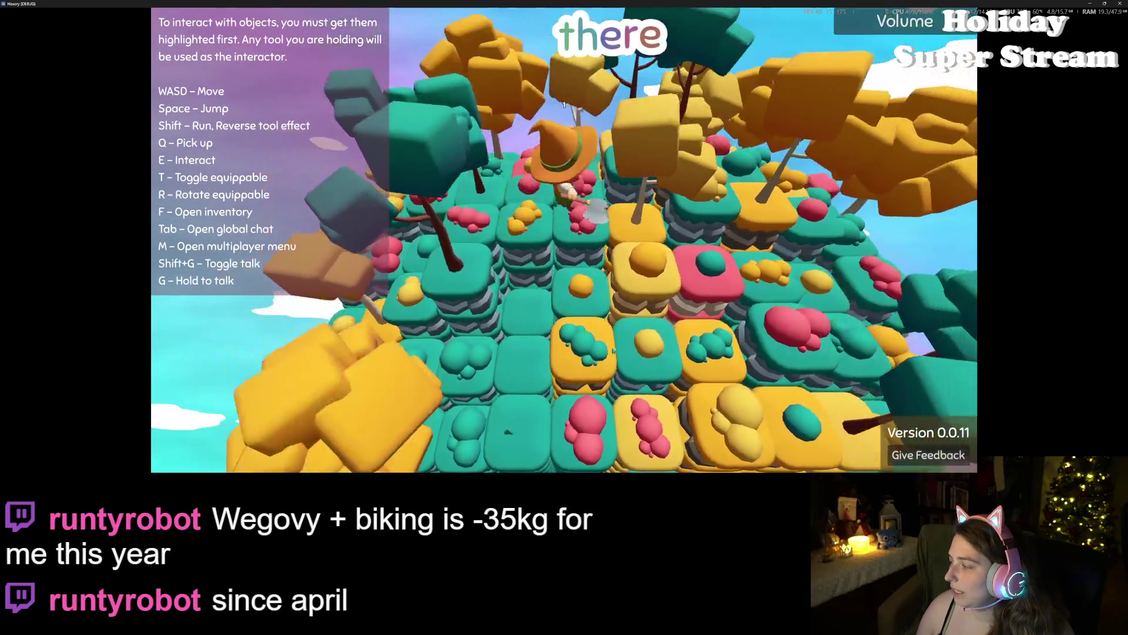
key(w)
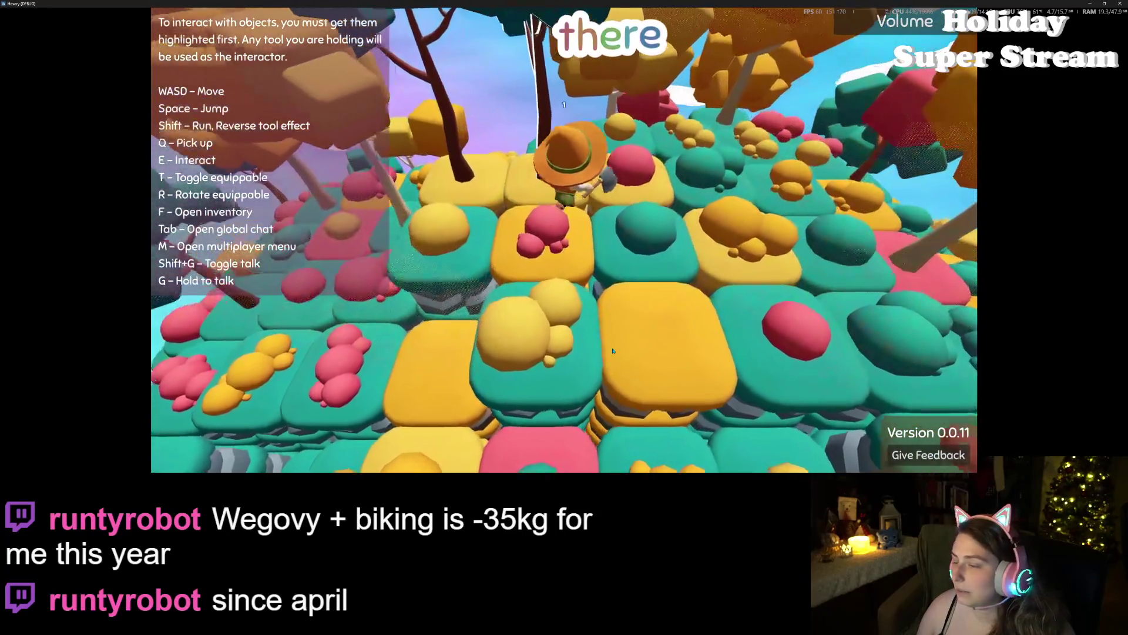
key(w)
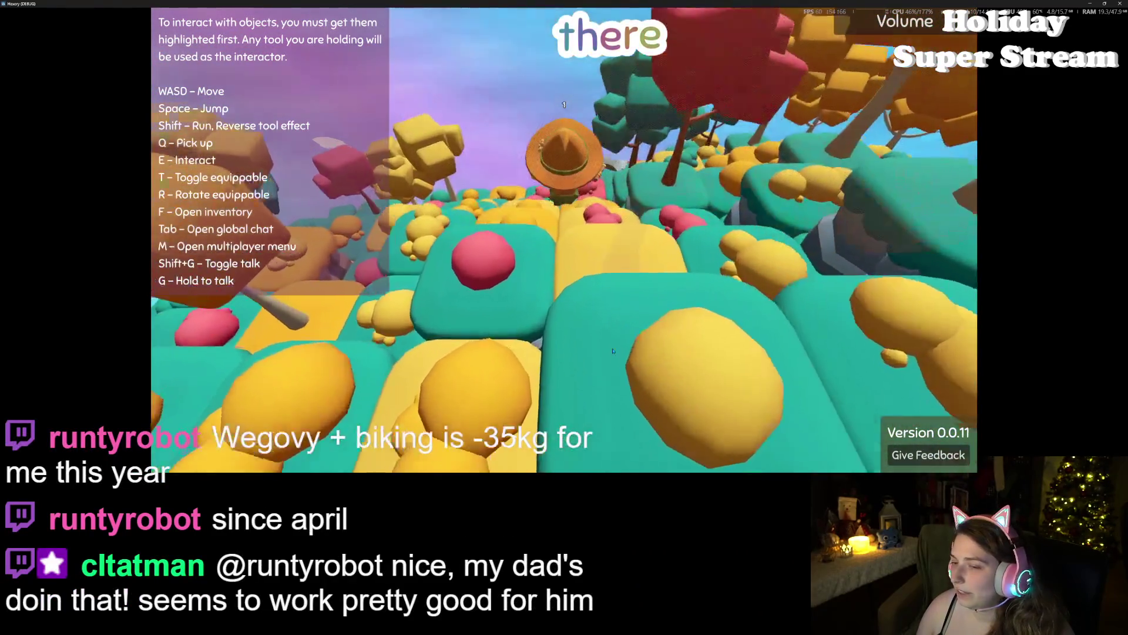
key(w)
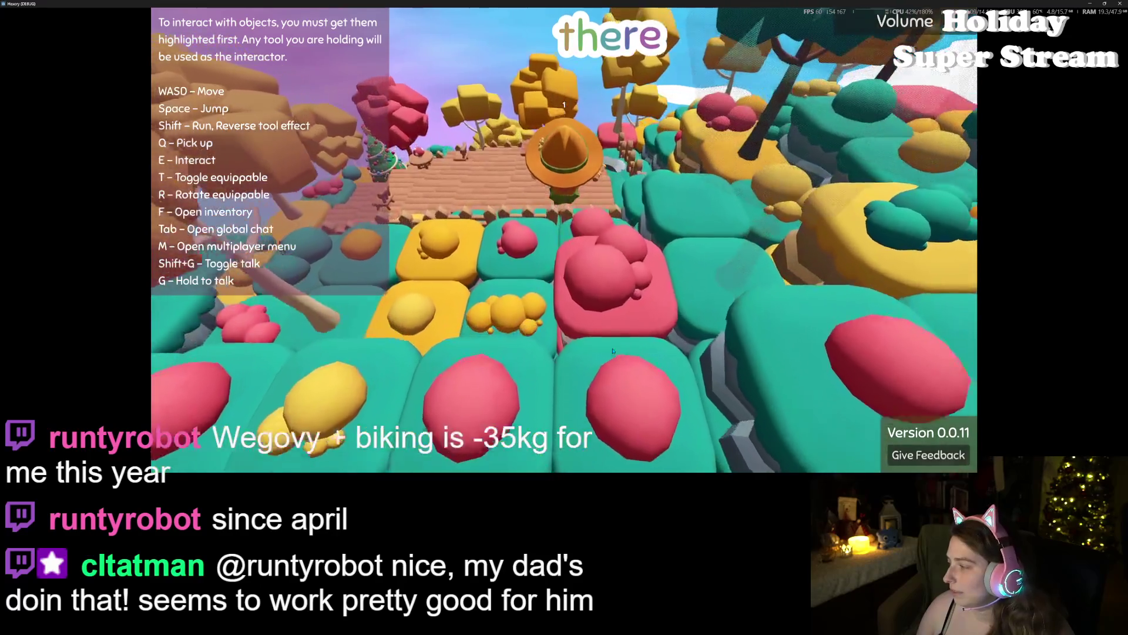
key(w)
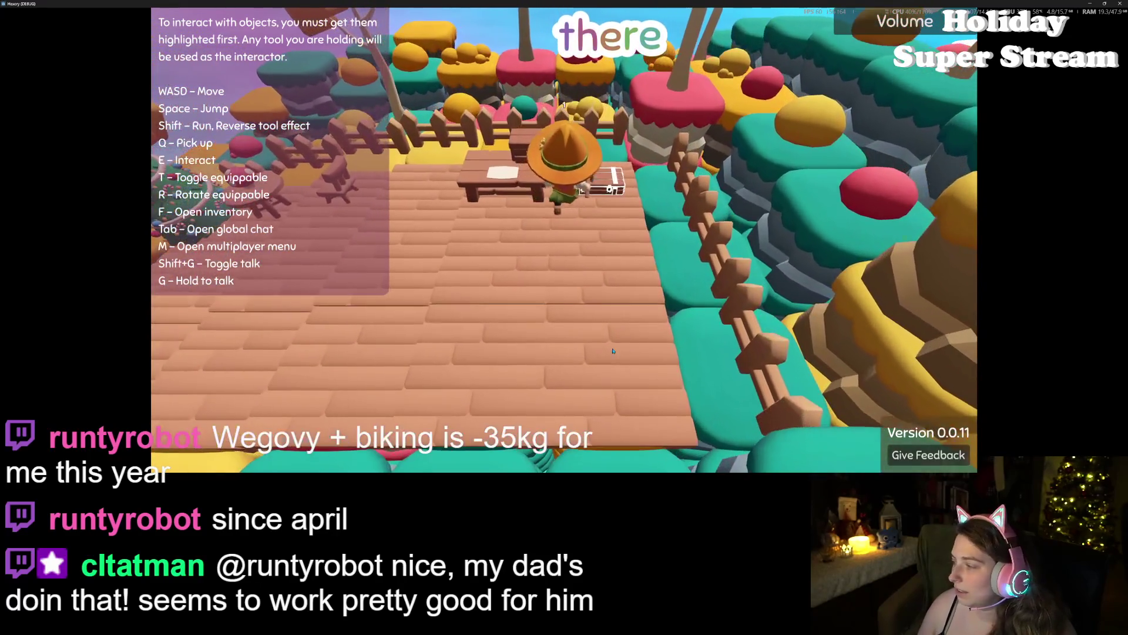
key(s)
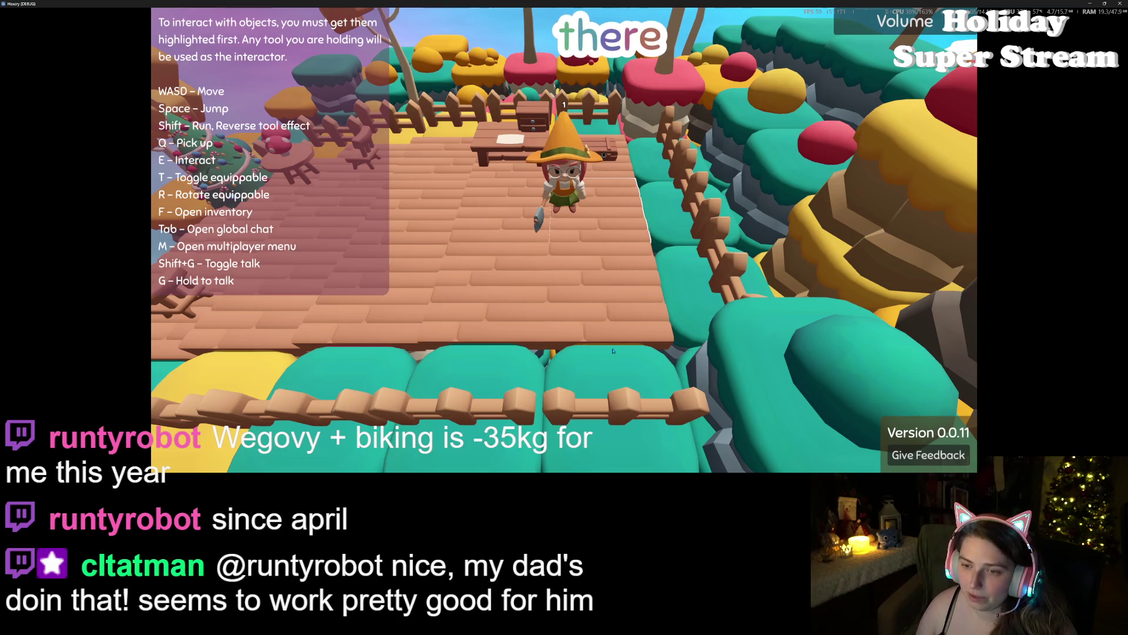
key(s)
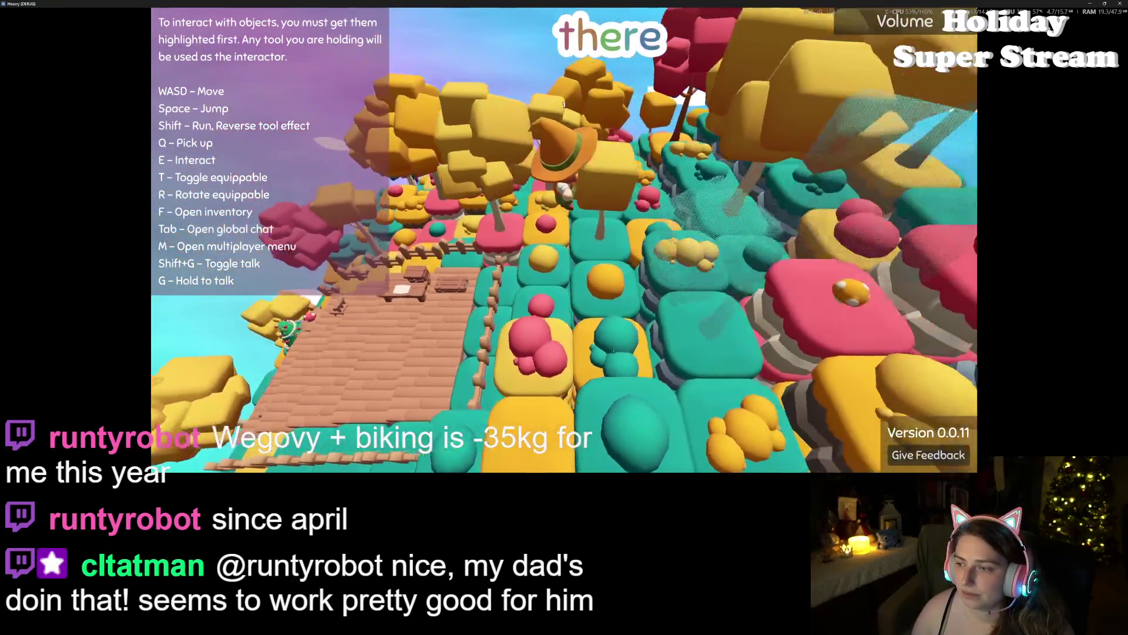
key(s)
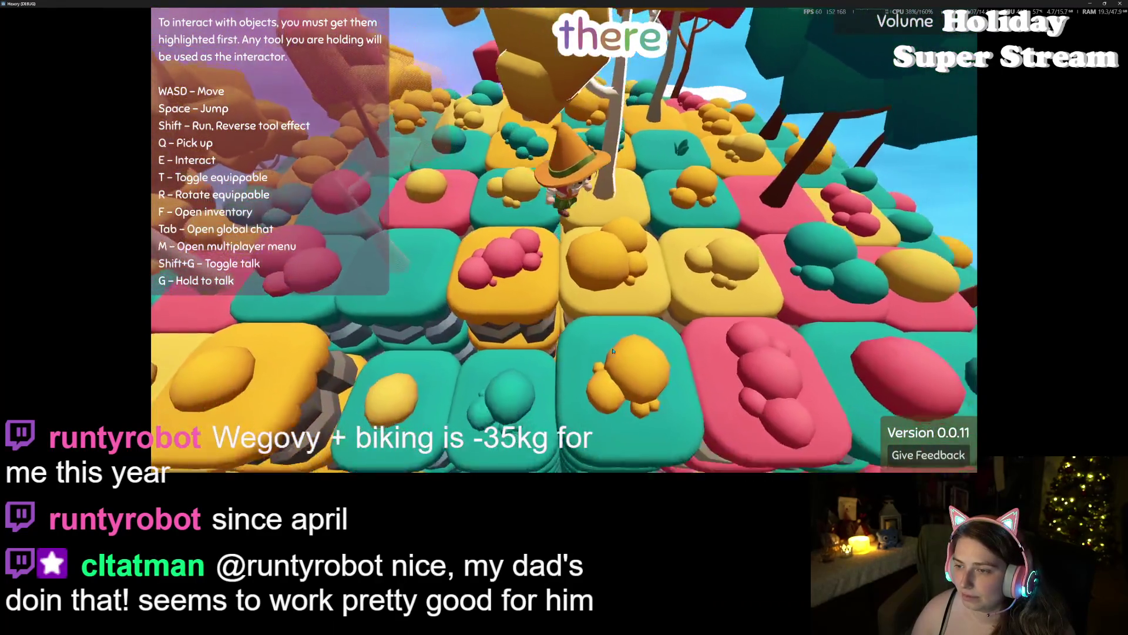
key(w)
key(w)
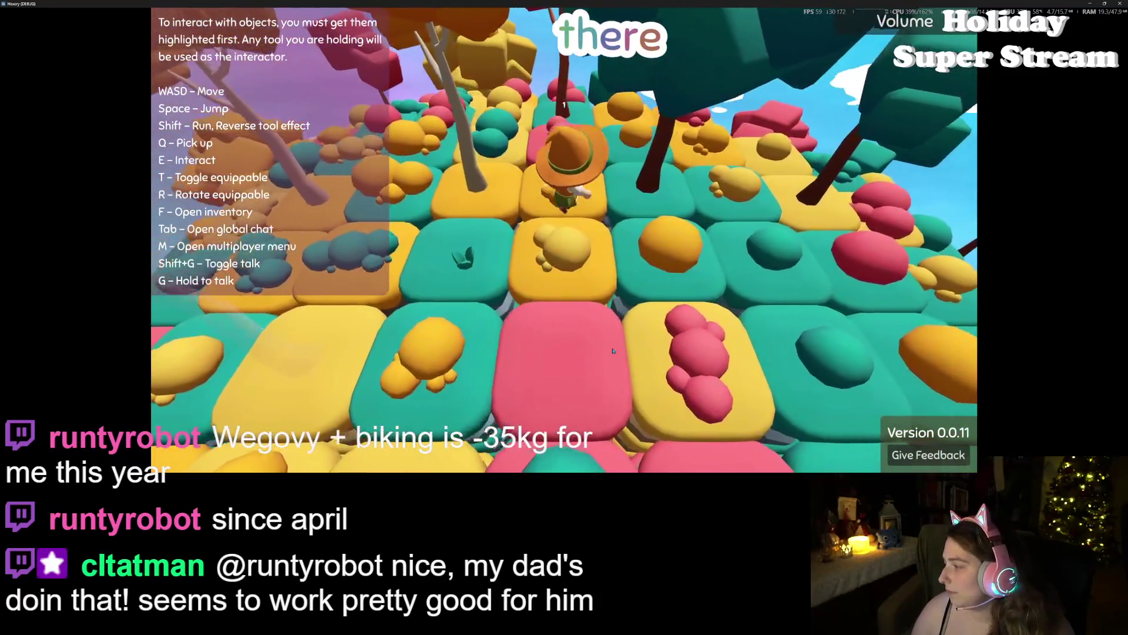
key(d)
key(d)
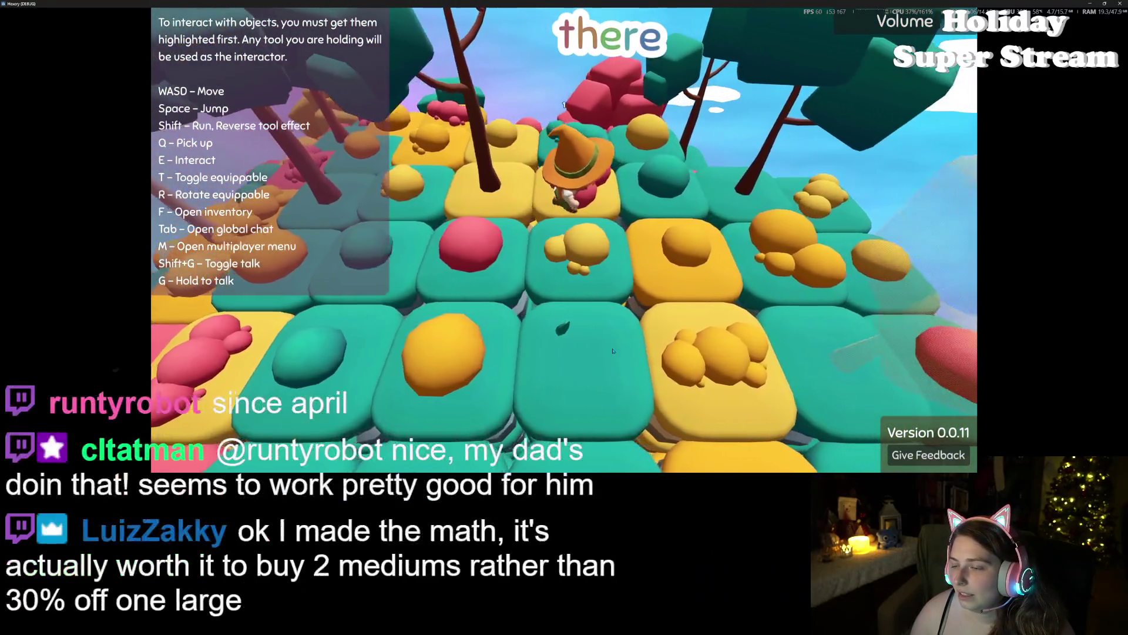
key(s)
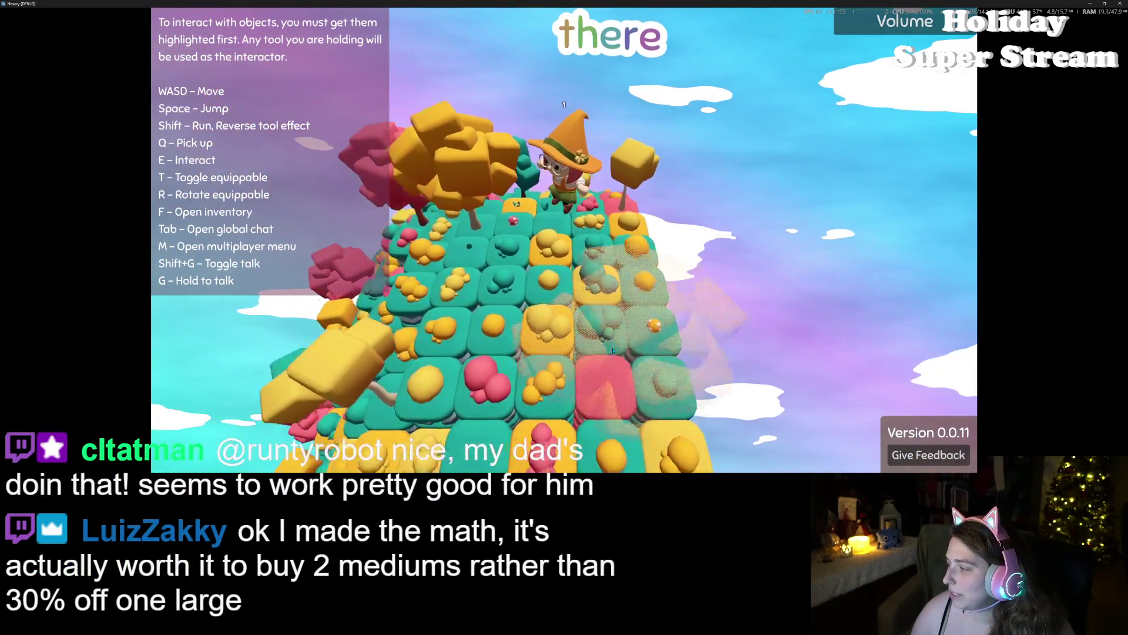
scroll(613, 349, up, 5)
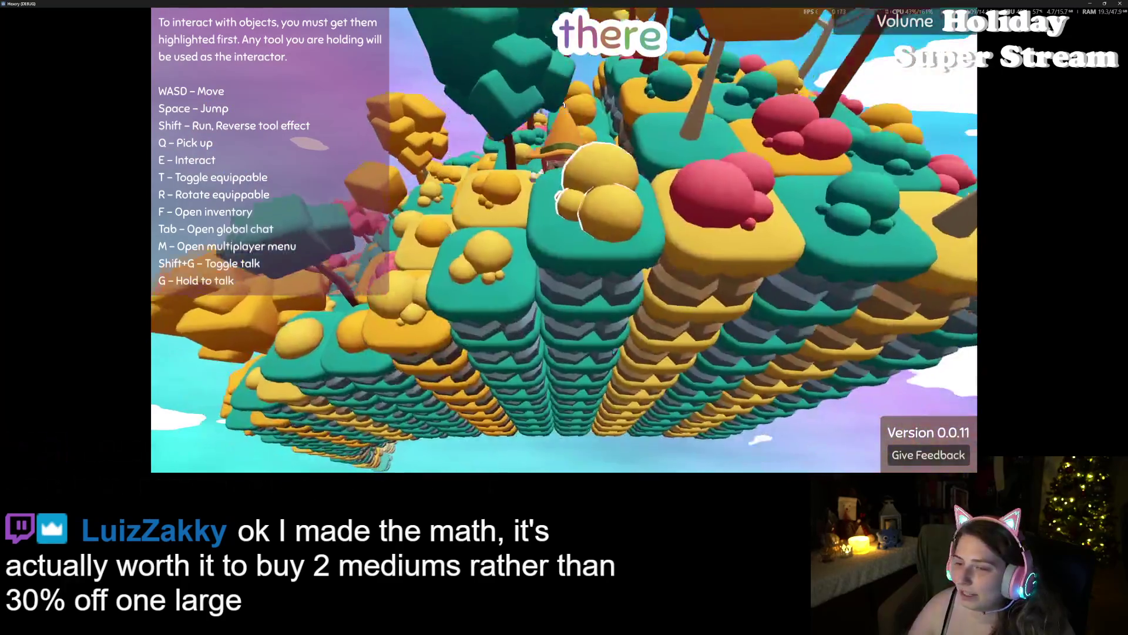
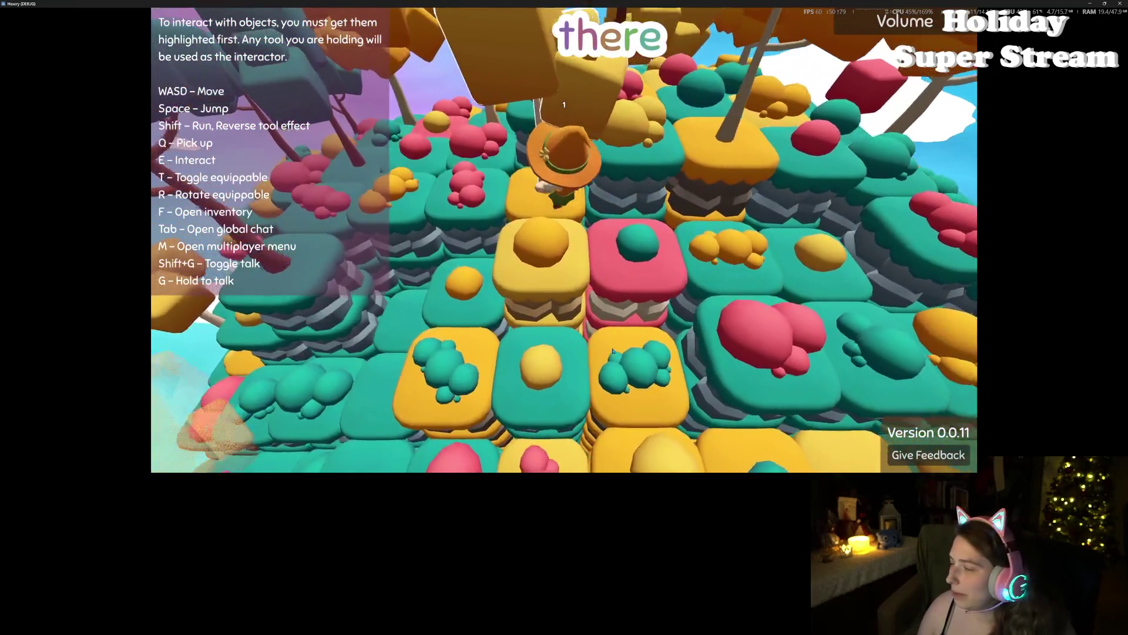
Step: Walk the witch left across the tiles and onto the fenced wooden deck, then stop the game
key(a)
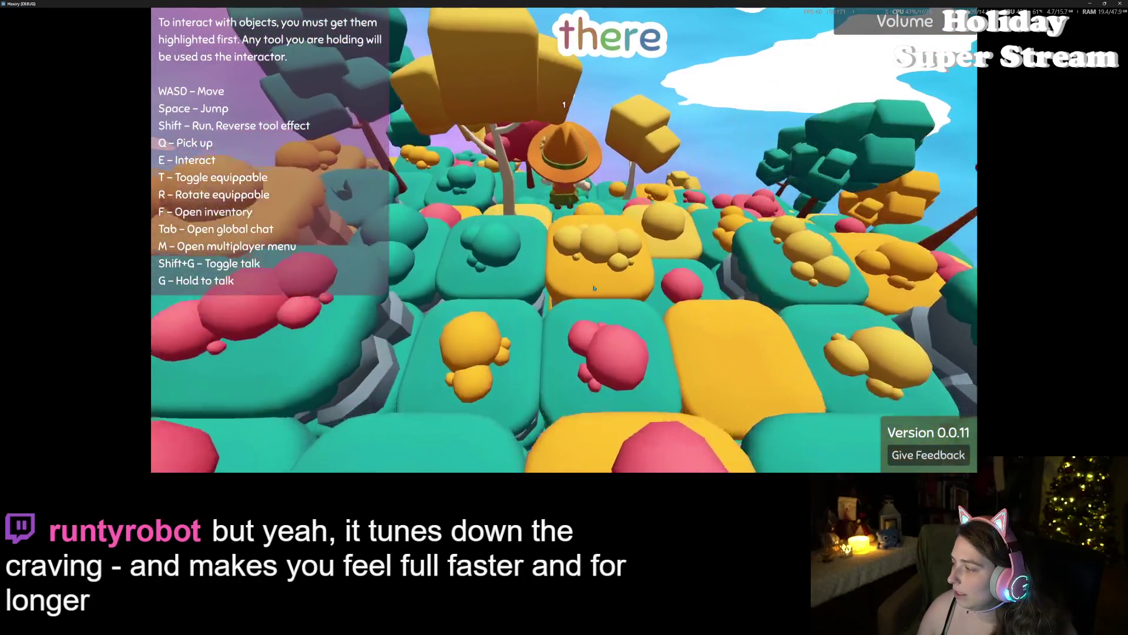
key(w)
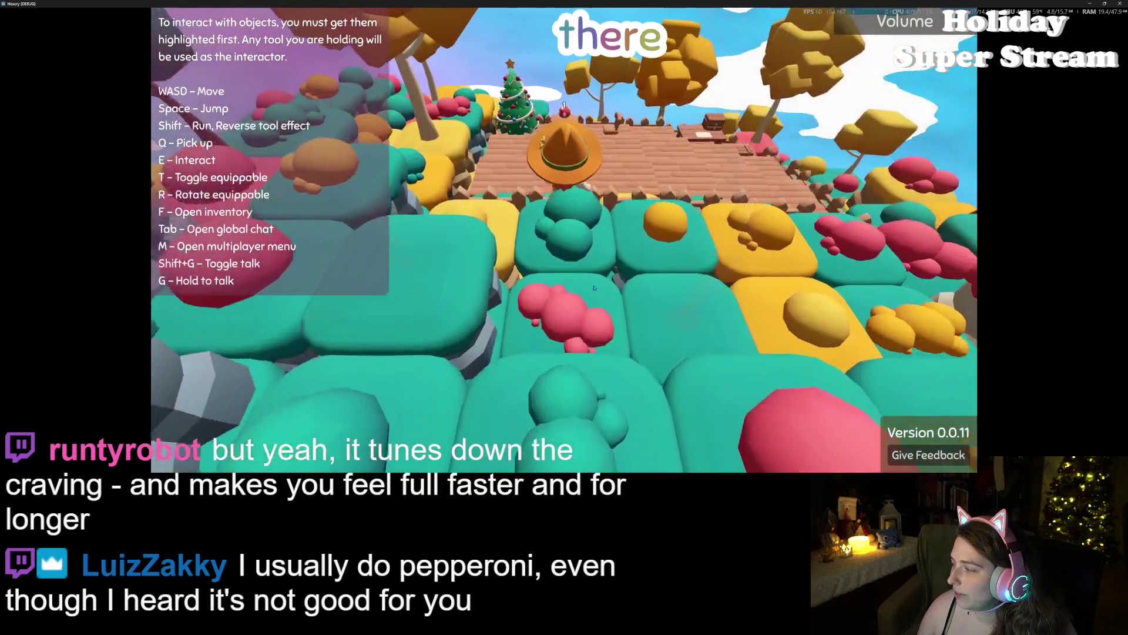
key(w)
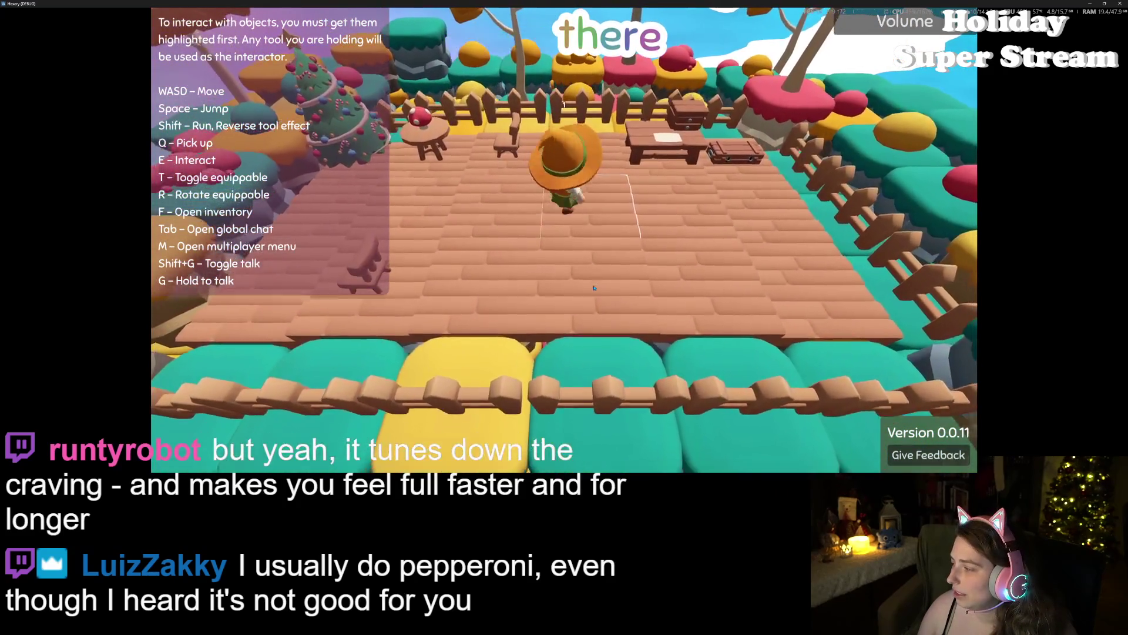
key(s)
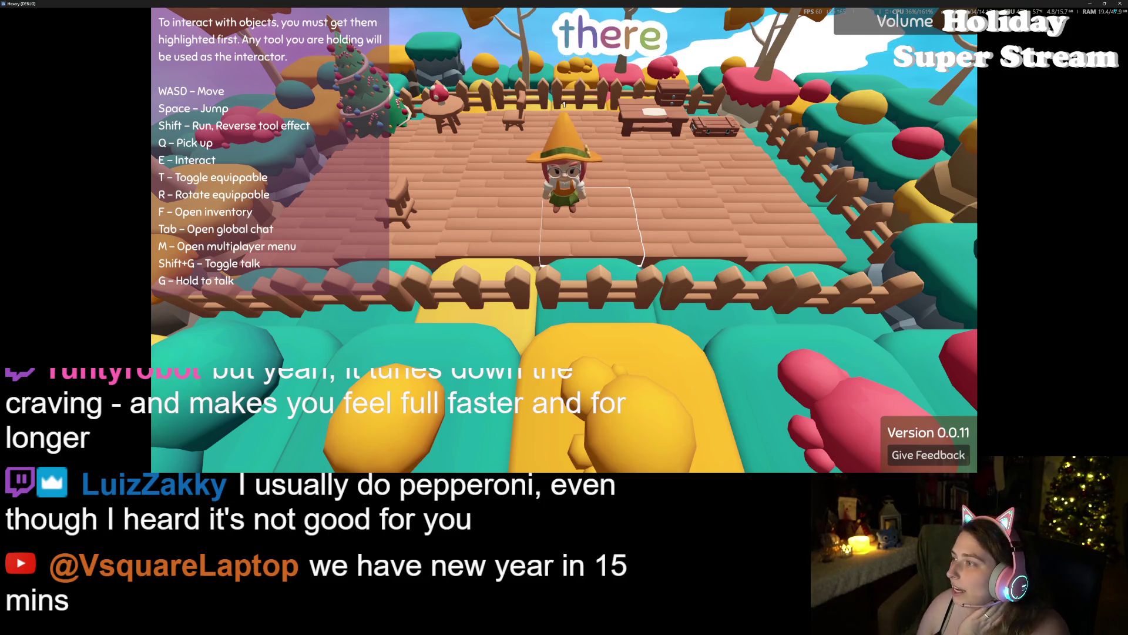
click(1119, 4)
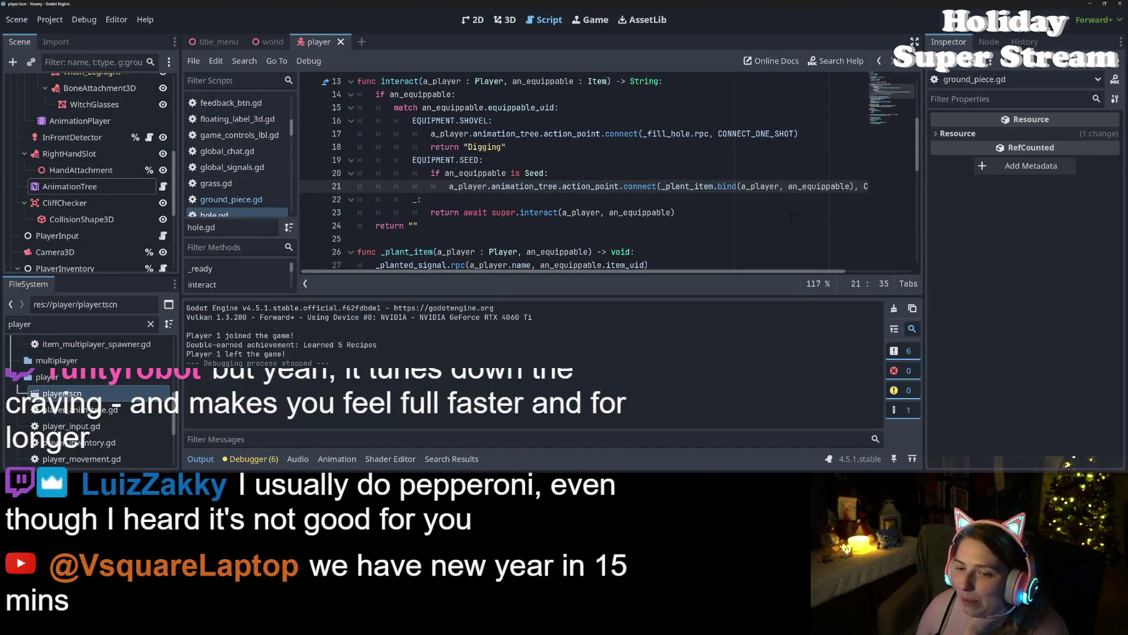
Step: Collapse the Output panel and show the doc tooltip for interact on line 23 of hole.gd
click(200, 459)
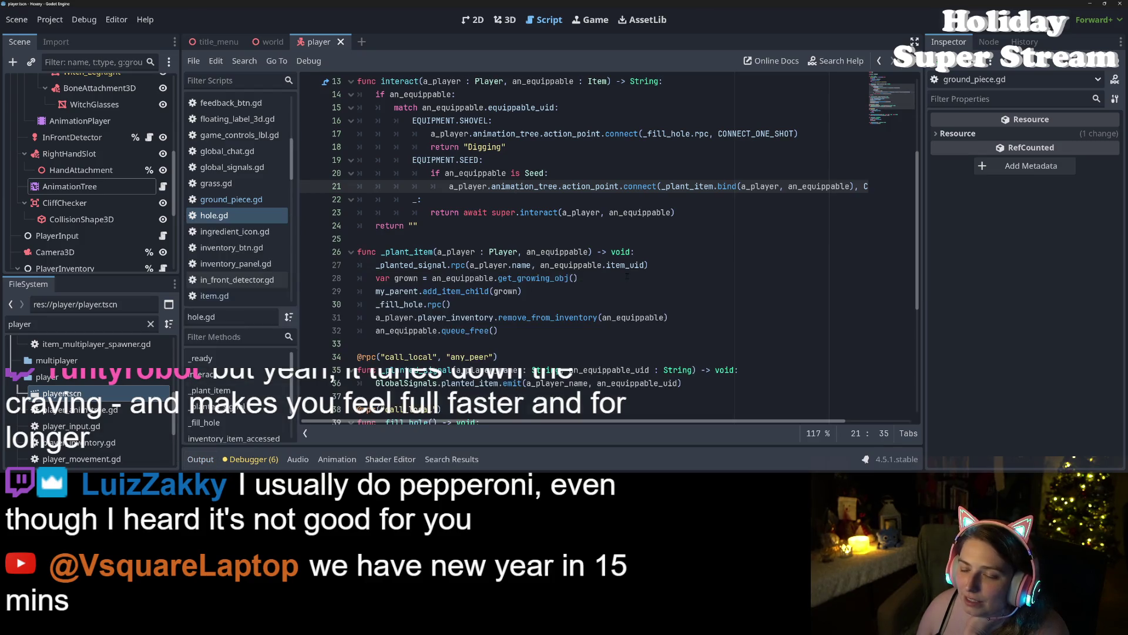
click(411, 278)
click(521, 212)
double_click(521, 213)
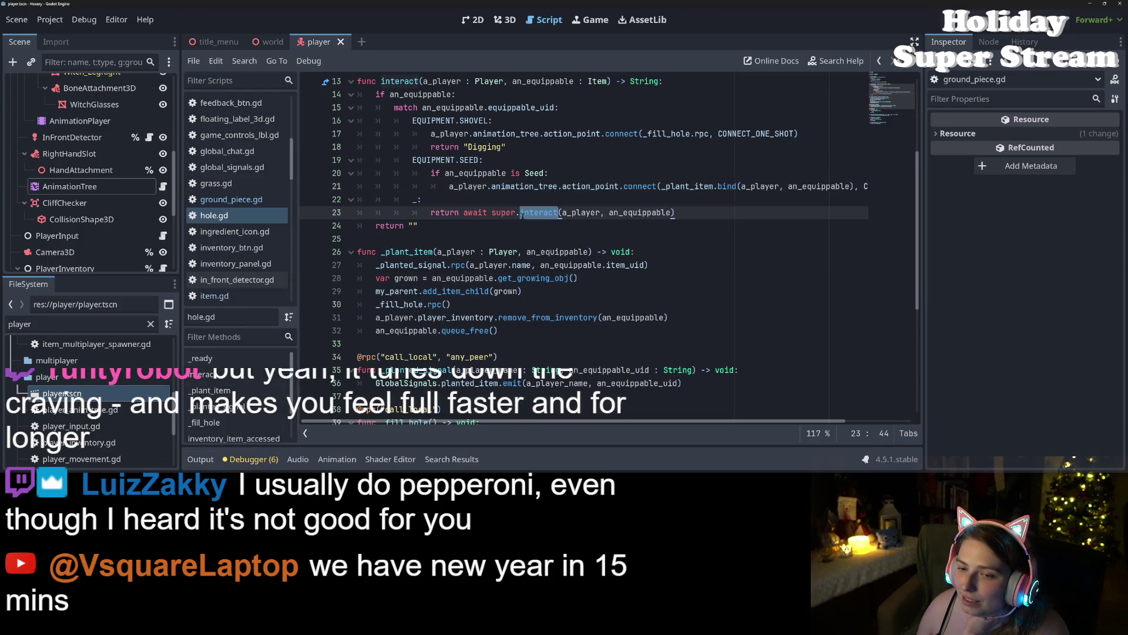
mouse_move(521, 214)
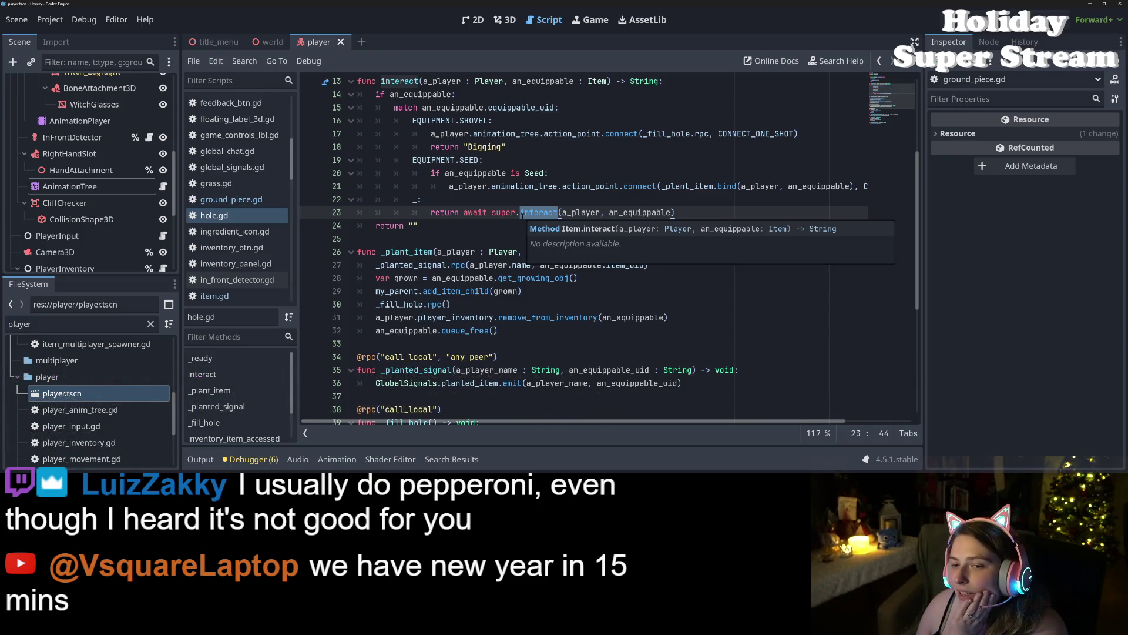
Step: Review the animation_tree call and a_player lines 21–27 of hole.gd's interact
click(502, 186)
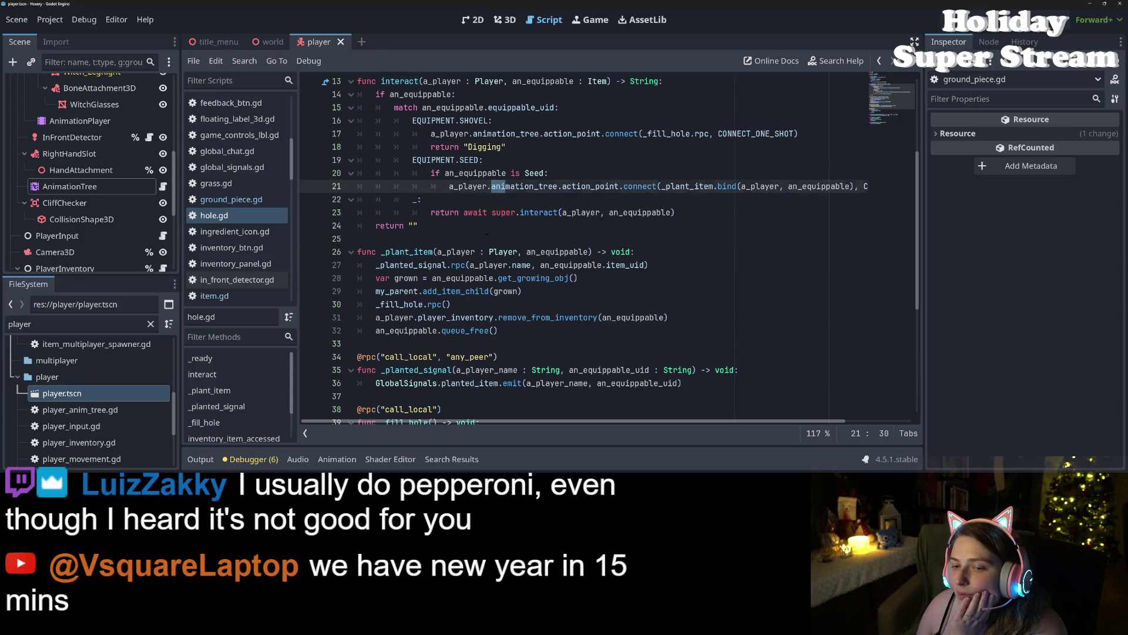
click(486, 234)
click(507, 265)
scroll(506, 264, down, 1)
scroll(506, 264, down, 4)
scroll(506, 264, up, 7)
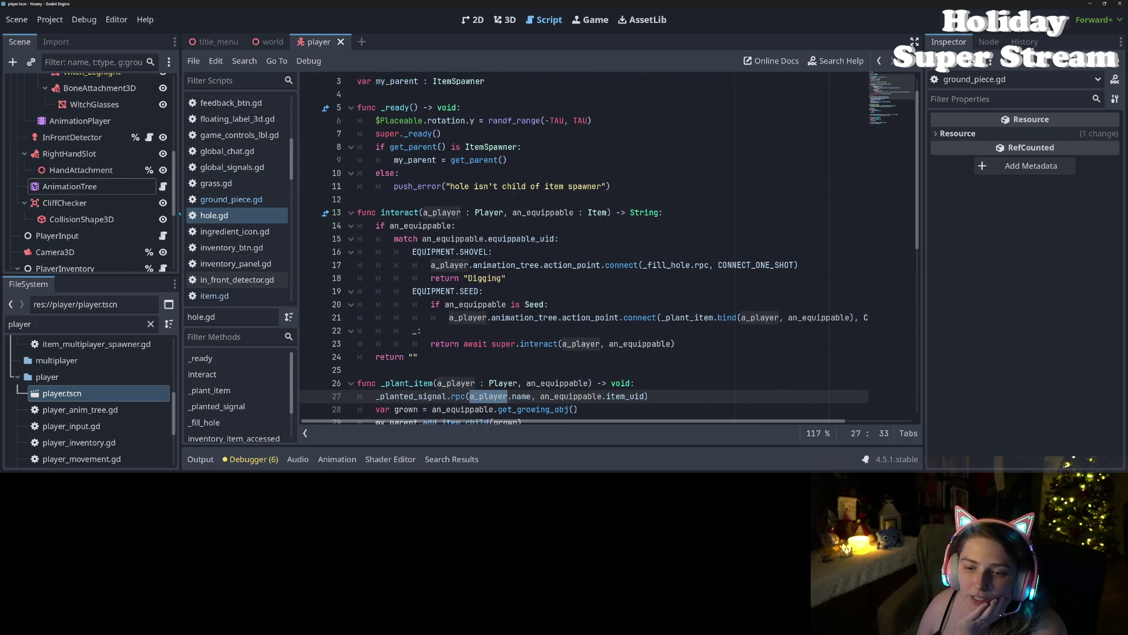
Step: Open ground_piece.gd and scroll to its change_height lines around 108–110
click(237, 200)
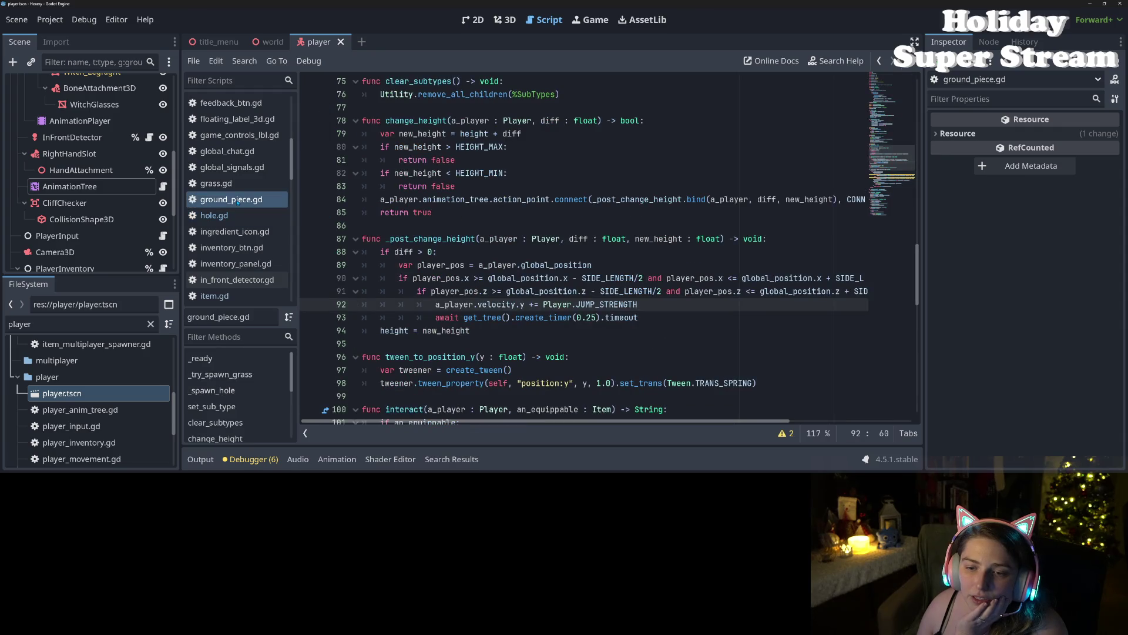
scroll(232, 209, down, 3)
scroll(228, 213, up, 3)
scroll(587, 247, down, 4)
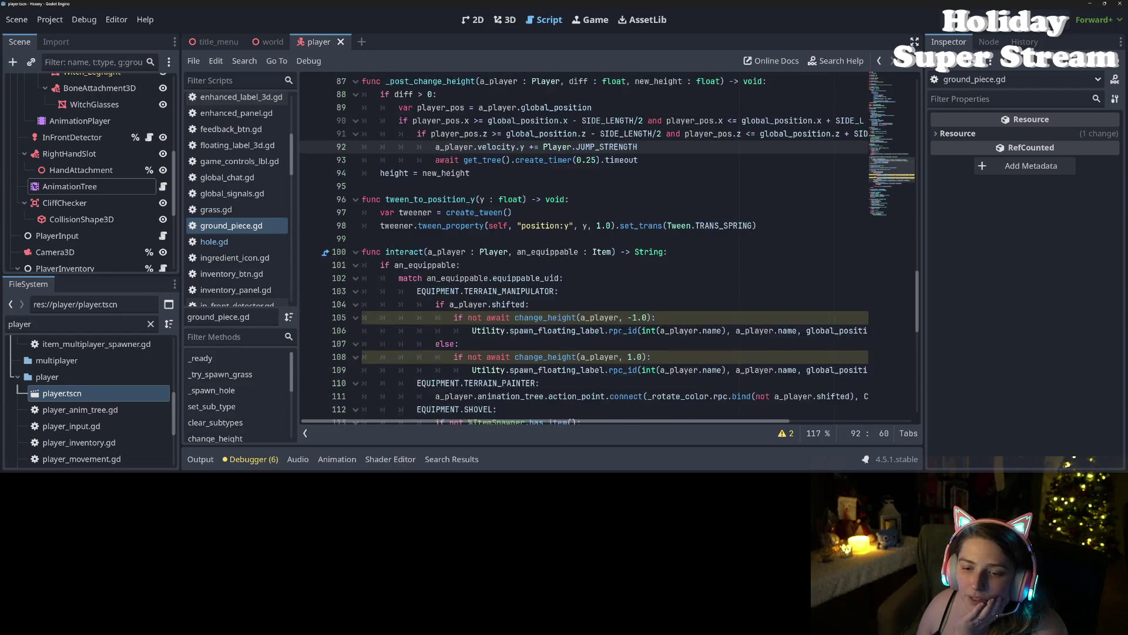
scroll(588, 247, down, 4)
click(587, 251)
click(588, 225)
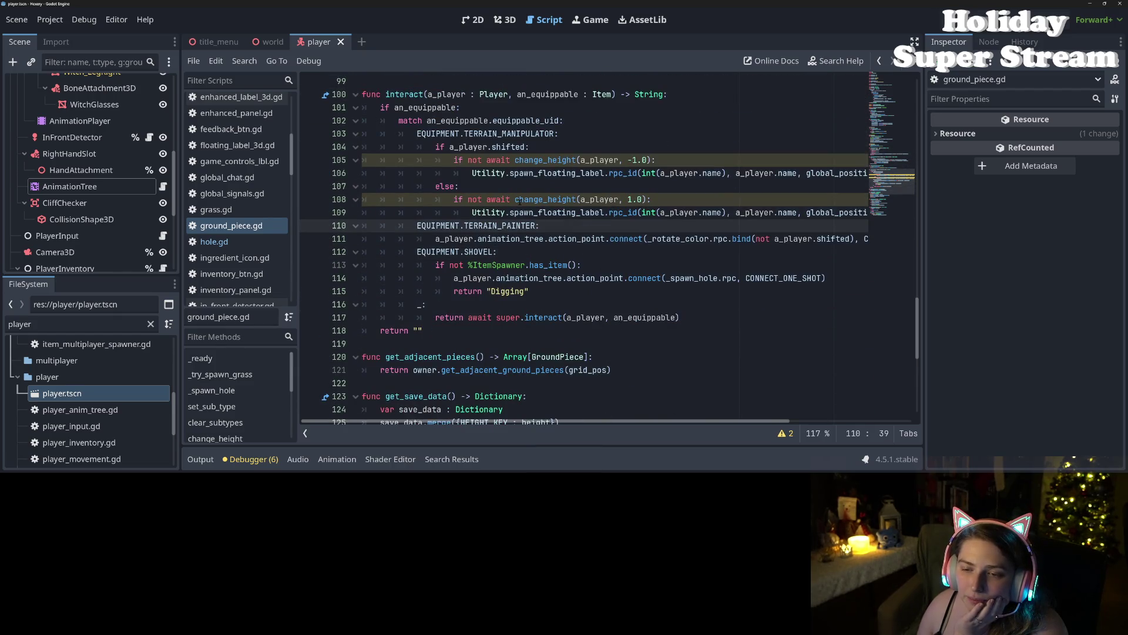
mouse_move(519, 202)
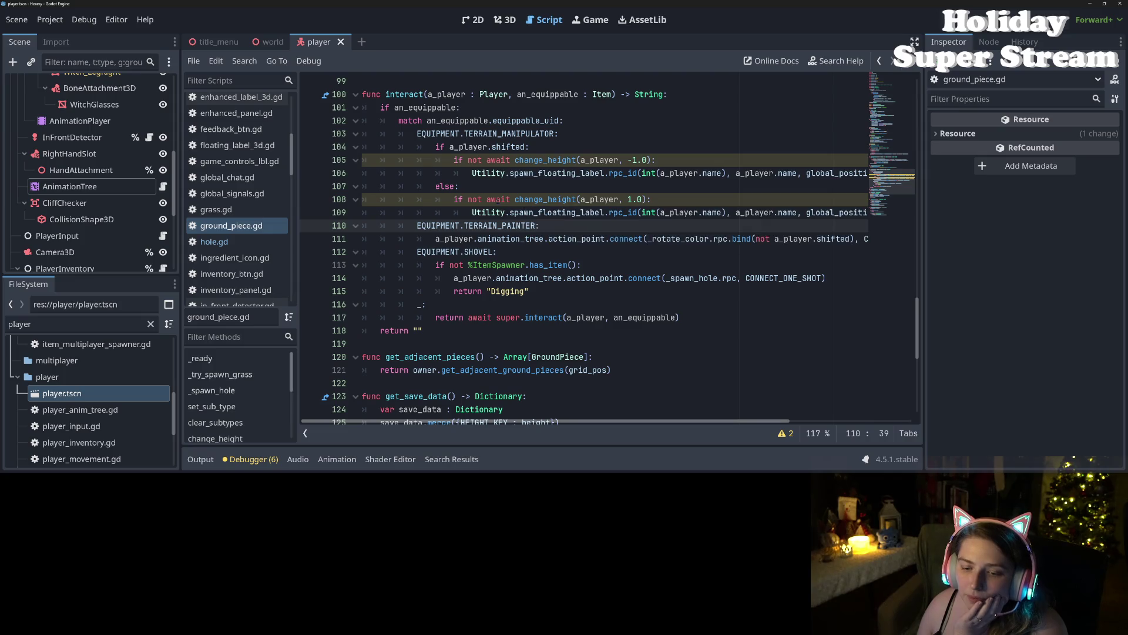
Step: Delete the await on line 105 and inspect the change_height call on line 108
double_click(499, 199)
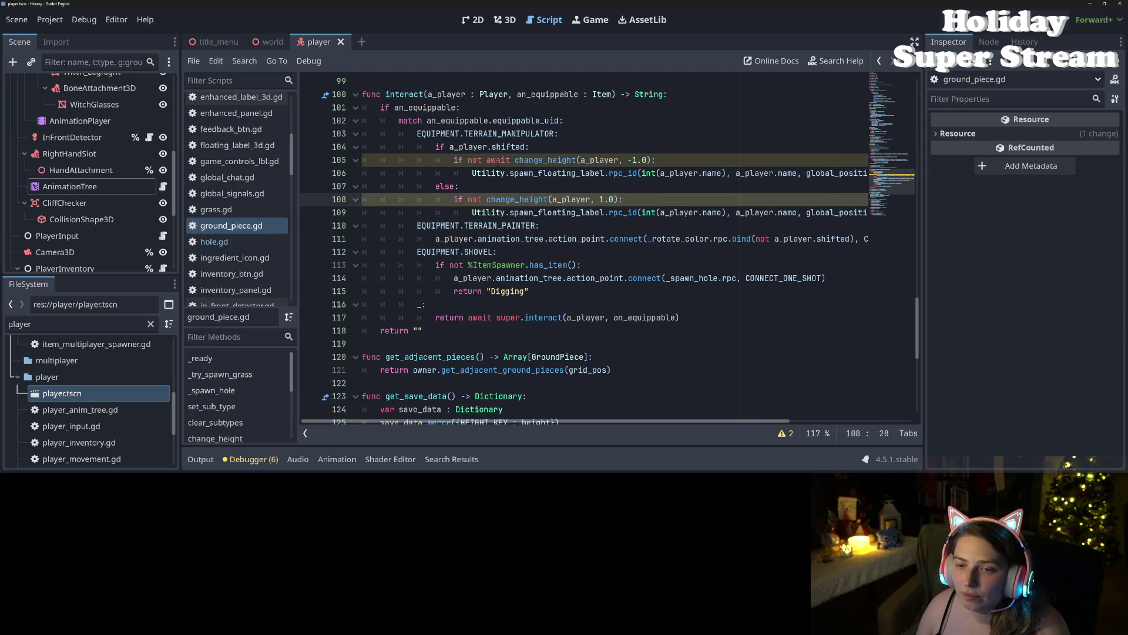
double_click(497, 160)
key(BackSpace)
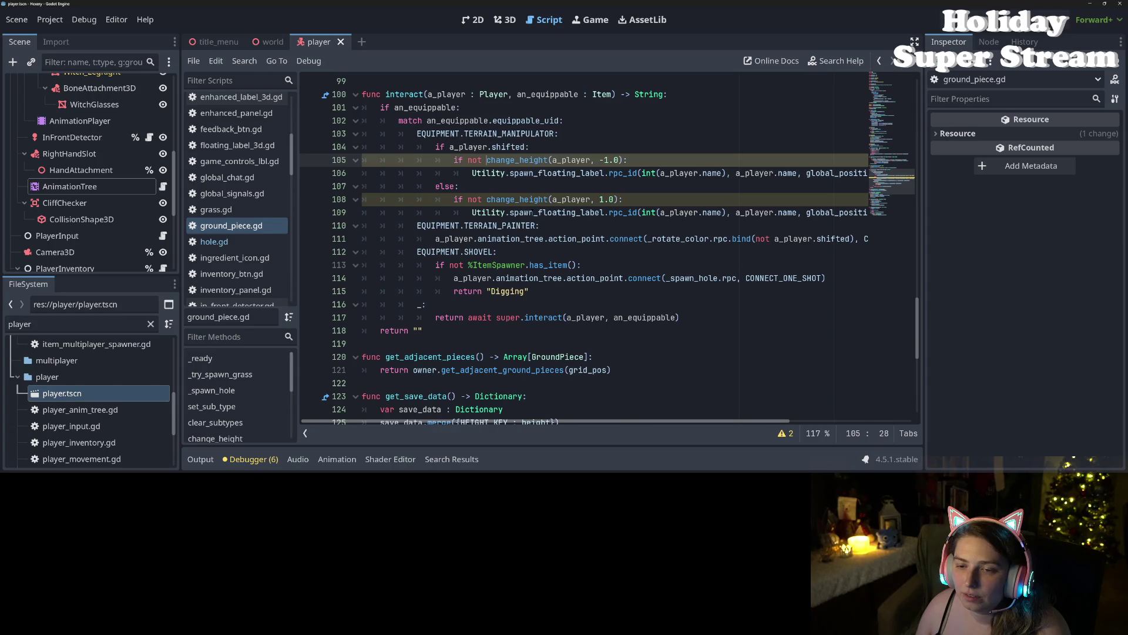
click(525, 200)
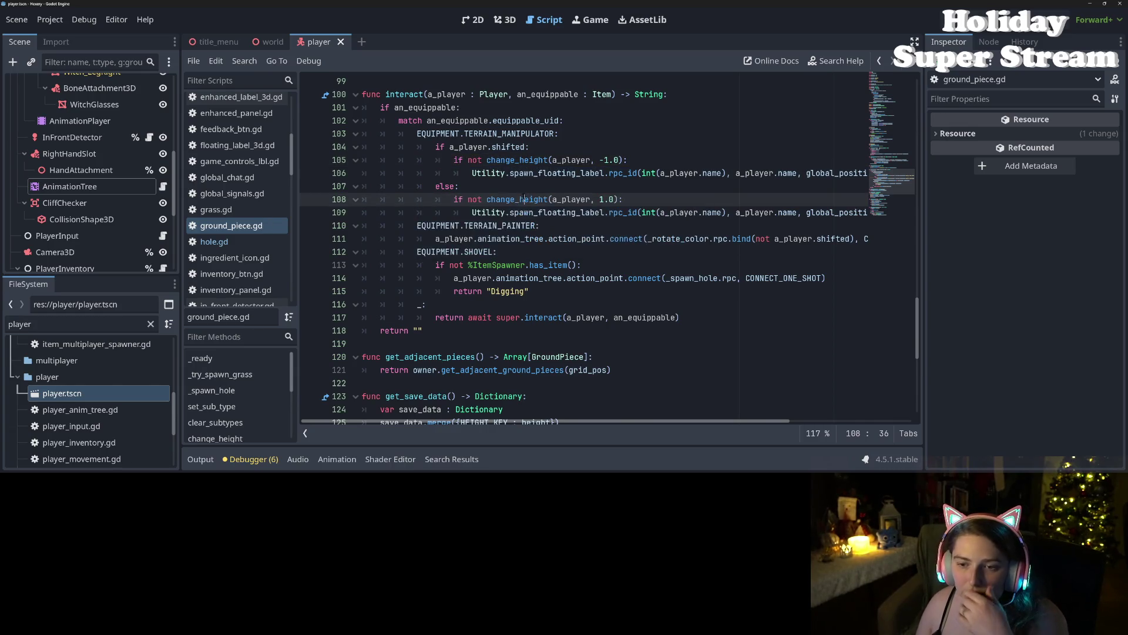
double_click(525, 199)
scroll(527, 235, down, 8)
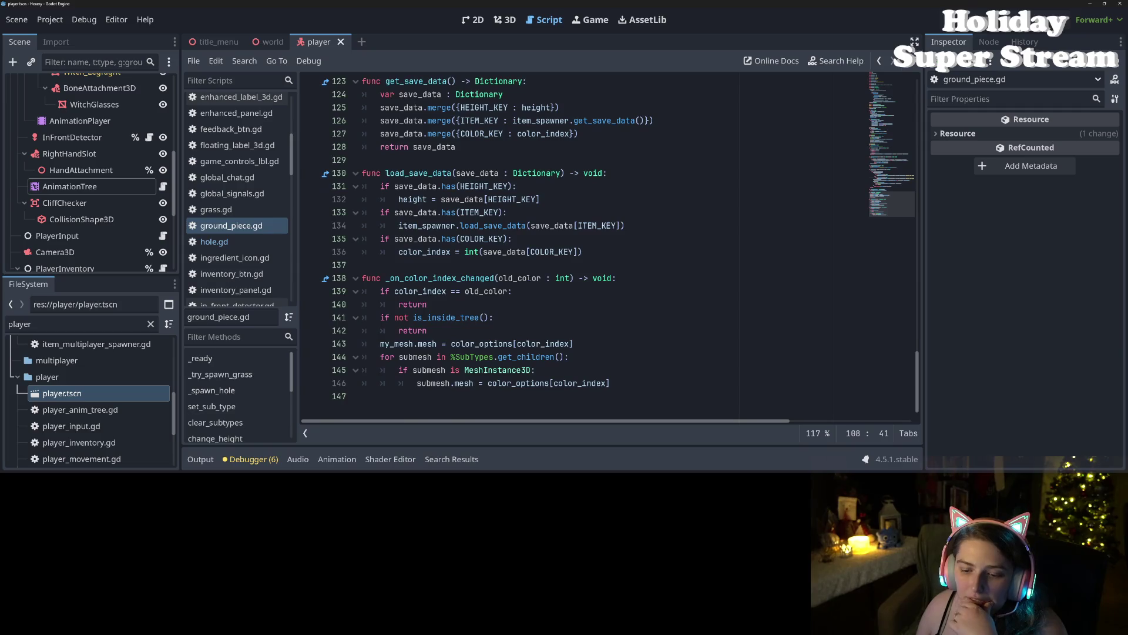
scroll(527, 235, up, 13)
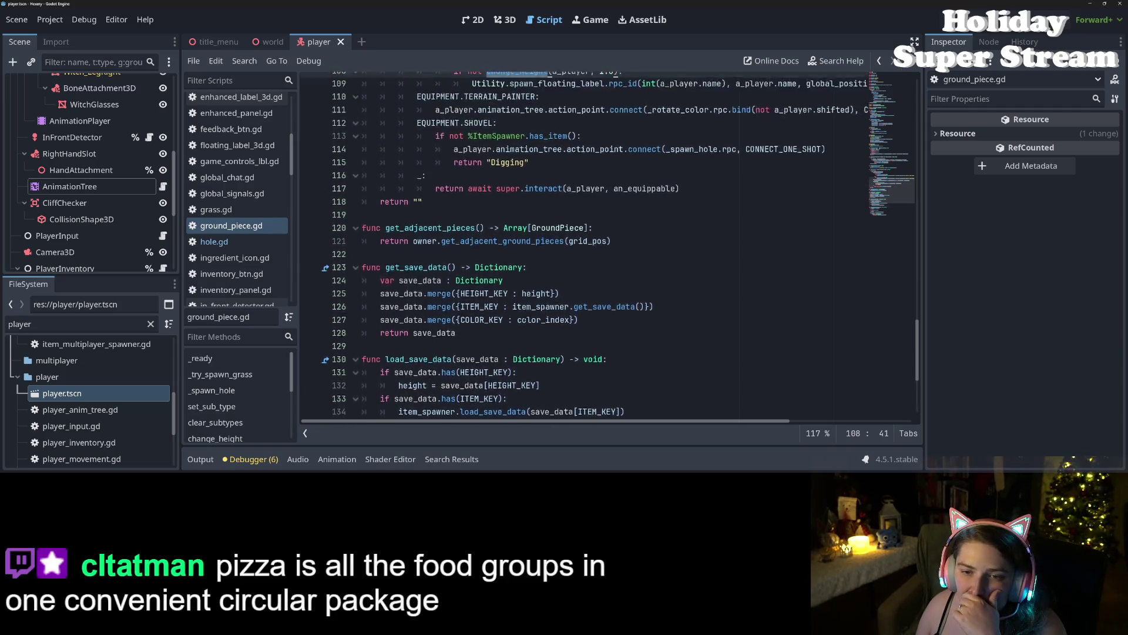
scroll(611, 250, up, 6)
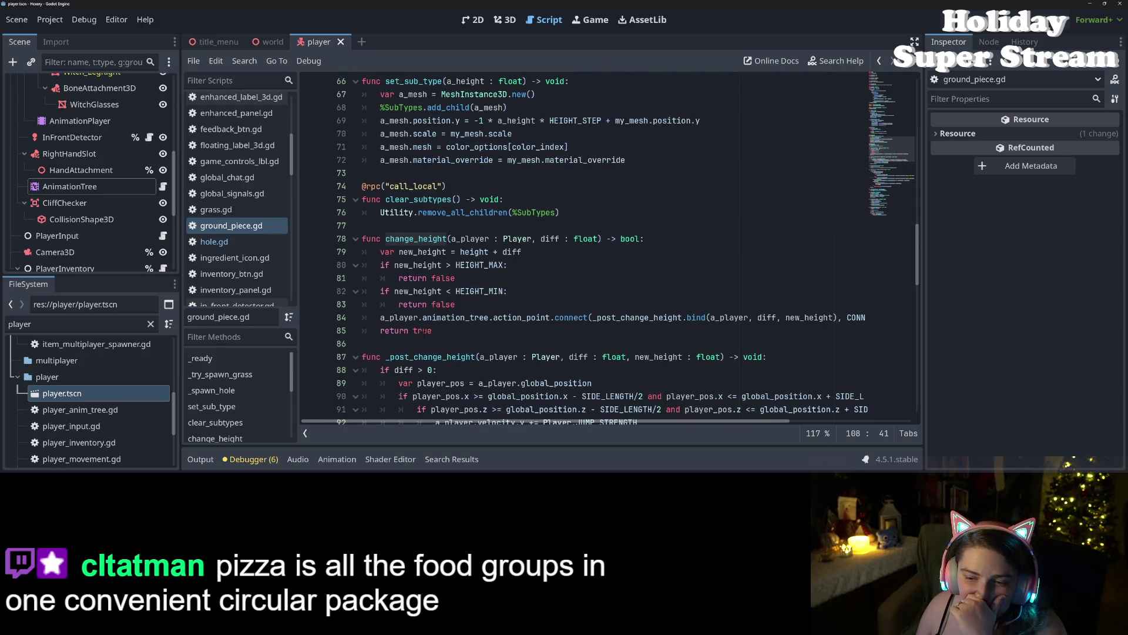
Step: Inspect the animation_tree and _post_change_height references on line 84
double_click(443, 317)
double_click(638, 318)
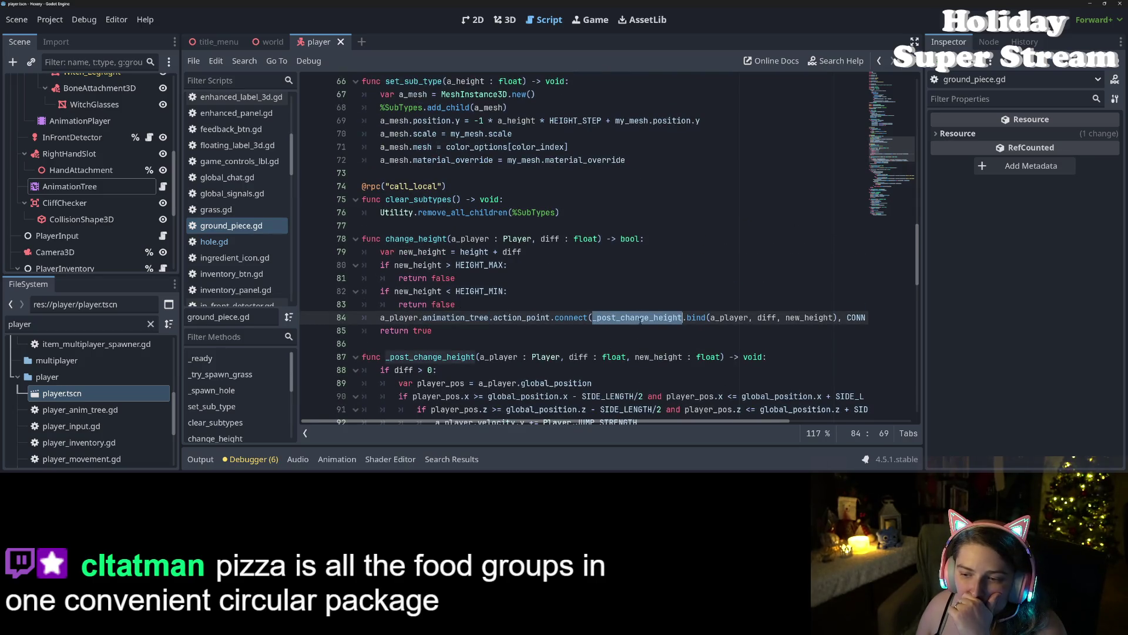
scroll(638, 318, down, 2)
scroll(638, 317, down, 1)
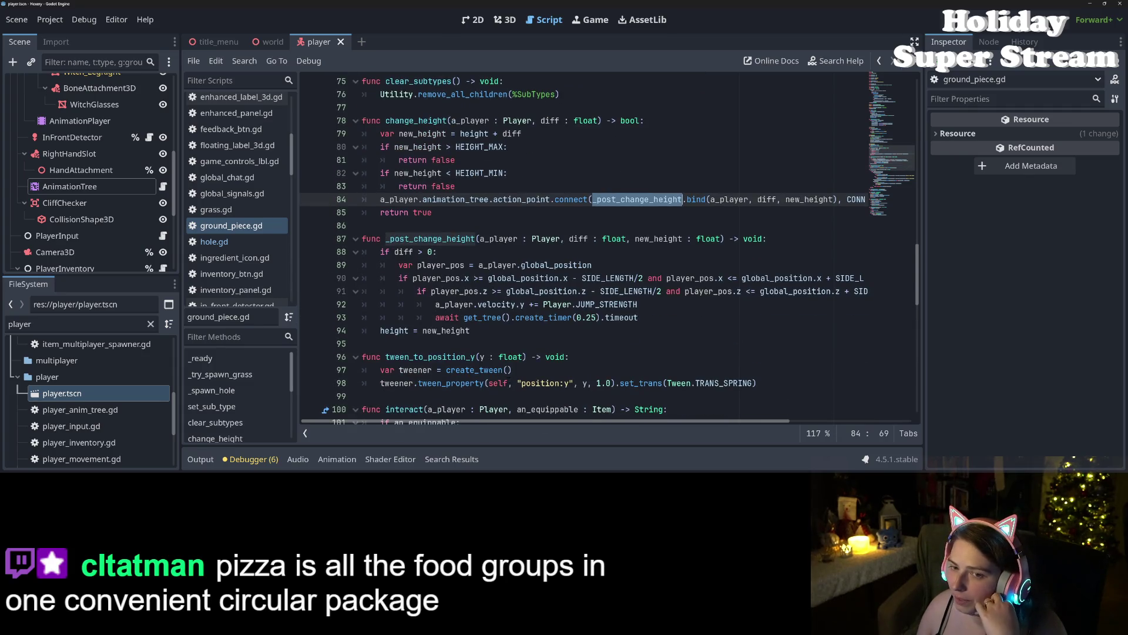
scroll(638, 318, down, 2)
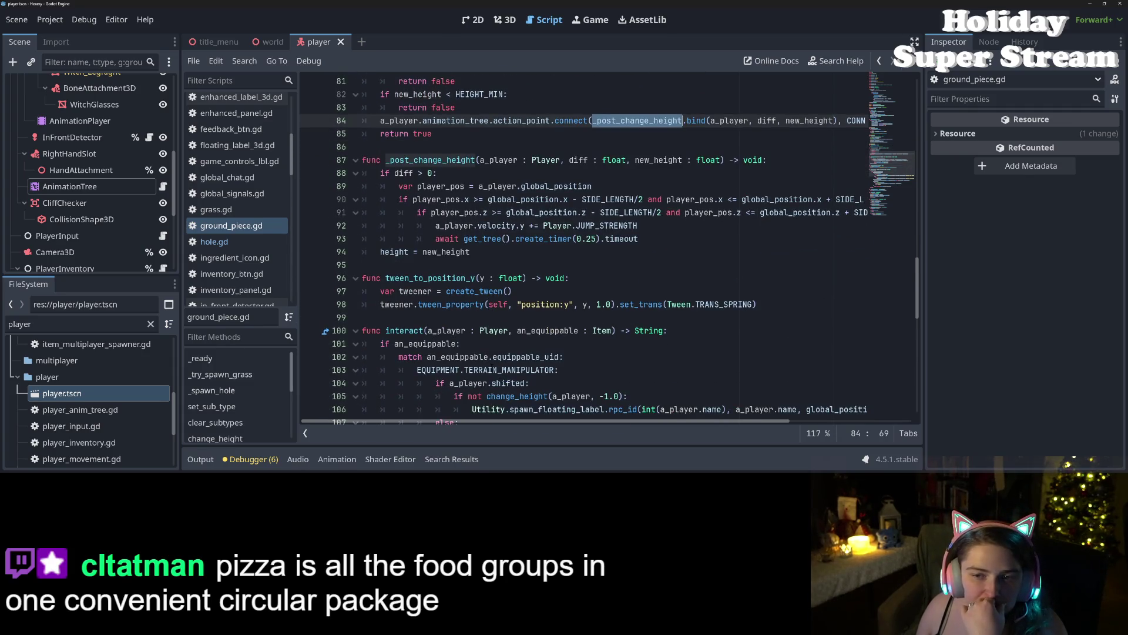
scroll(437, 356, up, 3)
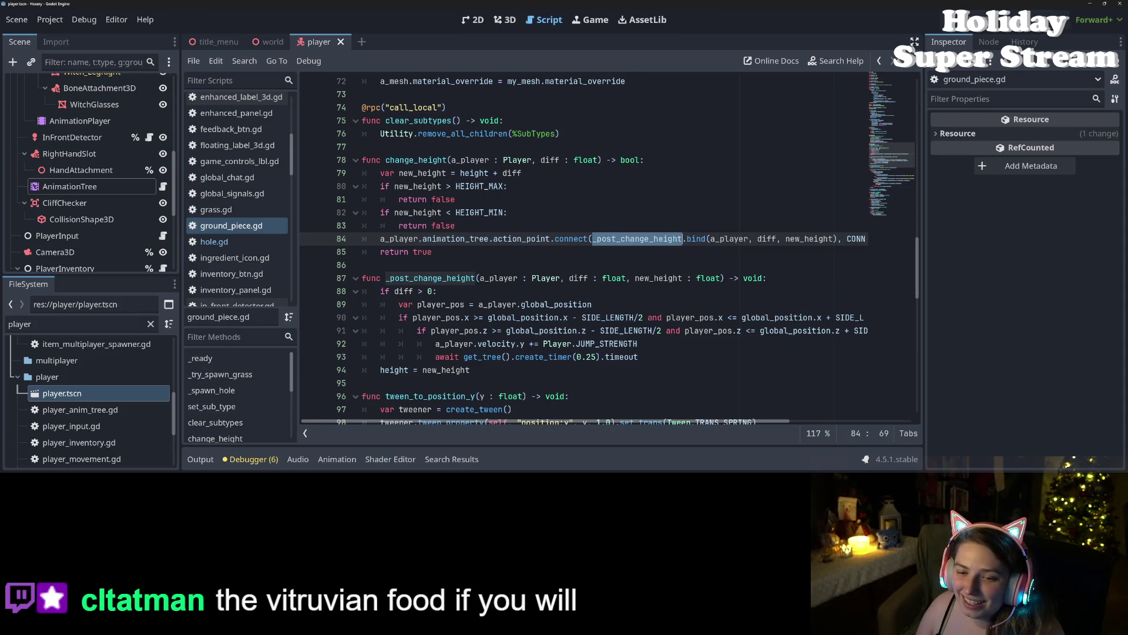
Step: Review _rotate_color, _spawn_hole and change_height in interact, ending on the parent interact call
scroll(376, 285, down, 3)
scroll(377, 284, down, 5)
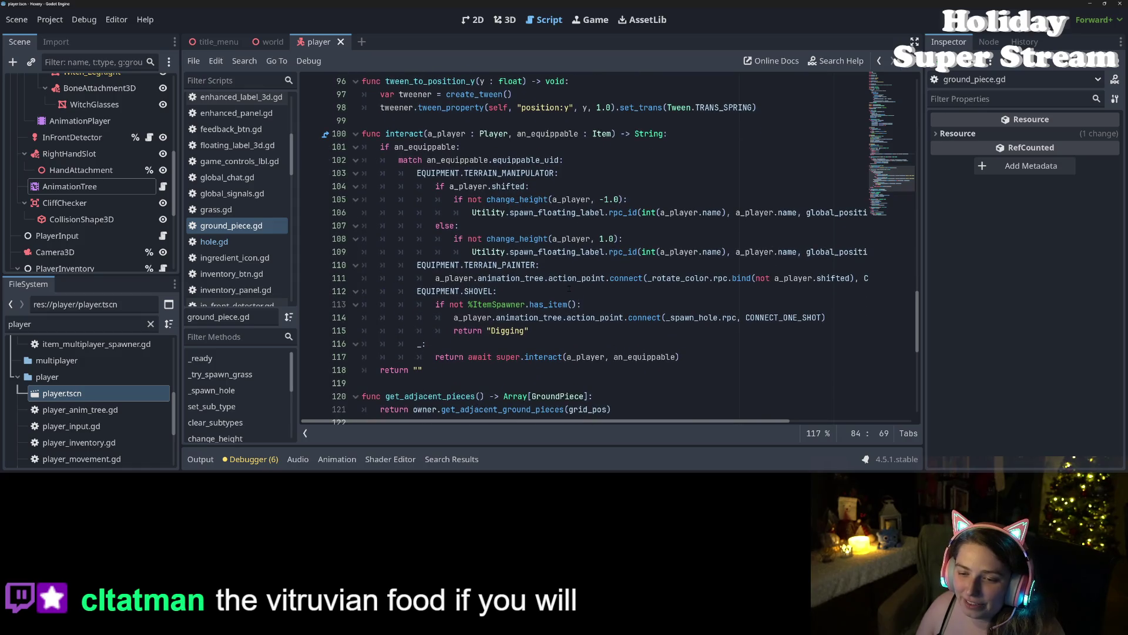
click(568, 279)
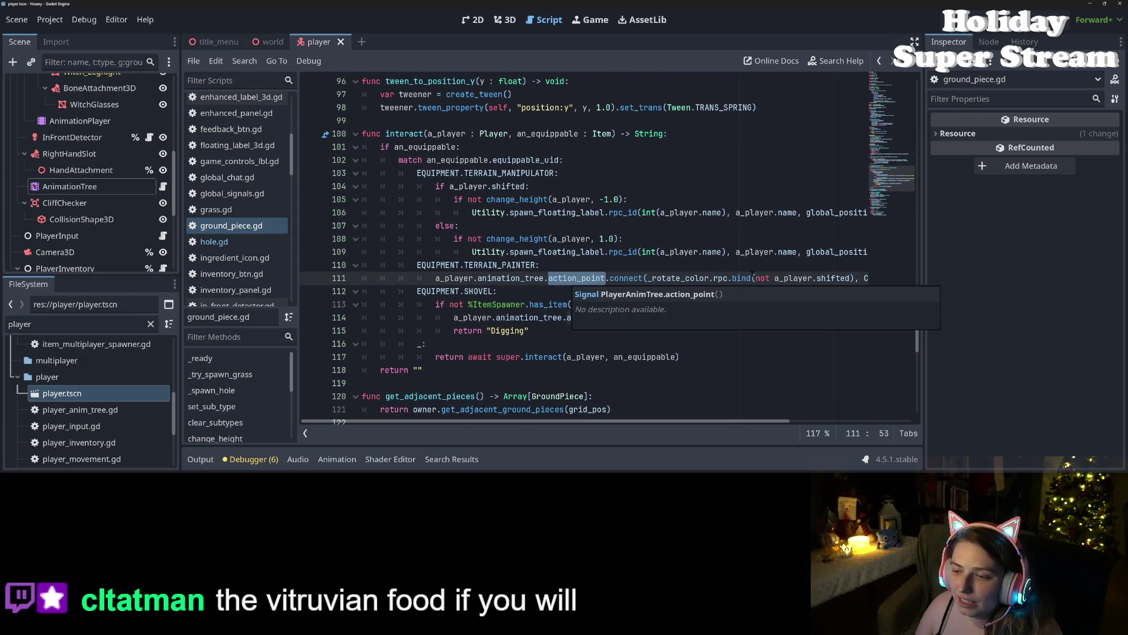
double_click(683, 279)
double_click(692, 317)
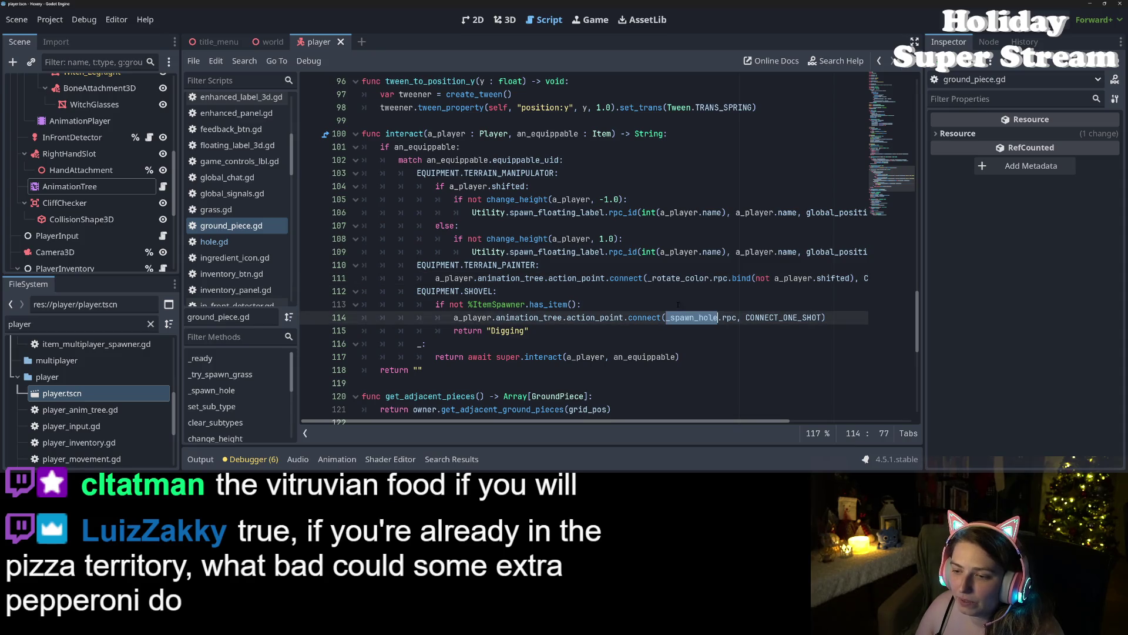
double_click(511, 238)
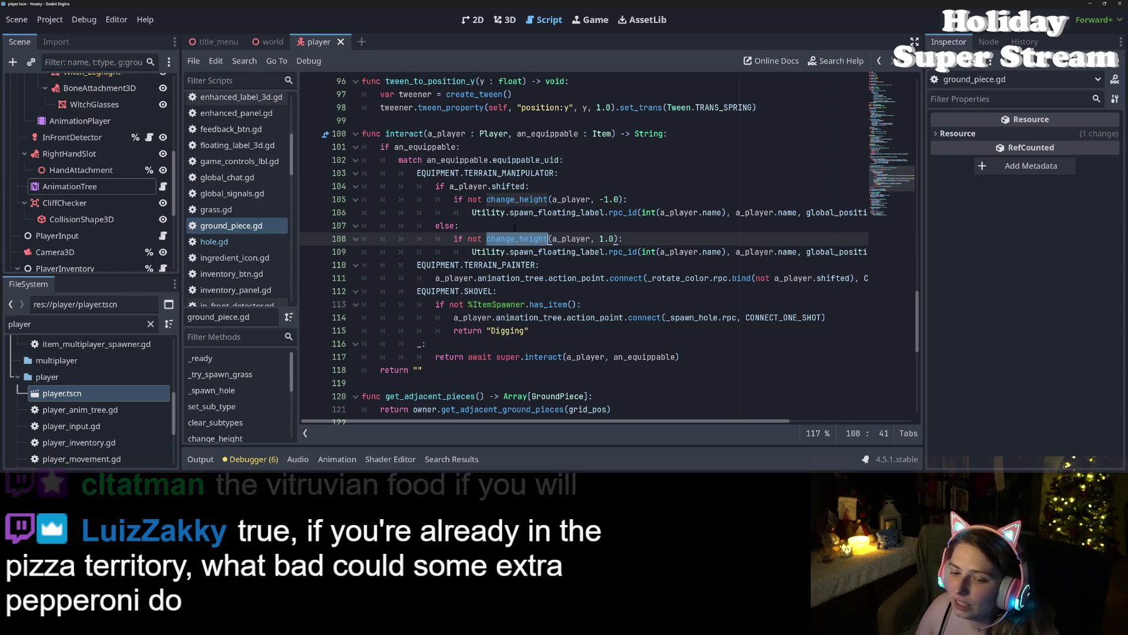
click(543, 357)
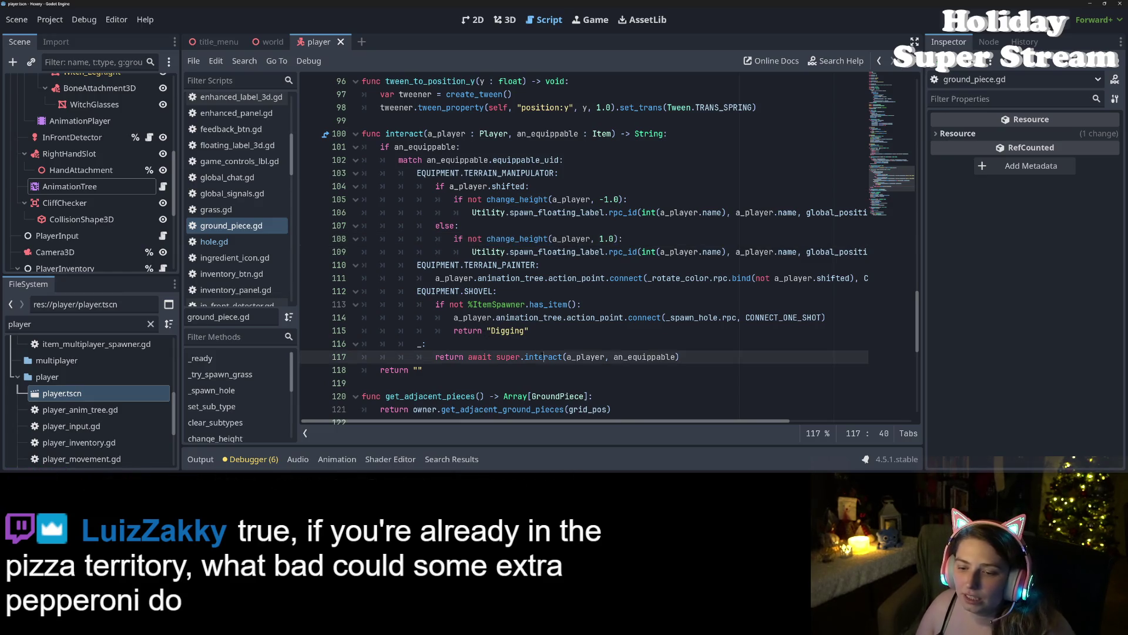
Step: Jump to item.gd's base interact and review its forward_to_ground_piece, TERRAIN_PAINTER and fallback return lines
ctrl+click(543, 357)
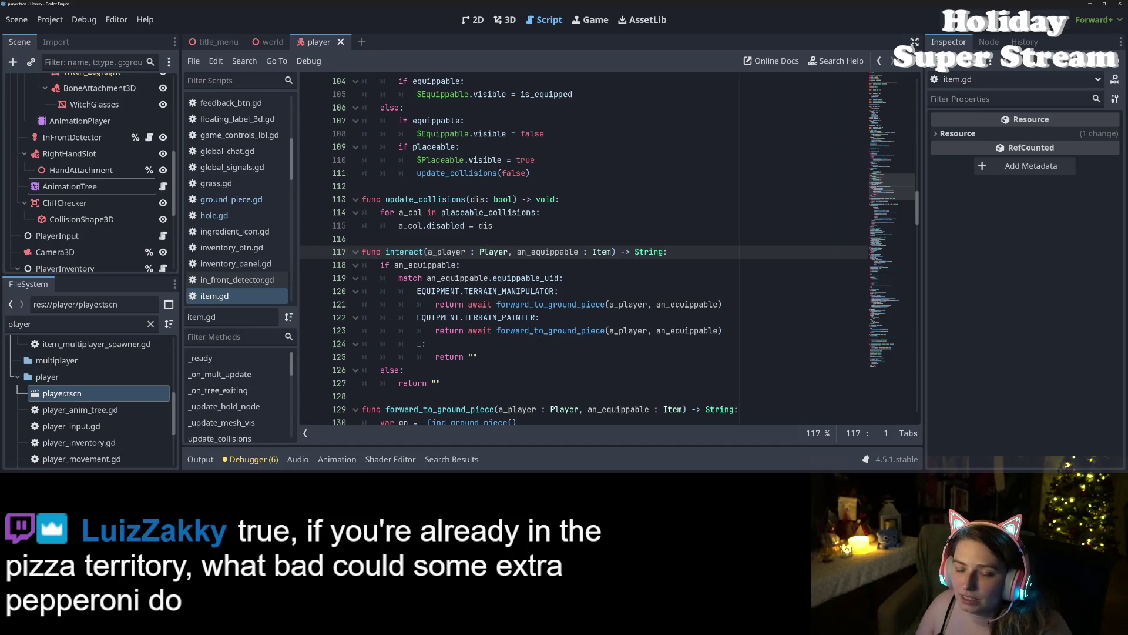
click(531, 304)
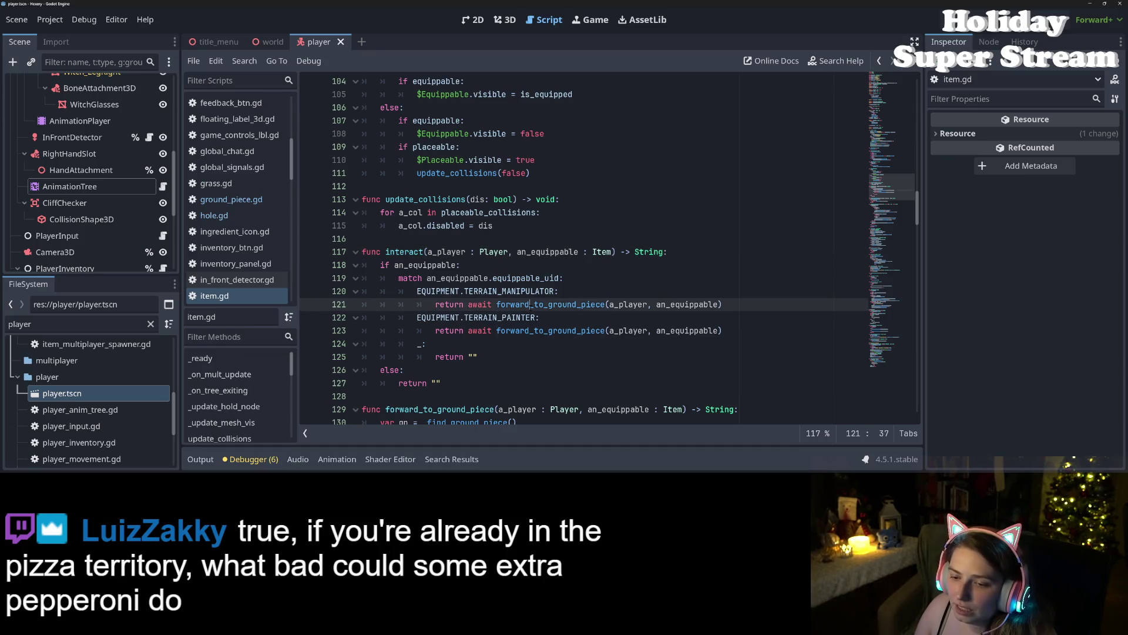
click(512, 317)
click(480, 357)
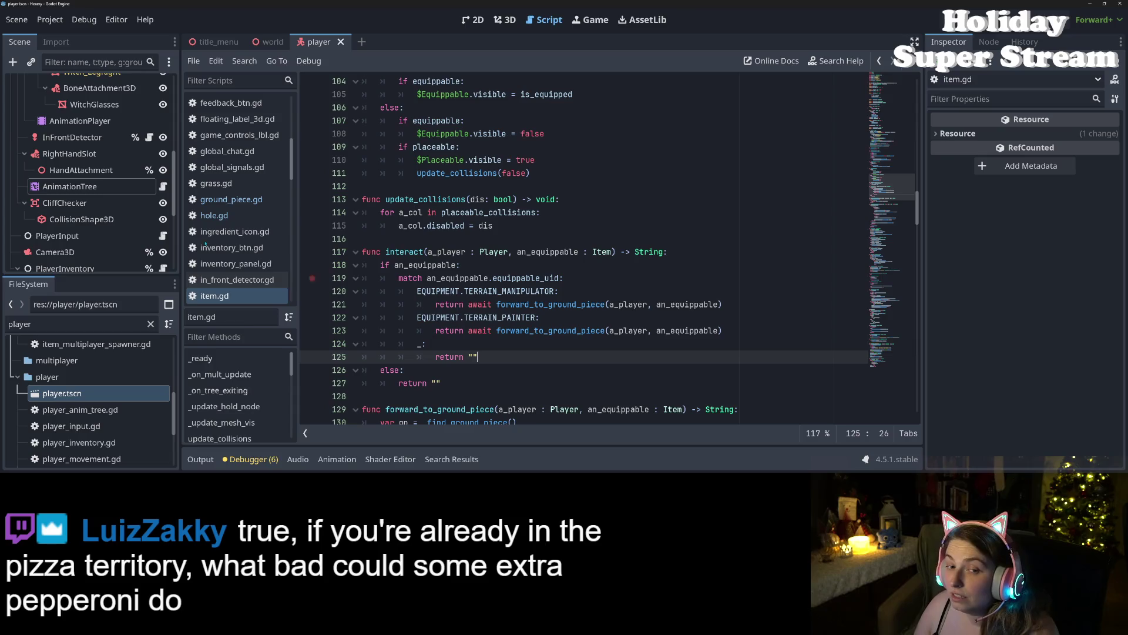
Step: Open bush.gd from the Scripts list at its interact function
scroll(206, 244, up, 8)
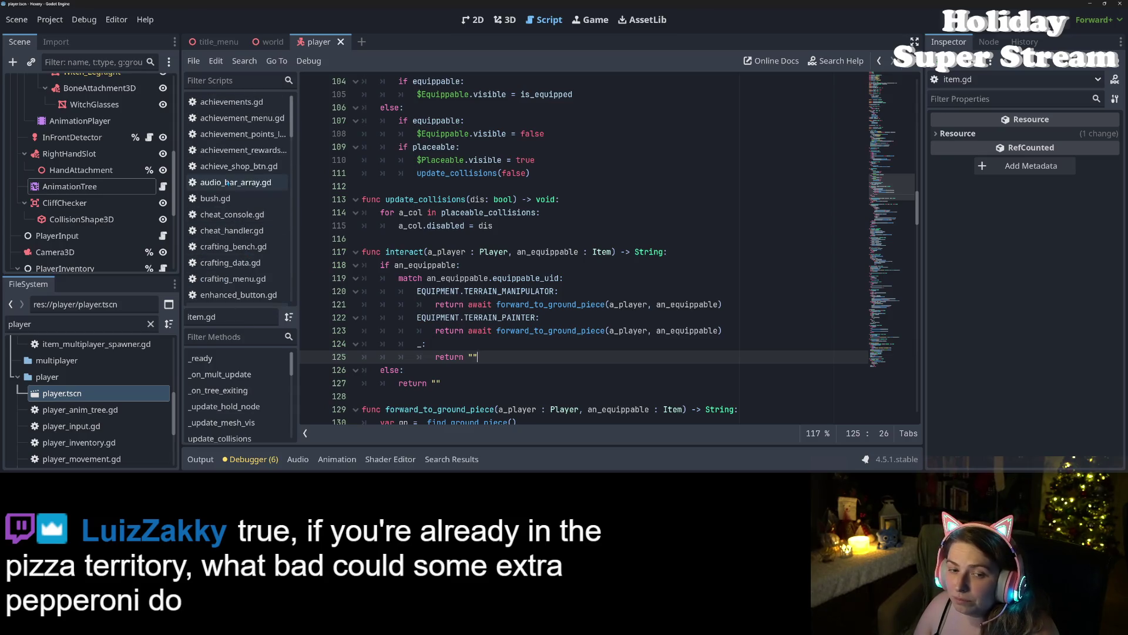
click(215, 198)
click(434, 304)
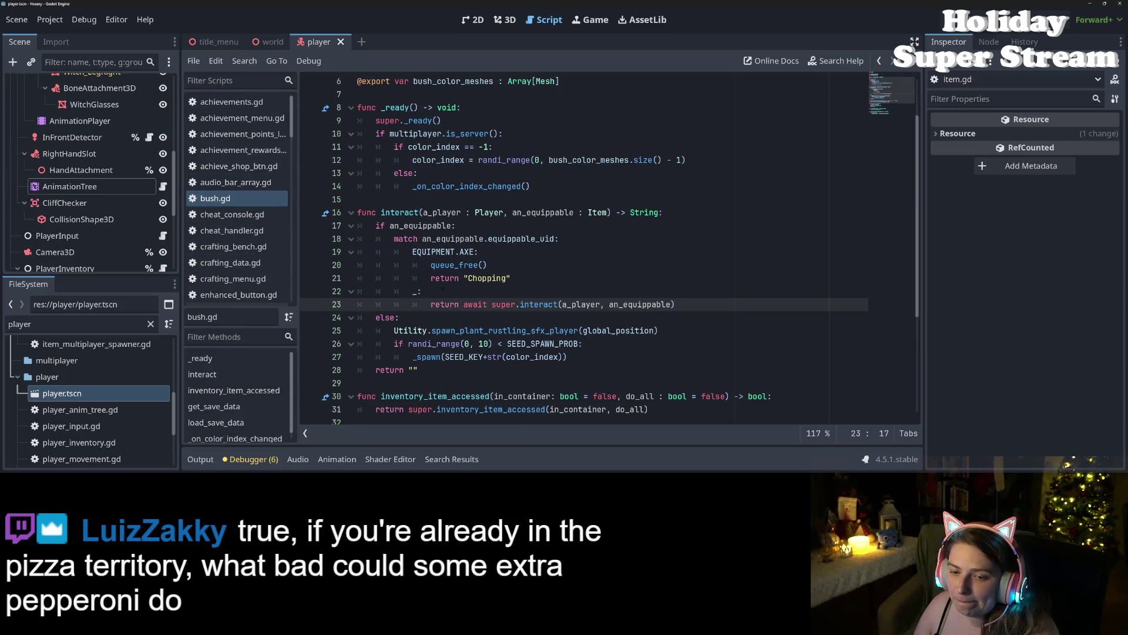
Step: Under bush.gd's AXE case, write a_player.animation_tree.action_point.connect(queue_free, CONNECT_ONE_SHOT)
click(443, 291)
click(501, 265)
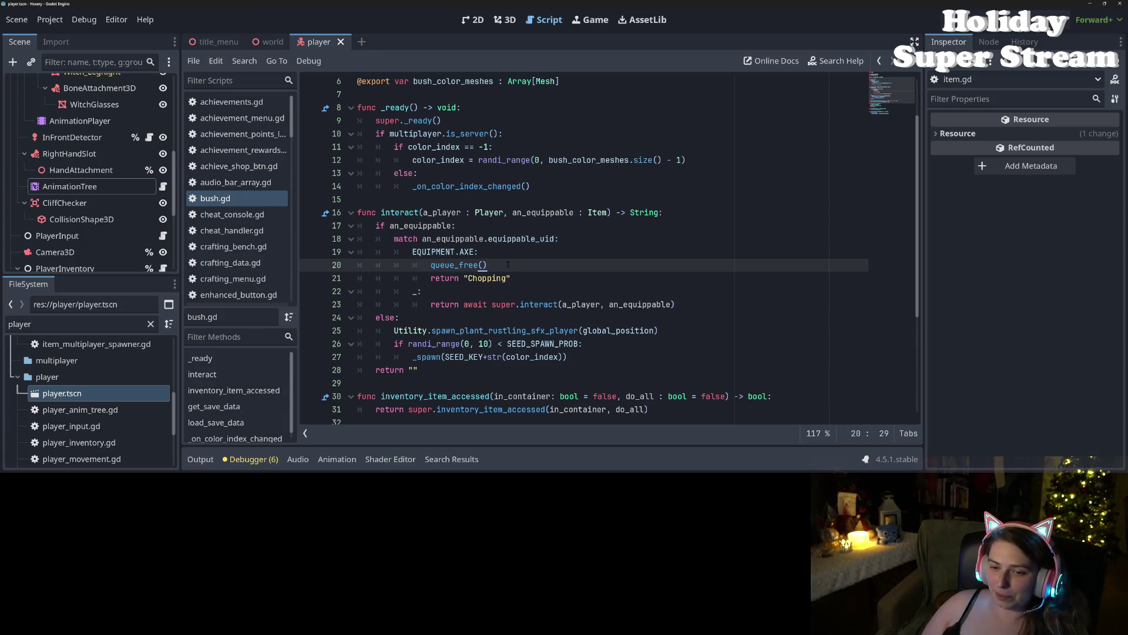
click(506, 256)
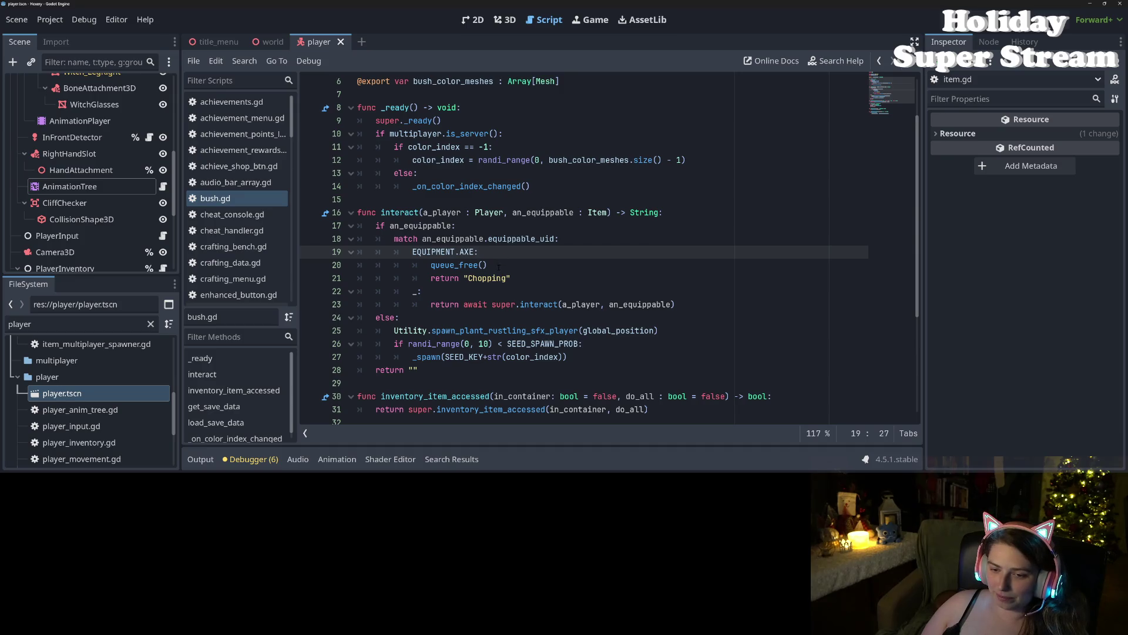
click(499, 267)
click(485, 251)
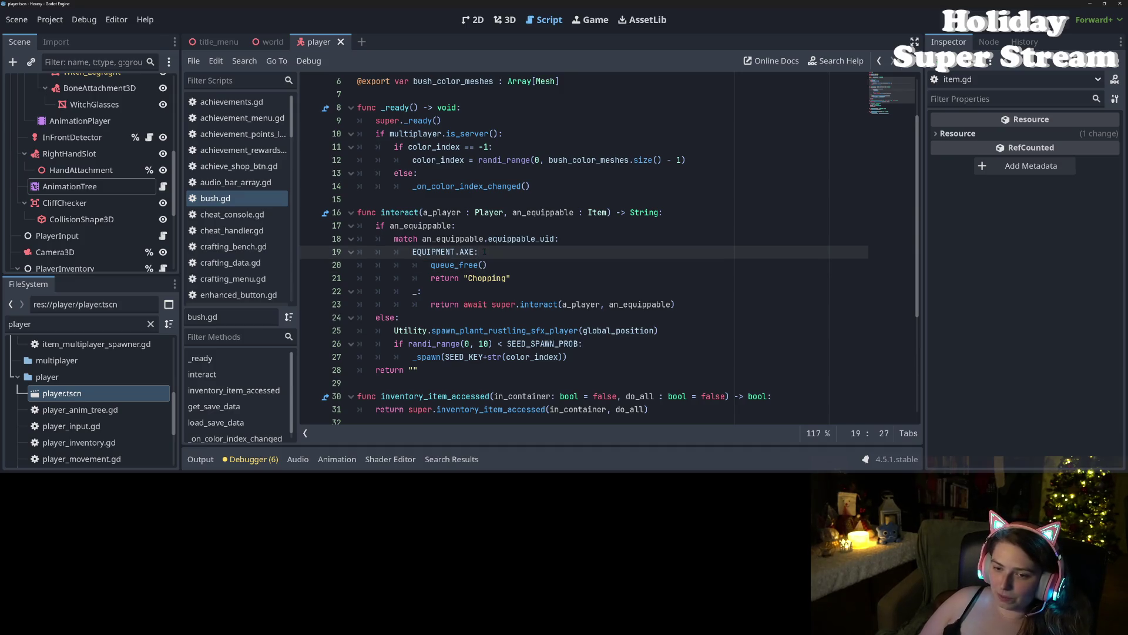
key(Return)
text(_player.)
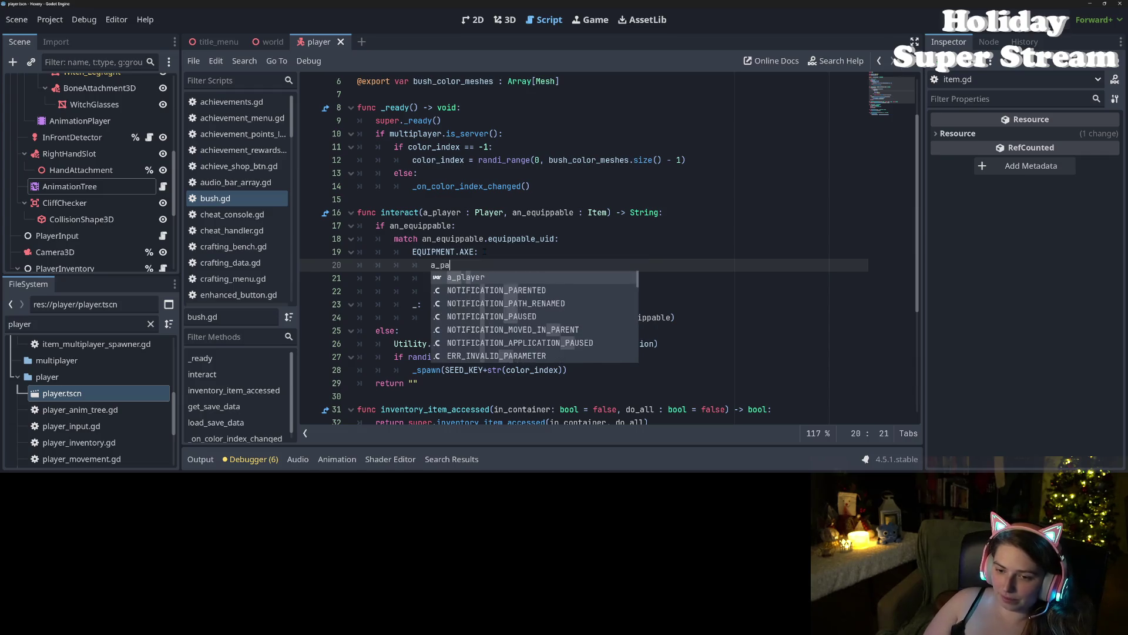
text(animation_tree.)
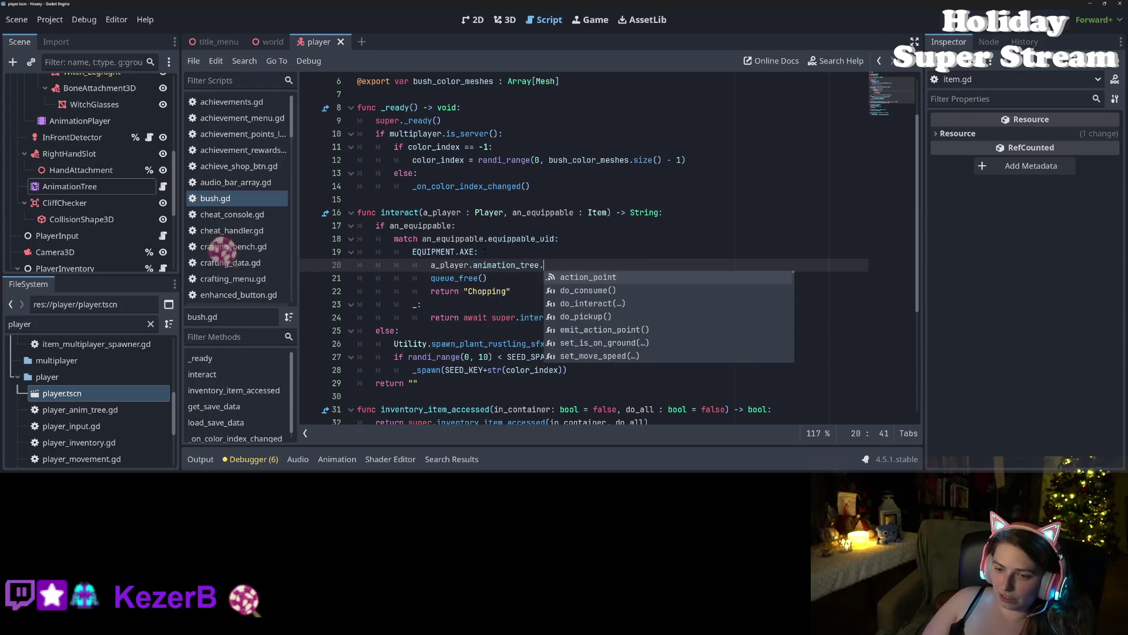
text(action_point.connect( queue_free()
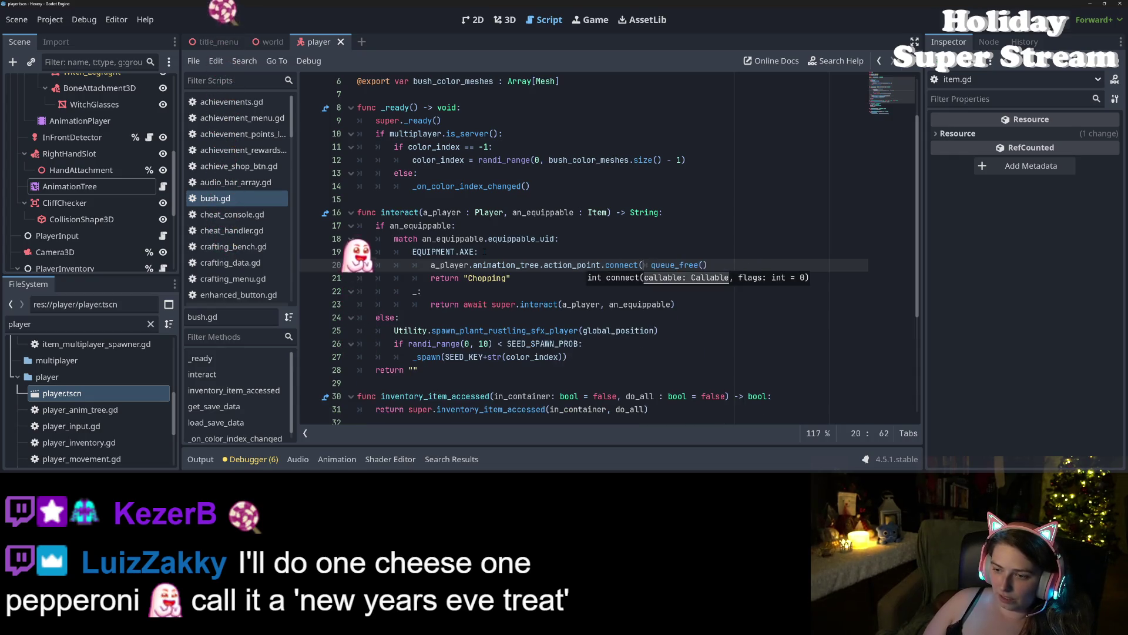
key(Delete)
key(Delete)
key(Delete)
key(End)
key(BackSpace)
key(BackSpace)
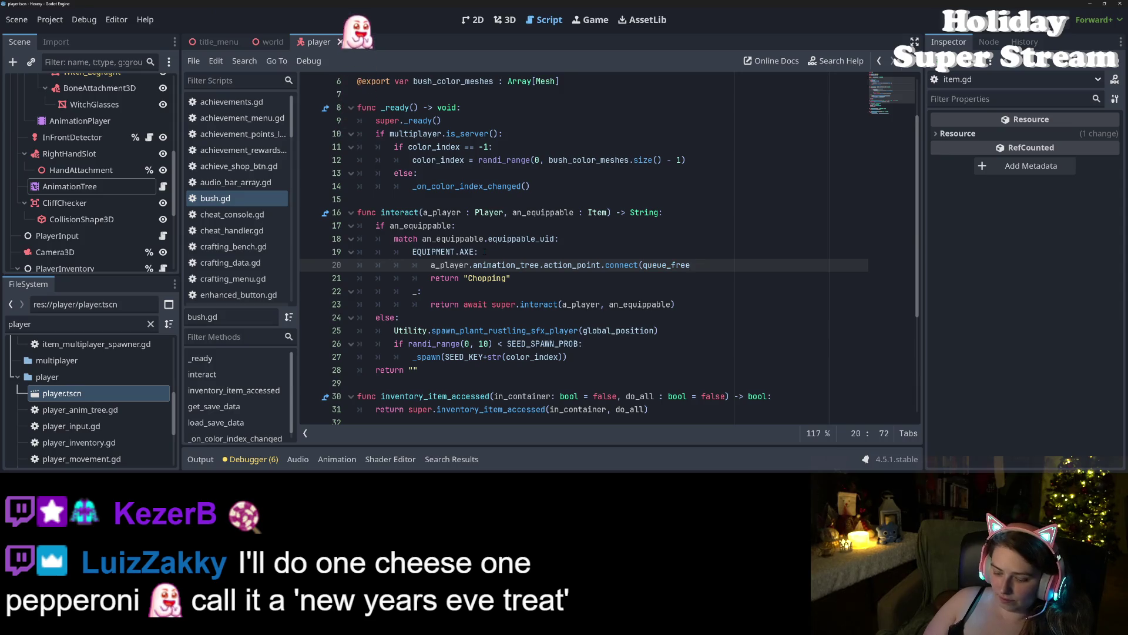
text(, 0NES)
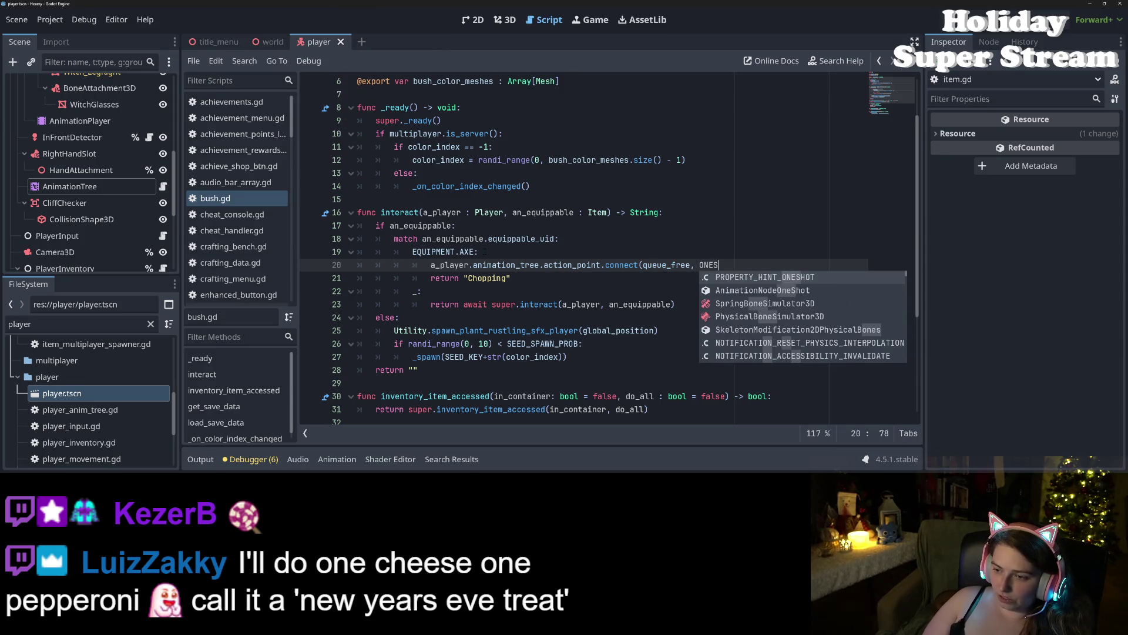
text(H)
key(Return)
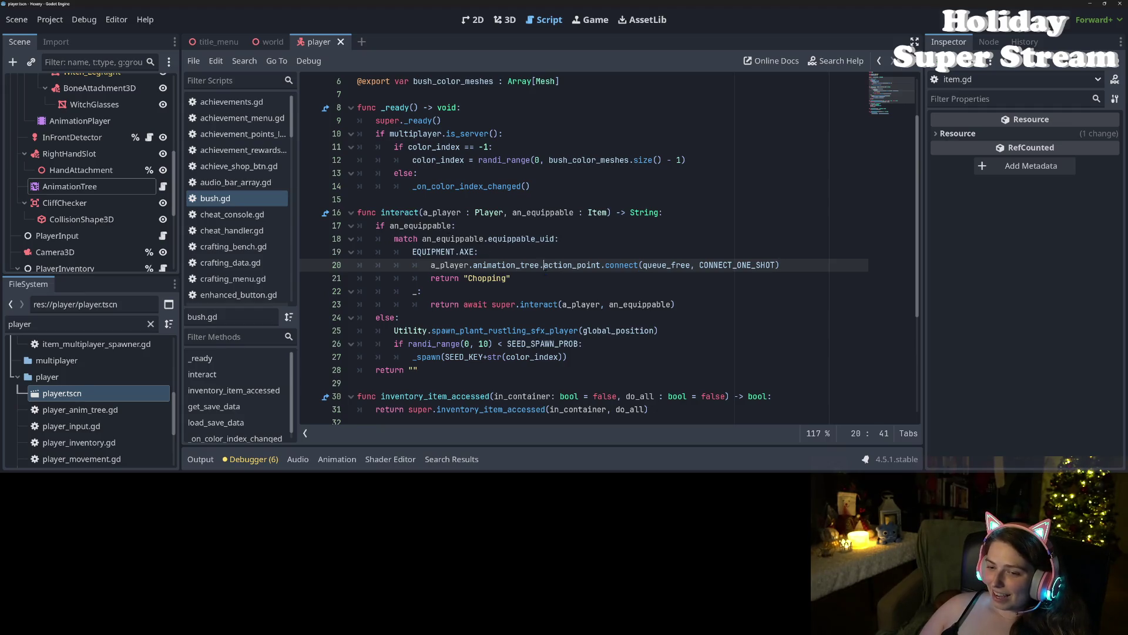
Step: Save bush.gd and open tree.gd from the Scripts list
double_click(480, 266)
key(ctrl+s)
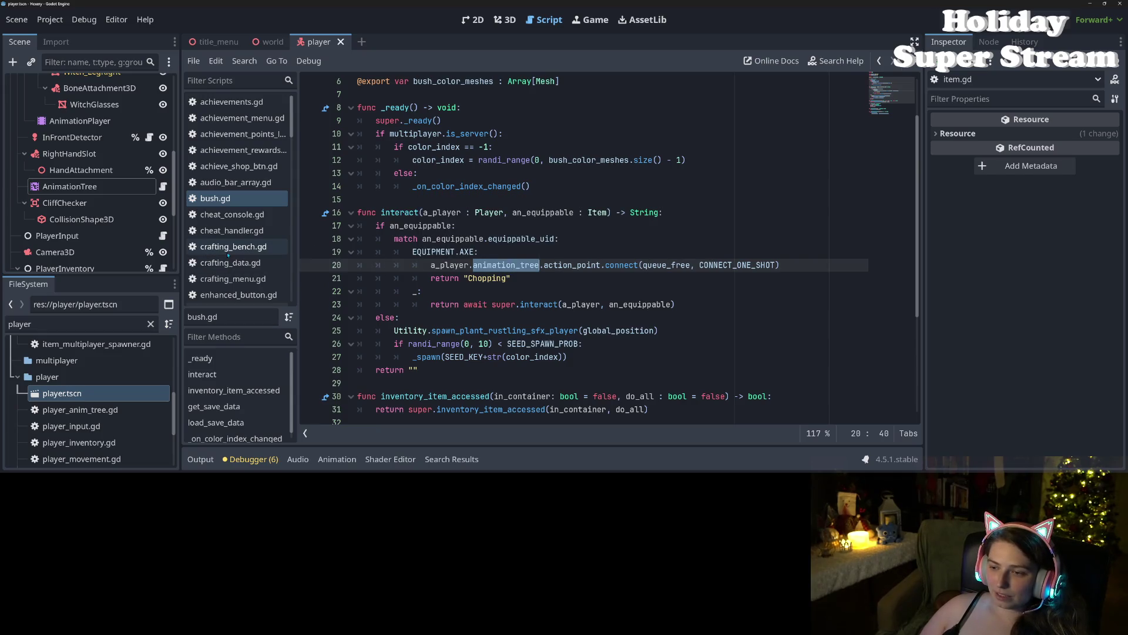
scroll(235, 241, down, 10)
scroll(241, 227, down, 15)
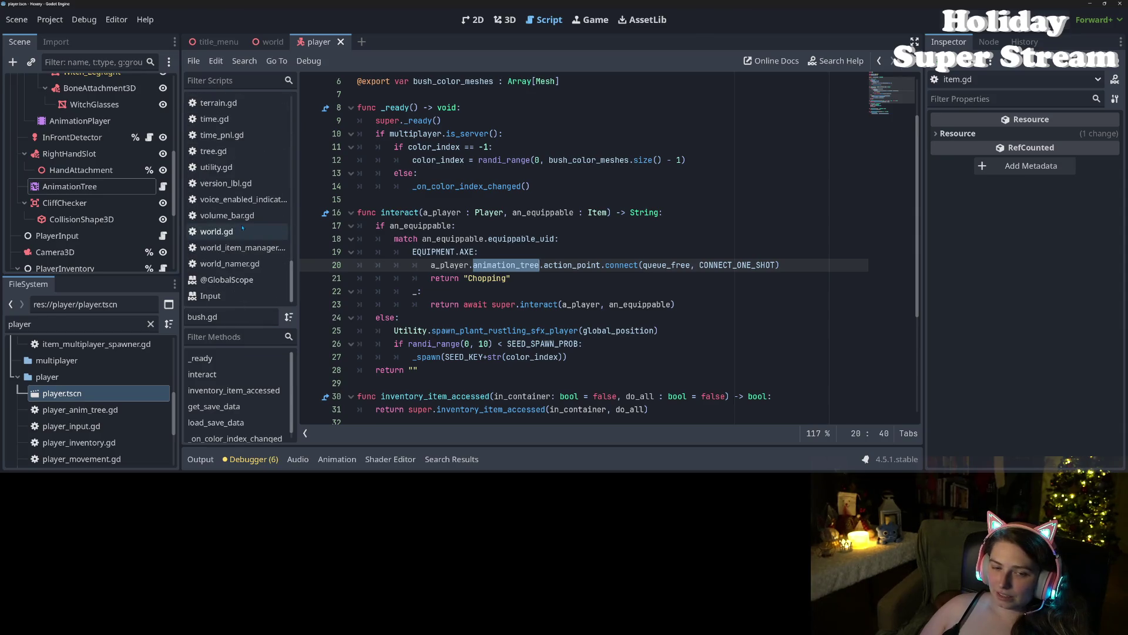
scroll(241, 228, up, 5)
click(242, 229)
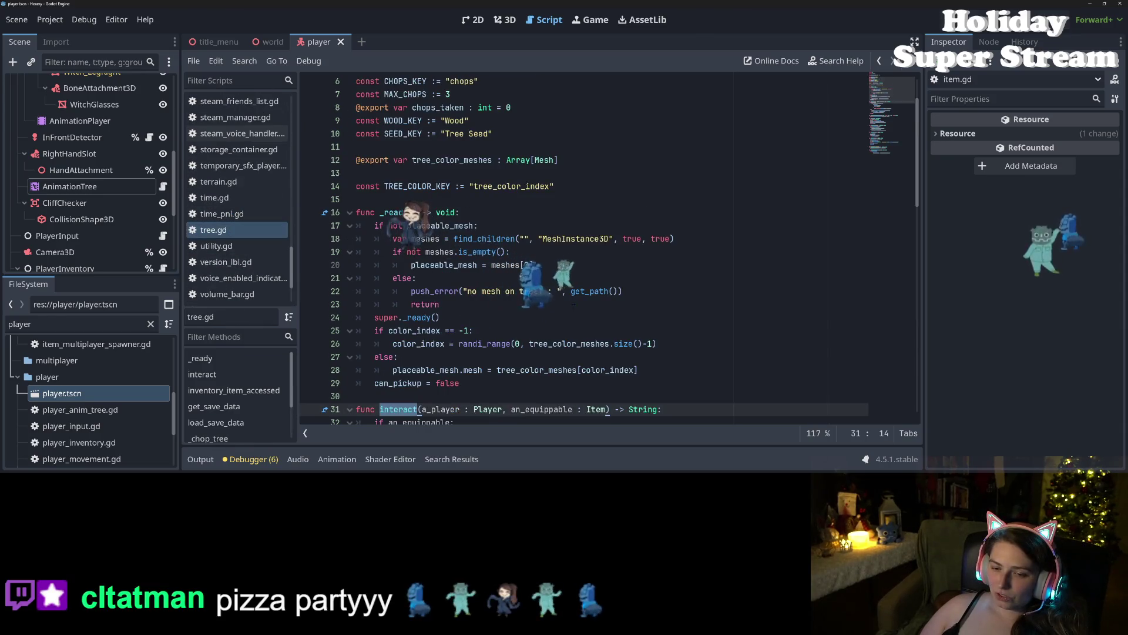
Step: Inspect spawn_plant_rustling_sfx_player in tree.gd's interact
scroll(573, 305, down, 7)
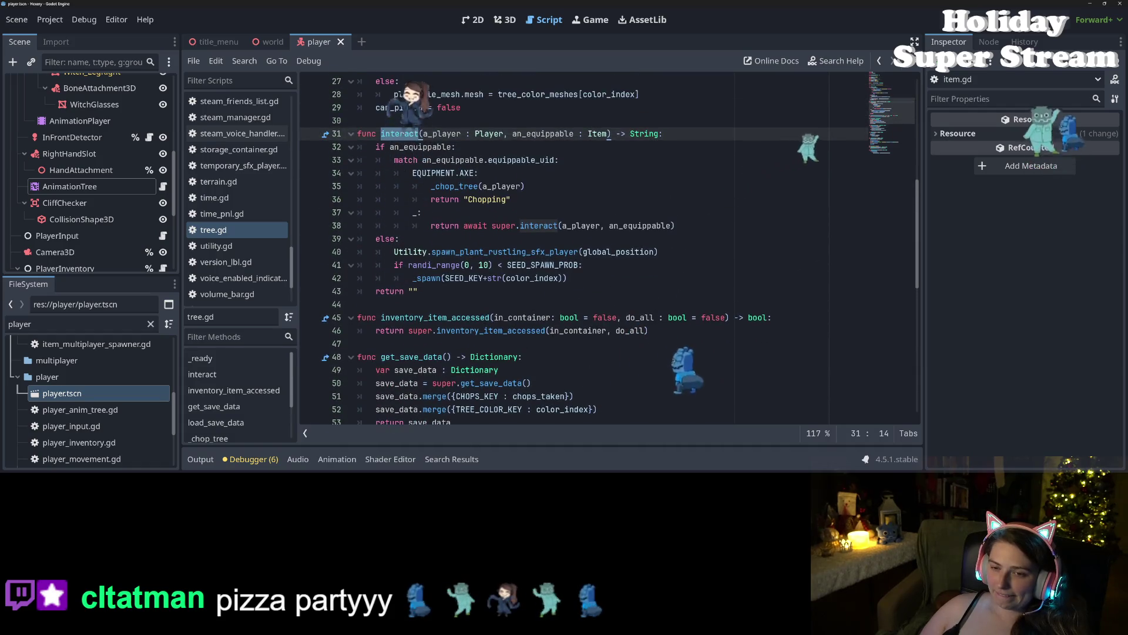
click(517, 278)
click(530, 252)
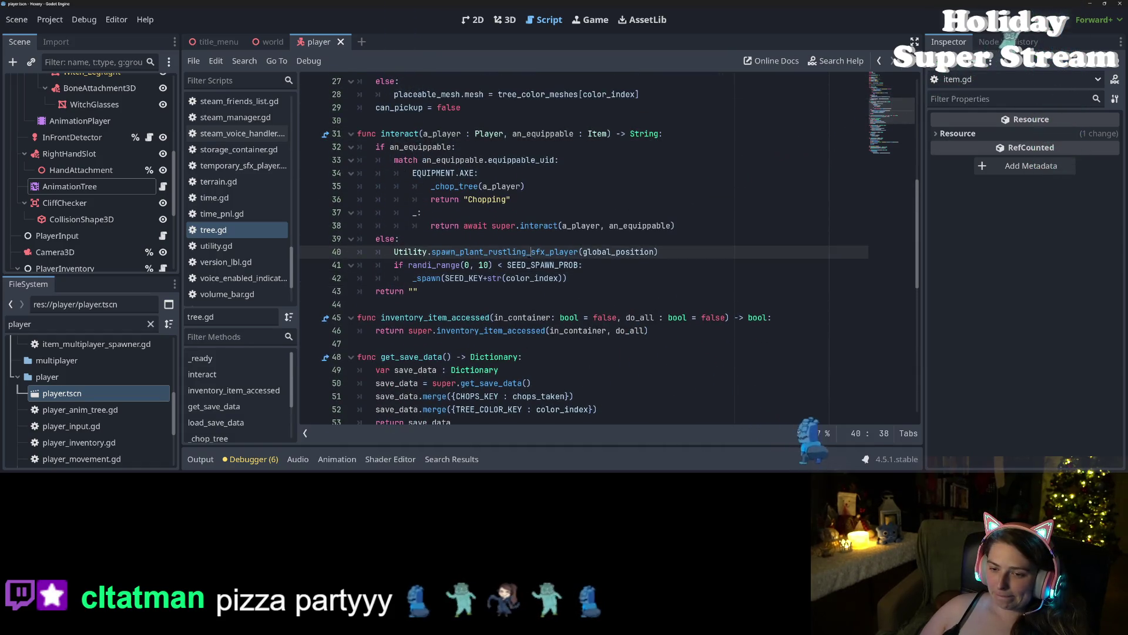
double_click(531, 251)
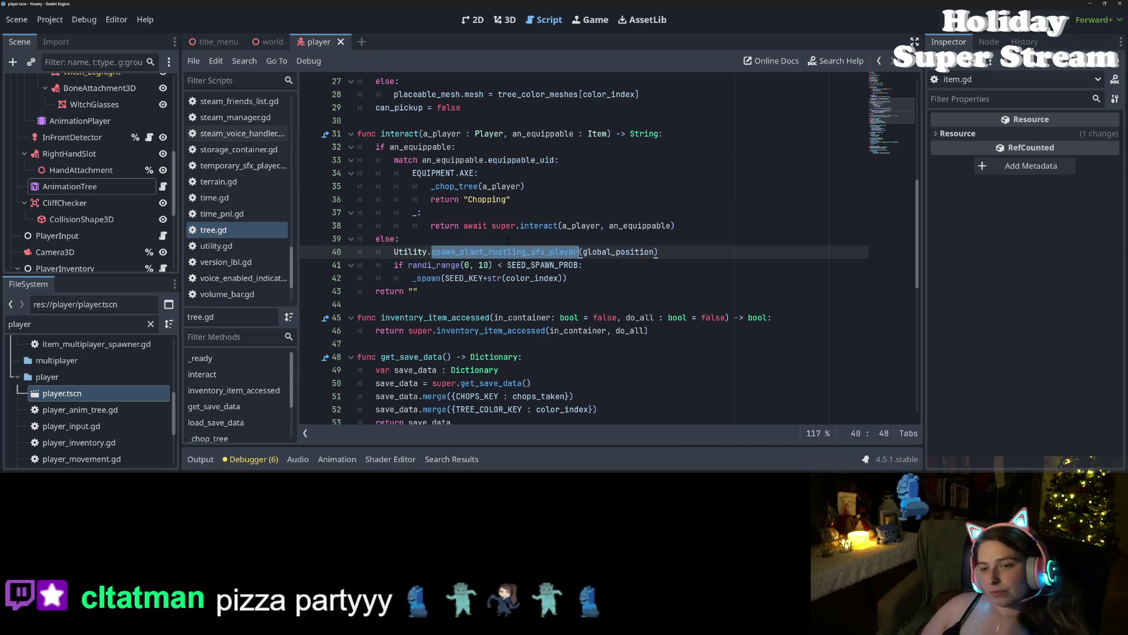
Step: On line 35, connect _chop_tree.bind(a_player) to action_point with CONNECT_ONE_SHOT and save
click(430, 186)
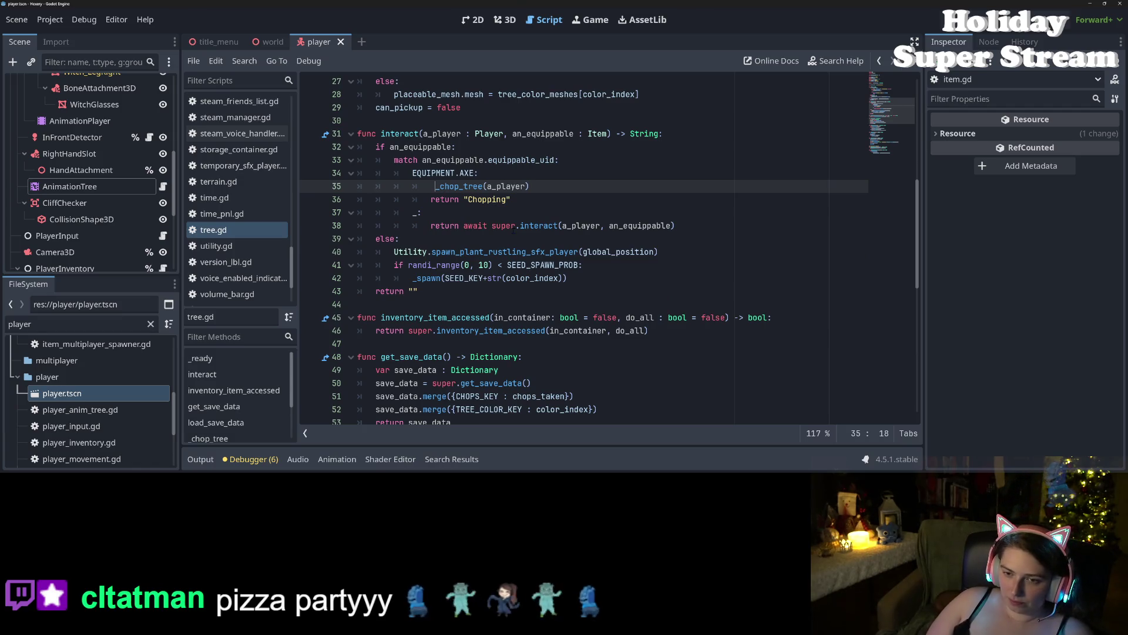
text(_player.)
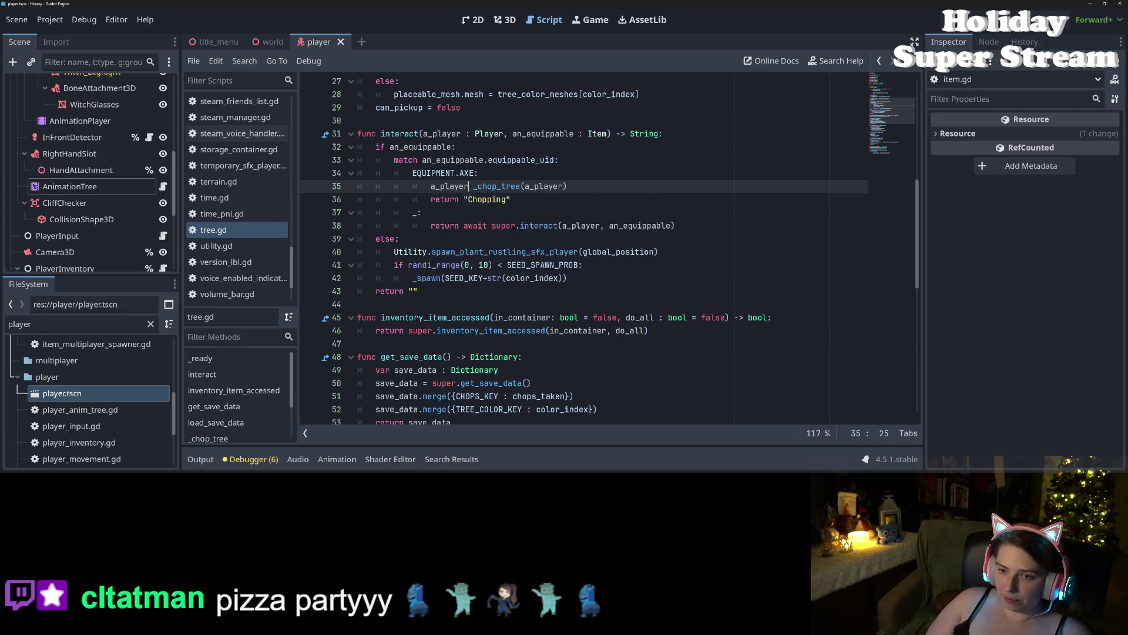
text(animation_tree.action_point.c)
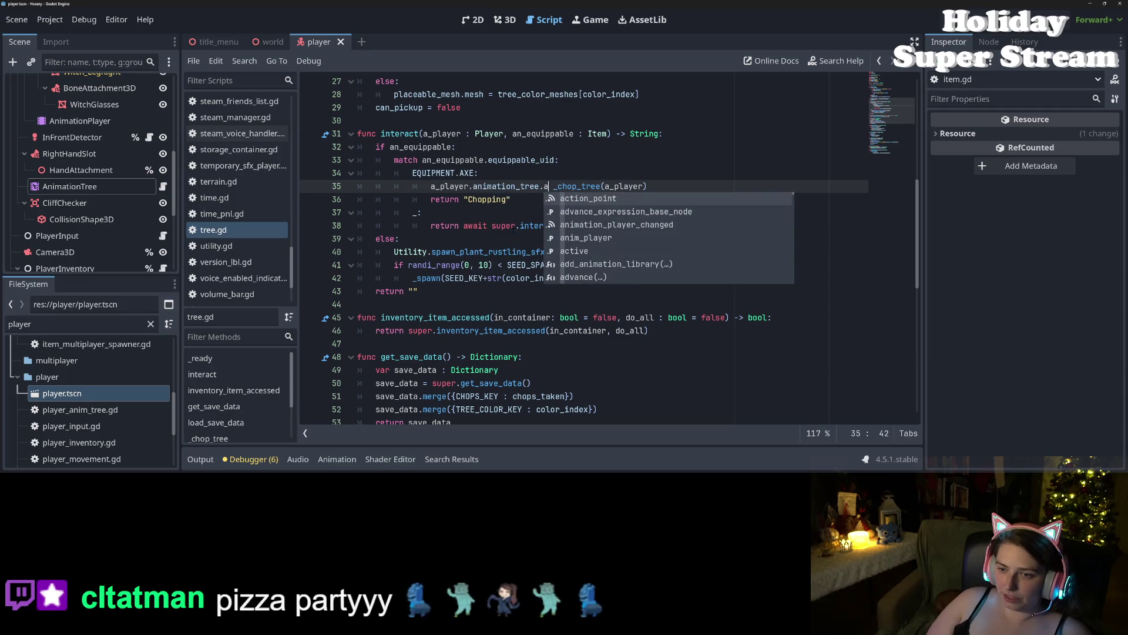
key(Return)
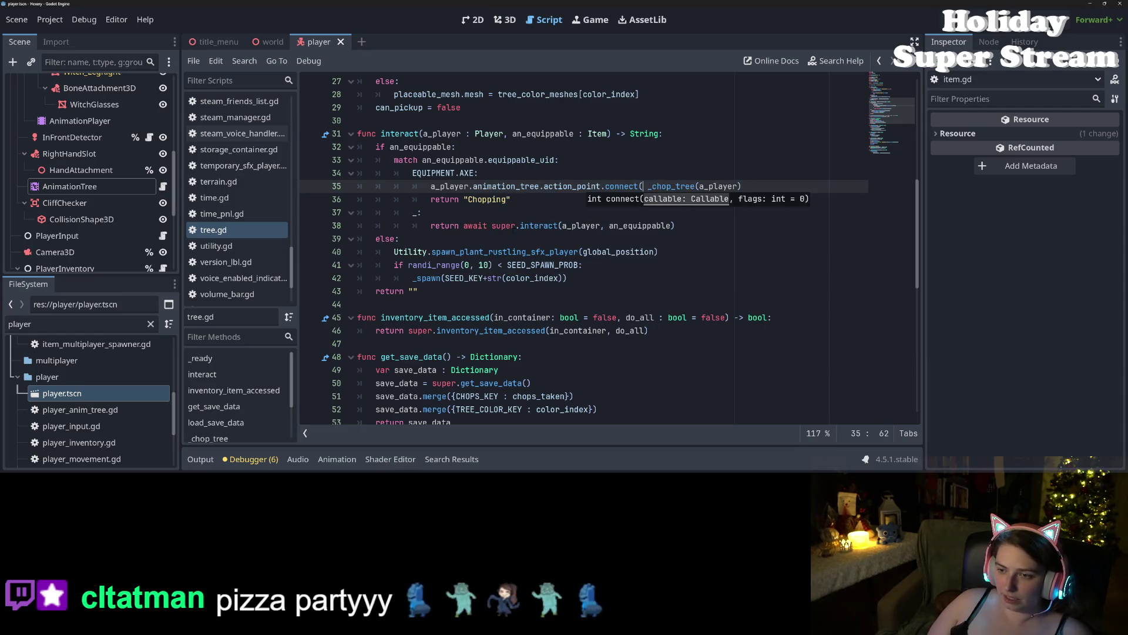
key(ctrl+Right)
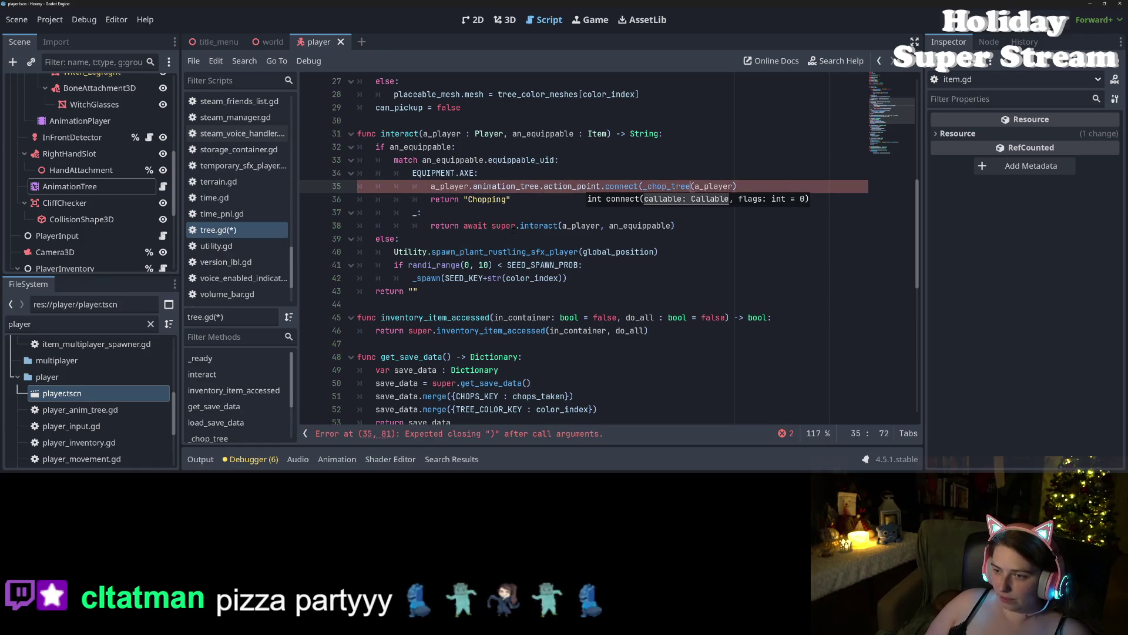
text(.bind)
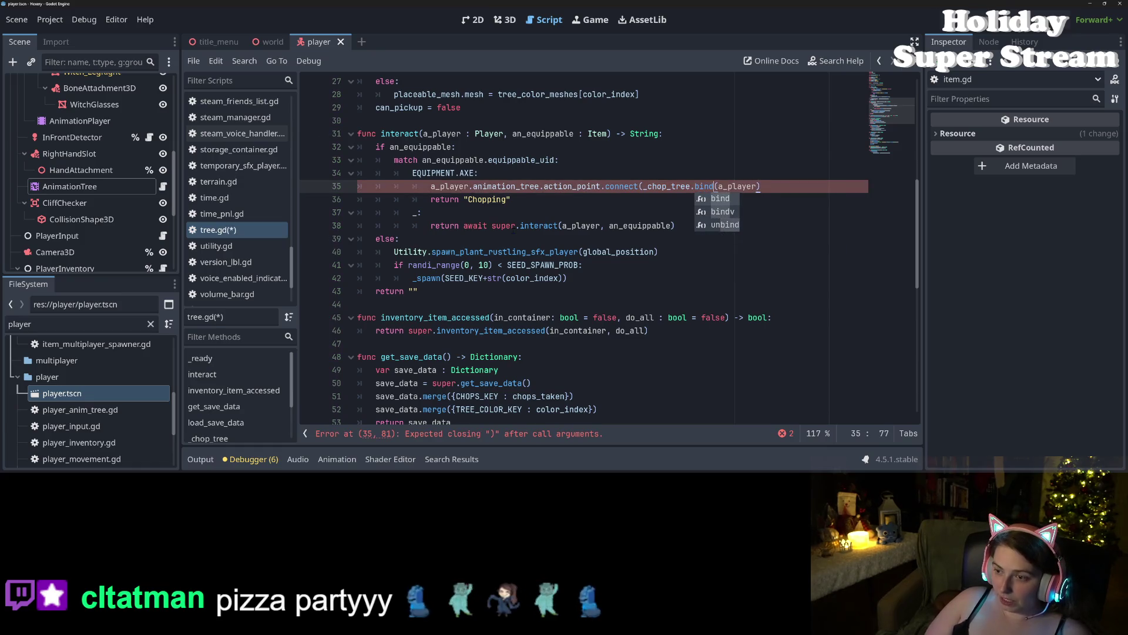
key(End)
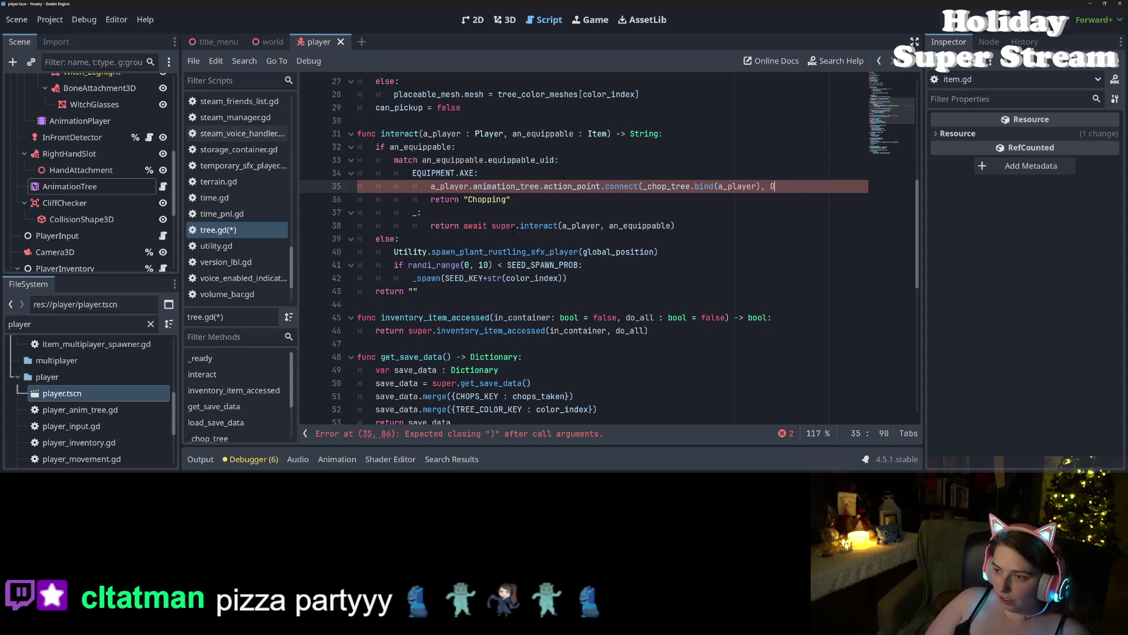
key(Return)
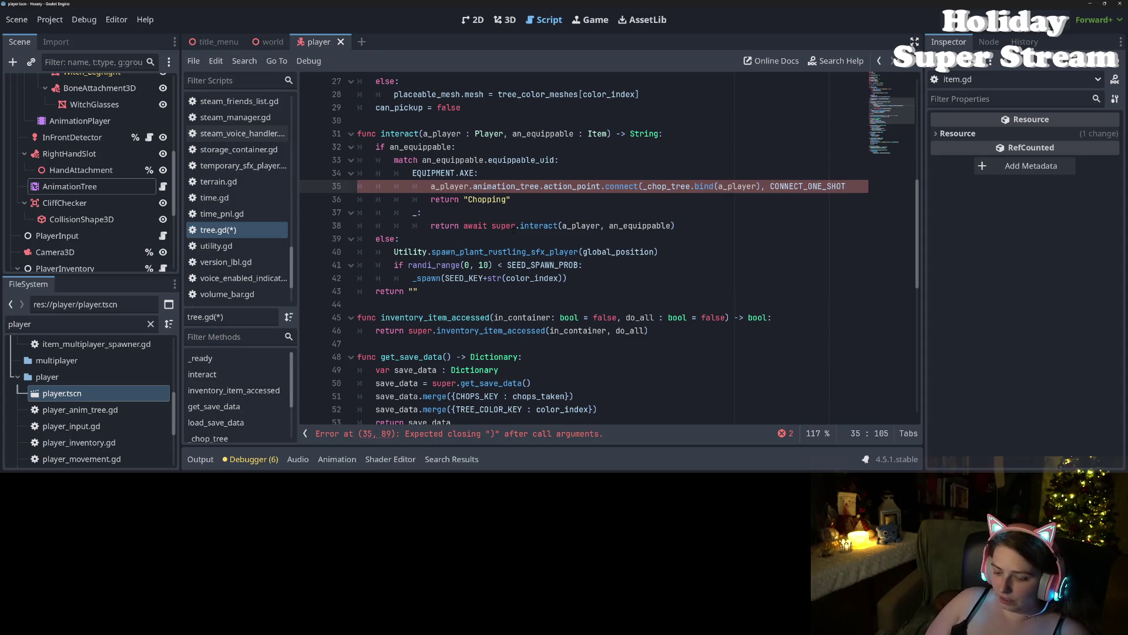
key(ctrl+s)
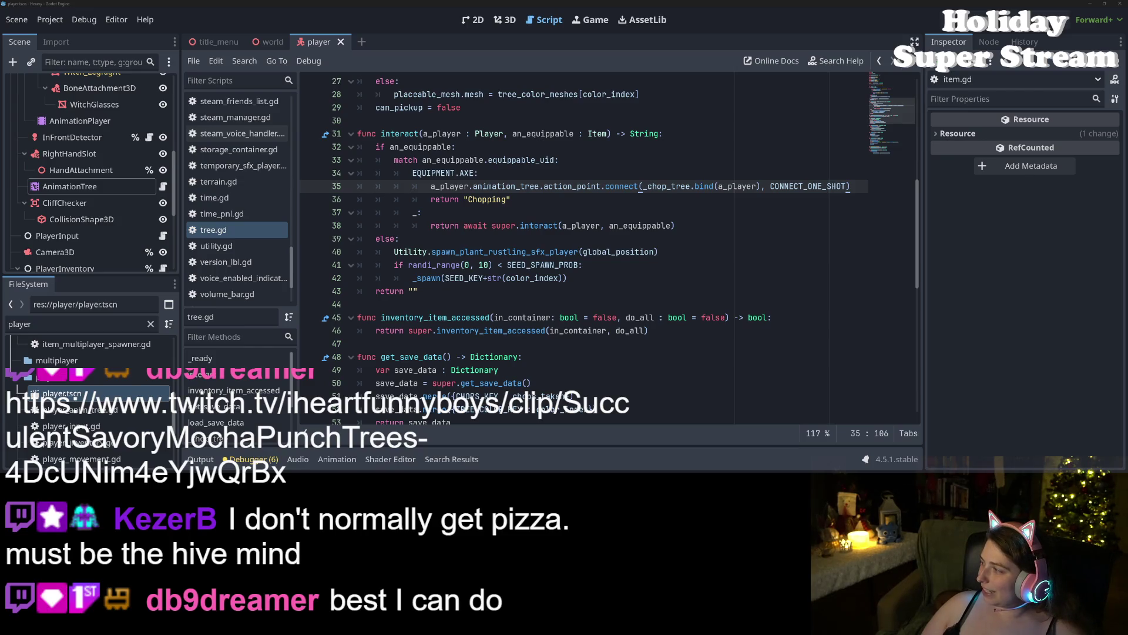
Step: Maximize the Twitch clip page, then pause and minimize the background Media Player
key(alt+Tab)
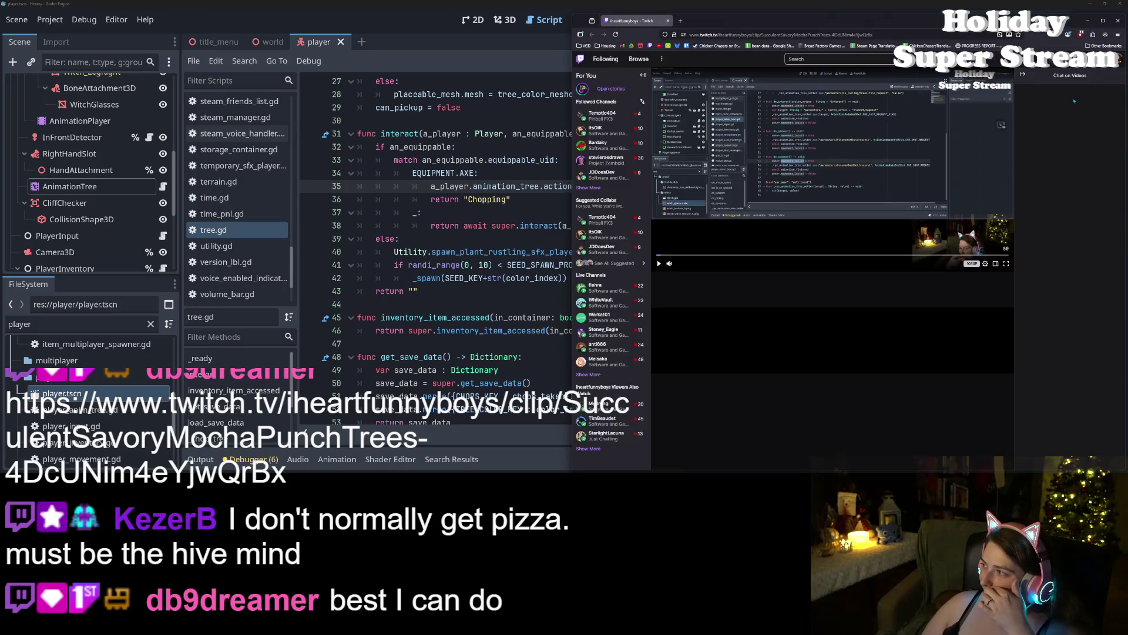
key(super+Up)
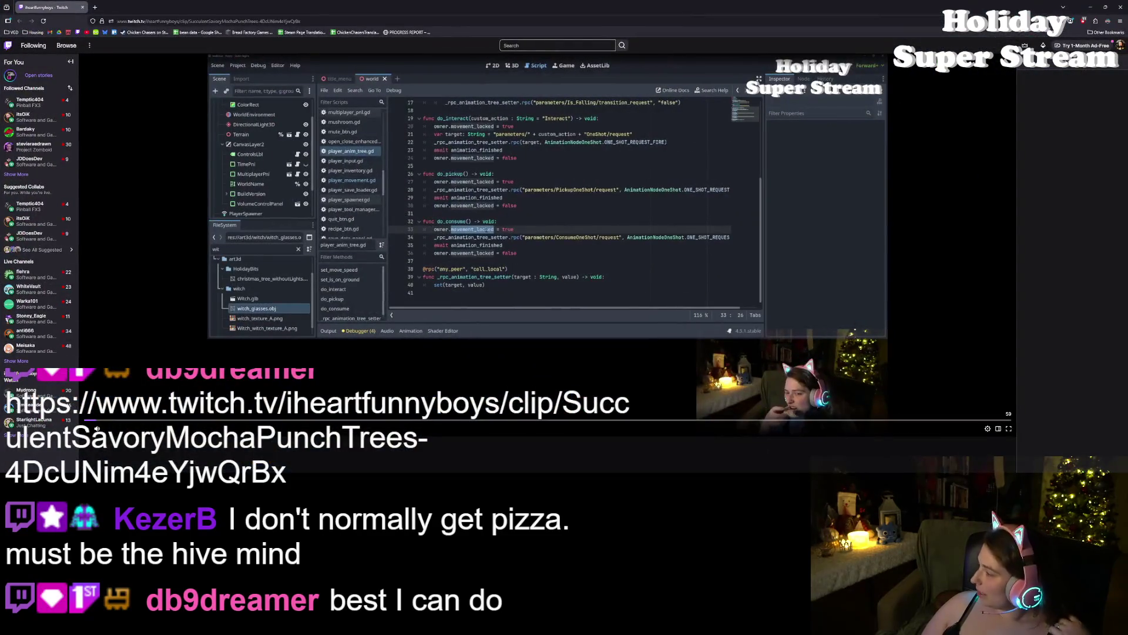
key(alt+Tab)
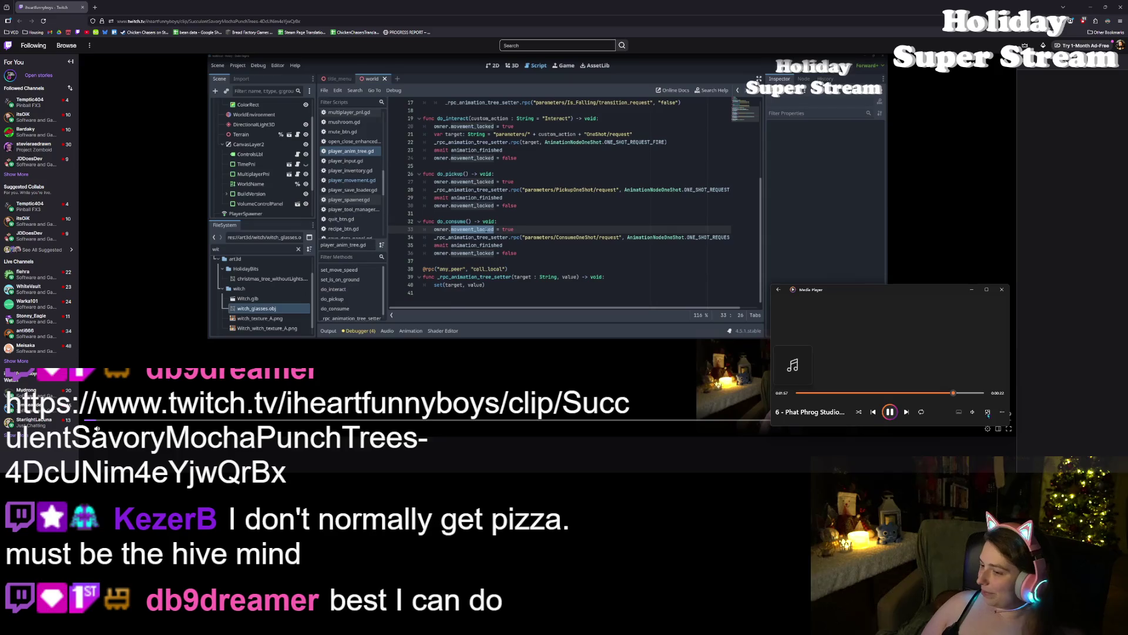
key(ctrl+p)
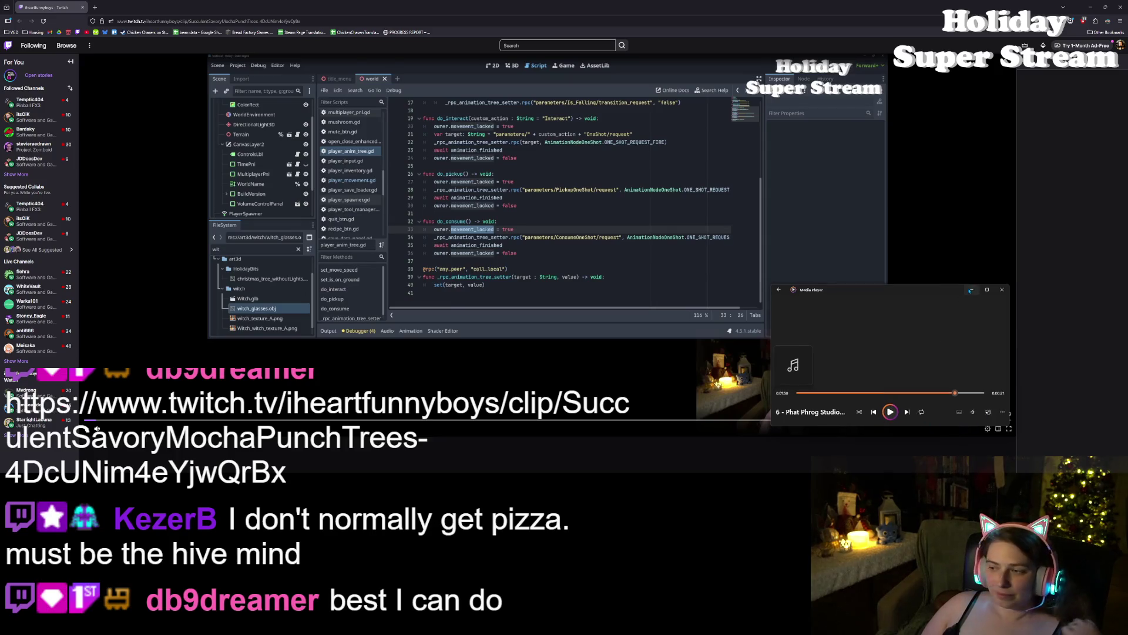
click(970, 291)
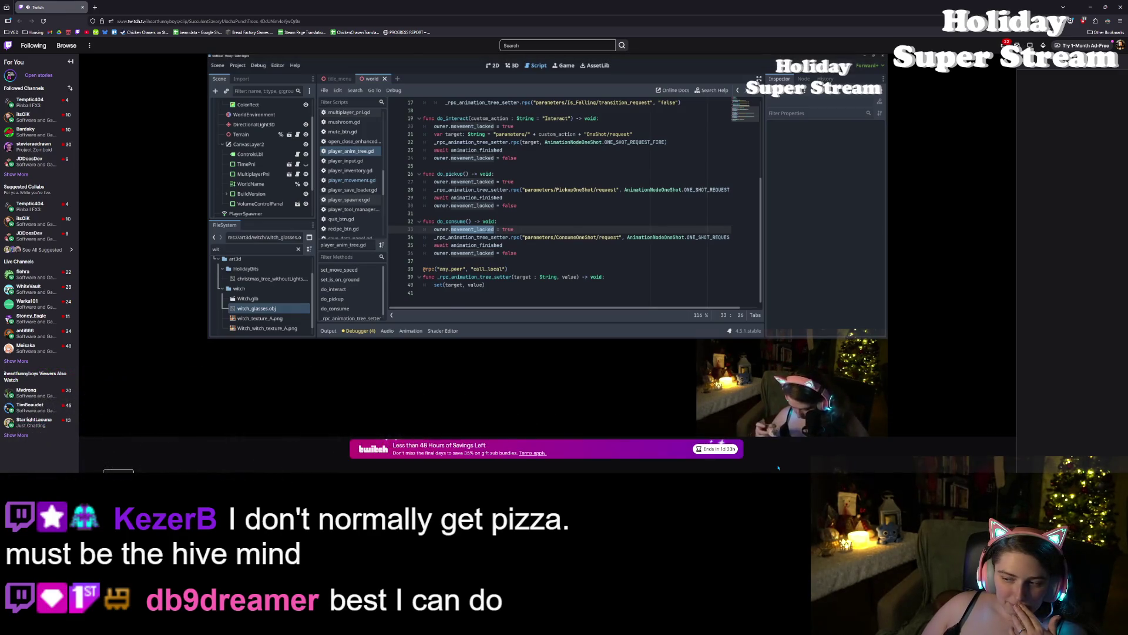
Step: Watch the viewer's Twitch clip, then close it
scroll(778, 467, down, 3)
scroll(777, 467, up, 3)
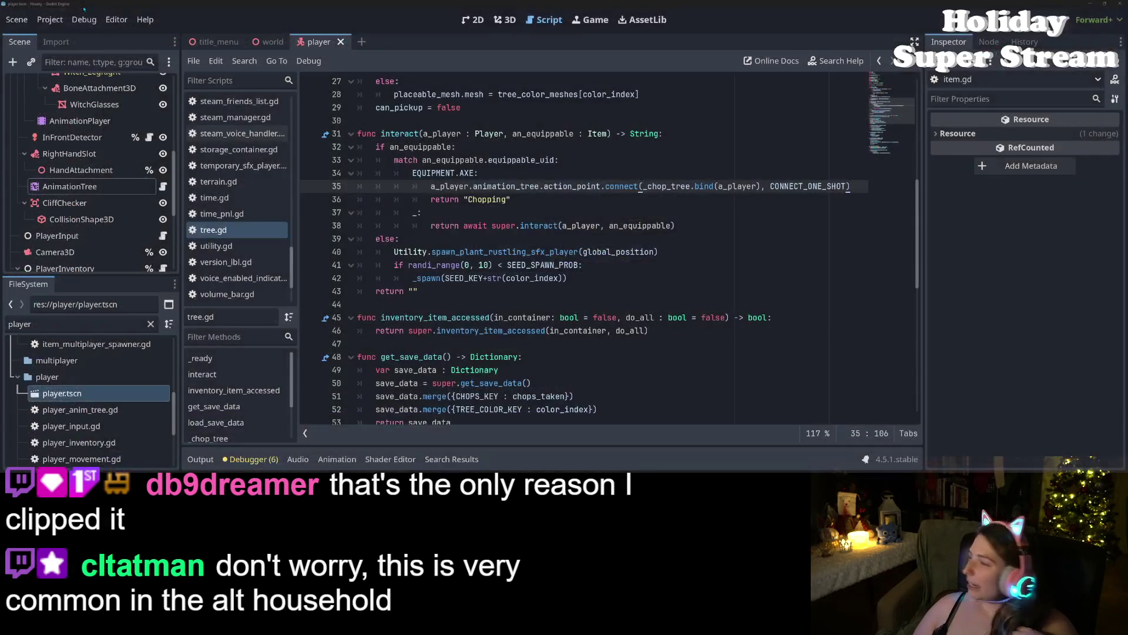
click(83, 7)
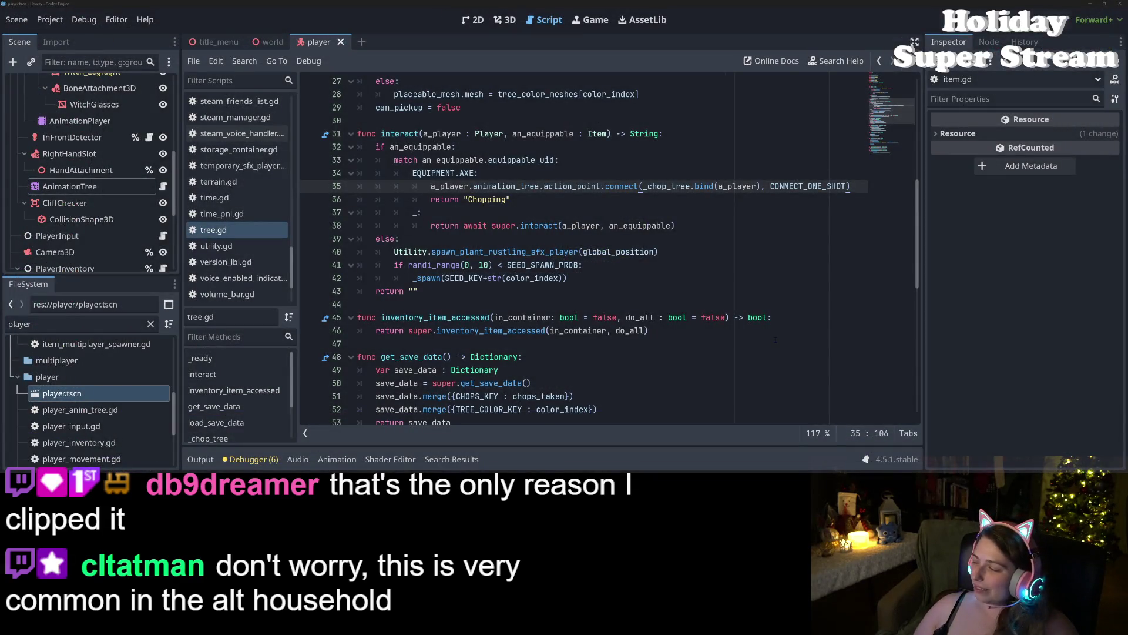
Step: Review tree.gd's rustling-sound and seed-spawn lines 40–42, ending inside the _spawn call
click(702, 296)
click(685, 267)
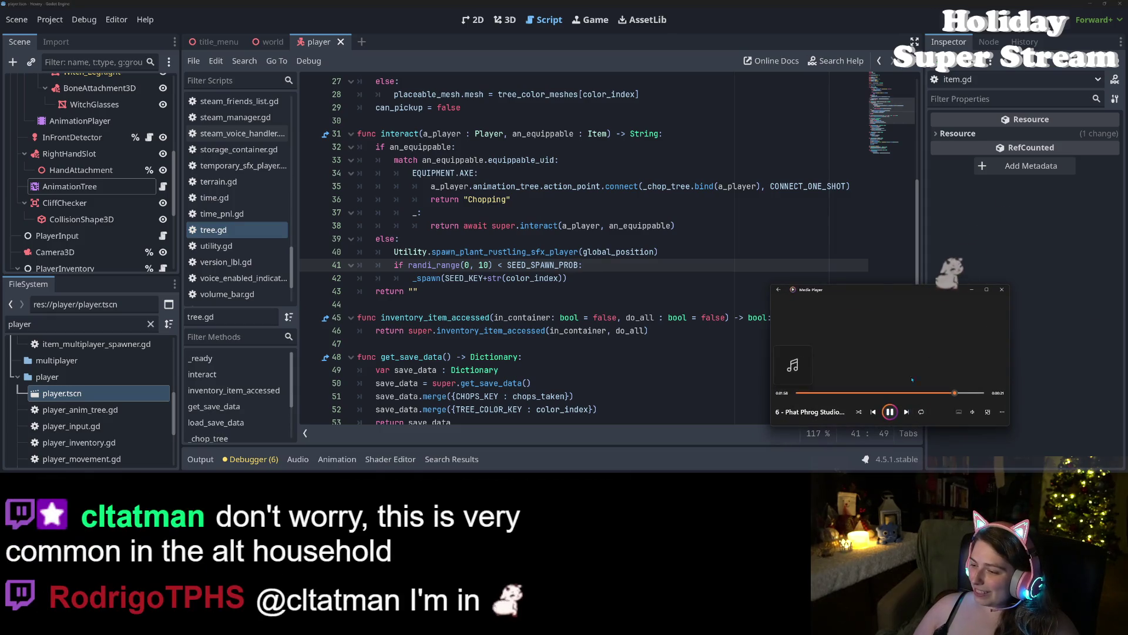
click(1031, 350)
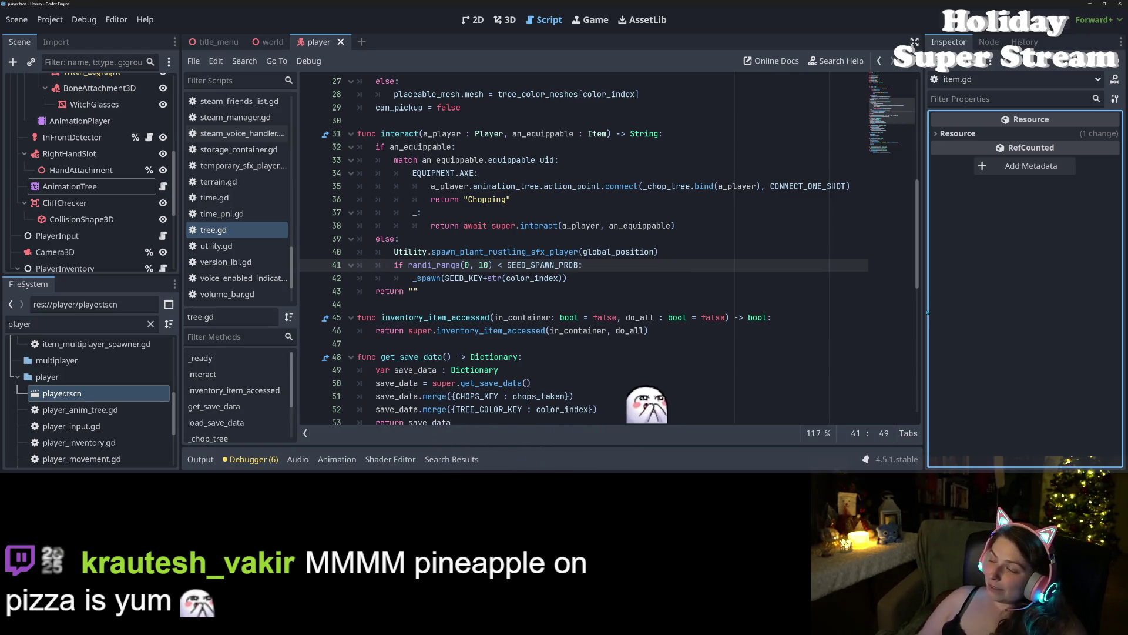
click(624, 252)
click(649, 263)
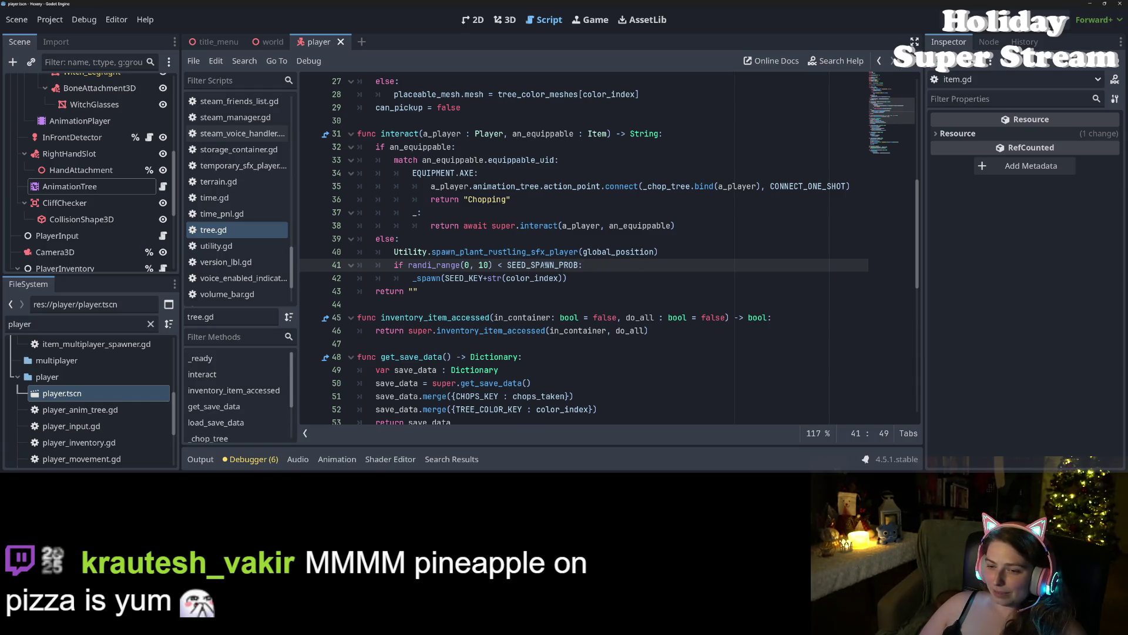
click(574, 280)
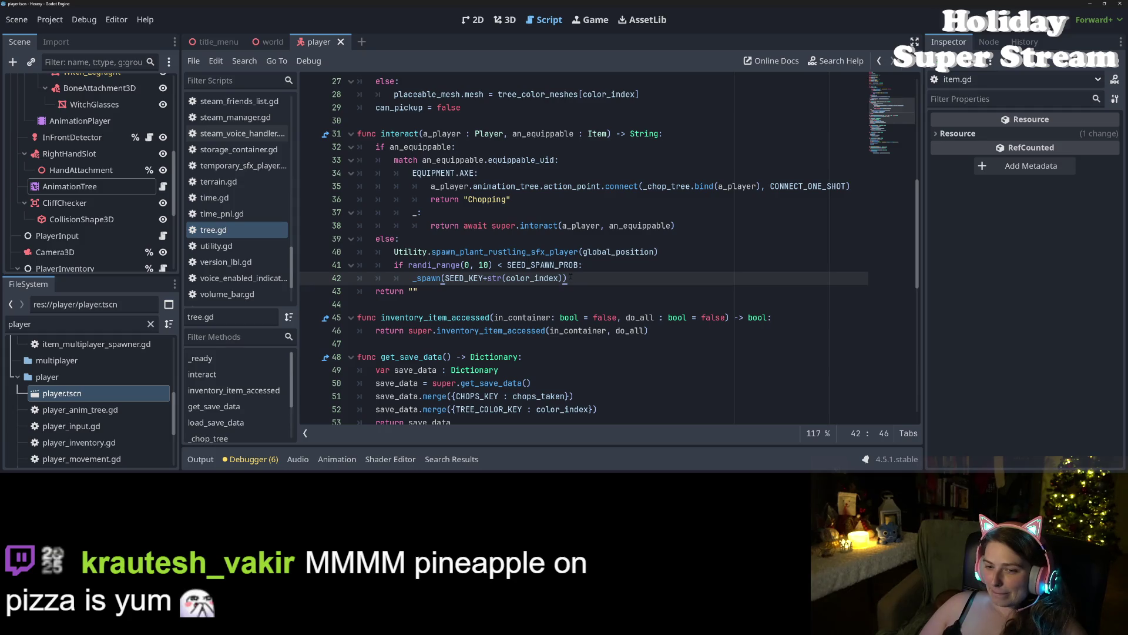
click(432, 279)
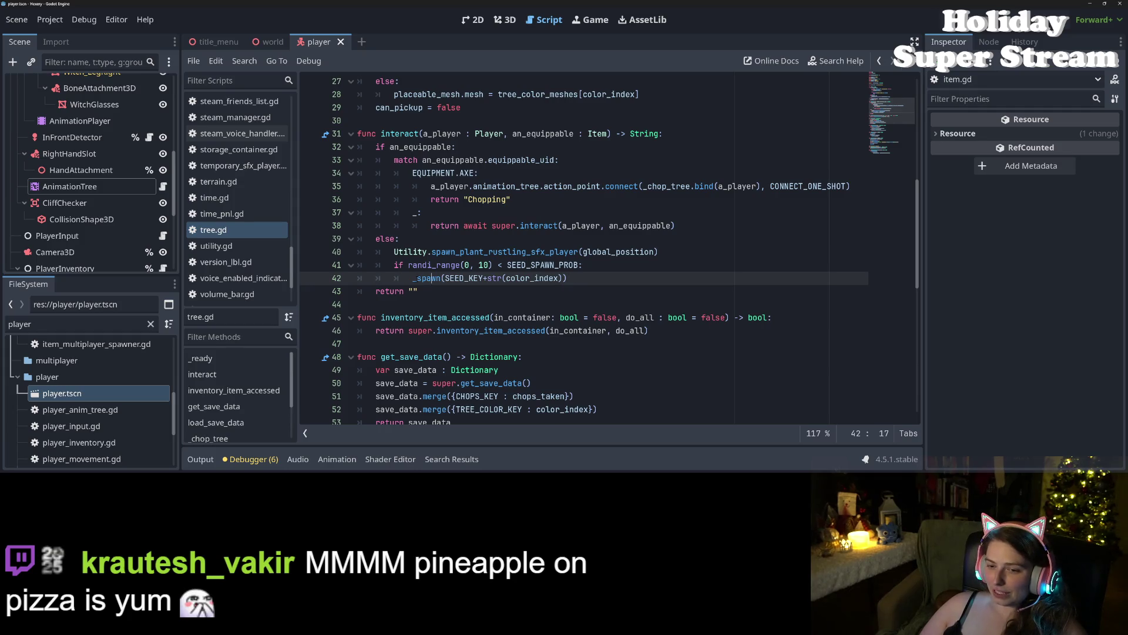
Step: Above the _spawn call, start a_player.animation_tree.action_point.connect( via autocomplete
key(Left)
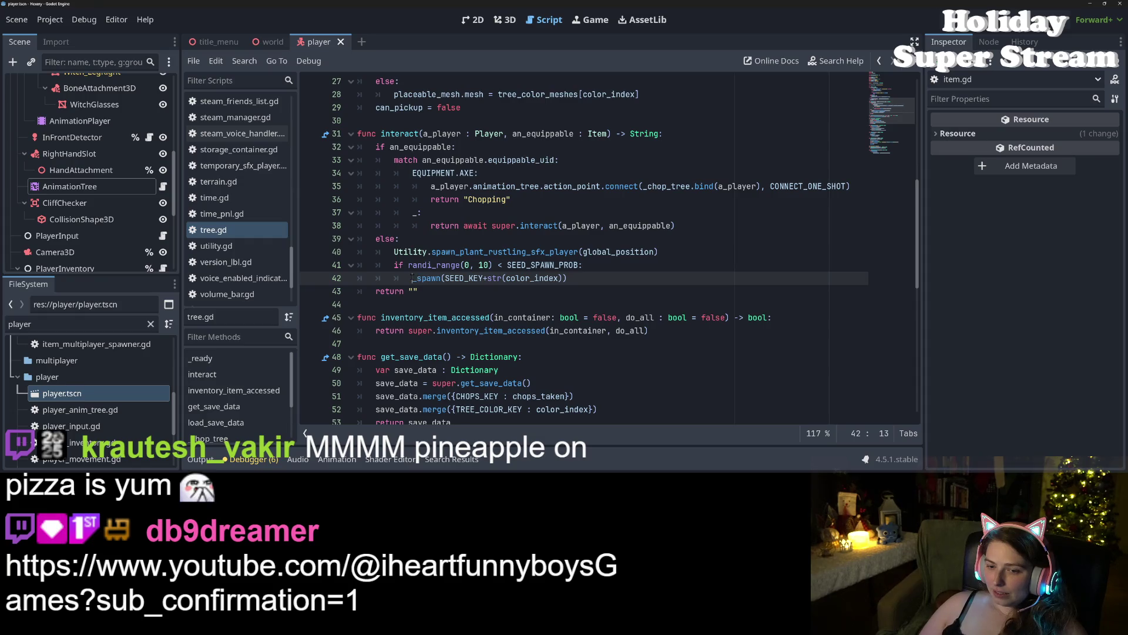
key(Return)
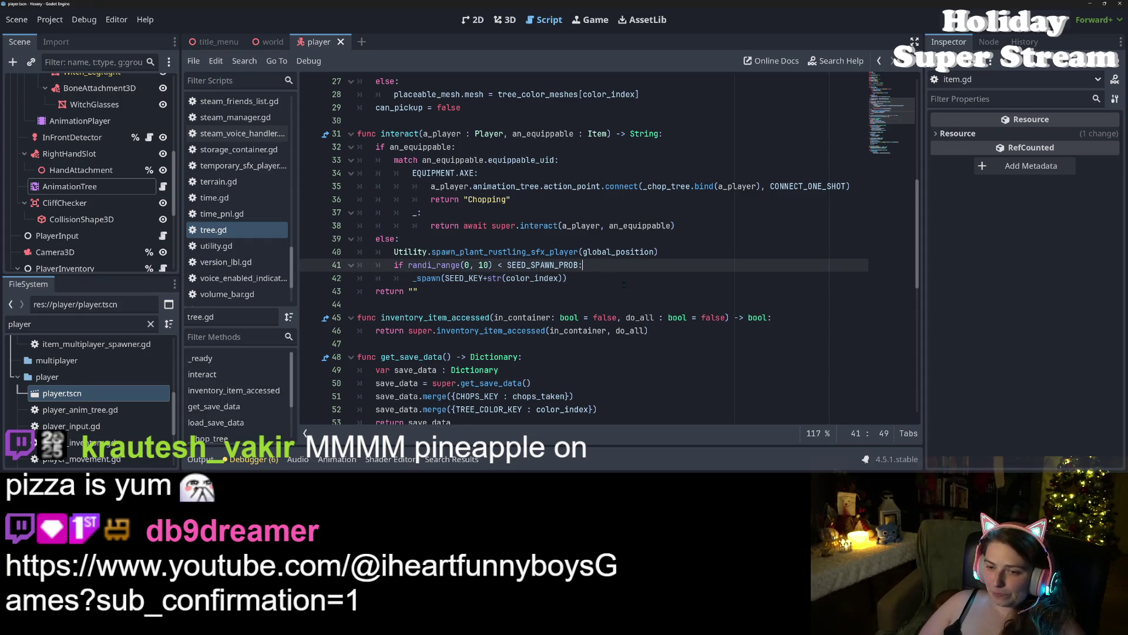
key(Up)
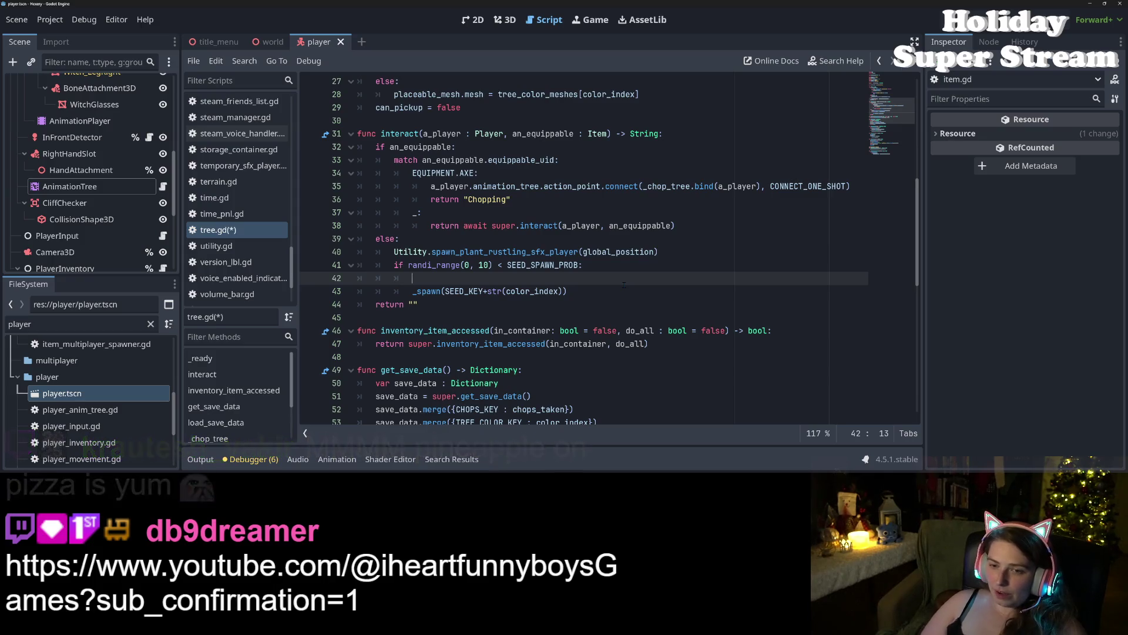
text(a_player.animation_tree.action_point)
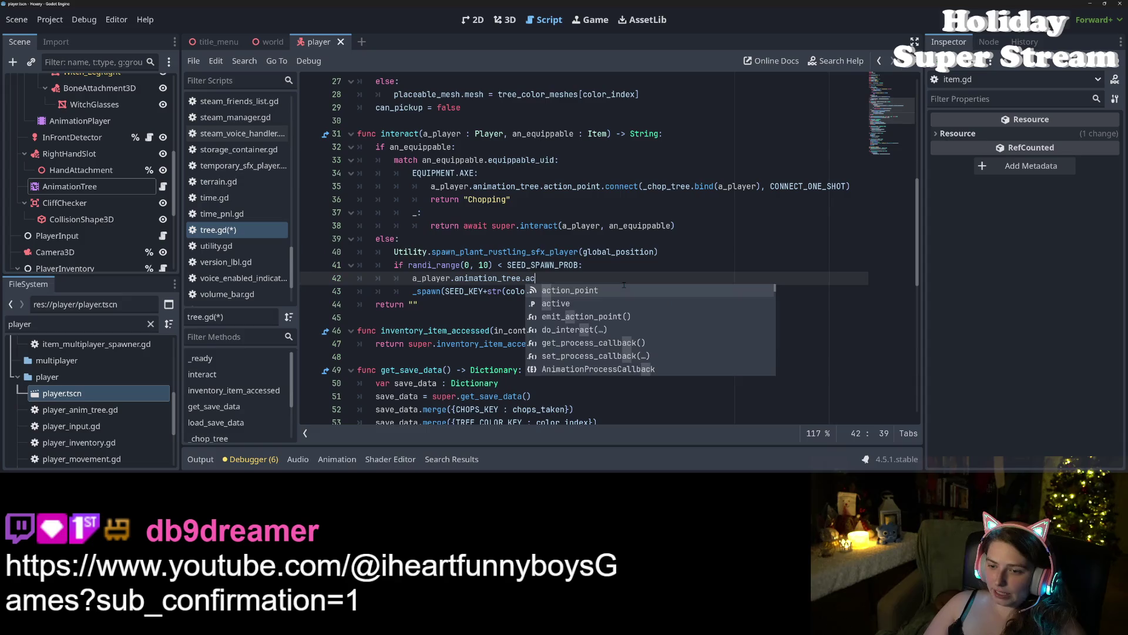
key(Return)
text(.connect()
key(Return)
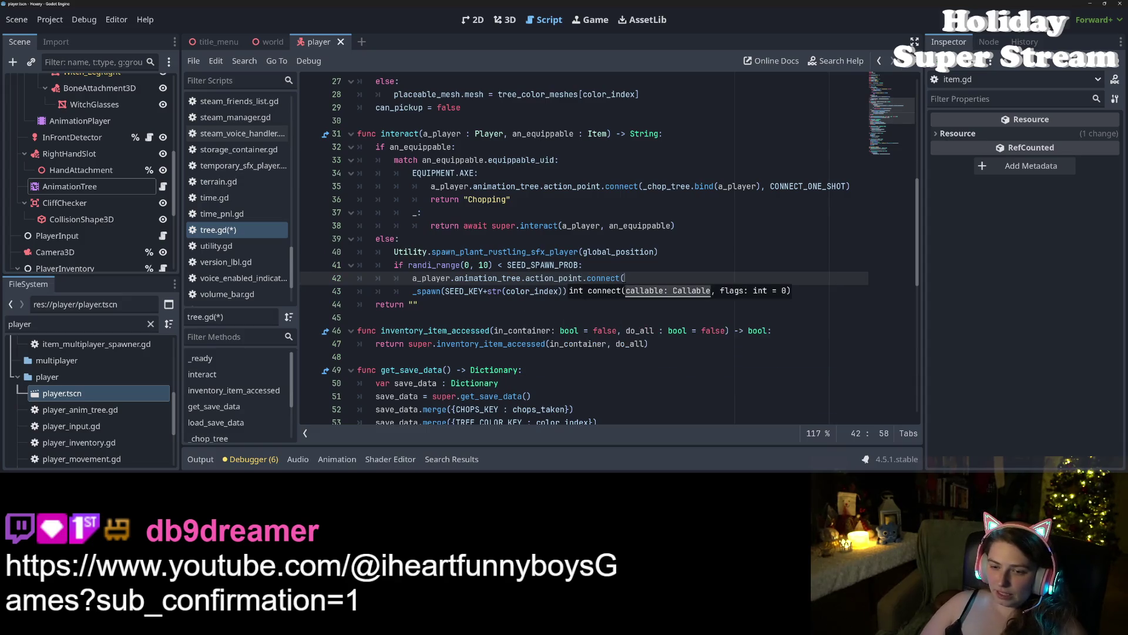
Step: Pass _spawn.bind(SEED_KEY+str(color_index)) with CONNECT_ONE_SHOT into the connect call and save tree.gd
key(Delete)
key(Delete)
key(Delete)
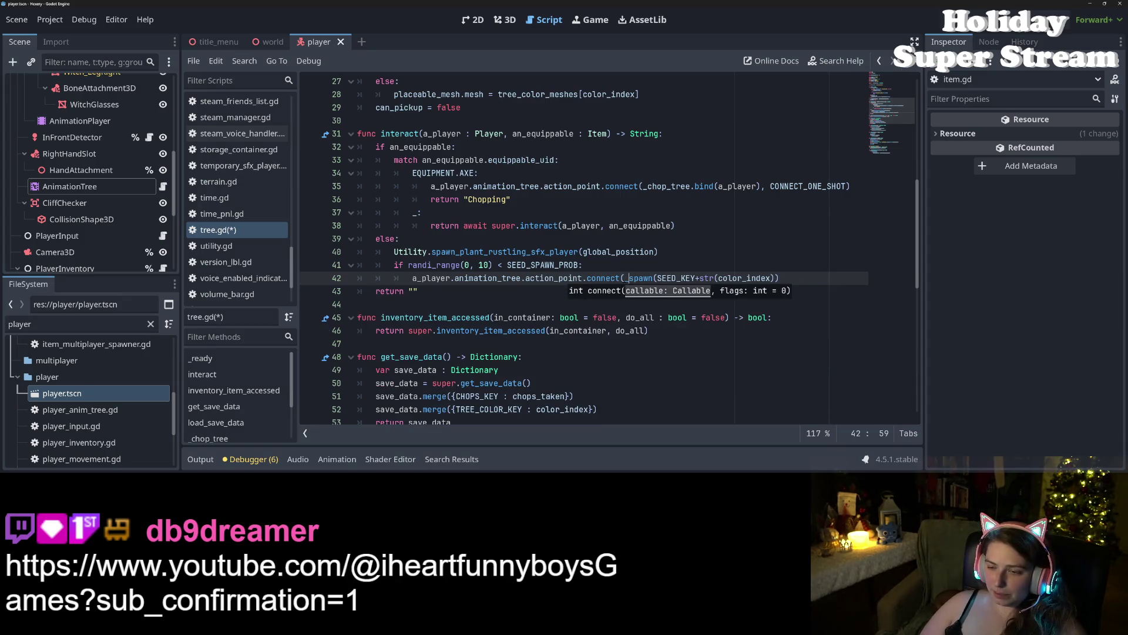
key(Right)
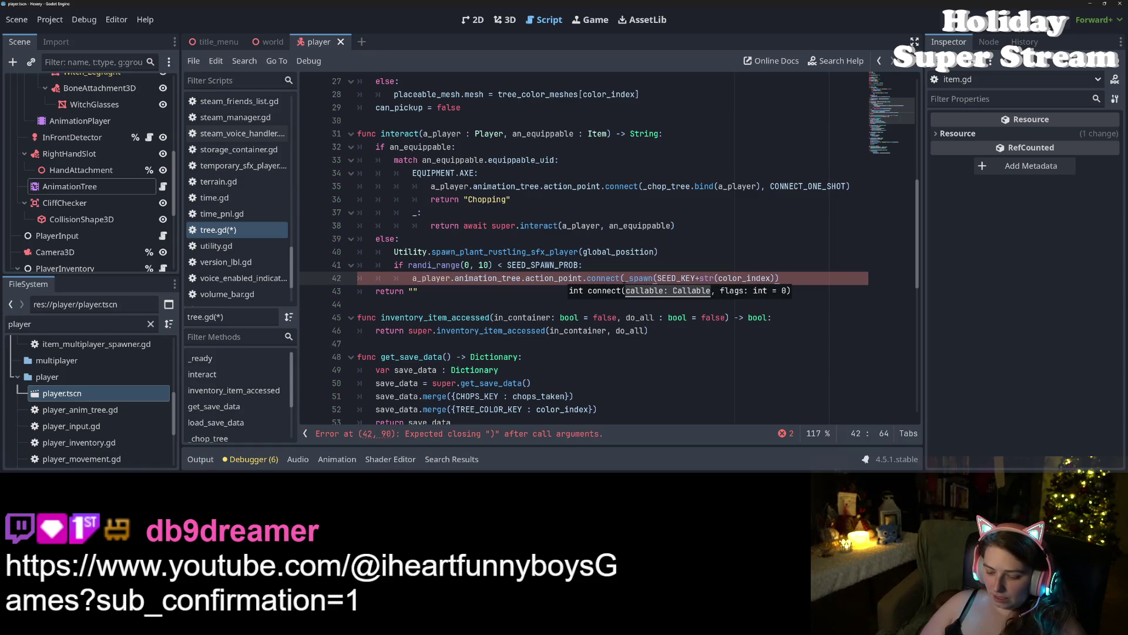
text(.bind)
key(Return)
key(End)
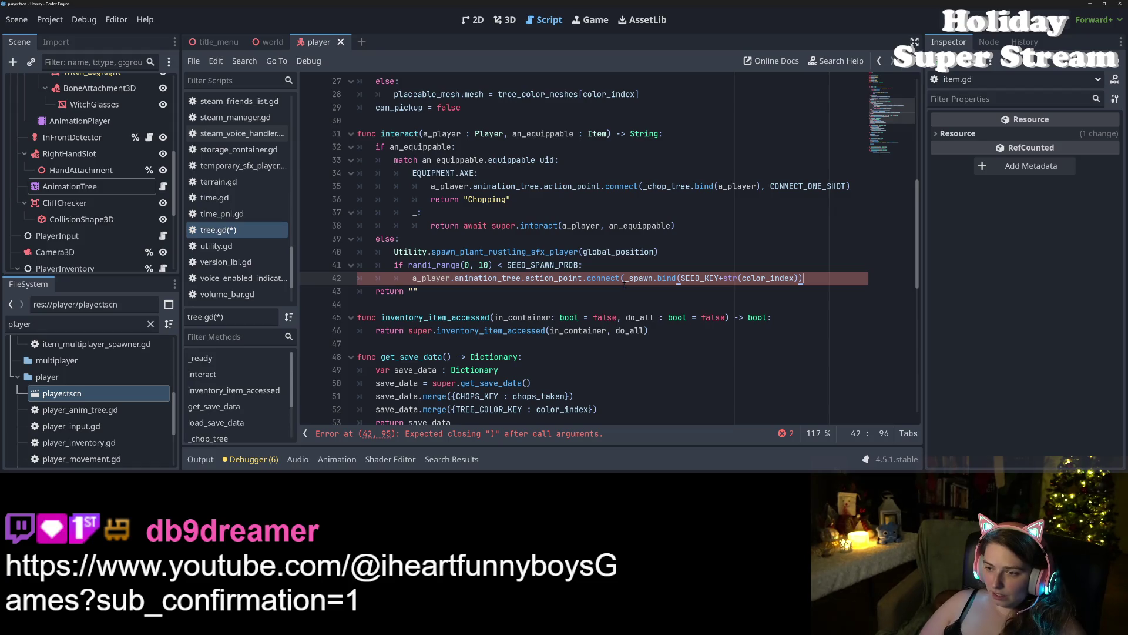
text(, ONE)
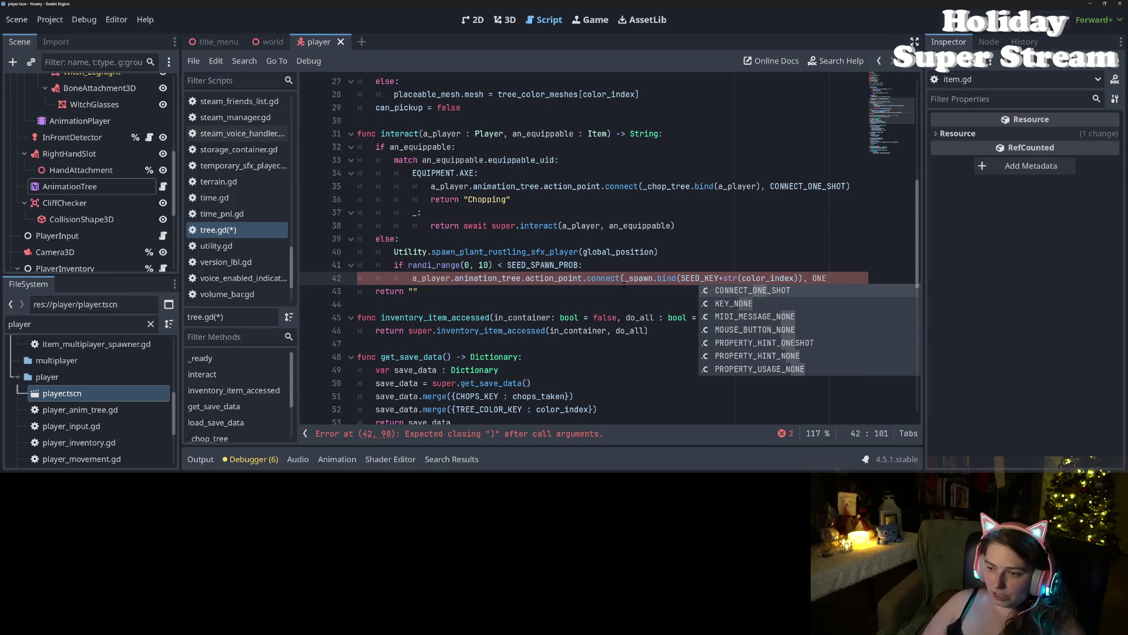
key(Return)
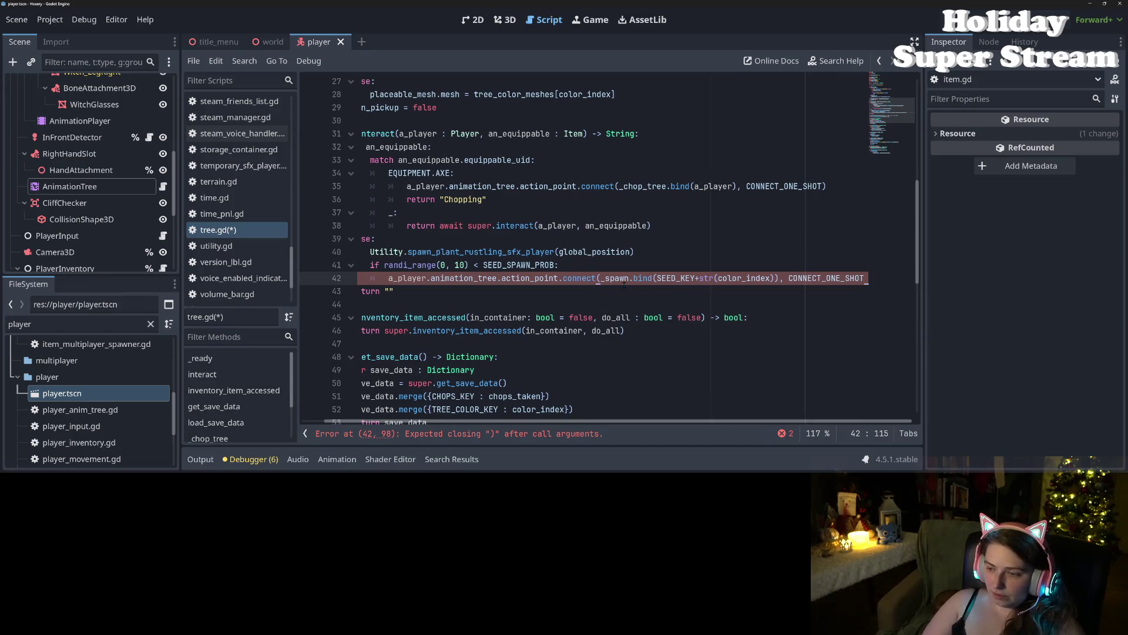
key(ctrl+s)
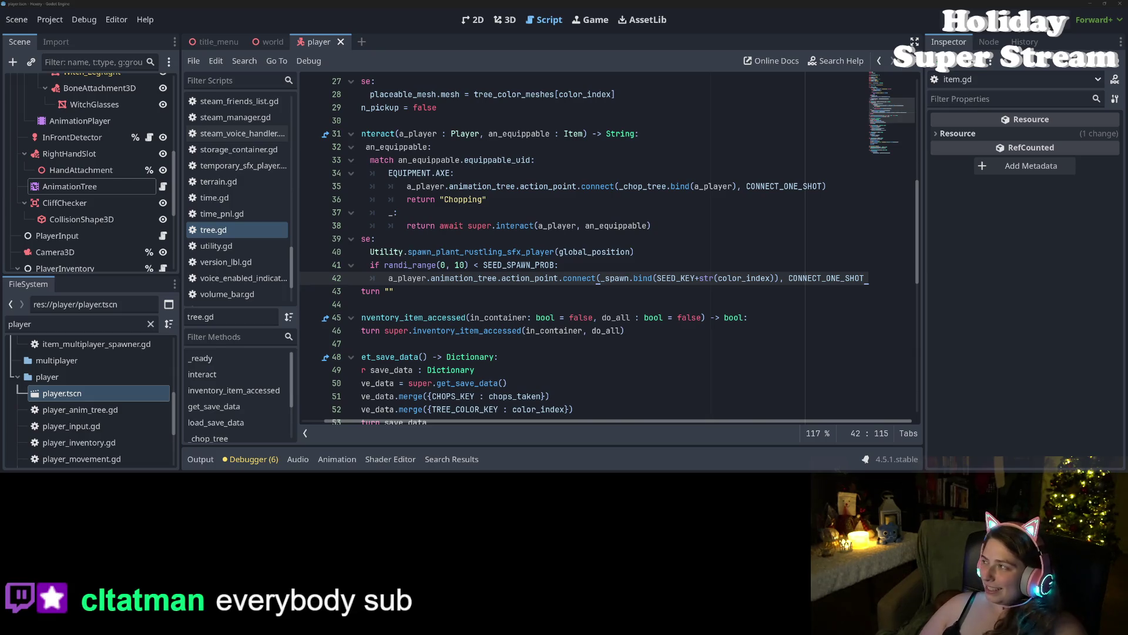
Step: Check the new connect on line 42 and add blank lines after interact for a new function
click(684, 309)
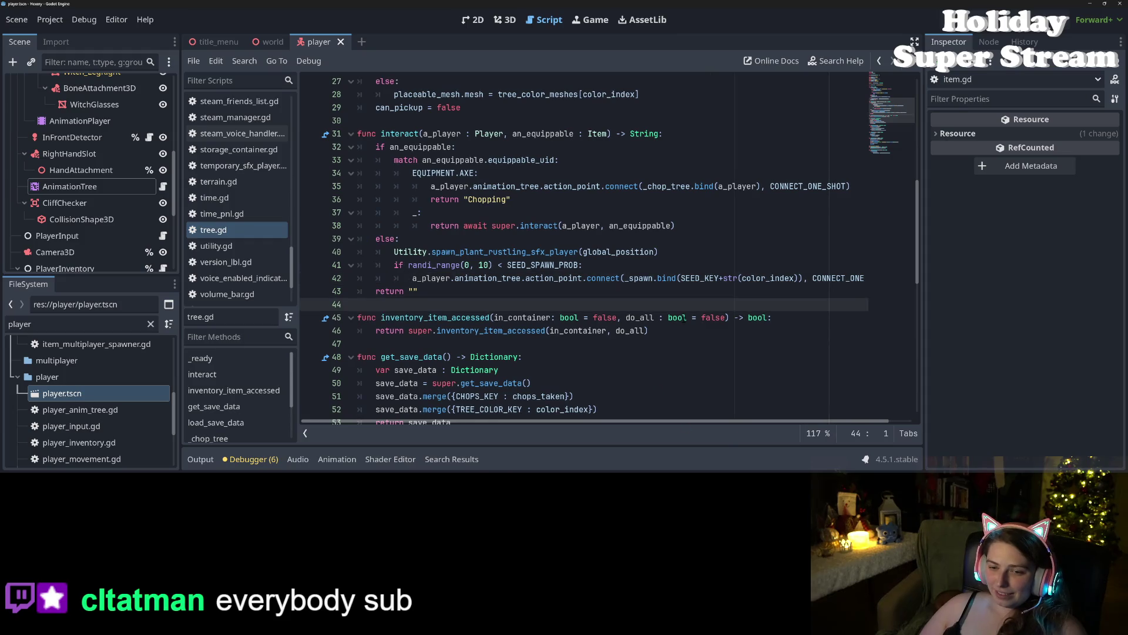
click(662, 288)
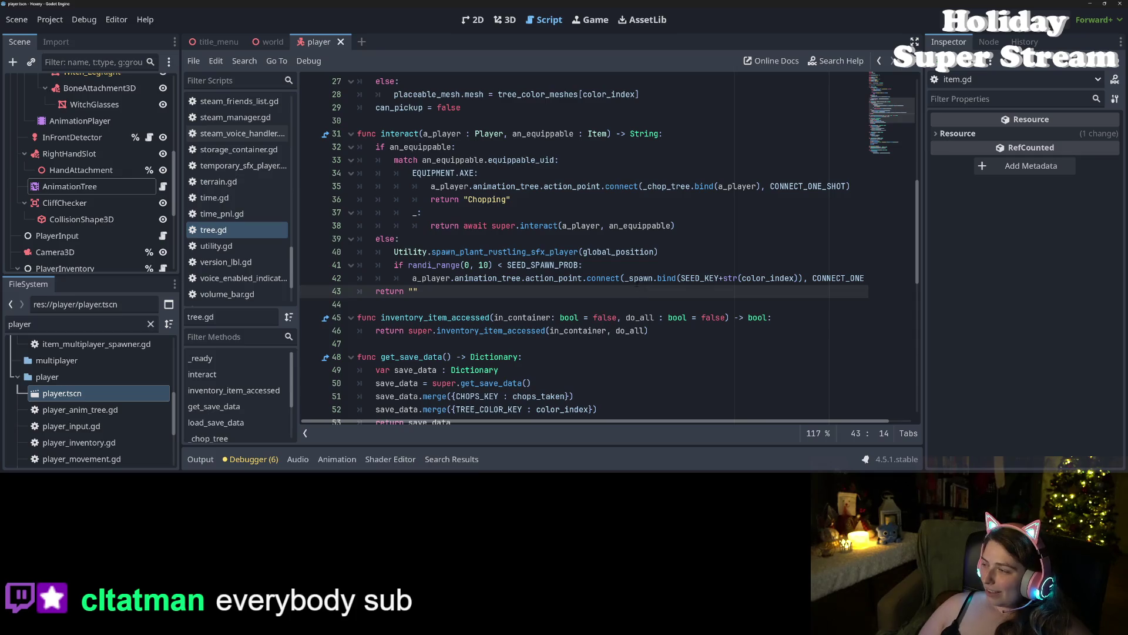
click(522, 278)
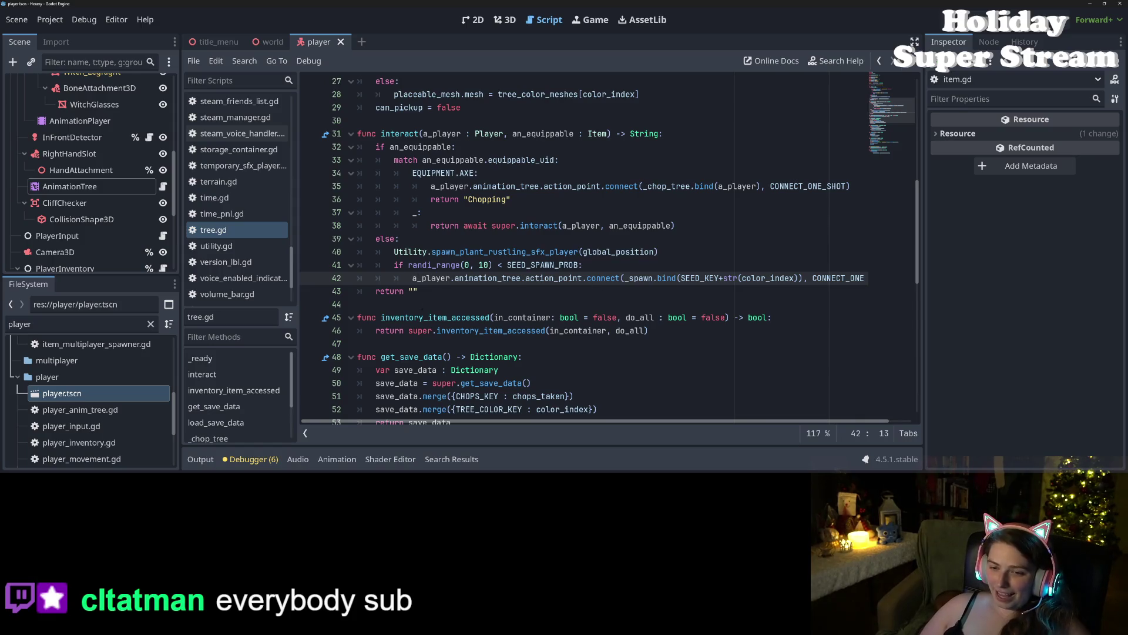
click(416, 318)
key(Up)
key(Return)
key(Return)
key(Up)
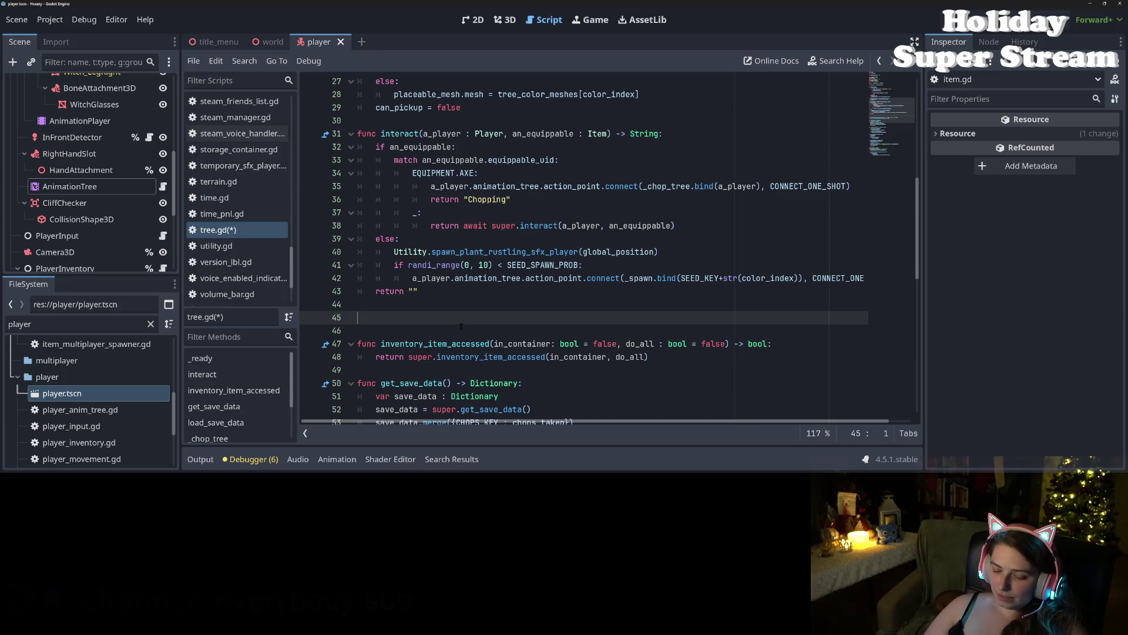
Step: Declare func _engage_plant() -> void: and move the else-branch lines into its body
text(func )
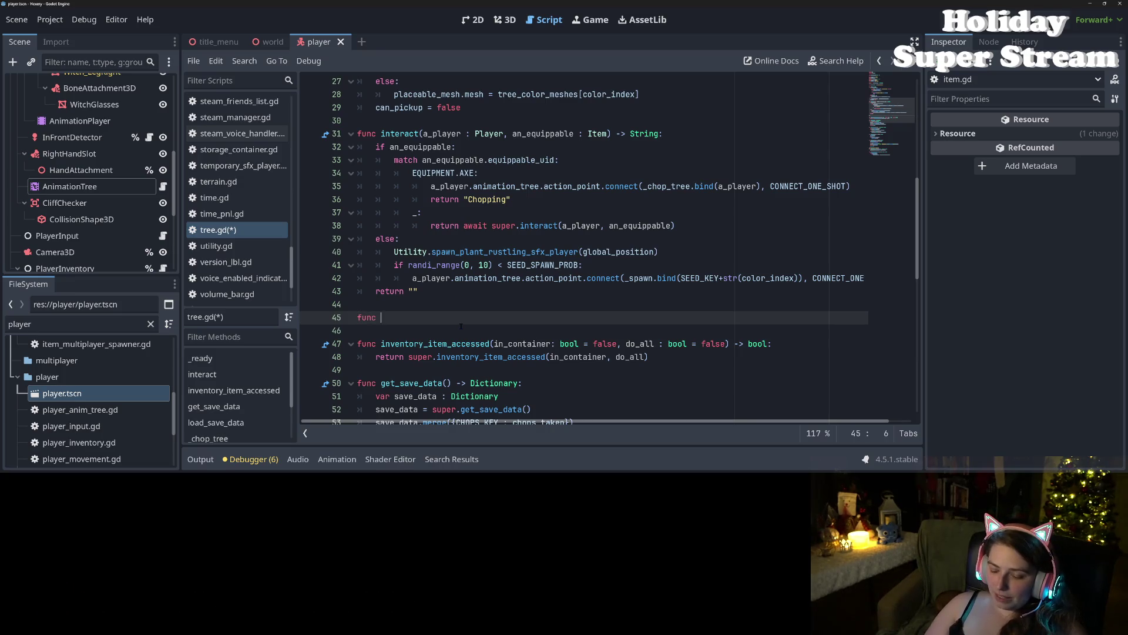
text(_)
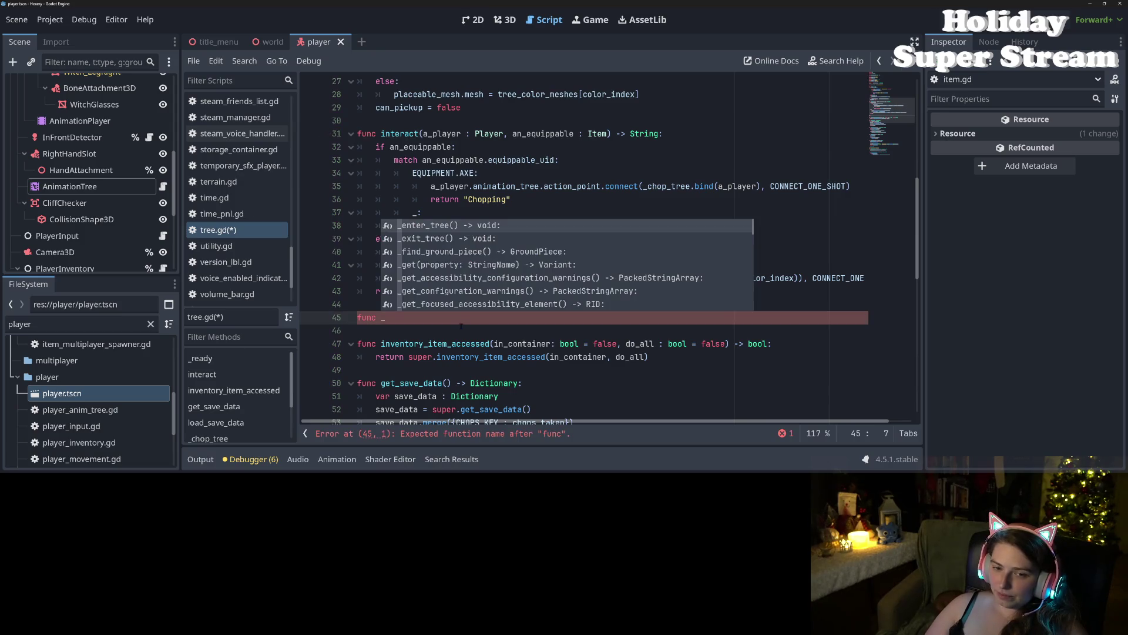
text(try)
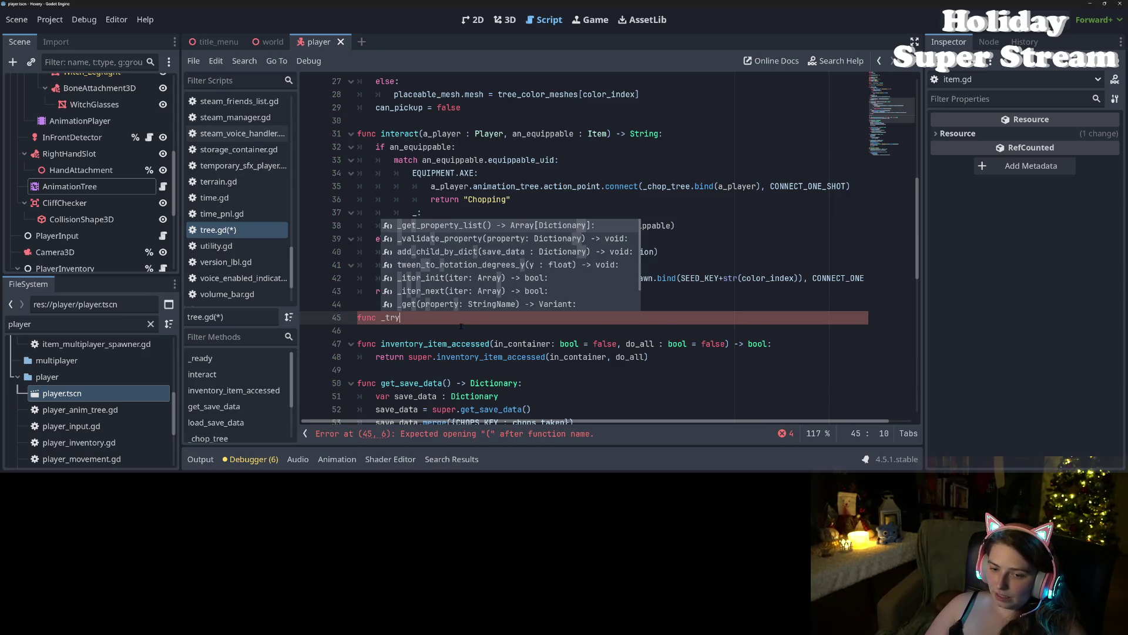
key(BackSpace)
key(BackSpace)
key(BackSpace)
text(engage_bus)
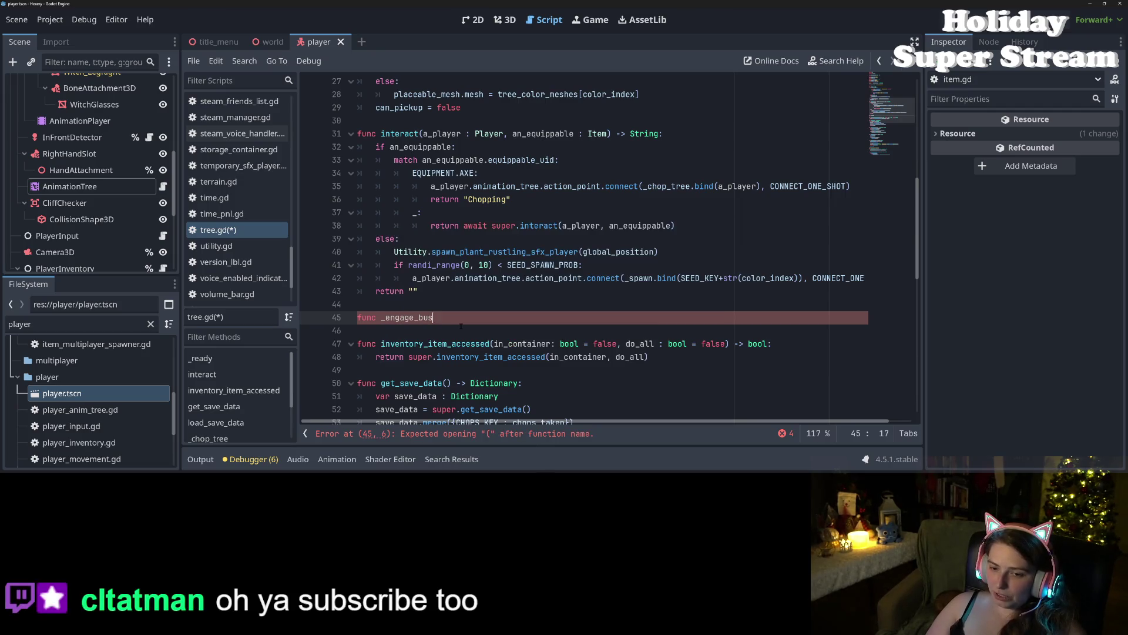
key(BackSpace)
key(BackSpace)
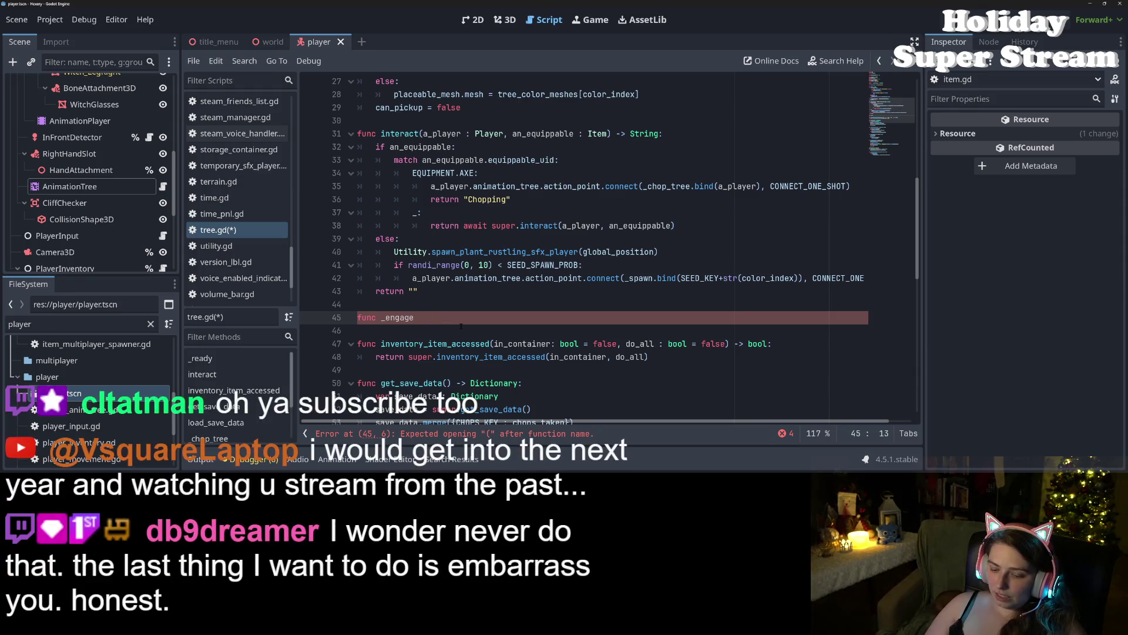
text(_plant()
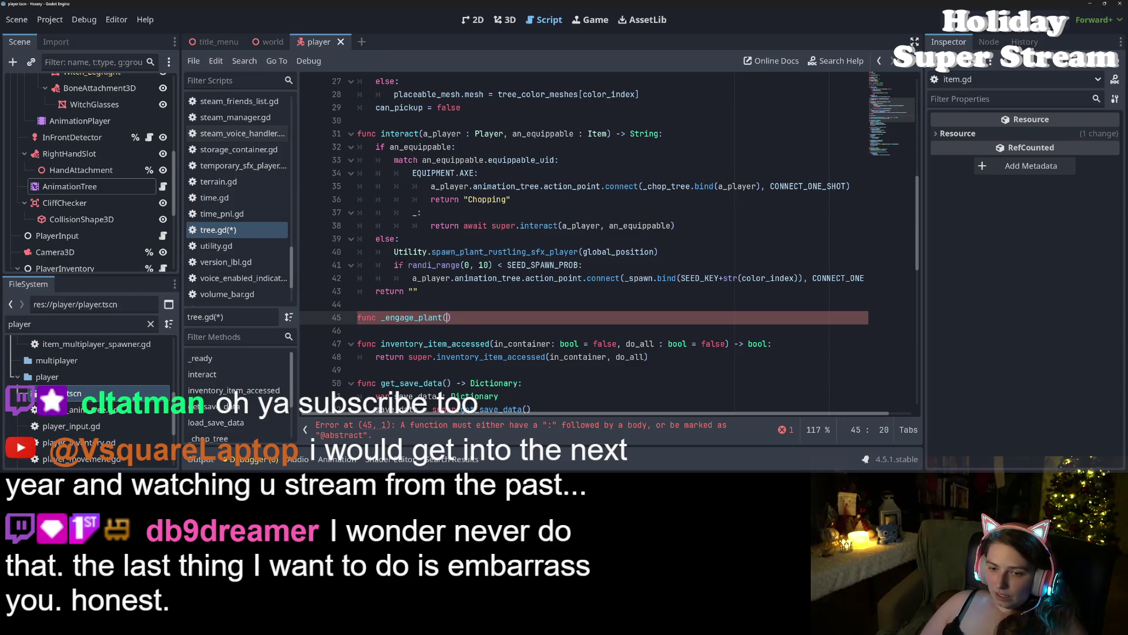
drag(389, 251, 905, 274)
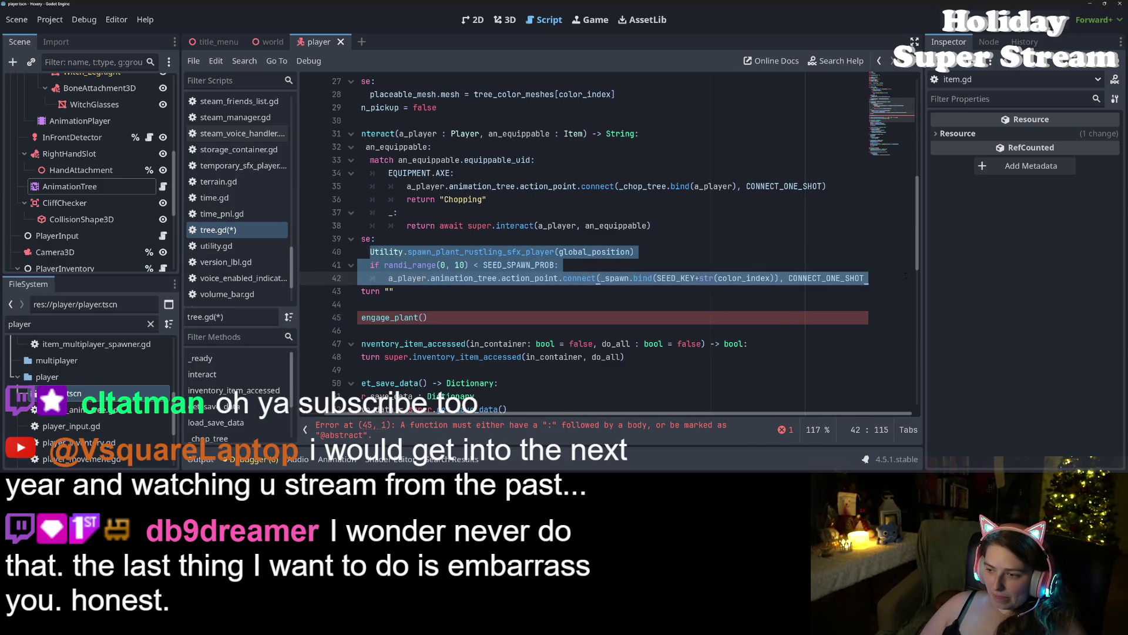
key(ctrl+x)
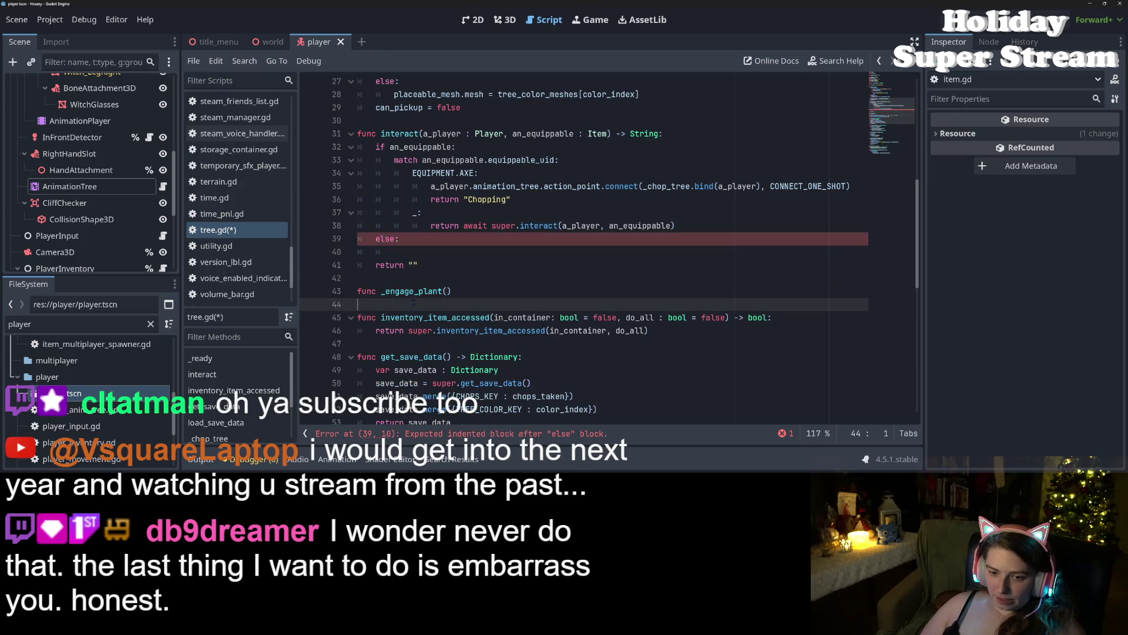
click(494, 290)
text(> void:)
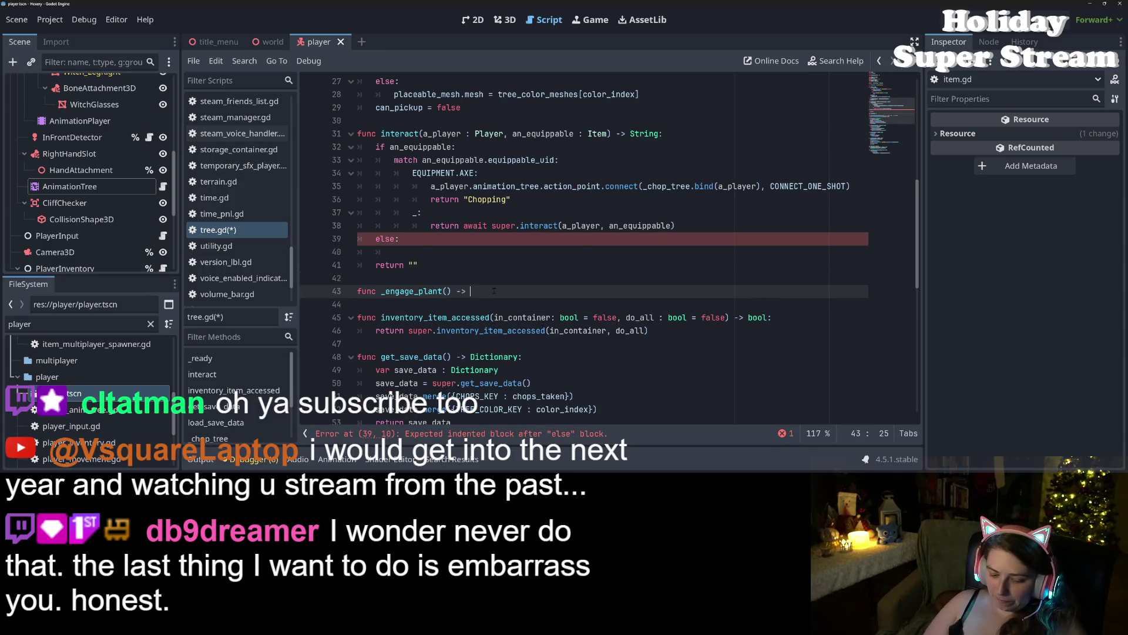
key(Return)
key(ctrl+v)
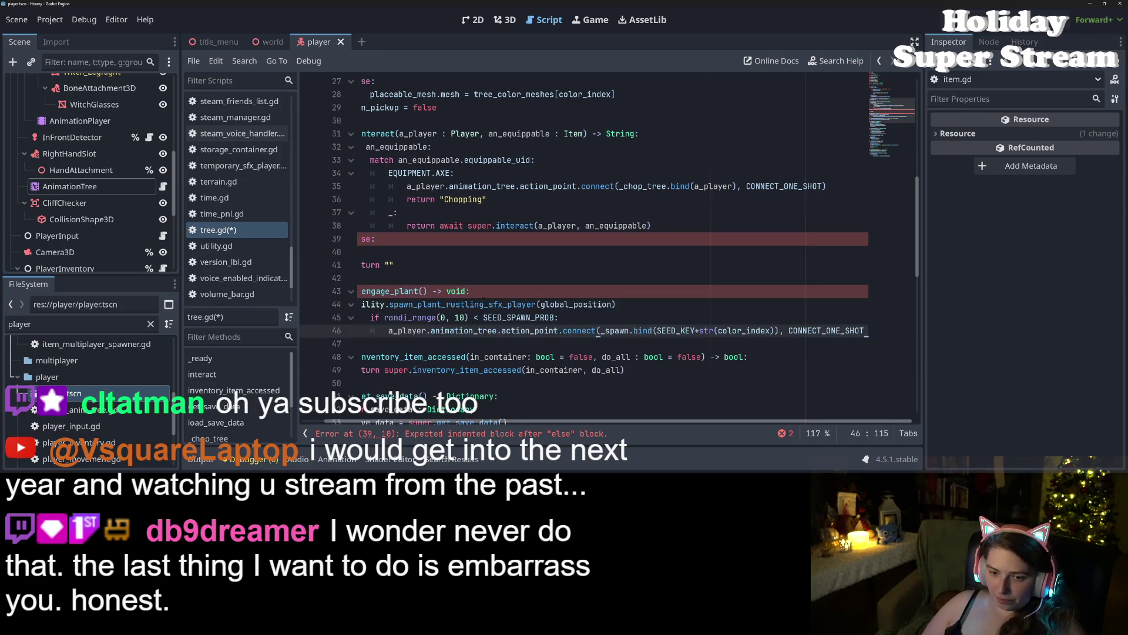
Step: Strip the connect, .bind and CONNECT_ONE_SHOT wrapper so _spawn is called directly, and save
mouse_move(387, 332)
mouse_down()
mouse_move(631, 332)
mouse_move(599, 332)
mouse_up()
key(BackSpace)
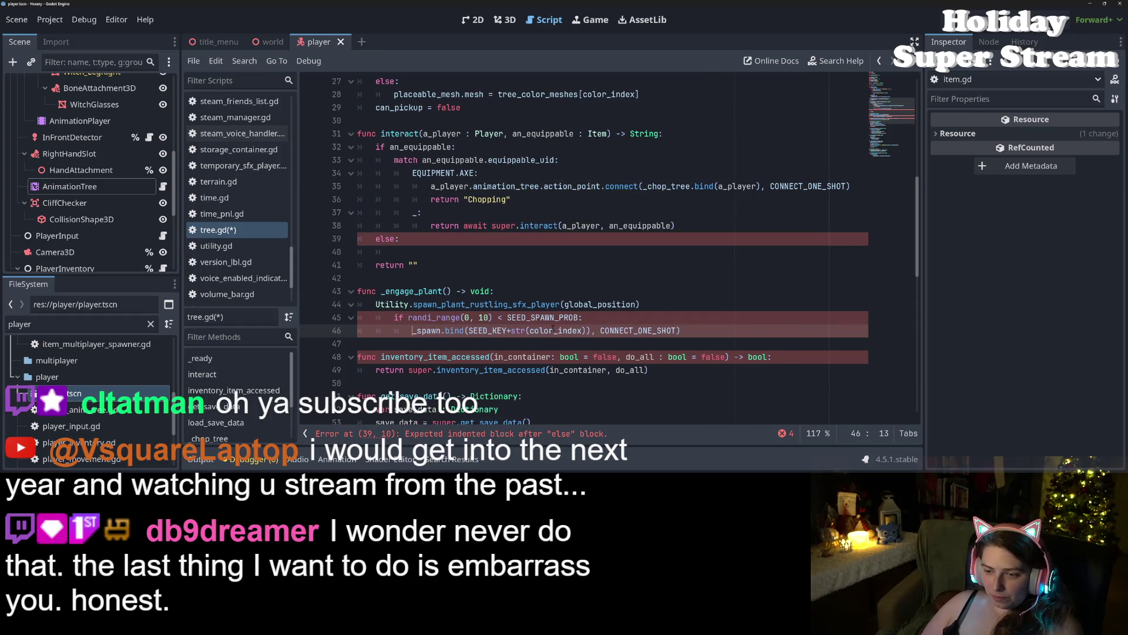
drag(440, 331, 465, 331)
key(BackSpace)
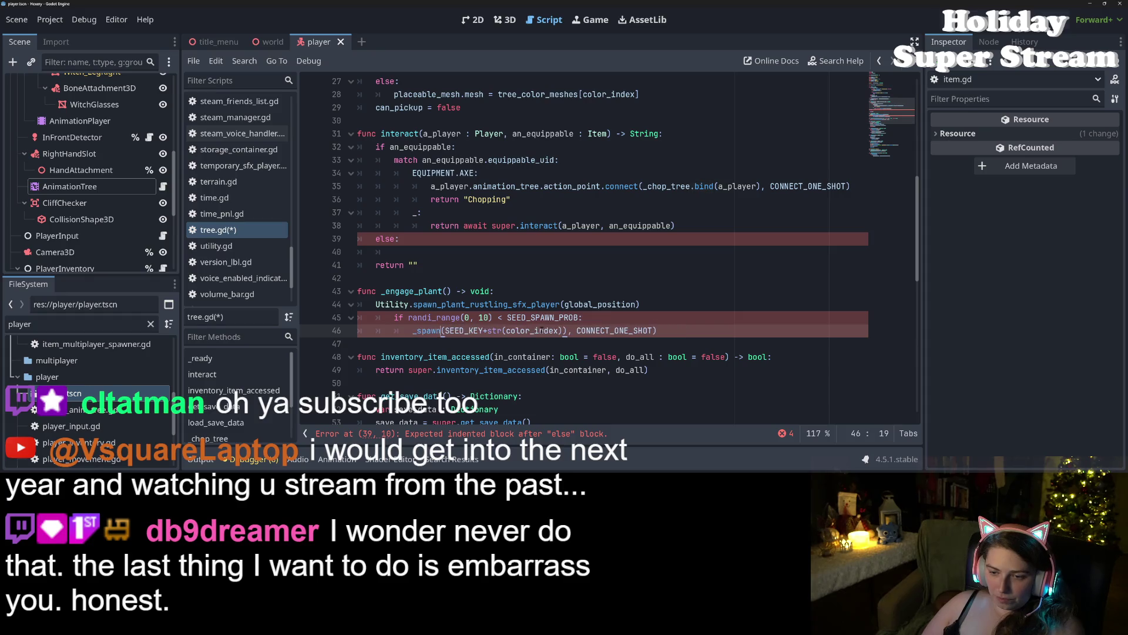
drag(565, 330, 661, 331)
key(BackSpace)
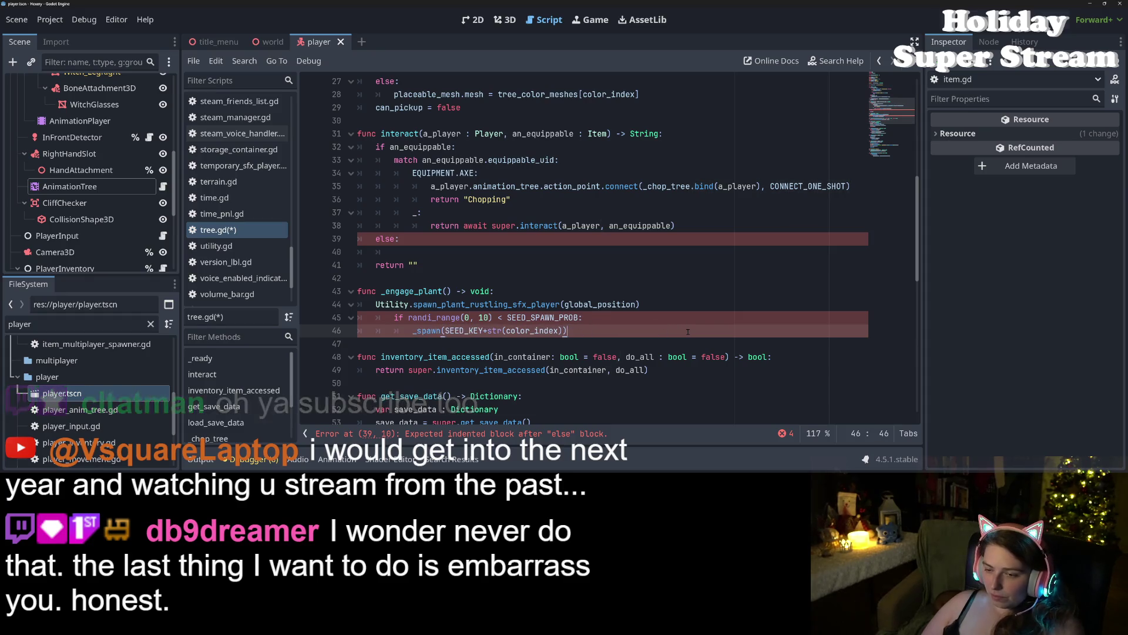
key(ctrl+s)
Step: Unindent the if block inside _engage_plant one level and save tree.gd
double_click(541, 320)
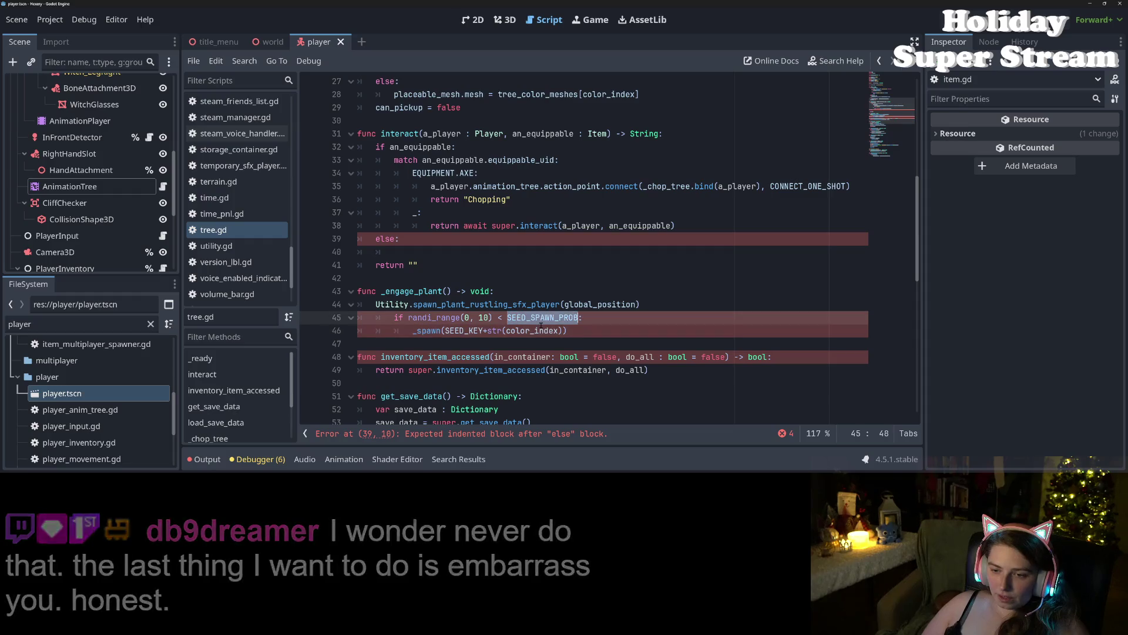
drag(393, 318, 465, 332)
key(shift+Tab)
key(ctrl+s)
click(445, 291)
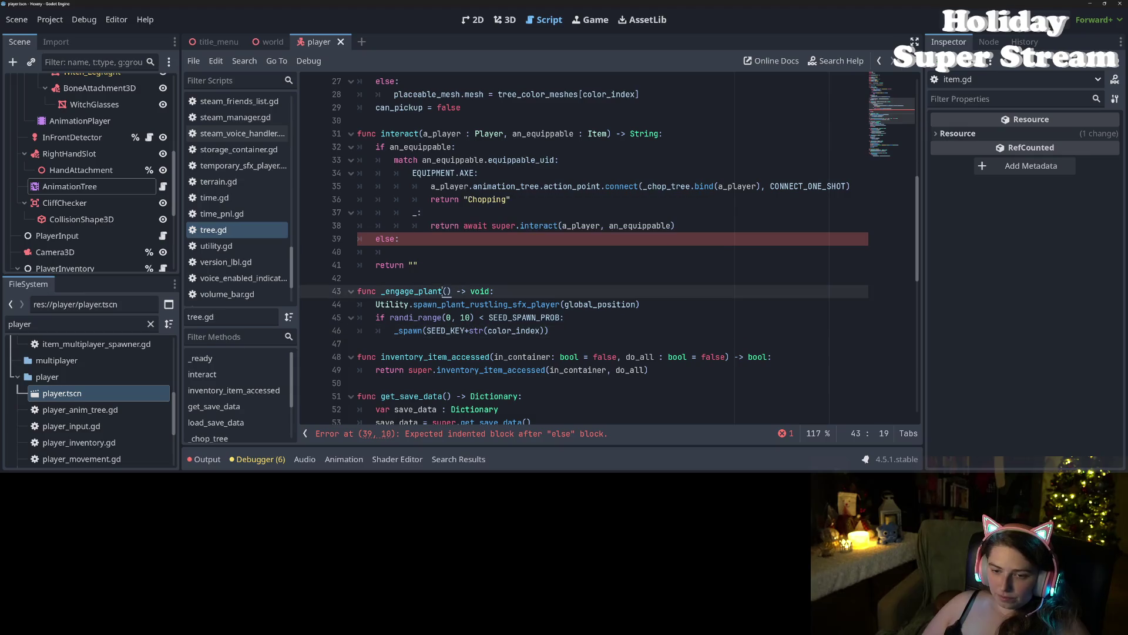
click(476, 249)
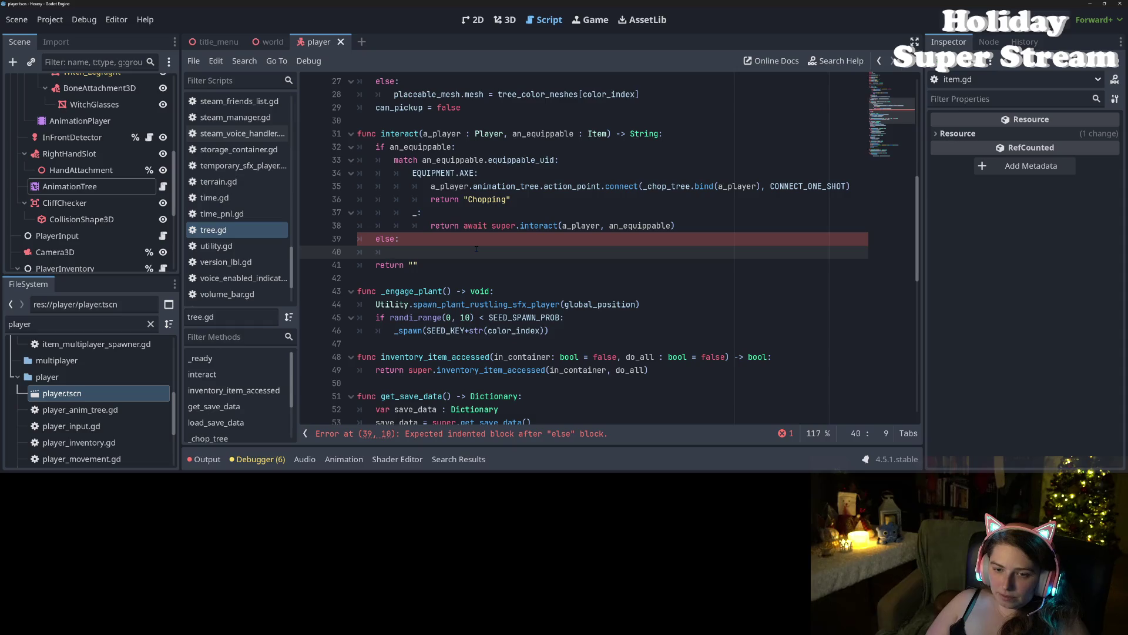
Step: Add a_player.animation_tree.action_point.connect(_engage_plant, CONNECT_ONE_SHOT) under else and save tree.gd
text(a_player.animation_tree.action_point.connect(_engage_plant)
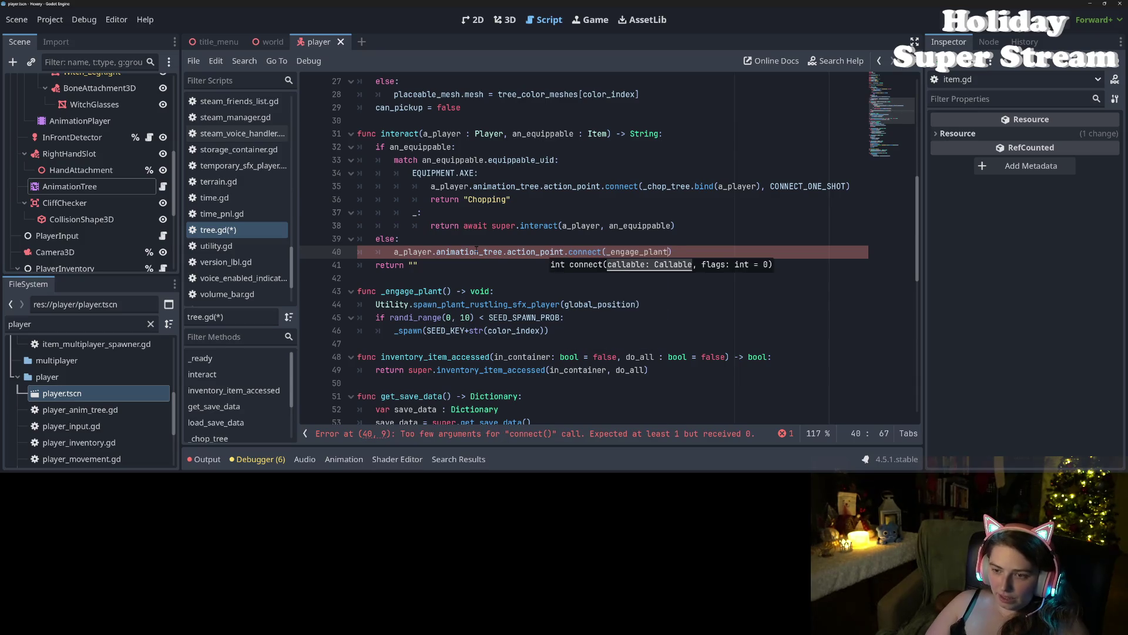
text(, ONE)
key(Return)
key(ctrl+s)
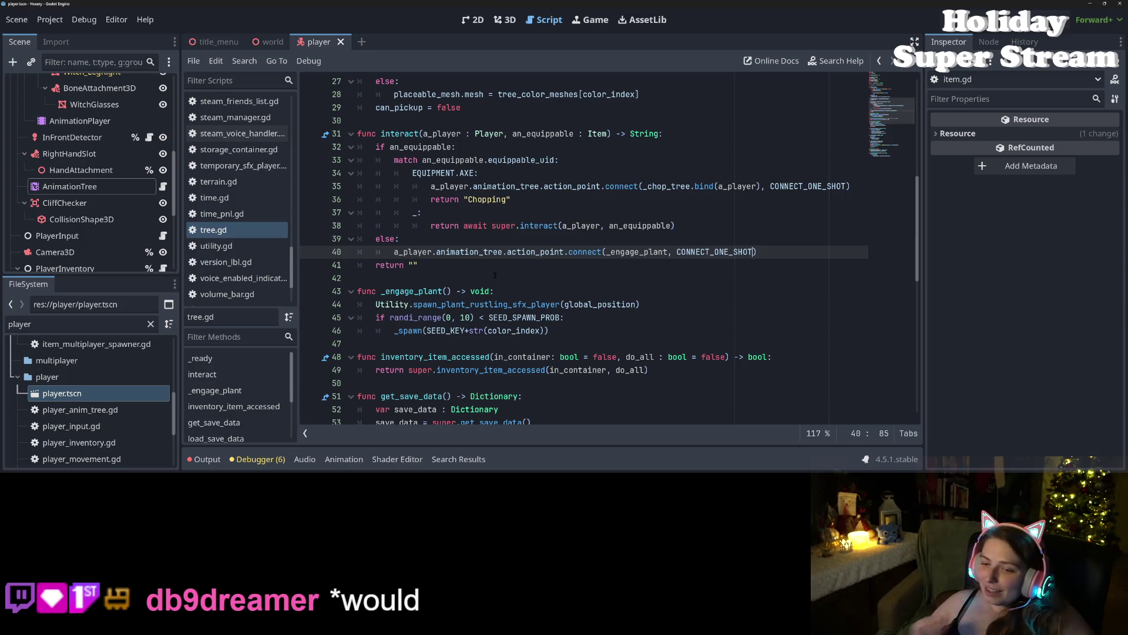
scroll(495, 274, up, 2)
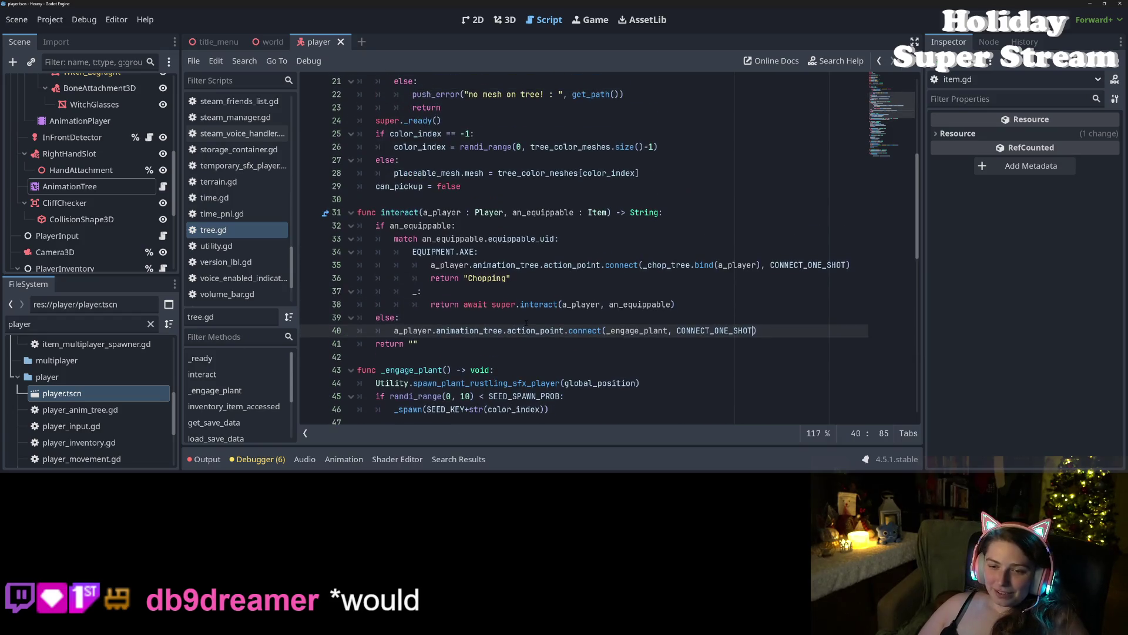
Step: Compare with the chop-tree connect line by highlighting every use of action_point in tree.gd
click(498, 304)
click(460, 265)
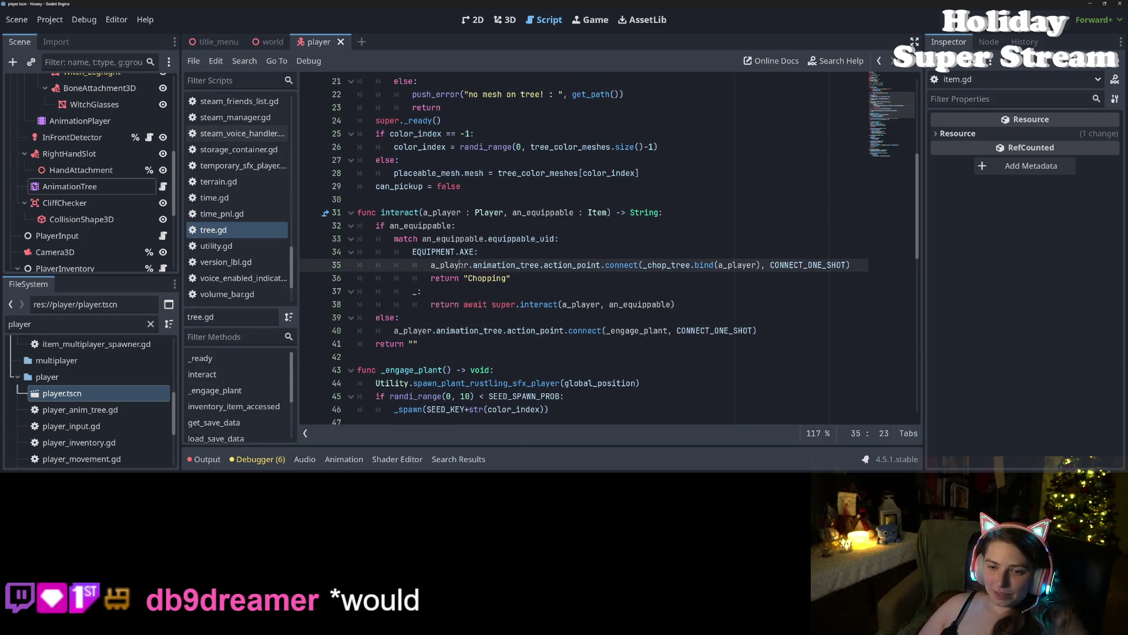
double_click(573, 265)
click(571, 304)
click(492, 346)
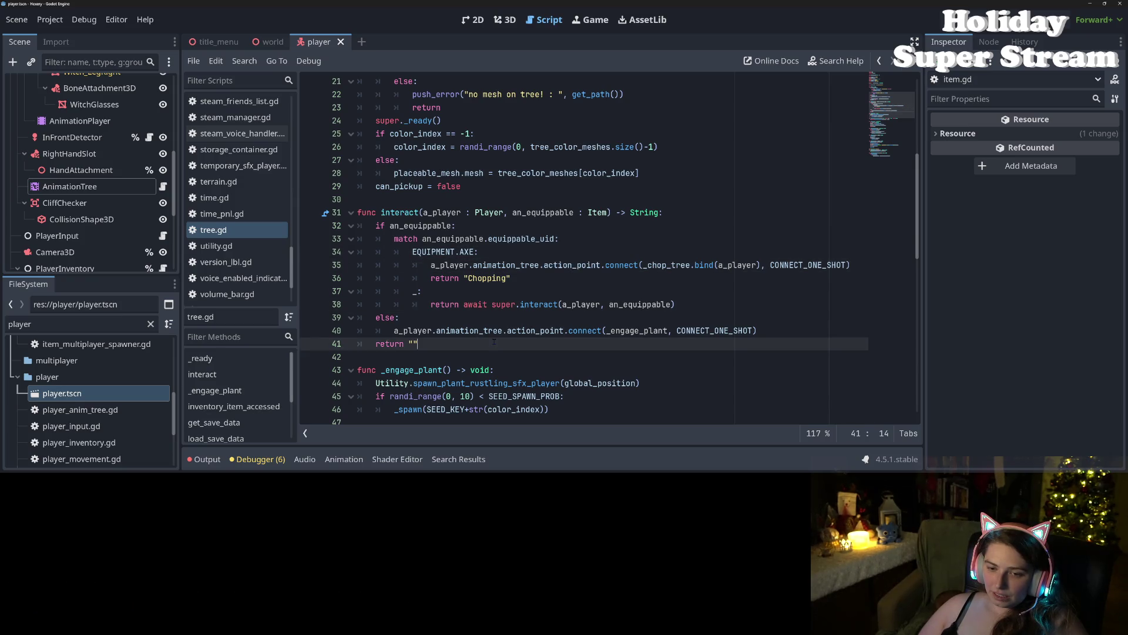
scroll(382, 317, down, 1)
scroll(234, 288, up, 1)
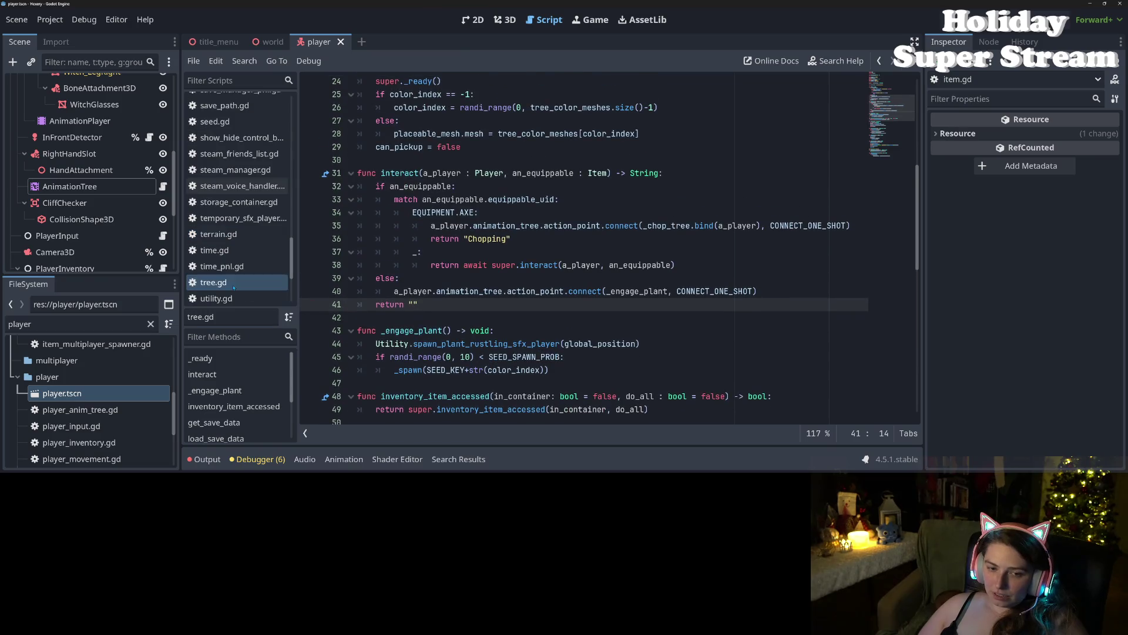
scroll(234, 245, up, 1)
scroll(234, 253, up, 1)
Step: Open storage_container.gd and jump from the _rotate_color.rpc call to its definition in item.gd
click(240, 256)
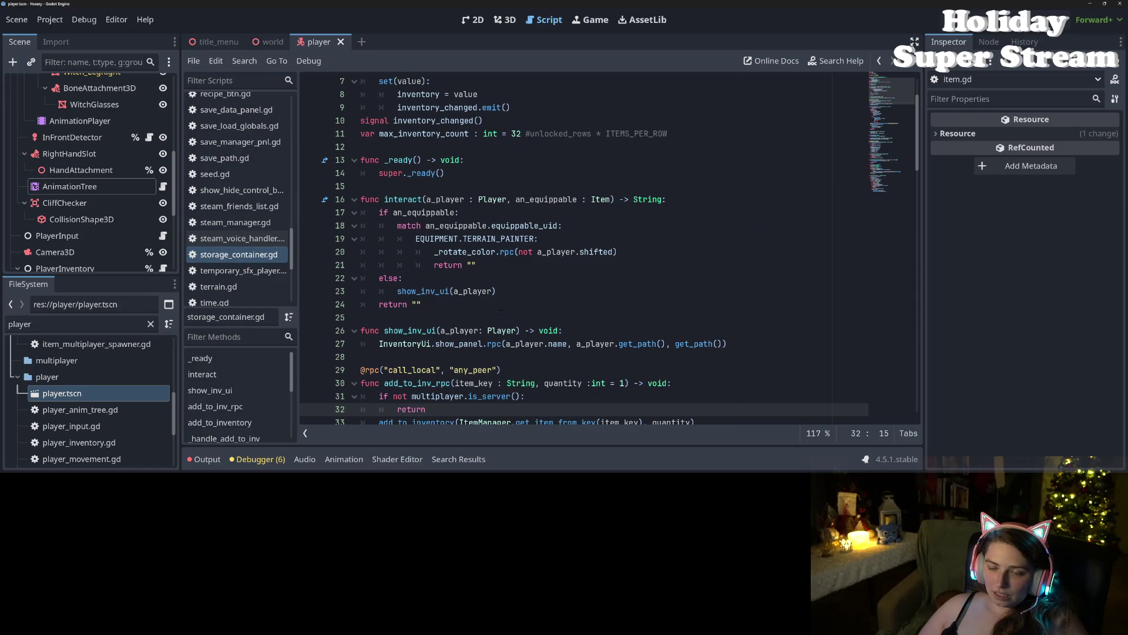
click(490, 265)
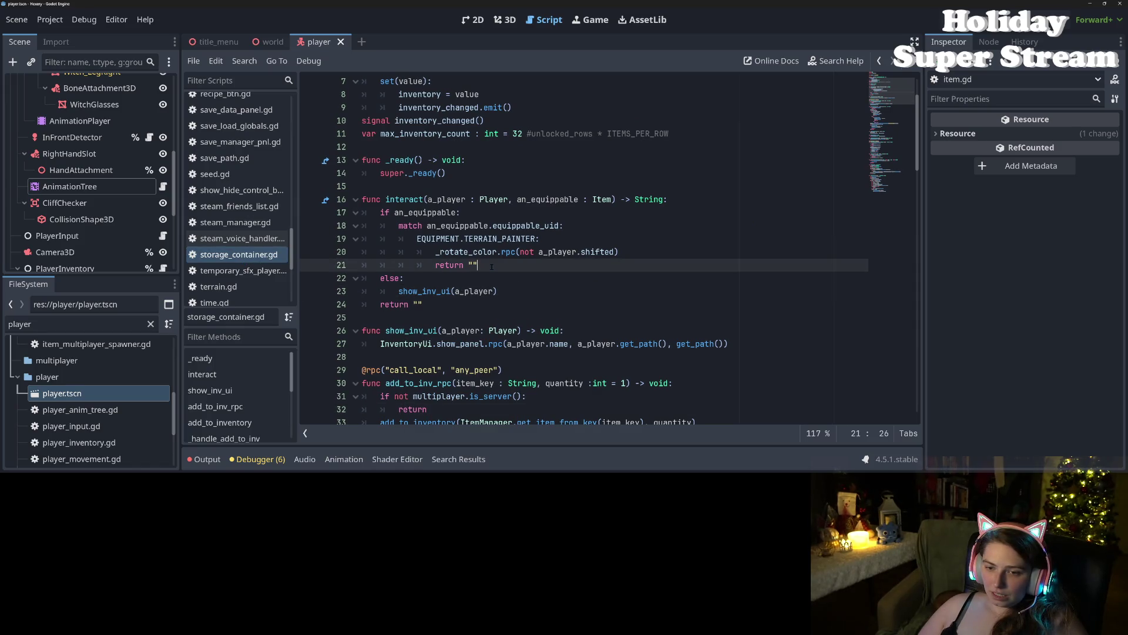
click(500, 251)
click(481, 252)
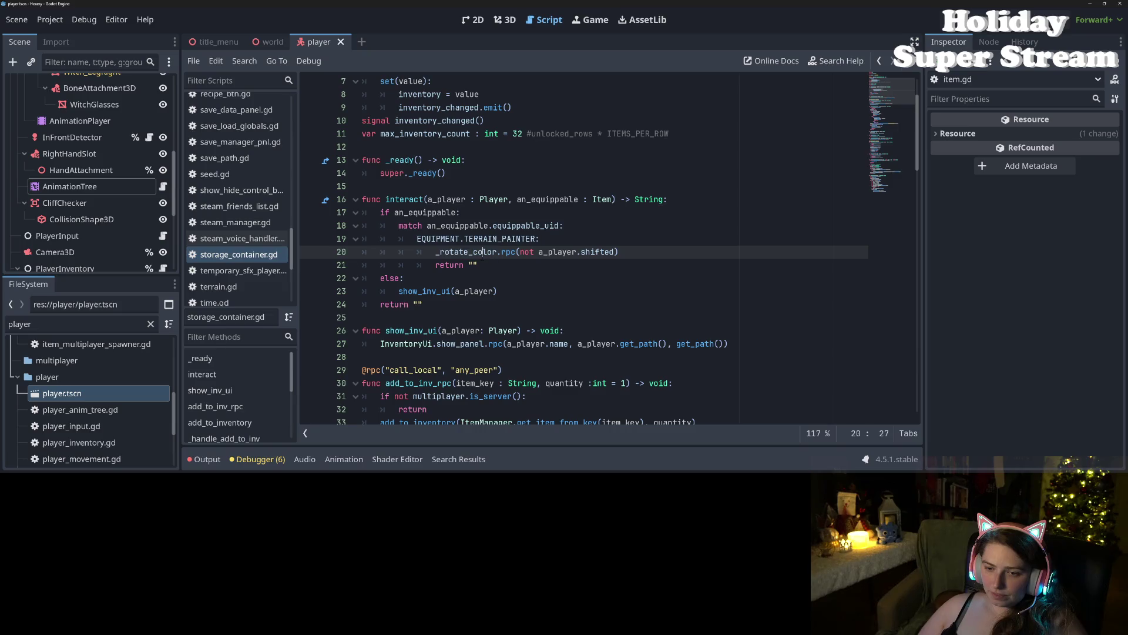
double_click(482, 253)
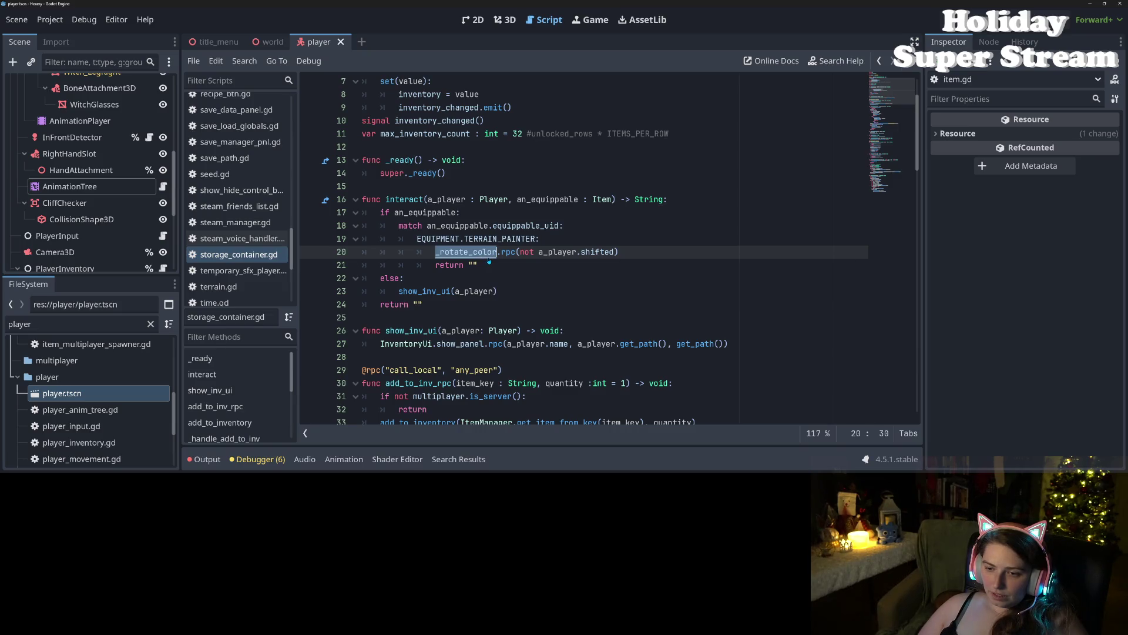
ctrl+click(488, 257)
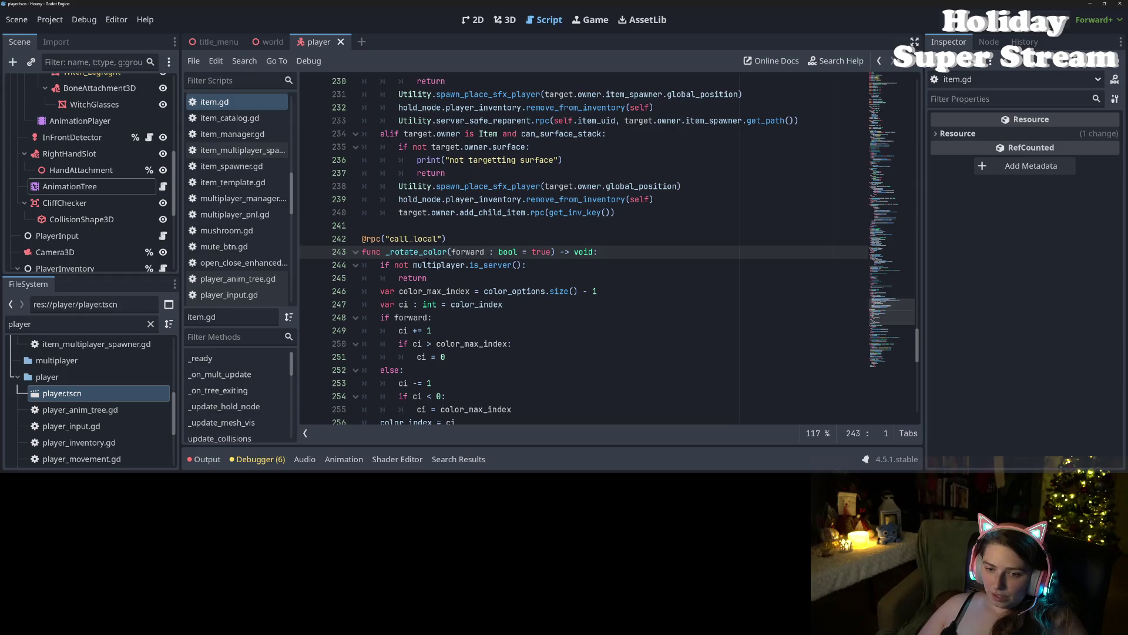
Step: Highlight the uses of color_max_index and ci in item.gd
scroll(442, 284, down, 2)
double_click(495, 266)
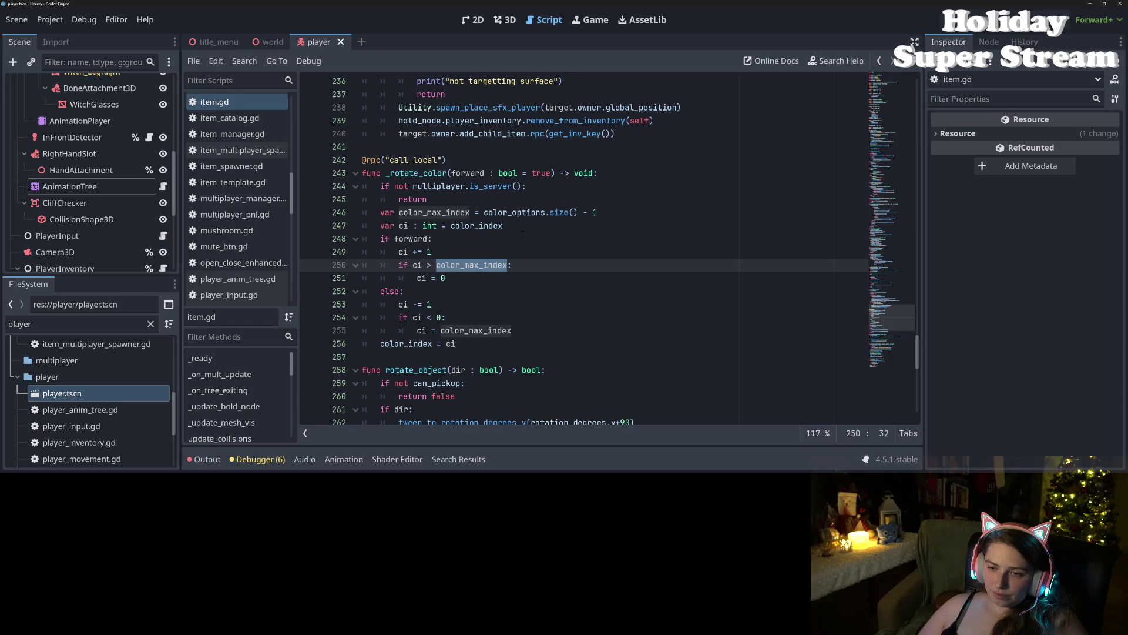
click(427, 265)
key(Left)
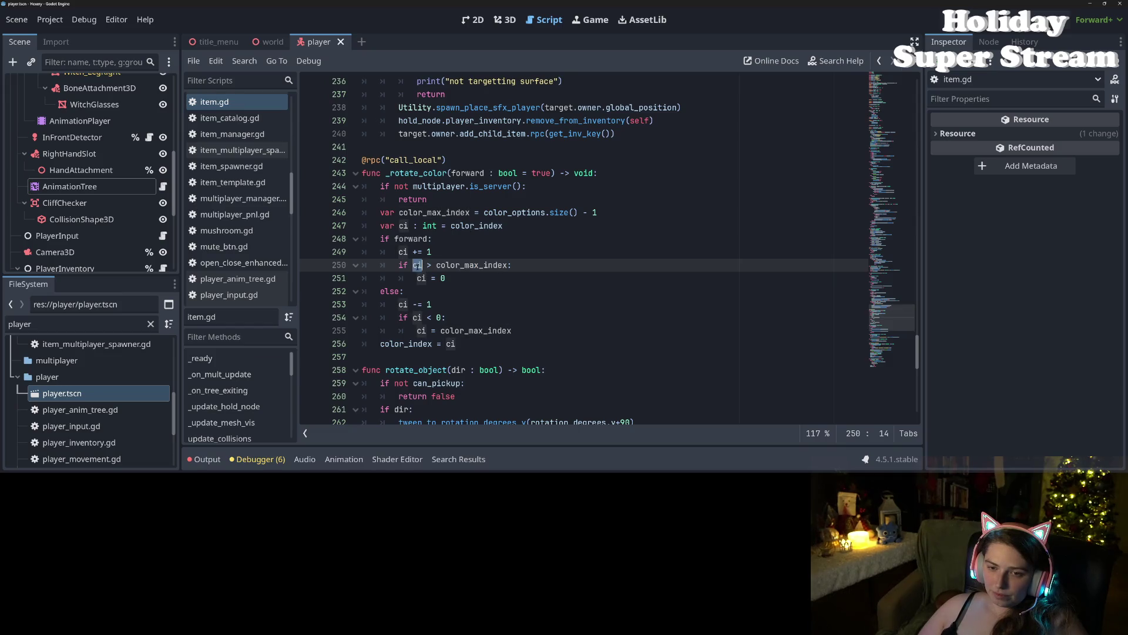
scroll(427, 265, up, 8)
scroll(438, 324, up, 10)
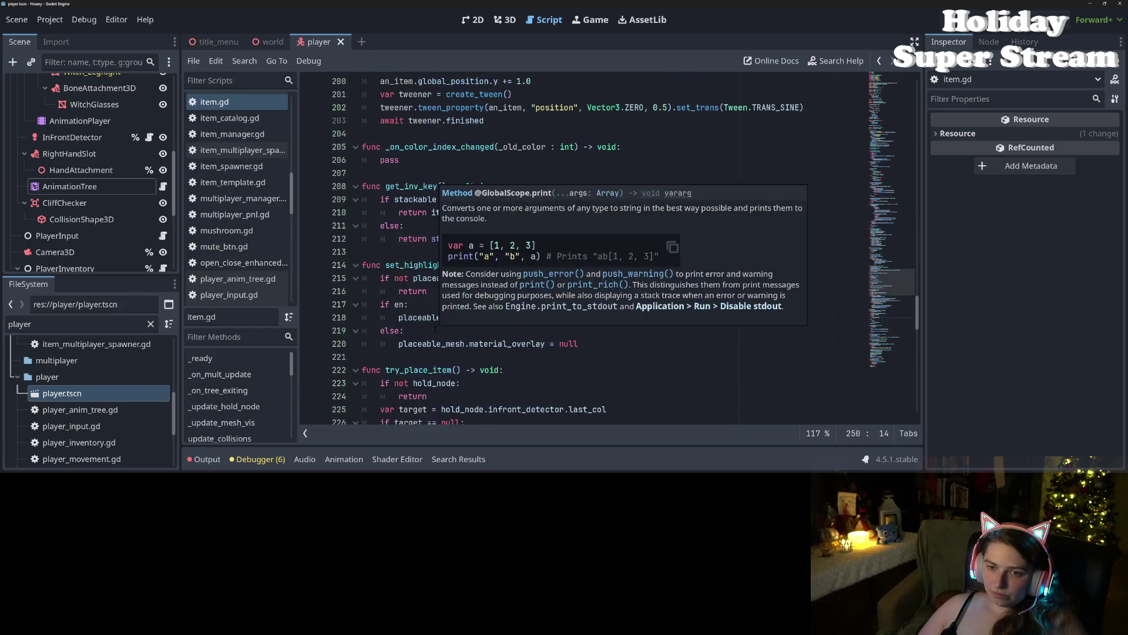
scroll(439, 324, up, 3)
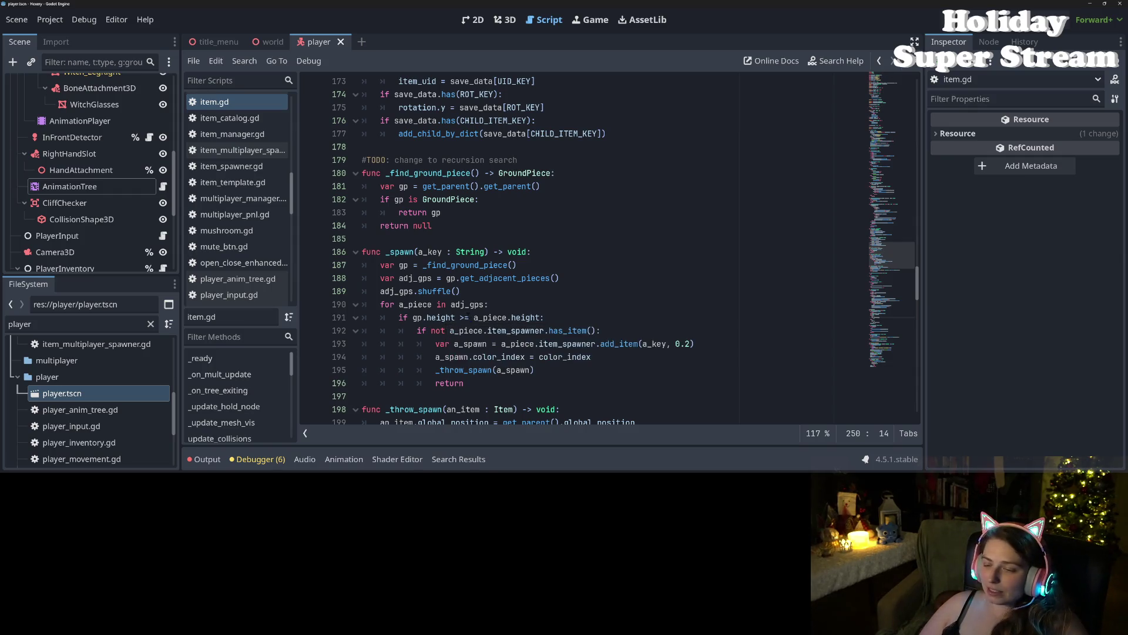
Step: Inspect _spawn's a_piece.height check and add_item's accepted arguments through tooltips
click(506, 317)
click(605, 343)
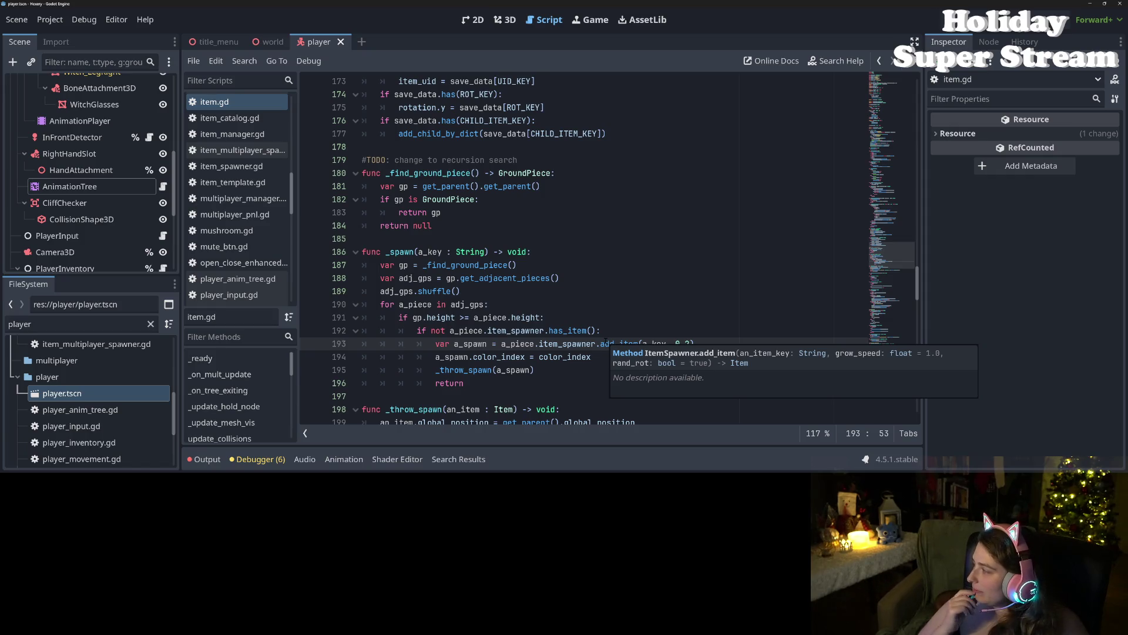
click(537, 318)
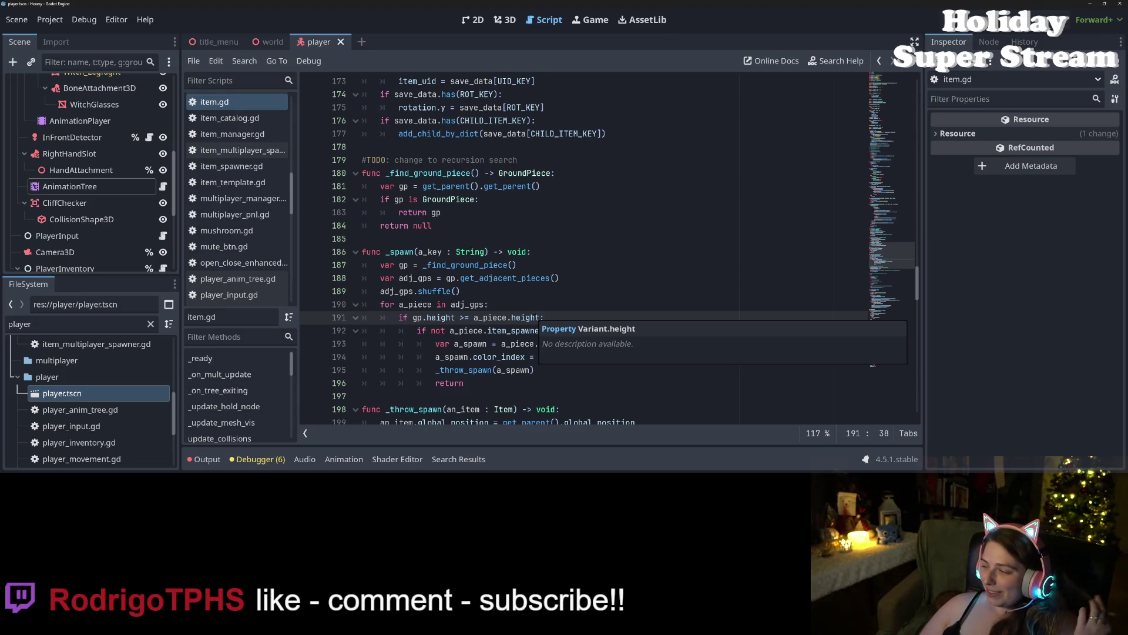
click(403, 239)
click(417, 265)
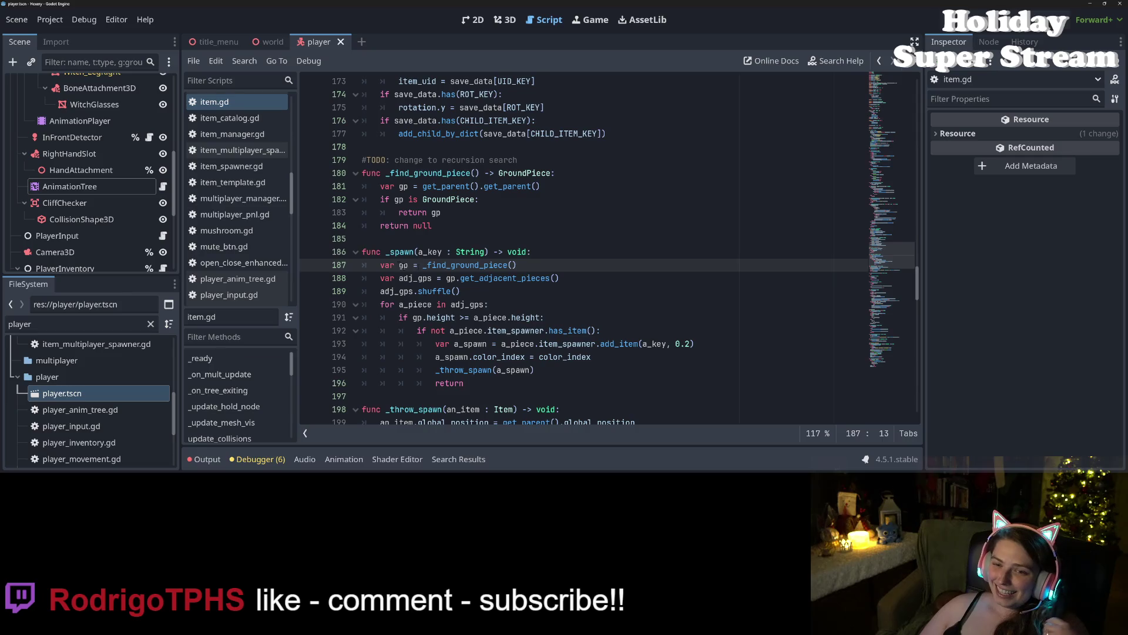
double_click(403, 252)
Step: Open the multiplayer_pnl.gd script
scroll(403, 252, down, 4)
scroll(403, 252, up, 10)
scroll(460, 356, up, 7)
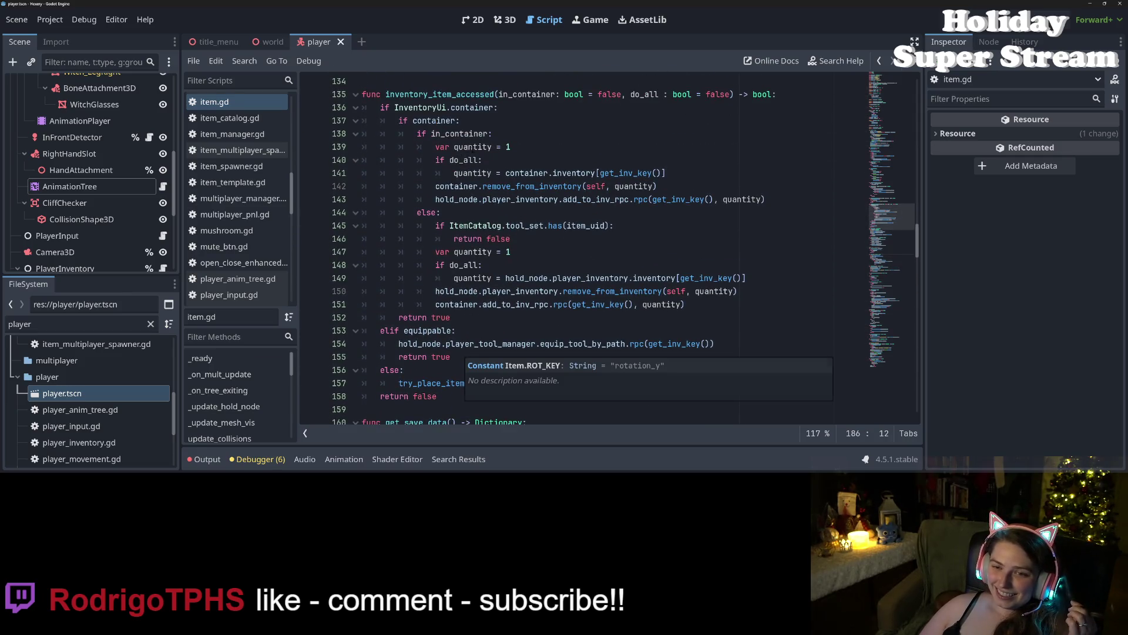
scroll(460, 356, down, 12)
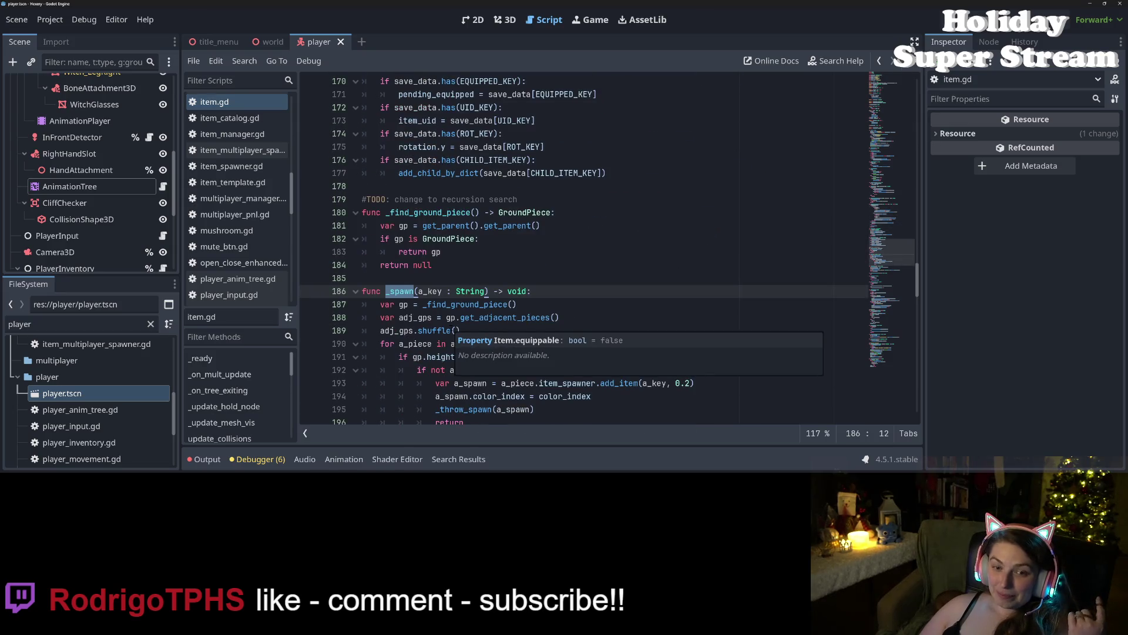
click(259, 214)
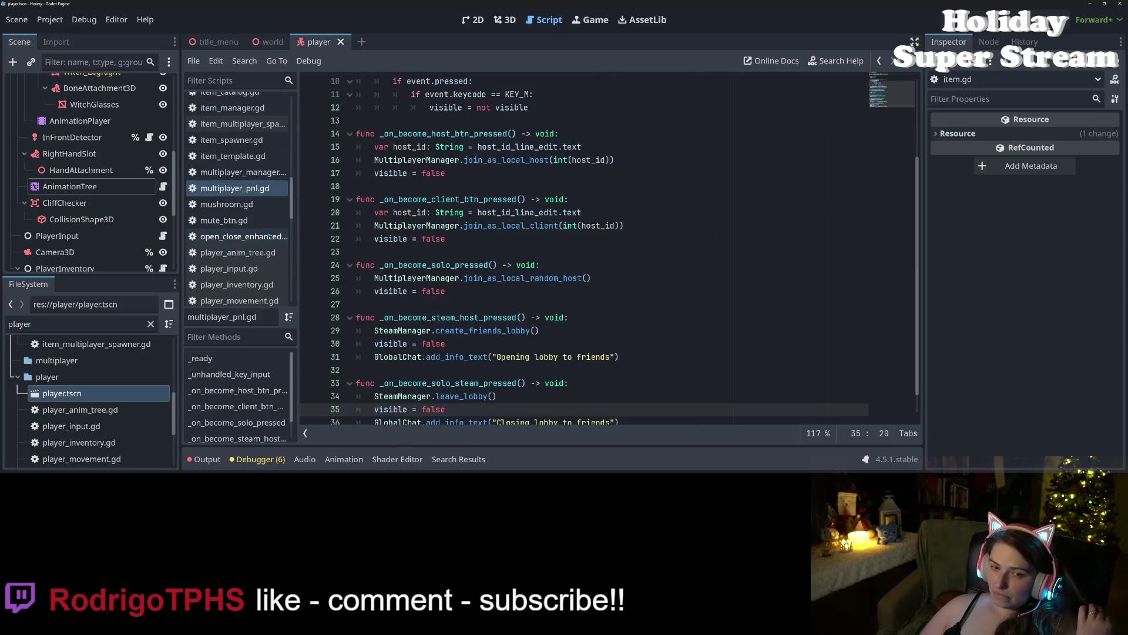
Step: Open storage_container.gd, check the rpc docs, and place the caret before _rotate_color on line 20
scroll(269, 235, down, 4)
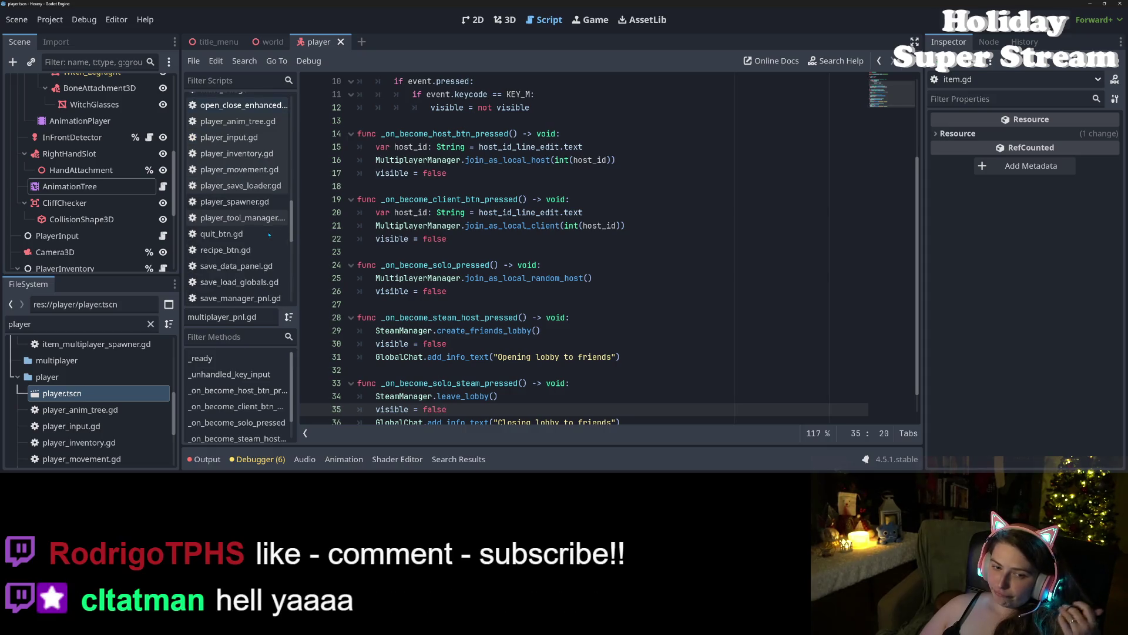
scroll(269, 235, down, 4)
scroll(269, 234, down, 3)
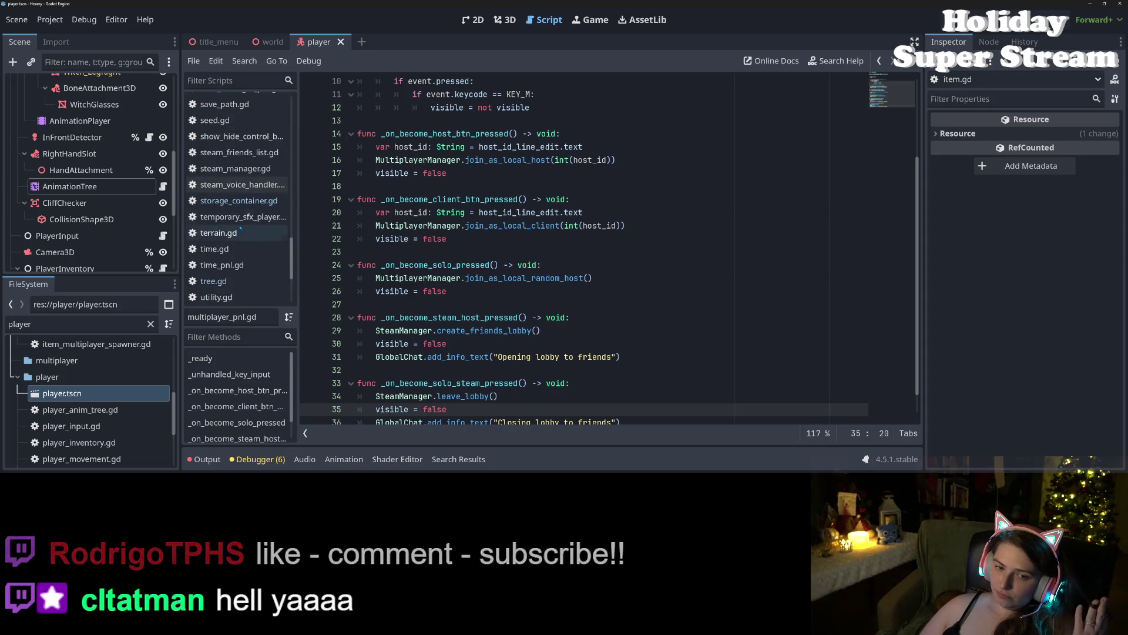
click(247, 201)
click(506, 251)
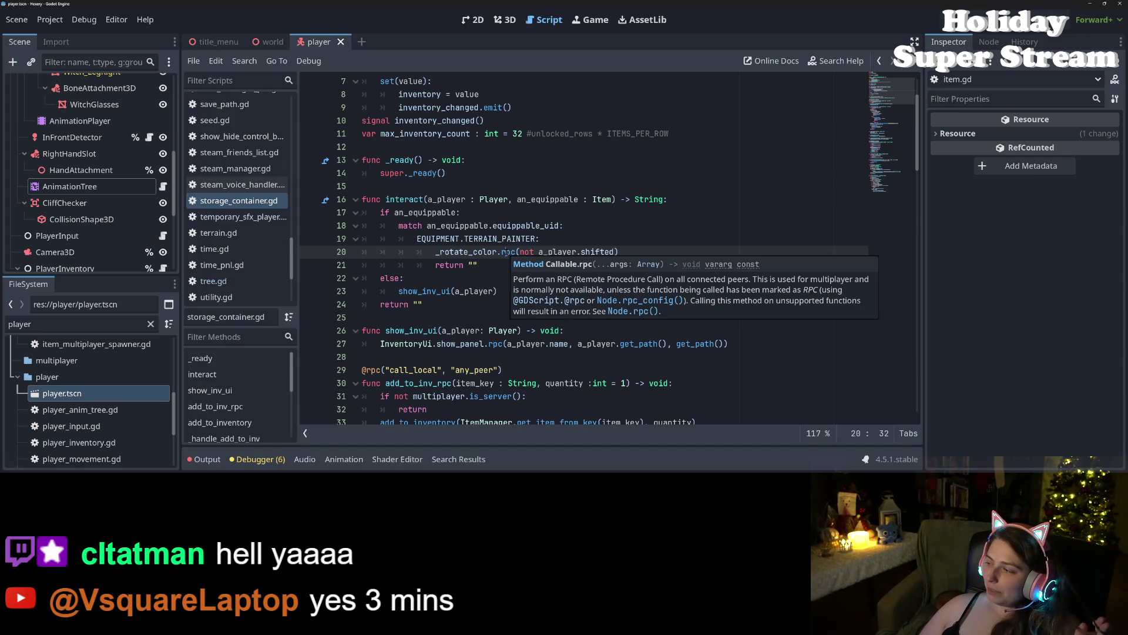
click(569, 240)
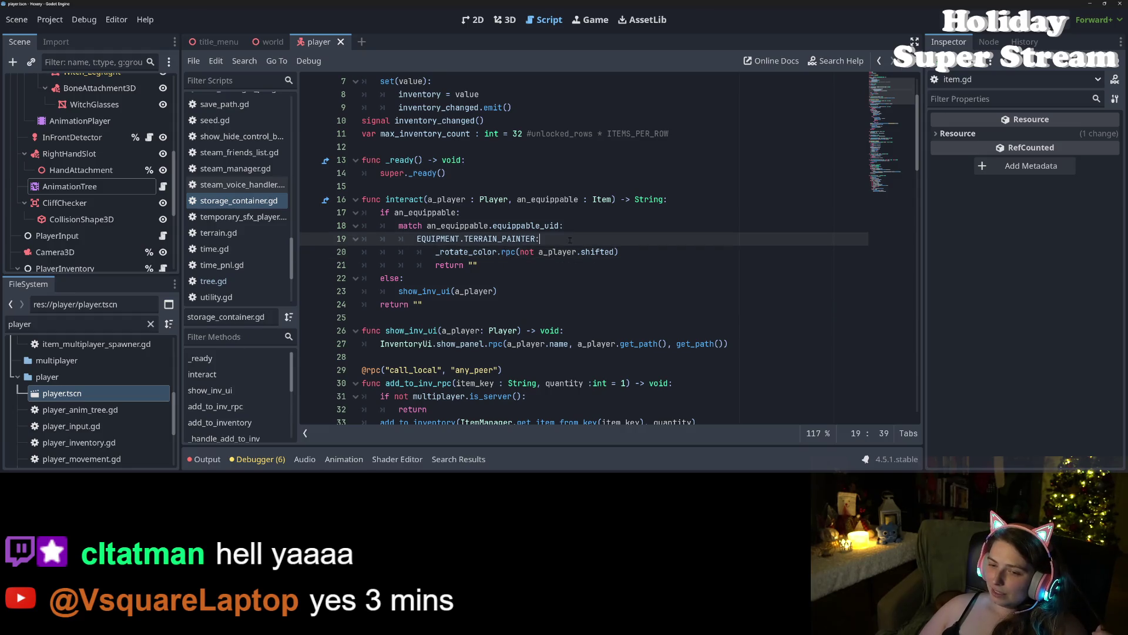
click(438, 252)
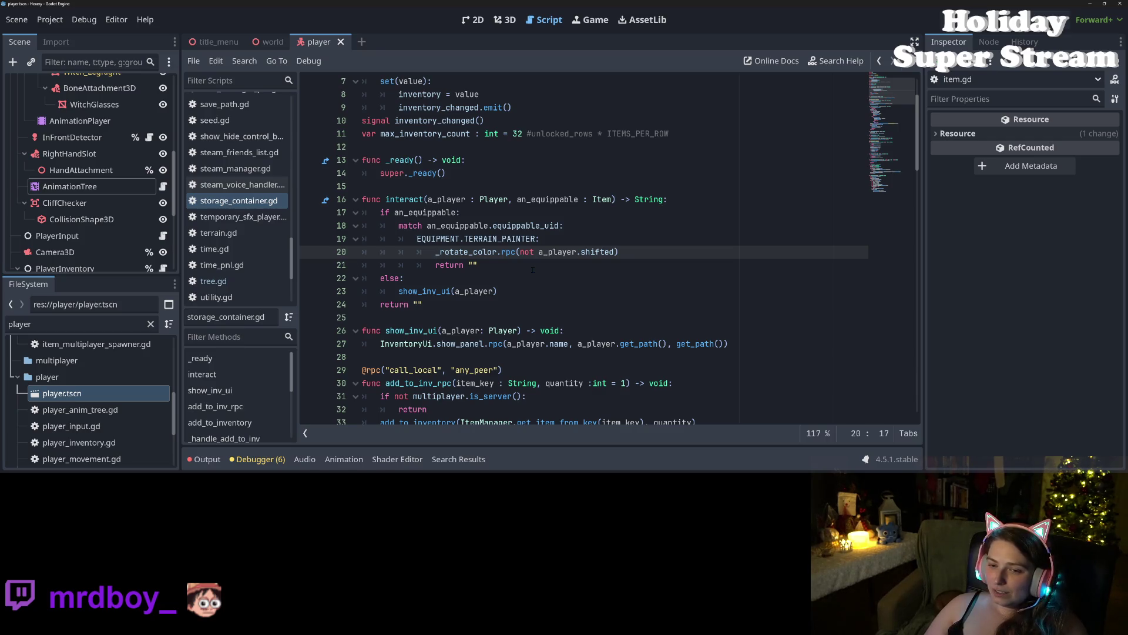
Step: Rewrite line 20 as a_player.animation_tree.action_point.connect(_rotate_color.rpc.bind(...), CONNECT_ONE_SHOT)
text(a_p)
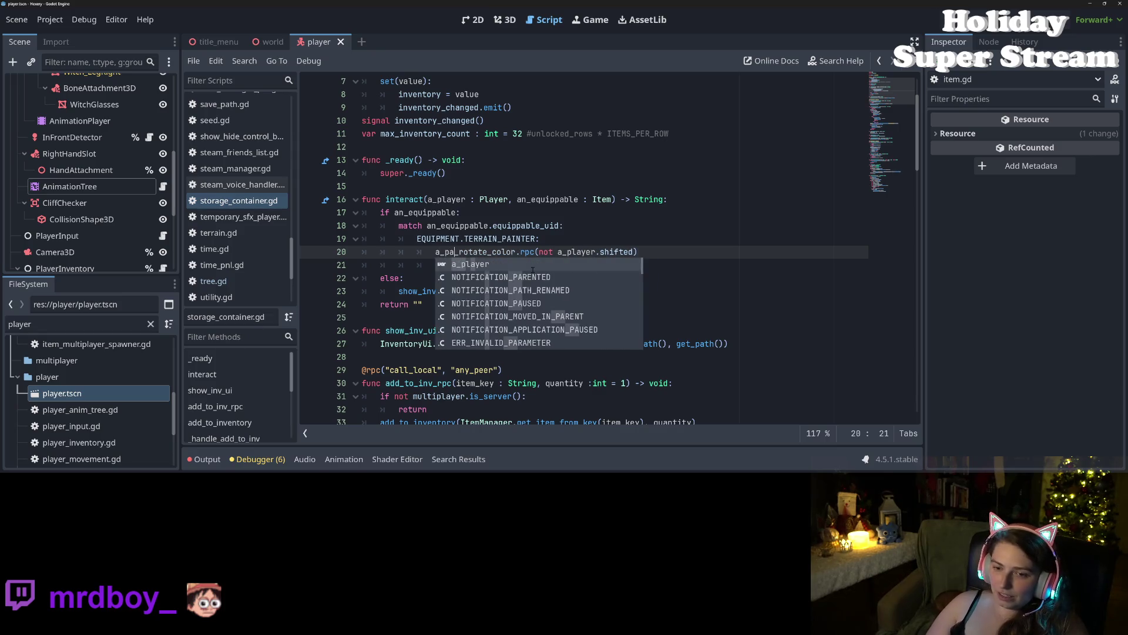
key(Return)
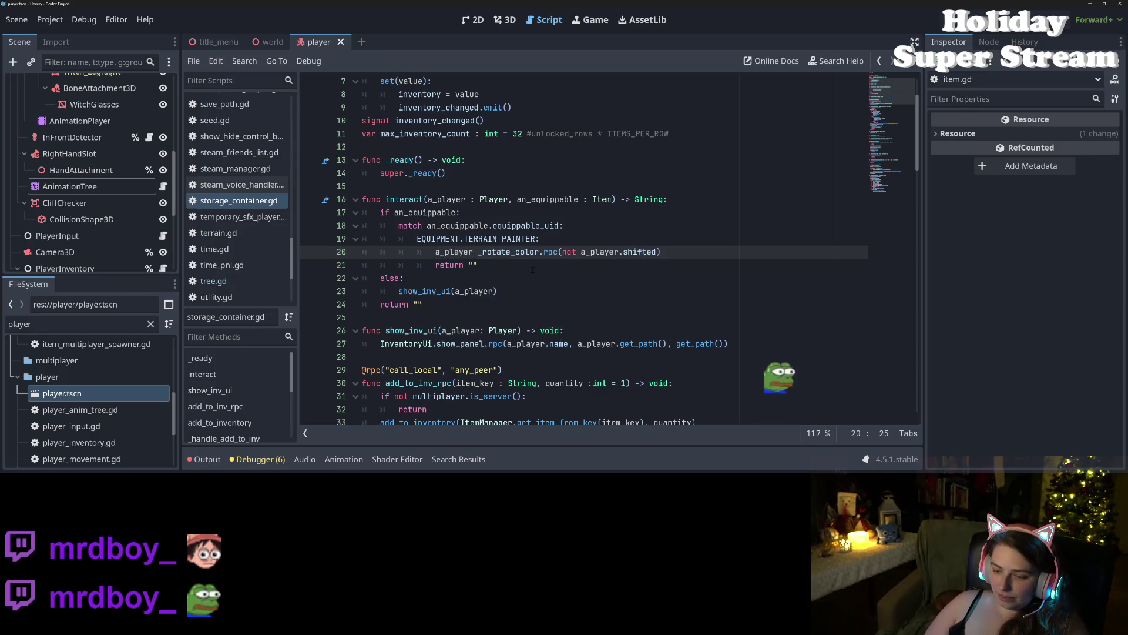
text(.an)
key(Return)
text(.ac)
key(Return)
text(.con)
key(Return)
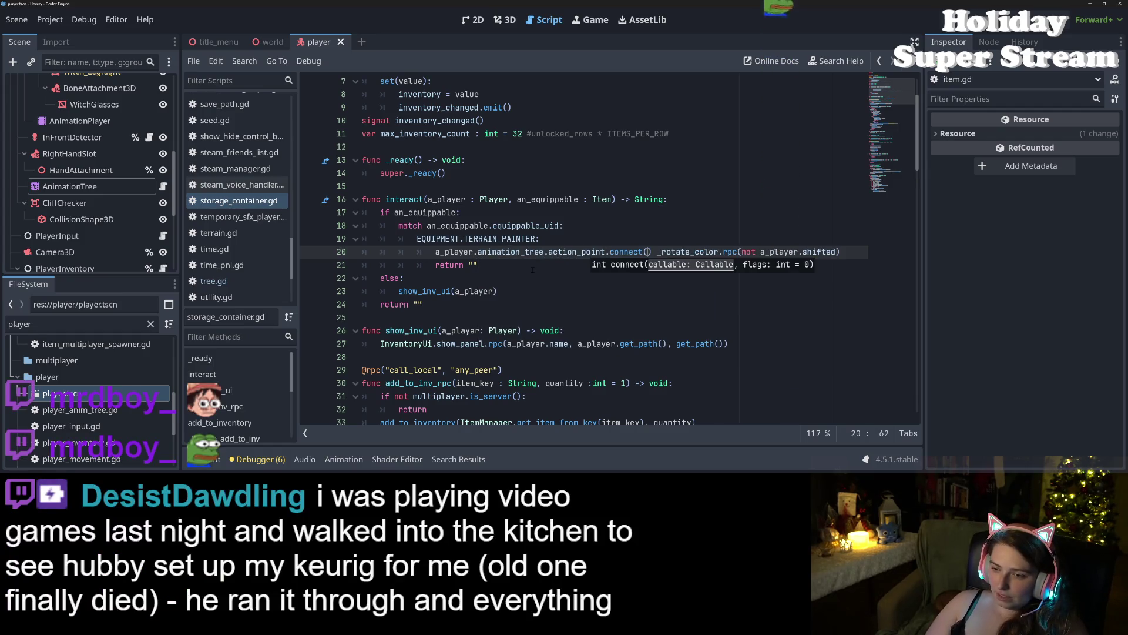
key(Delete)
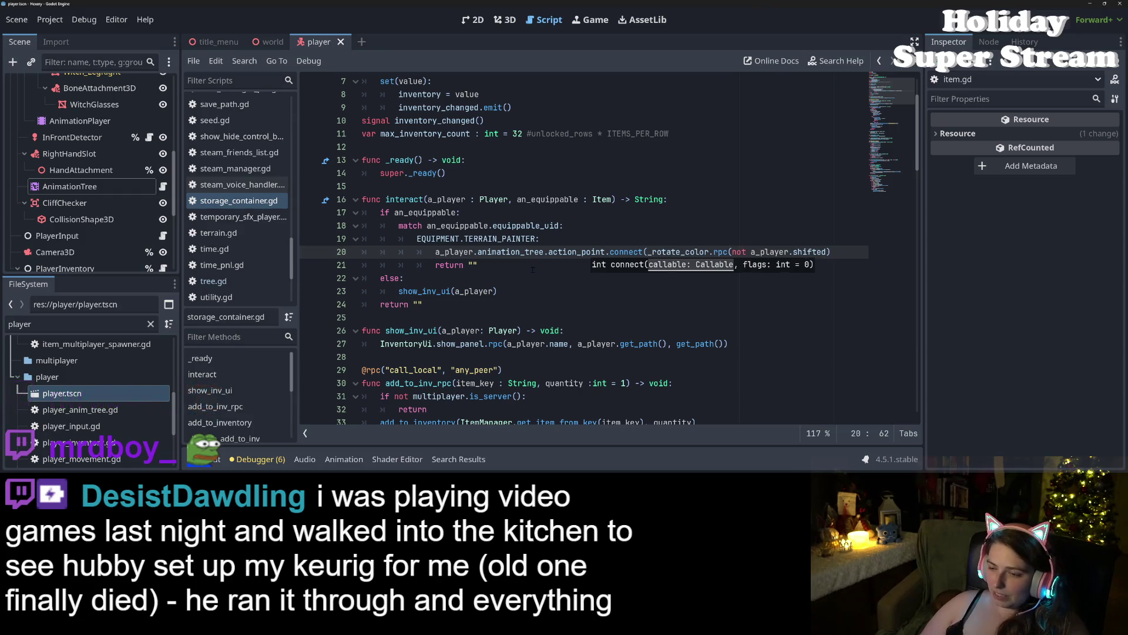
key(ctrl+Right)
key(Right)
key(Right)
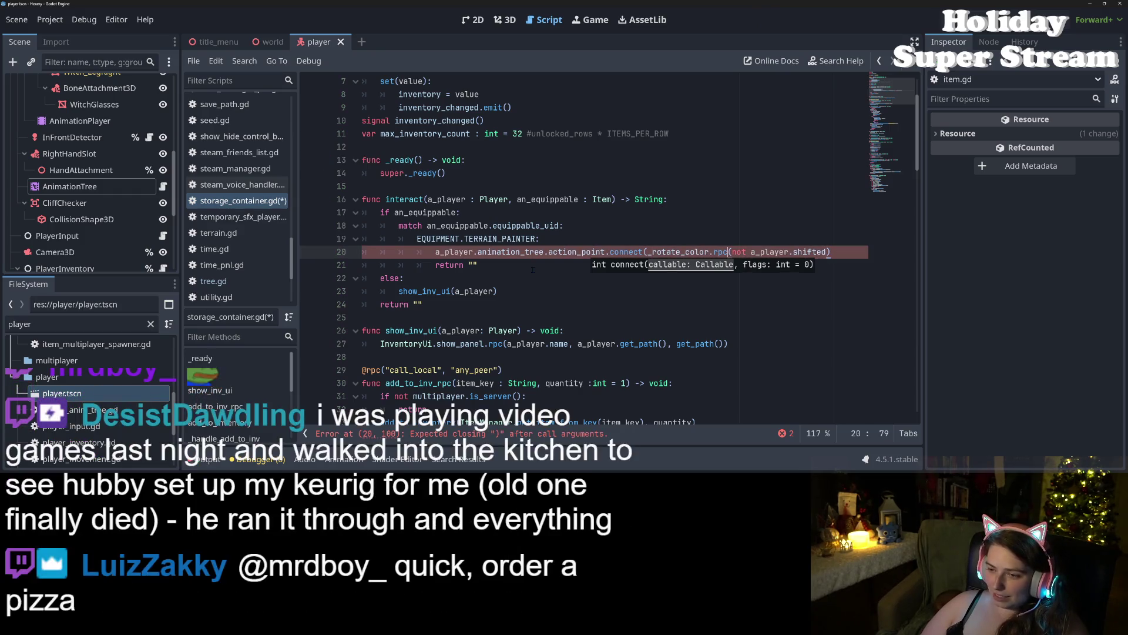
text(.bind)
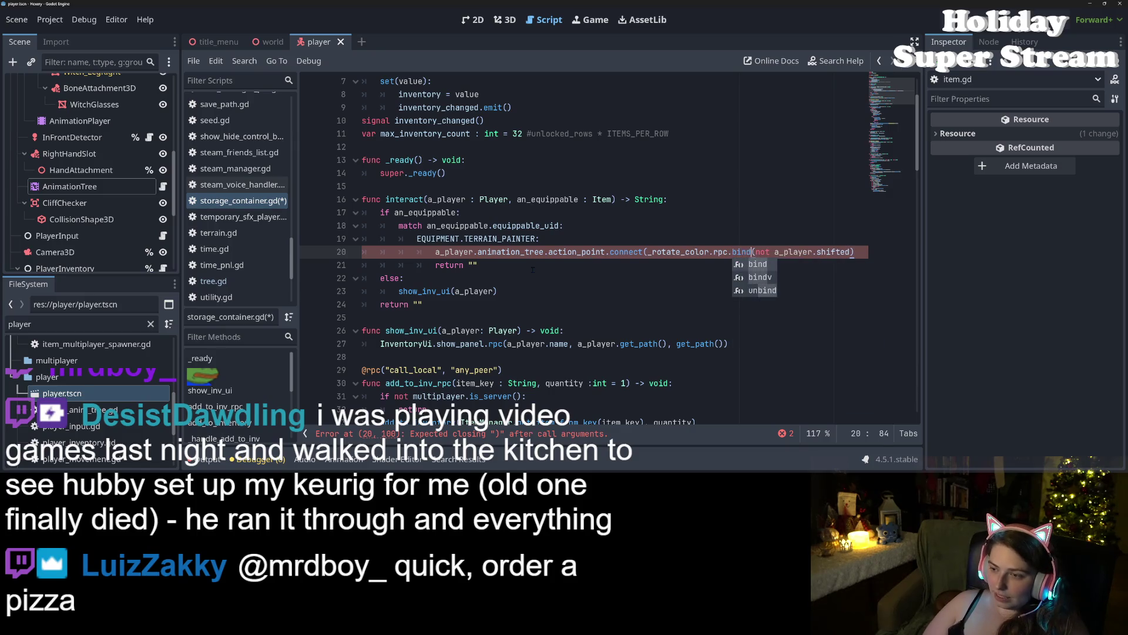
key(End)
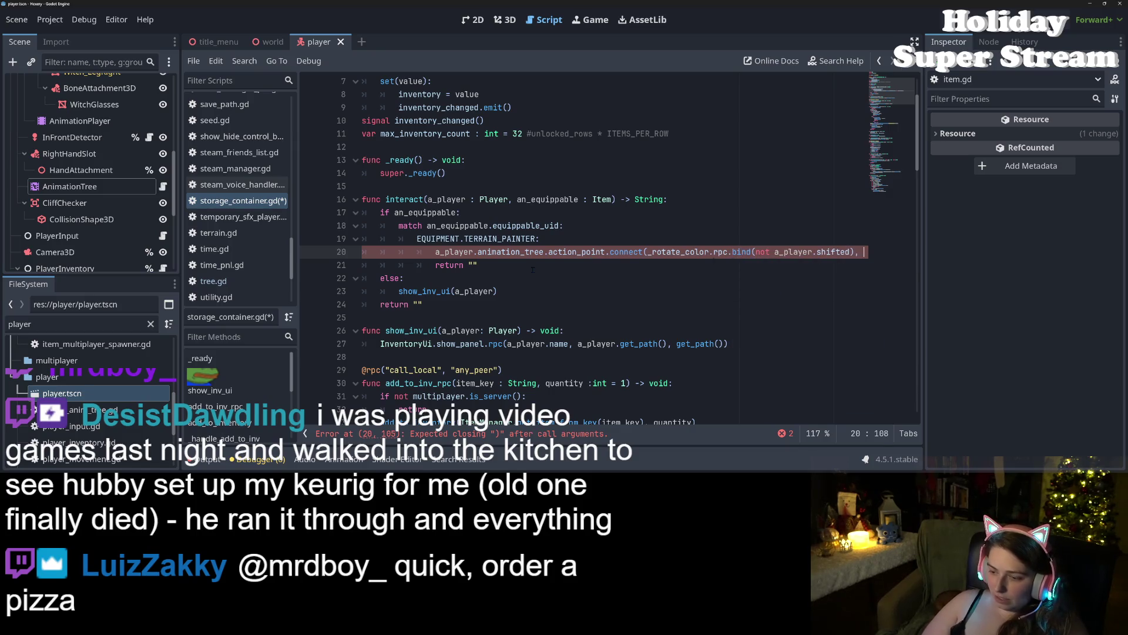
text(ONE_SHO)
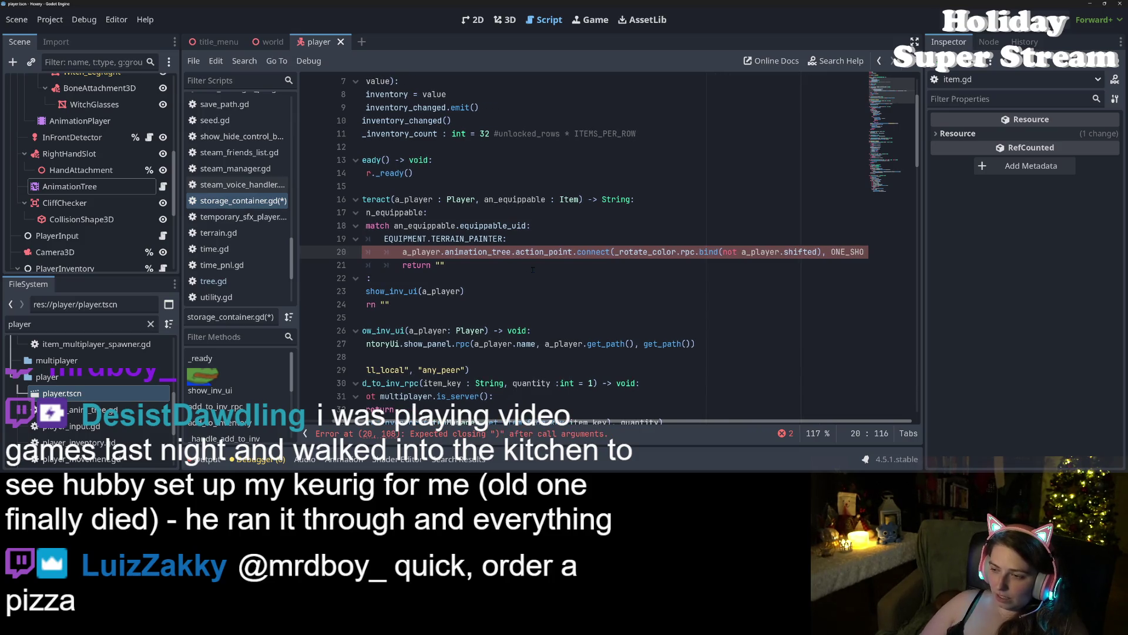
key(Return)
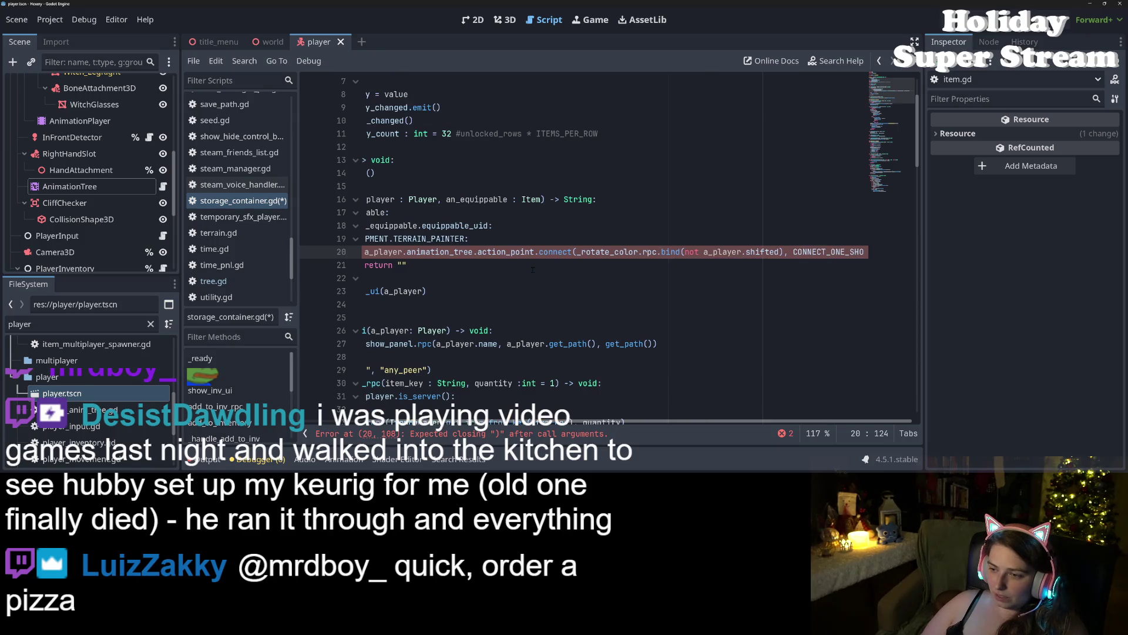
Step: Hide the side docks, close the connect call's parenthesis on line 20, and save storage_container.gd
key(Down)
key(Home)
key(Up)
key(End)
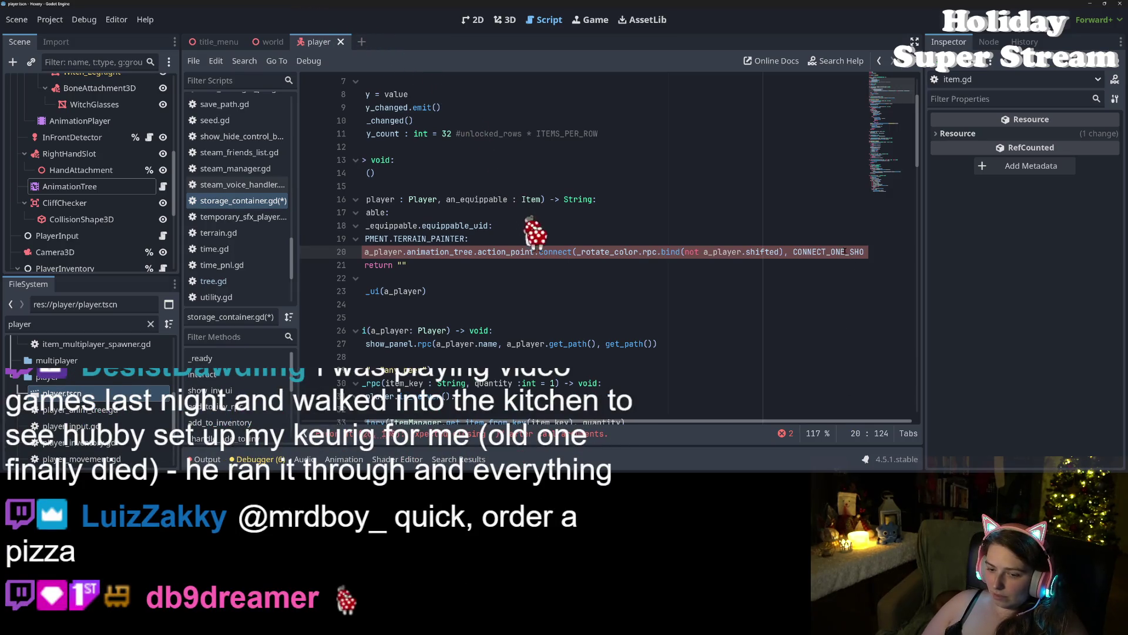
key(Up)
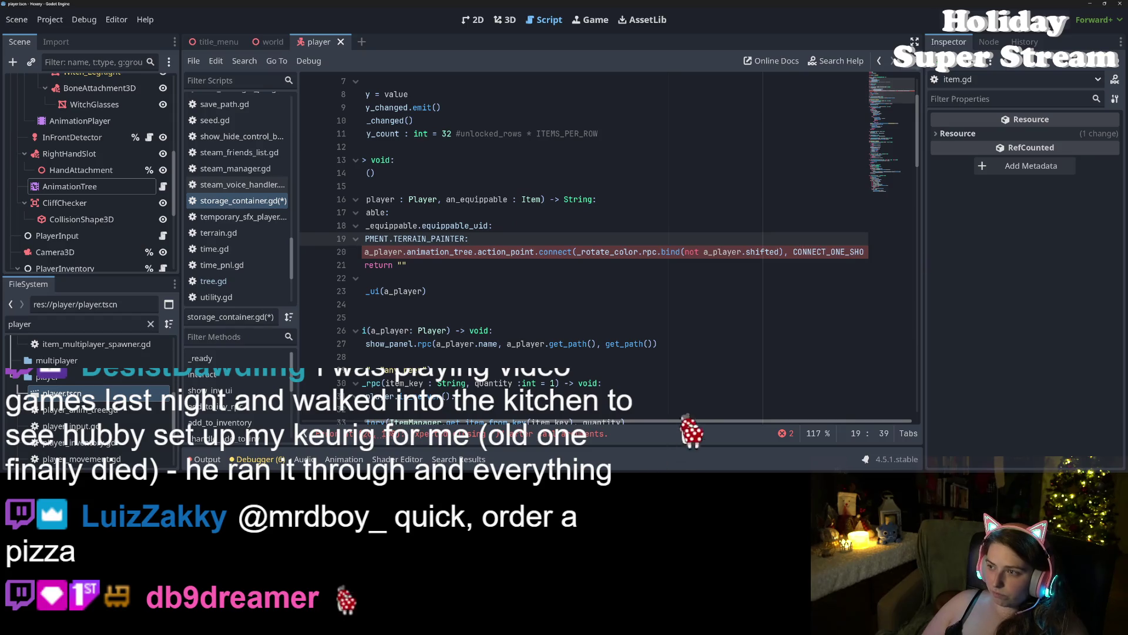
click(914, 42)
click(835, 254)
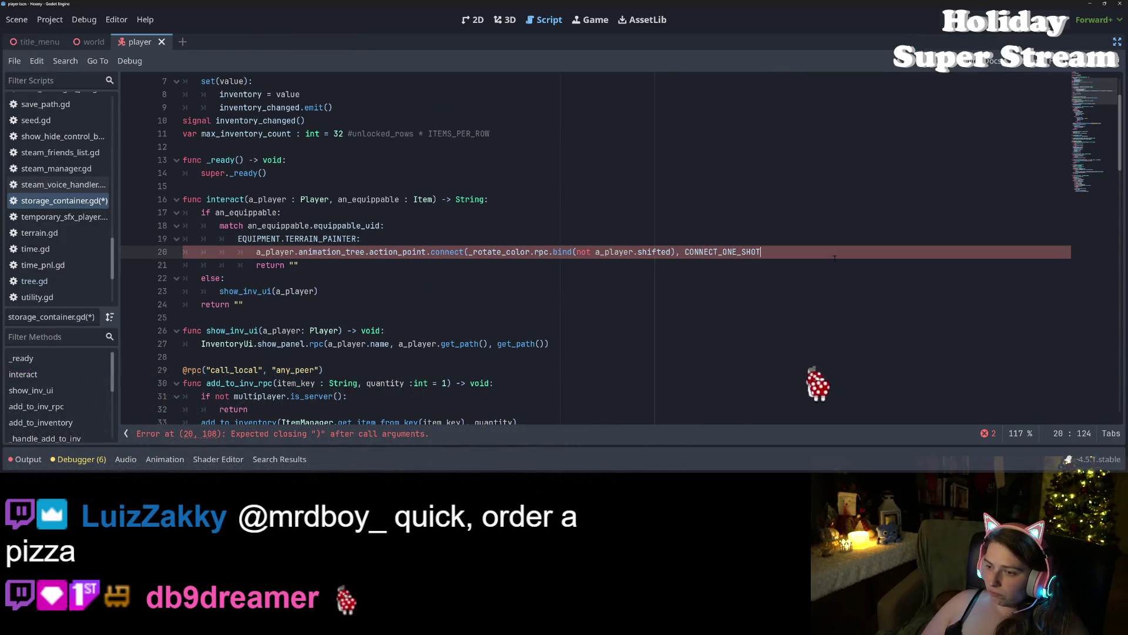
text())
key(ctrl+s)
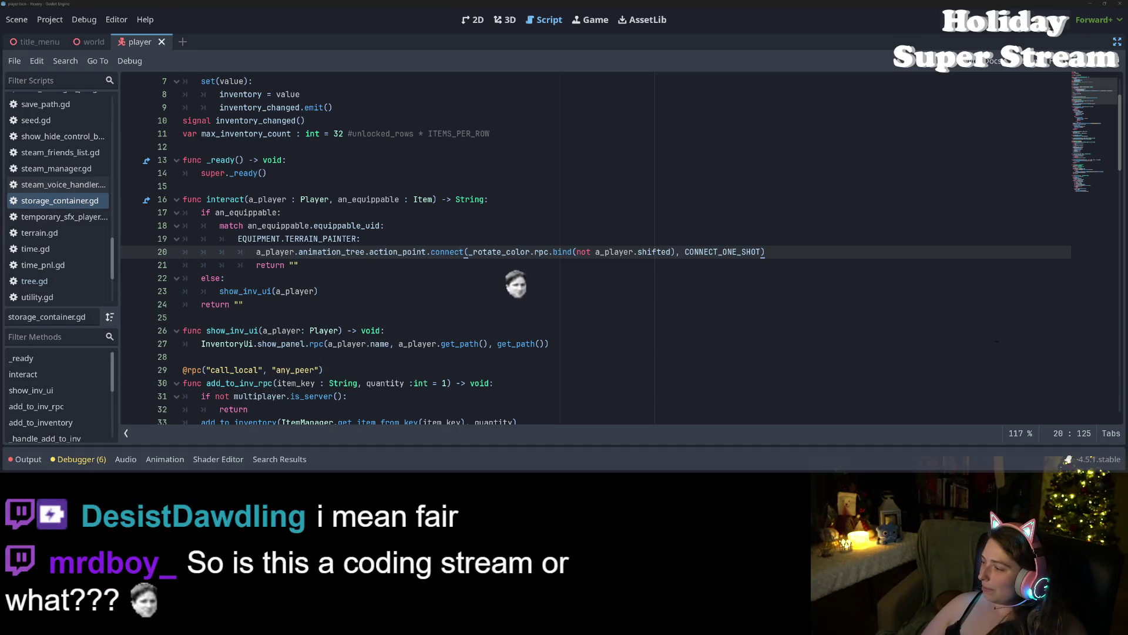
Step: Locate the show_inv_ui call in the else branch's final return line
click(858, 330)
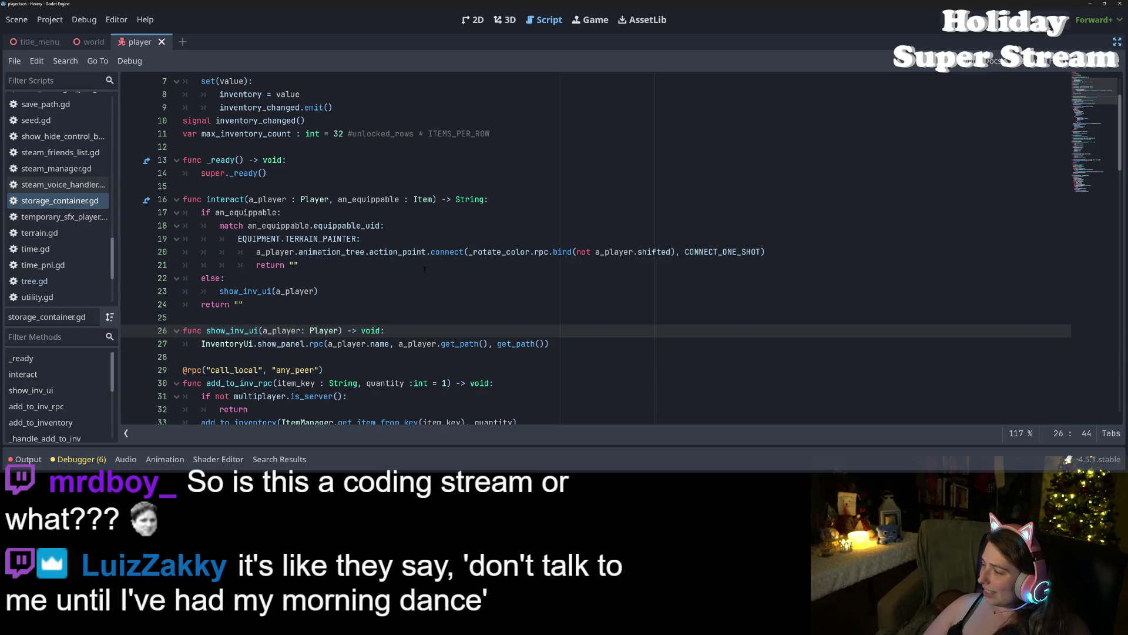
click(484, 283)
click(543, 304)
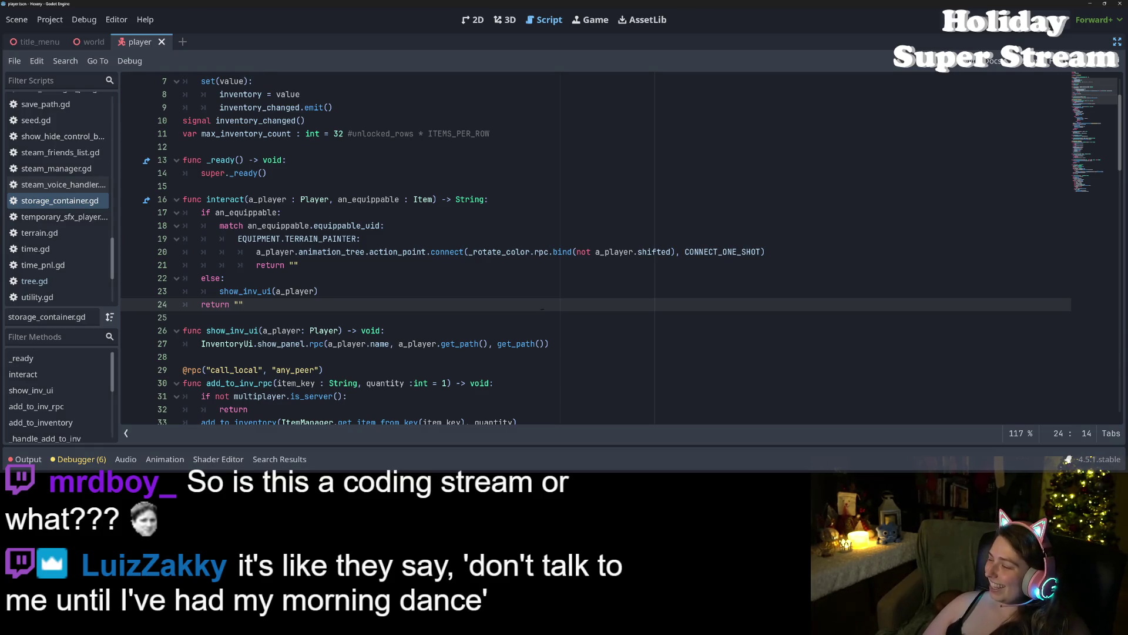
click(369, 296)
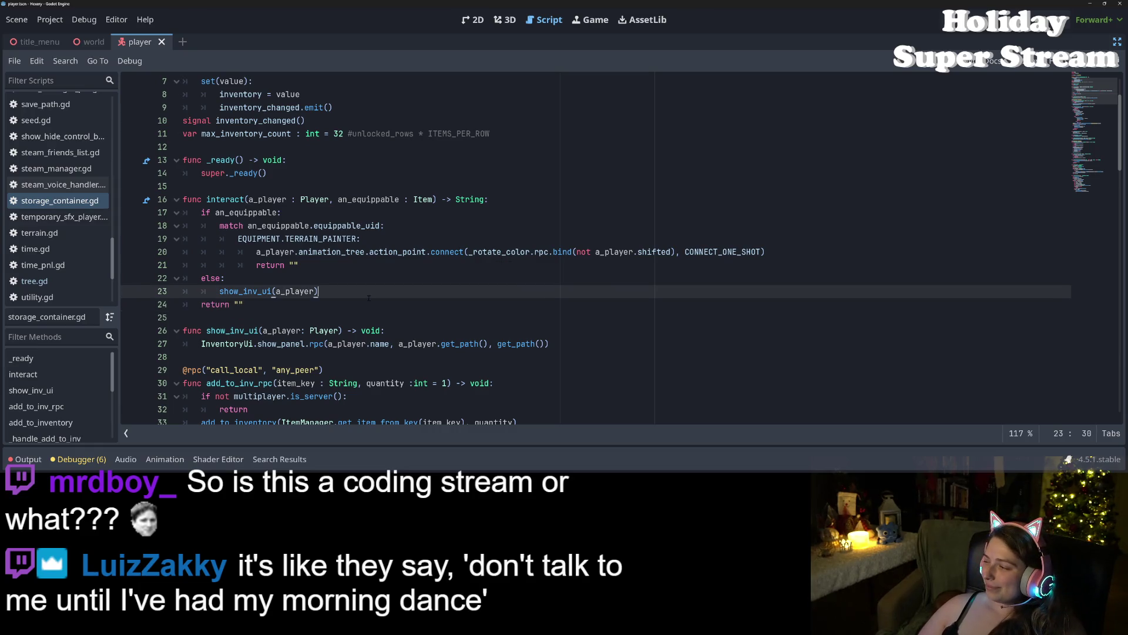
Step: Copy the a_player.animation_tree.action_point.connect( call from line 20
double_click(244, 291)
scroll(244, 291, down, 2)
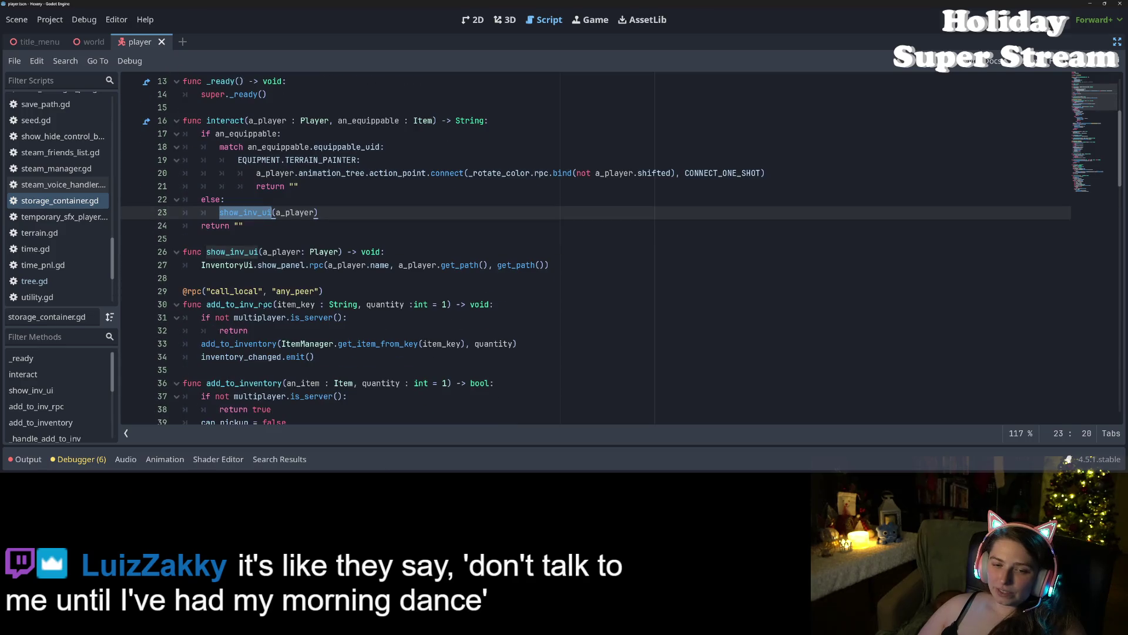
scroll(247, 331, up, 3)
key(Left)
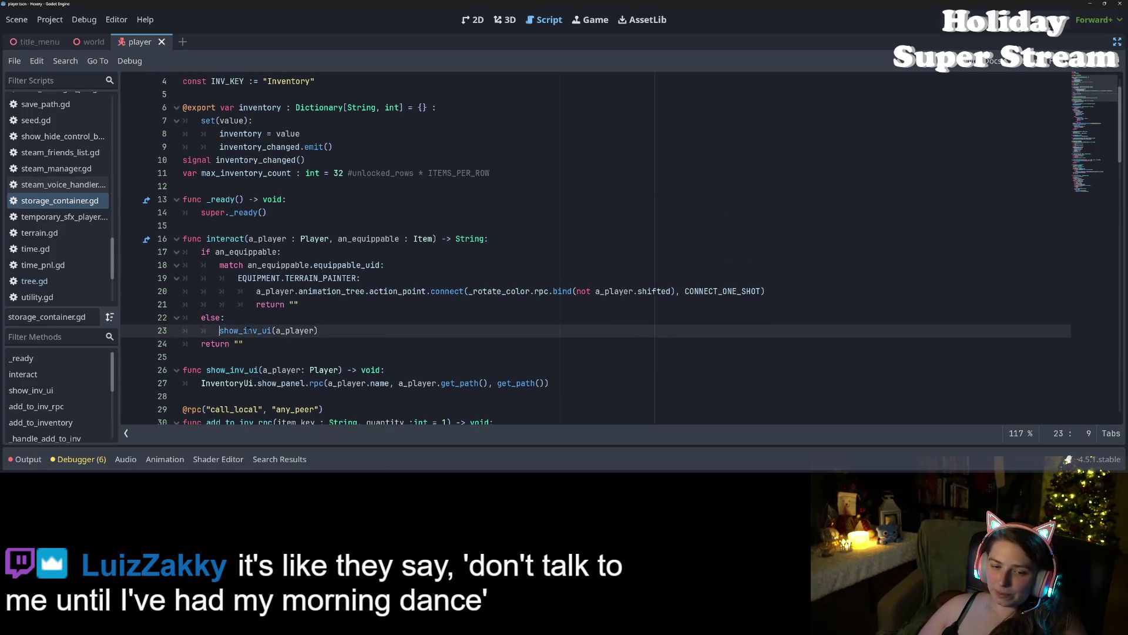
drag(256, 291, 468, 291)
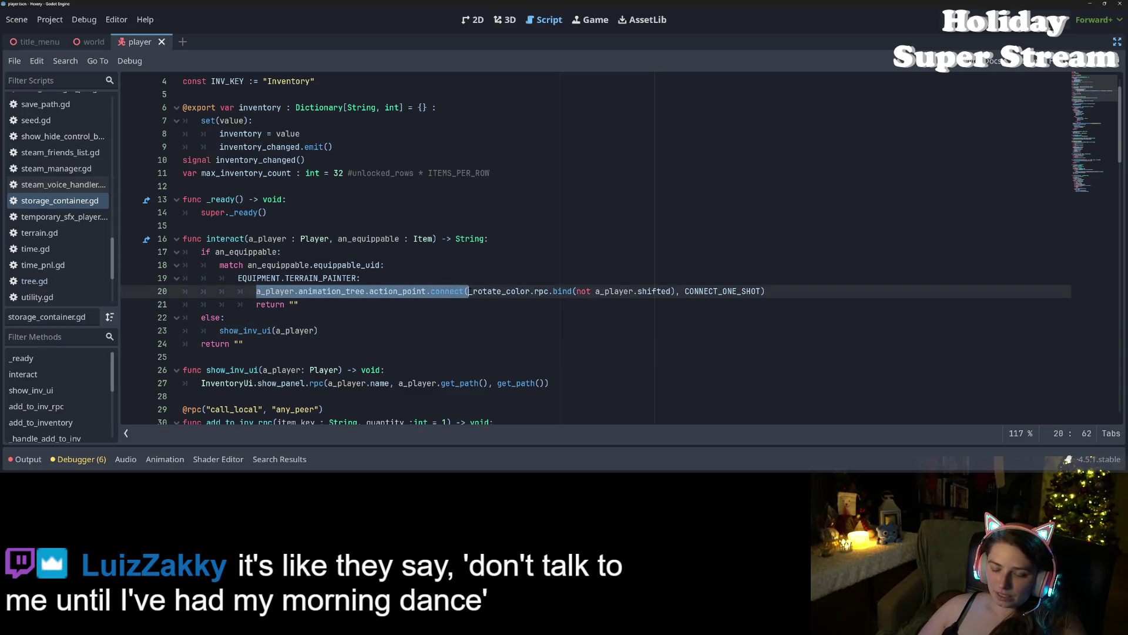
key(ctrl+c)
Step: Wrap line 23's show_inv_ui in that connect call with CONNECT_ONE_SHOT and save
click(479, 332)
key(Home)
key(ctrl+v)
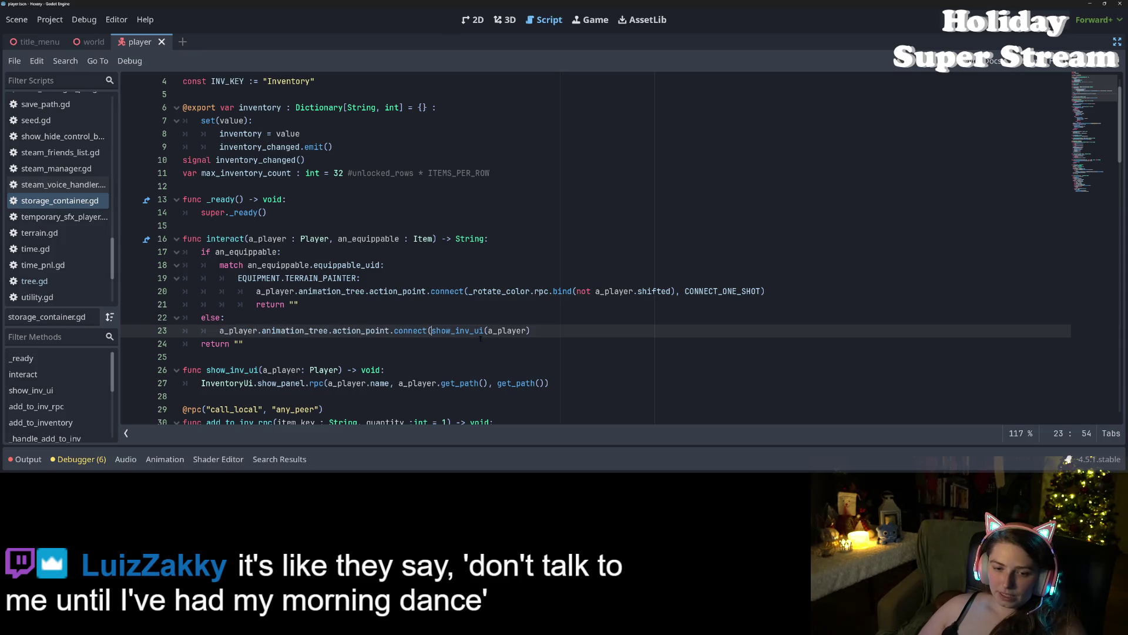
key(End)
text(, )
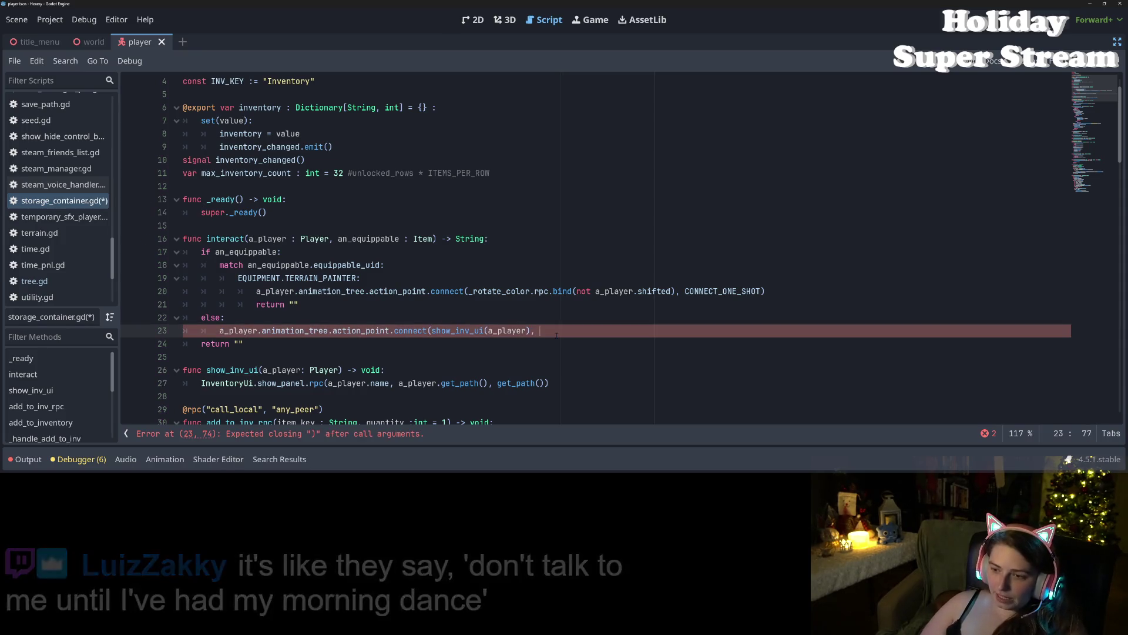
text(CO)
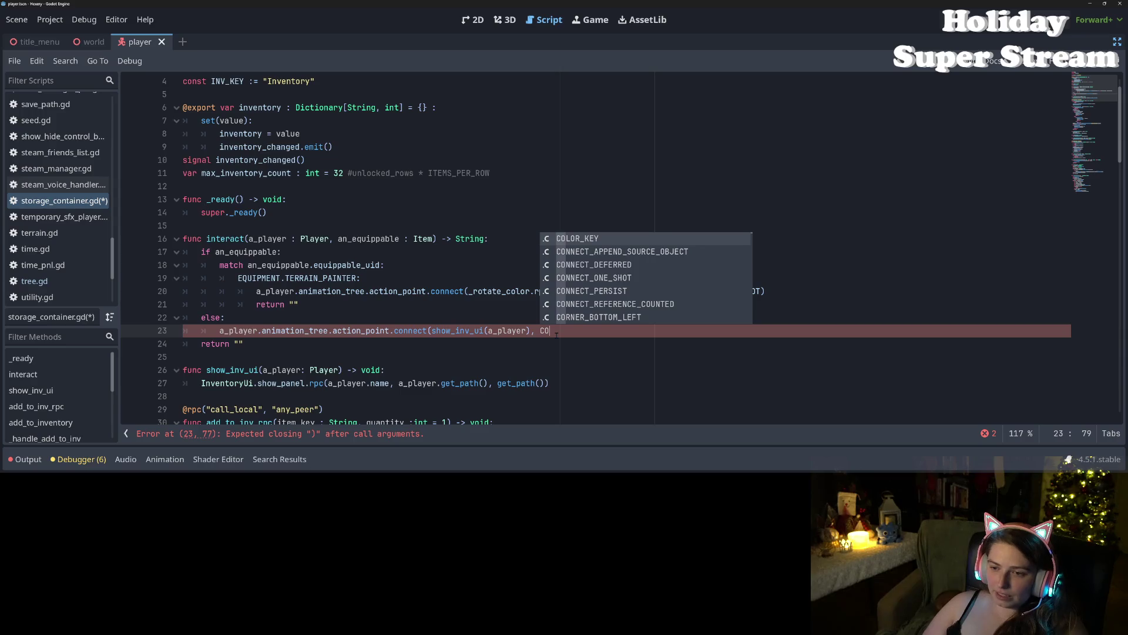
text(NNE)
key(Down)
key(Down)
key(Return)
text())
key(ctrl+s)
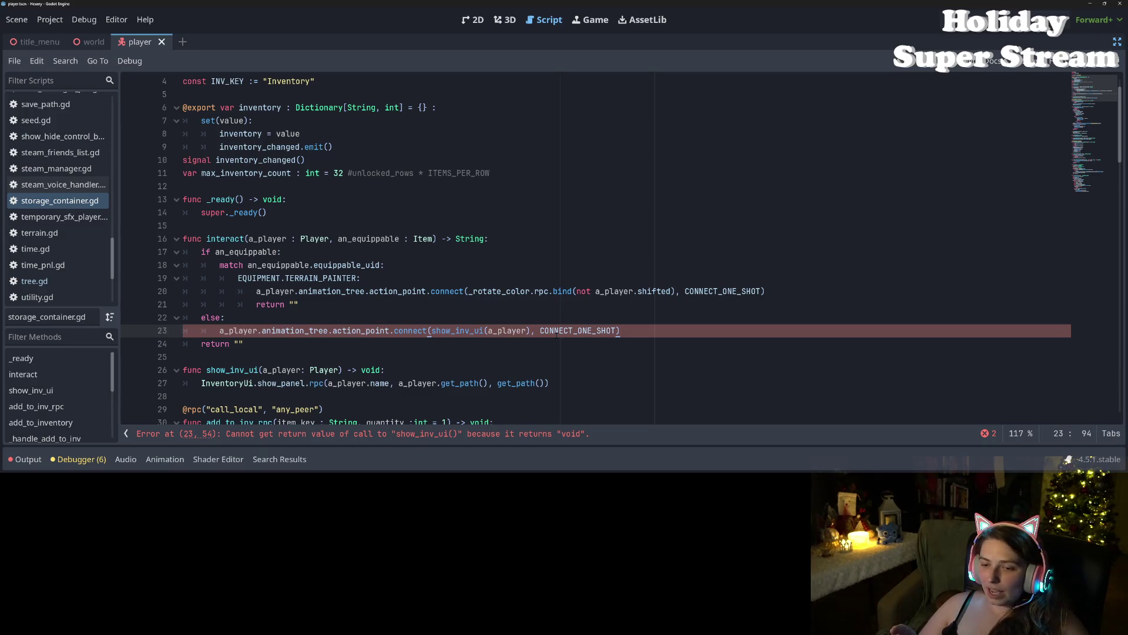
Step: Bind show_inv_ui to a_player on line 23 and save the script
click(483, 330)
text(.bind)
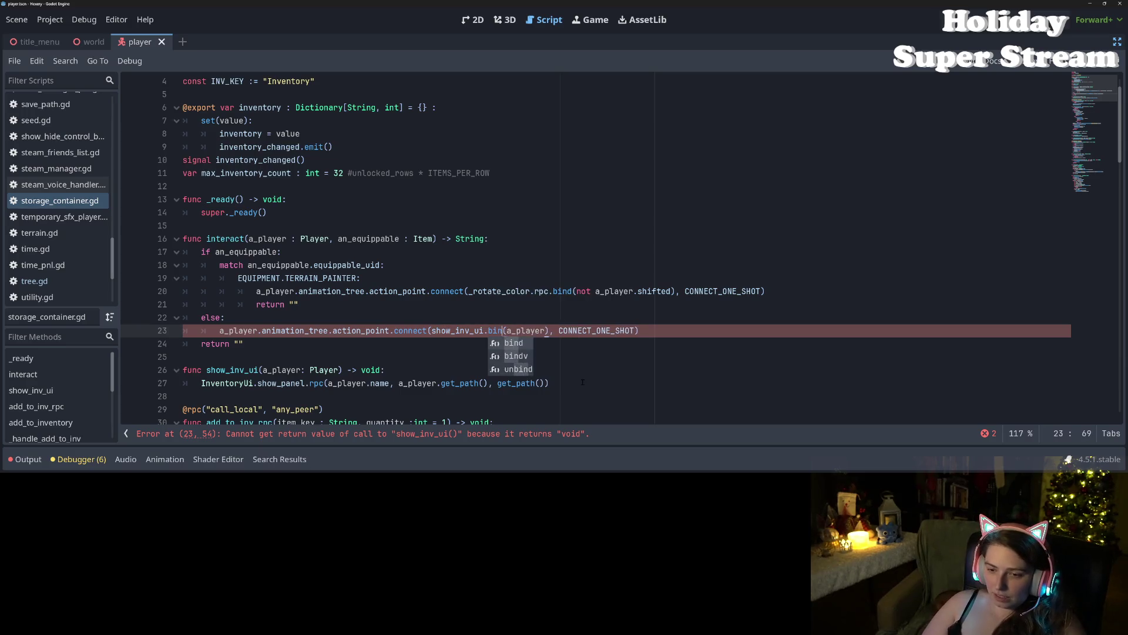
key(ctrl+s)
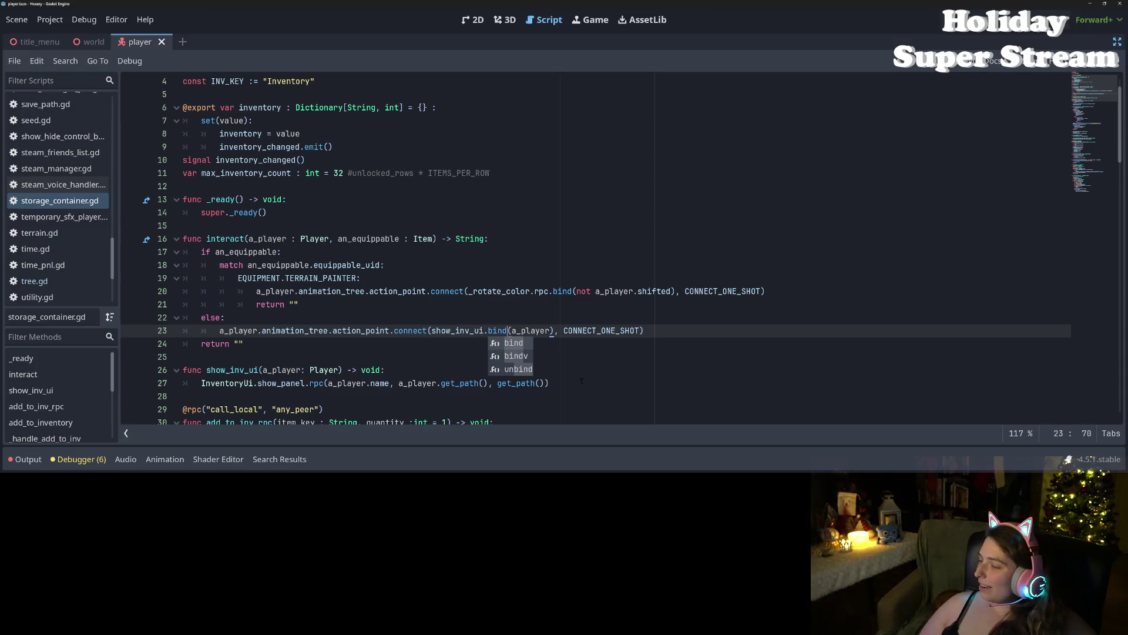
click(616, 330)
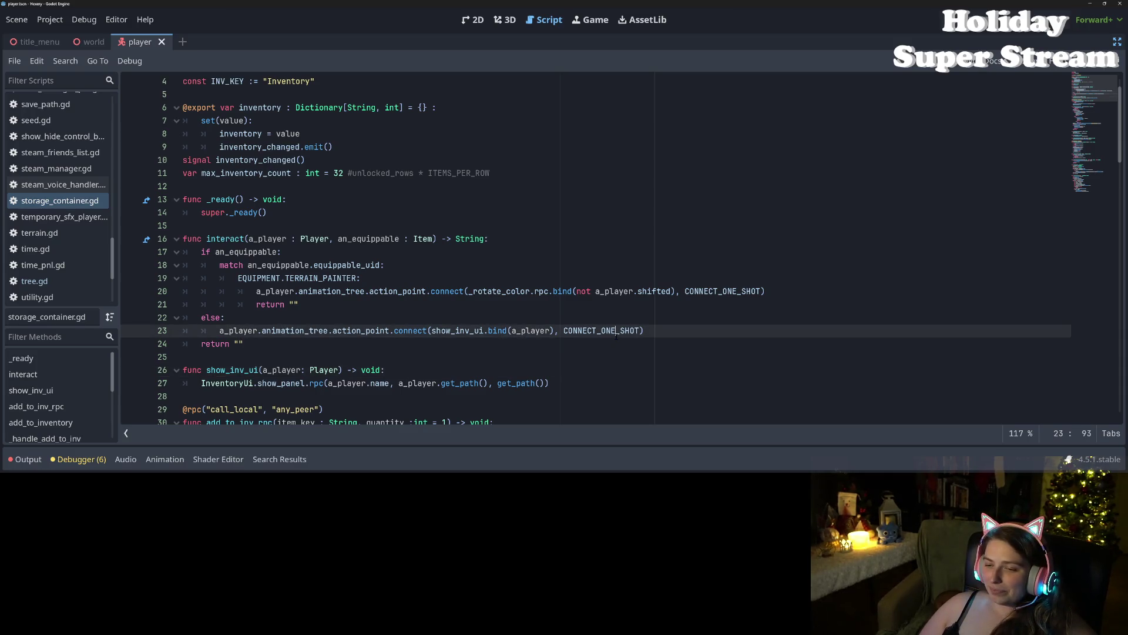
key(ctrl+s)
key(Down)
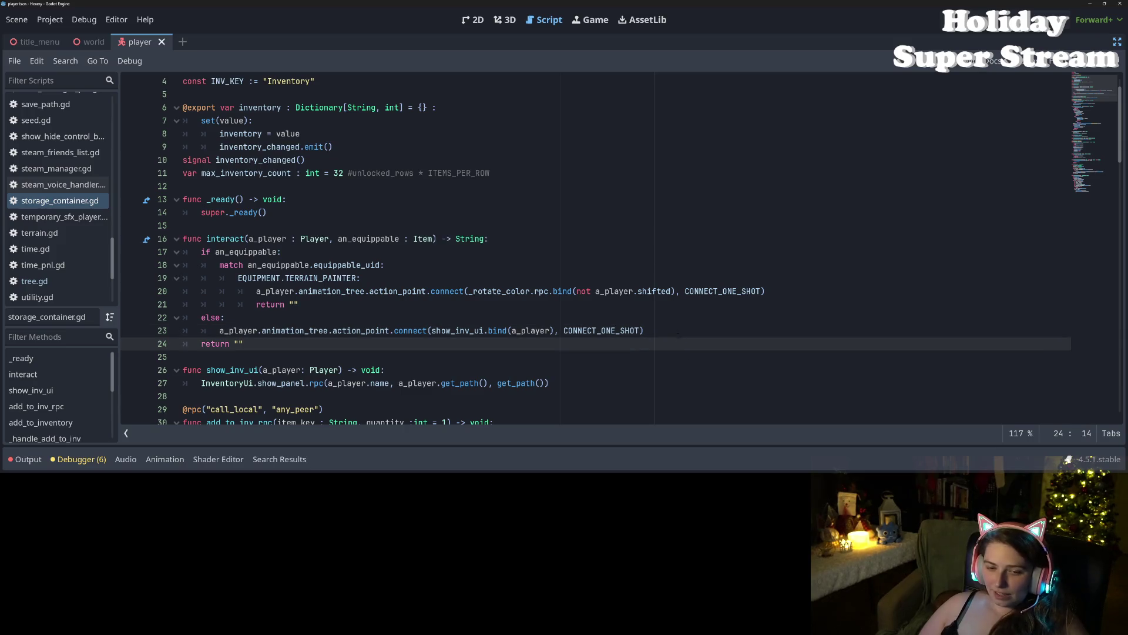
key(Up)
key(Up)
Step: Open the seed.gd script
scroll(588, 246, down, 3)
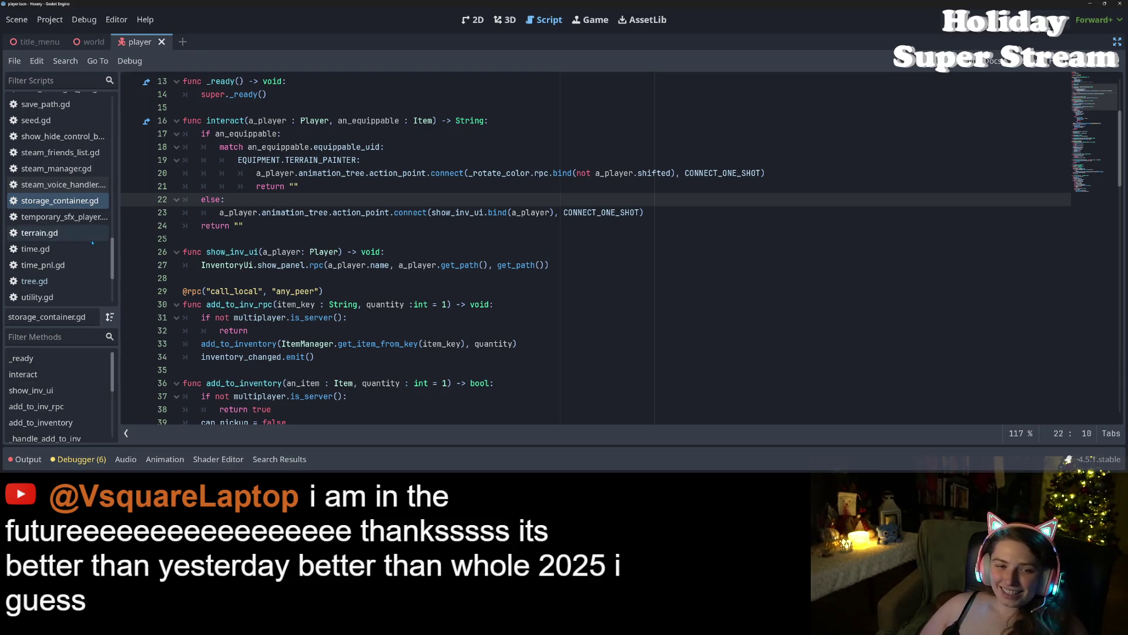
scroll(42, 236, up, 1)
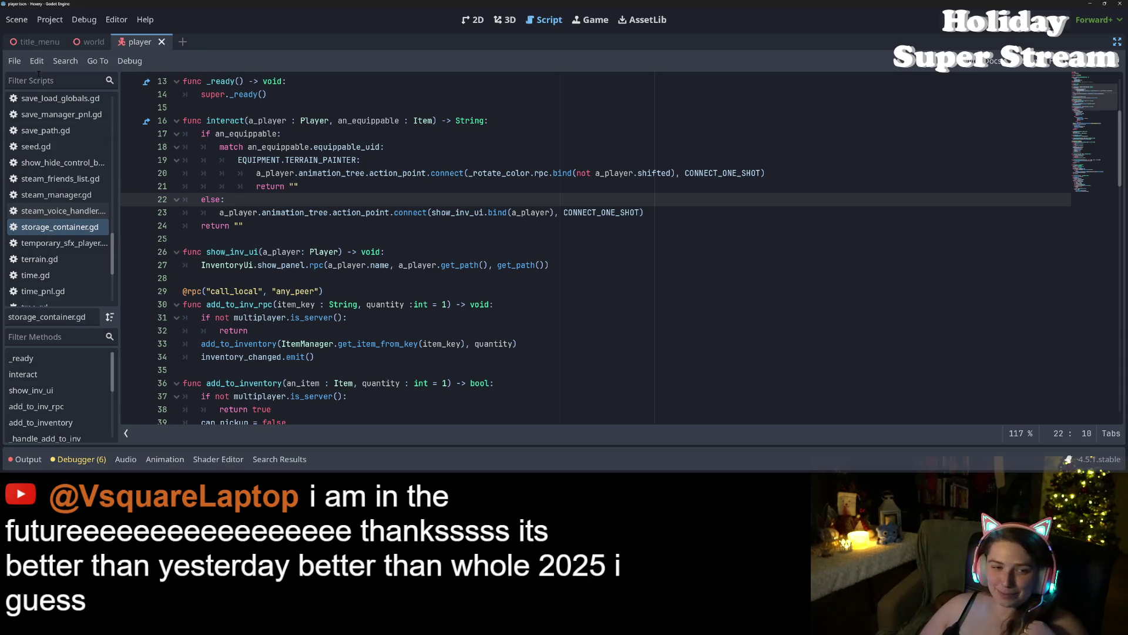
click(41, 147)
Step: Inspect the await super.interact line in seed.gd's _: case and the parent interact's documentation
scroll(380, 398, down, 4)
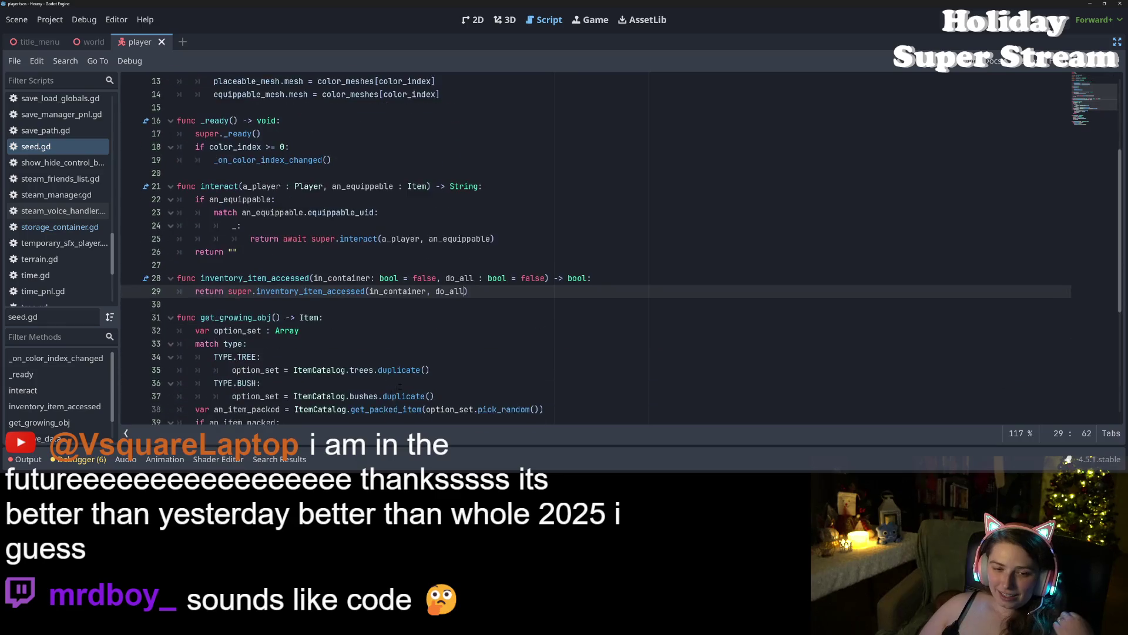
click(312, 187)
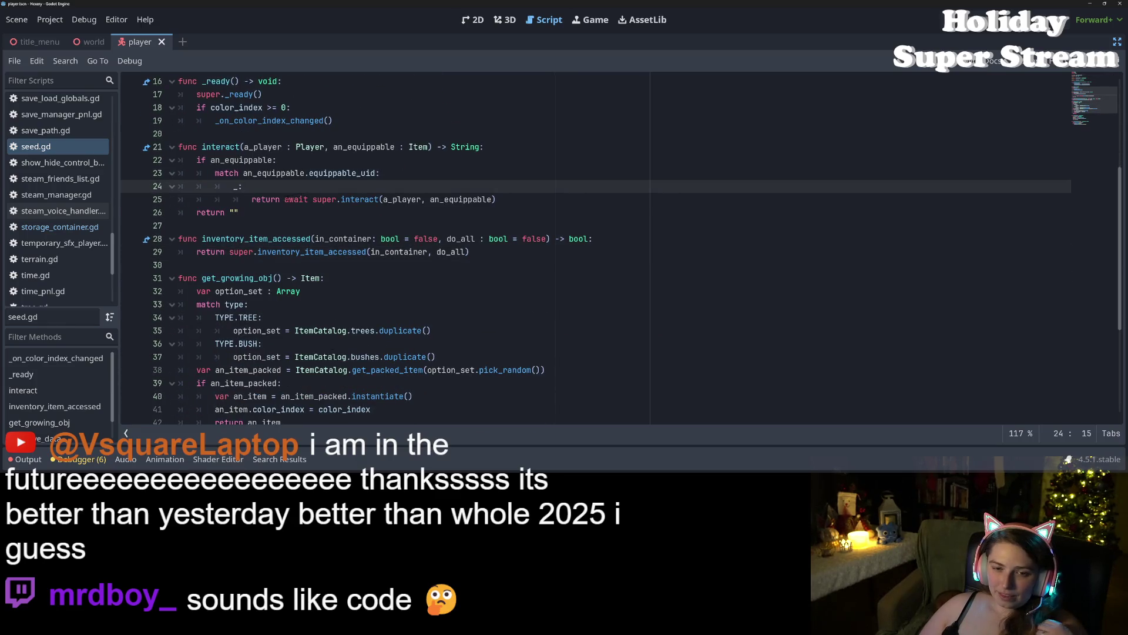
double_click(287, 200)
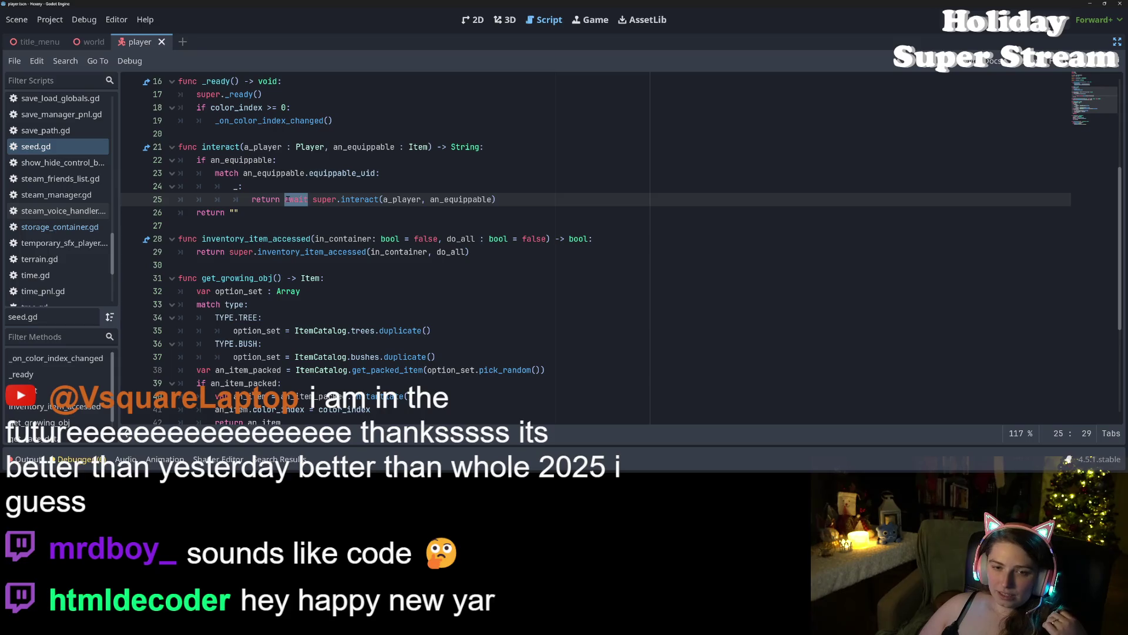
click(264, 146)
click(251, 185)
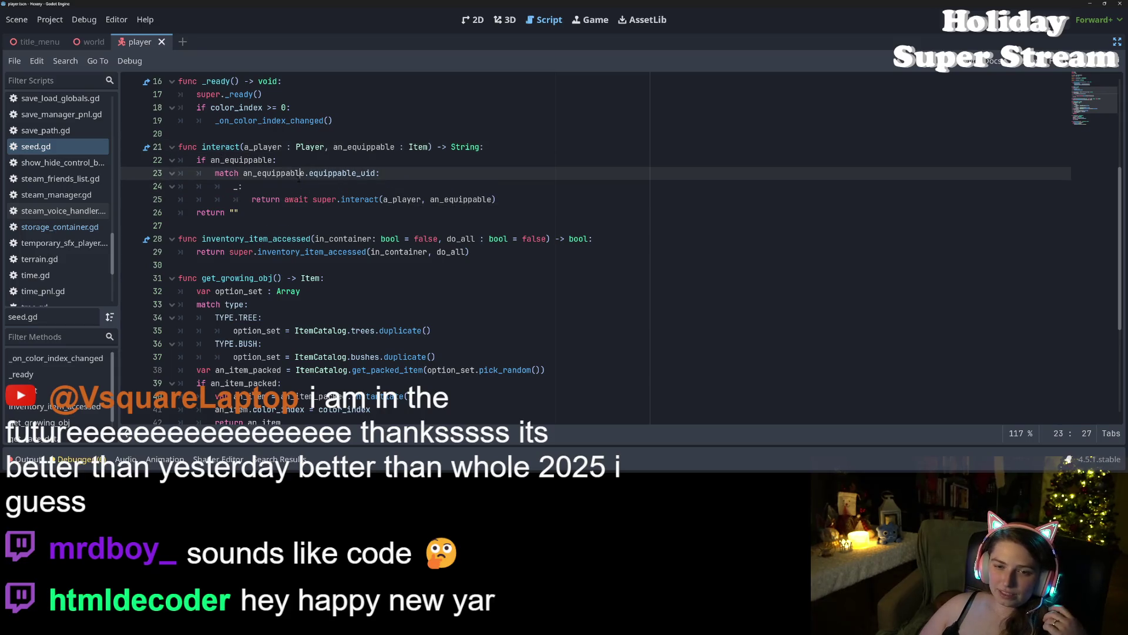
double_click(325, 200)
click(346, 199)
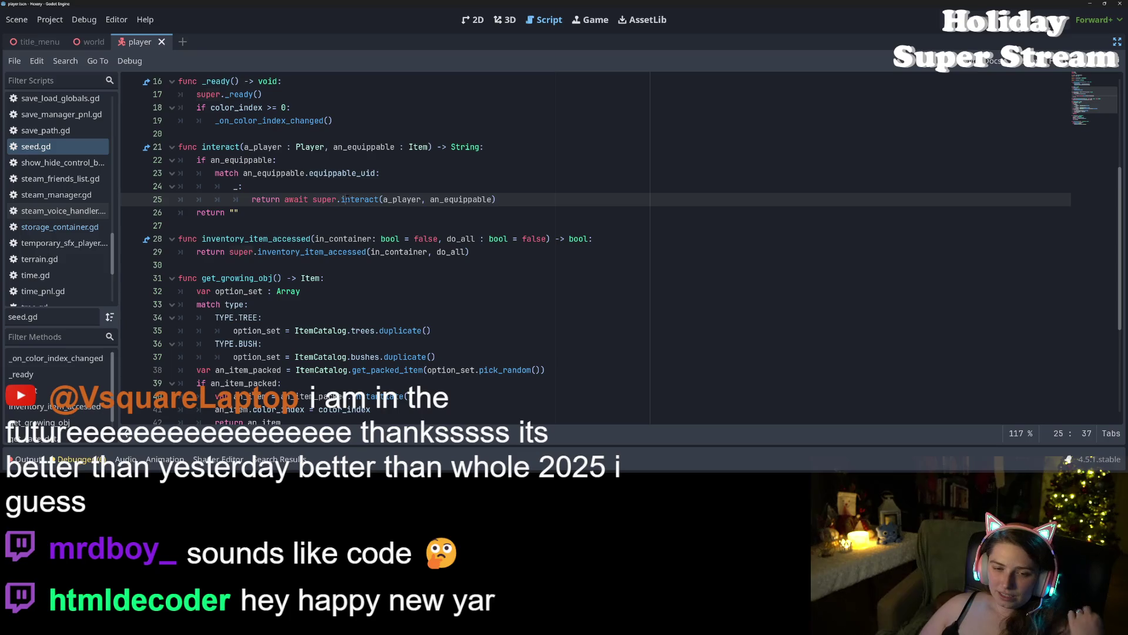
mouse_move(346, 199)
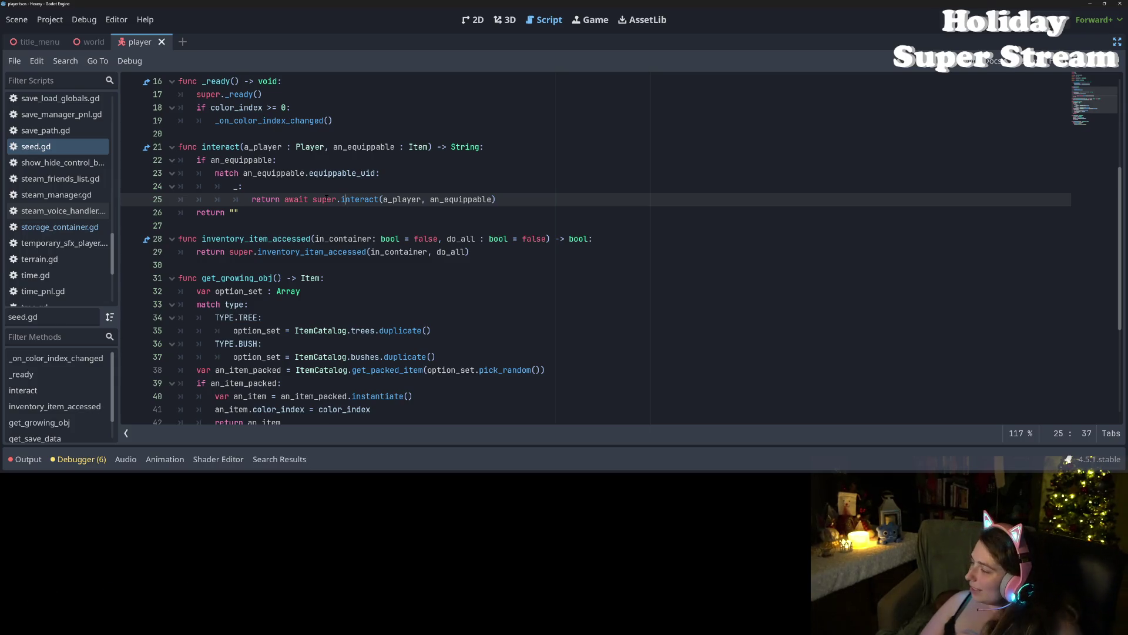
Step: Open the mushroom.gd script from the script list
scroll(58, 179, up, 6)
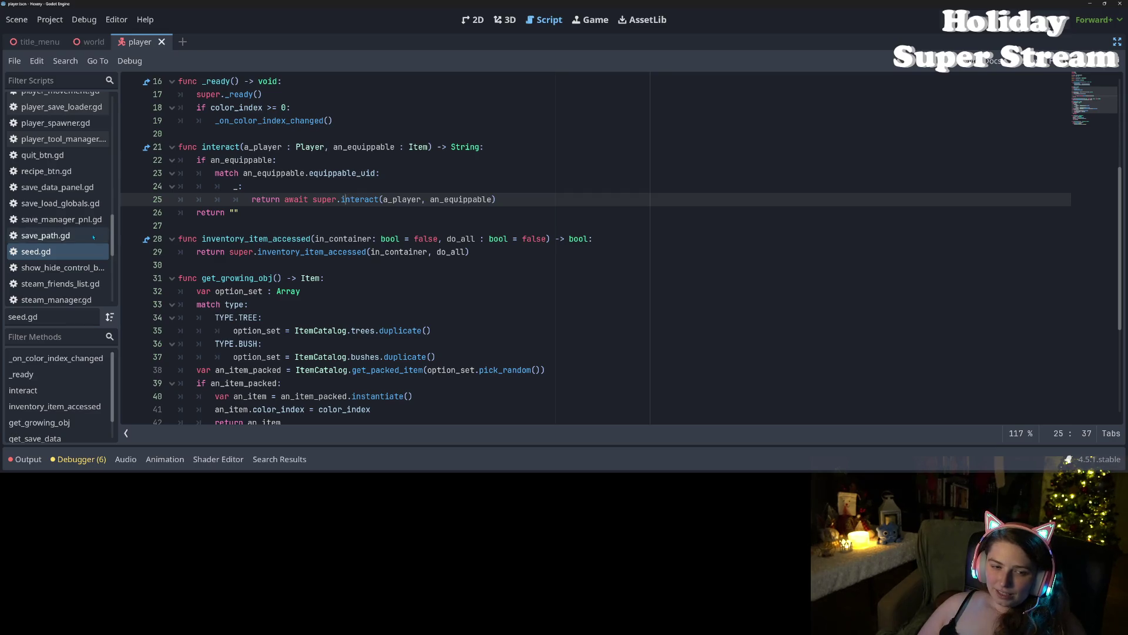
scroll(55, 240, up, 3)
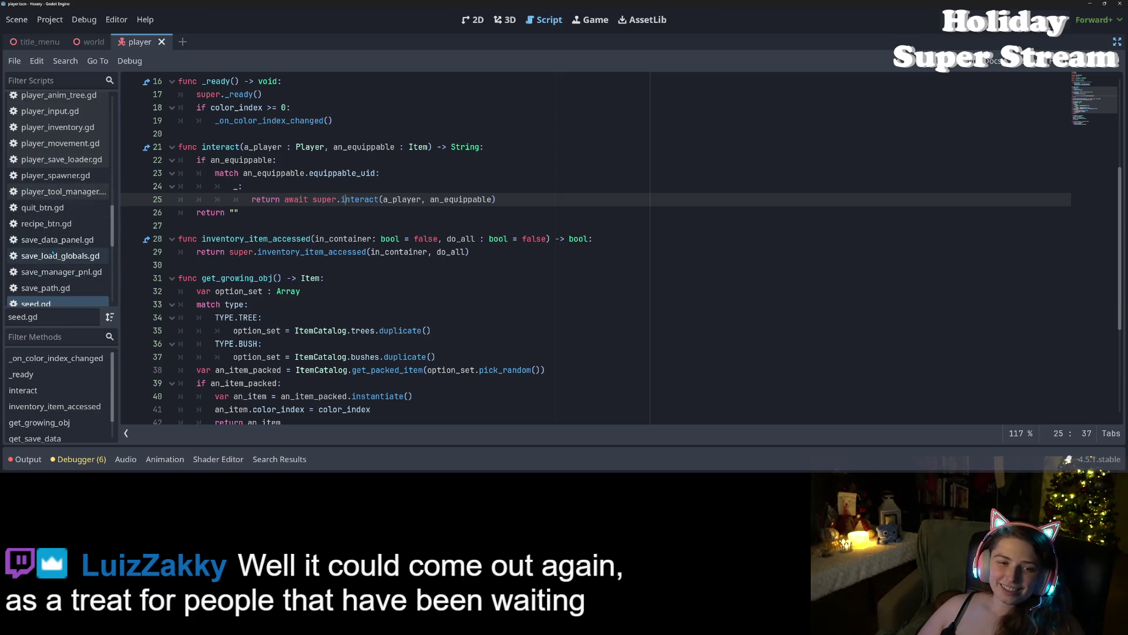
scroll(83, 269, up, 3)
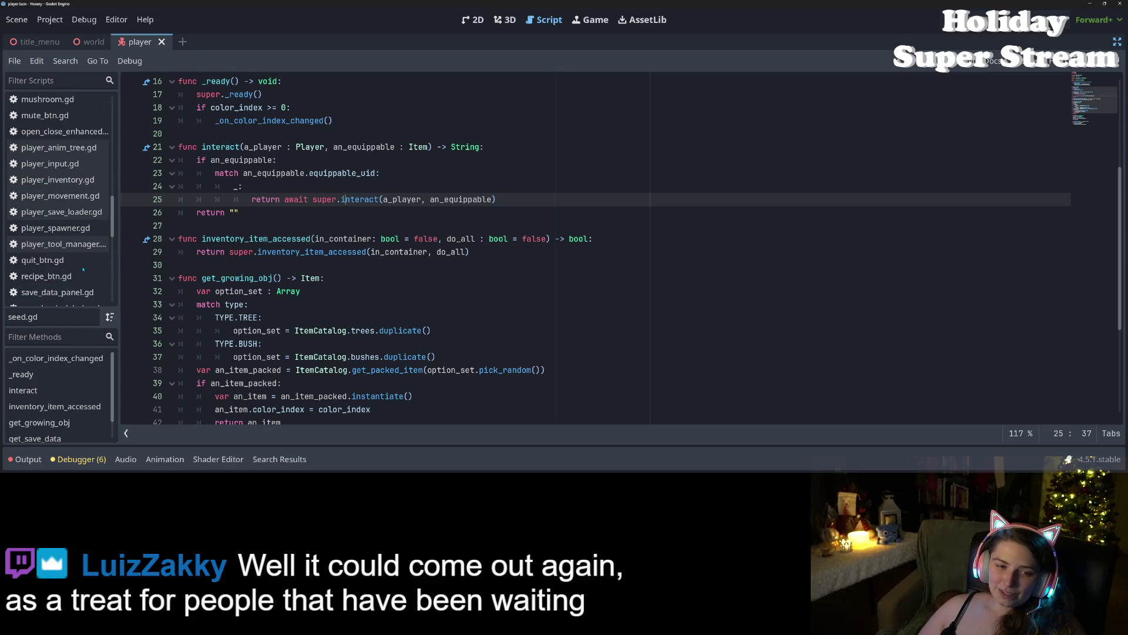
scroll(82, 268, up, 2)
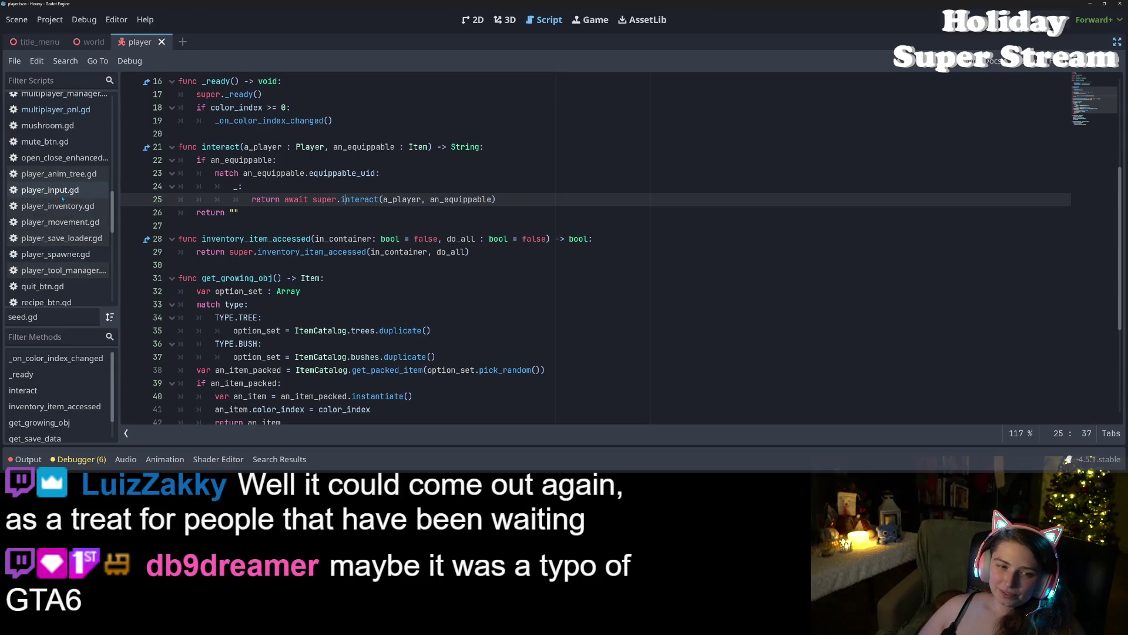
scroll(68, 194, up, 5)
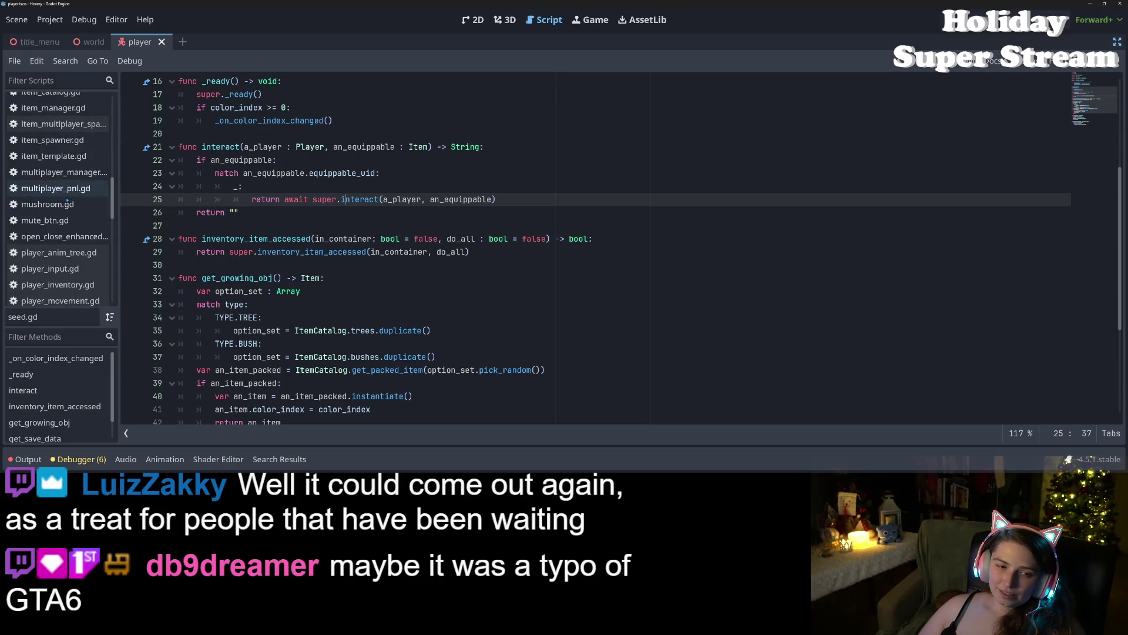
click(75, 209)
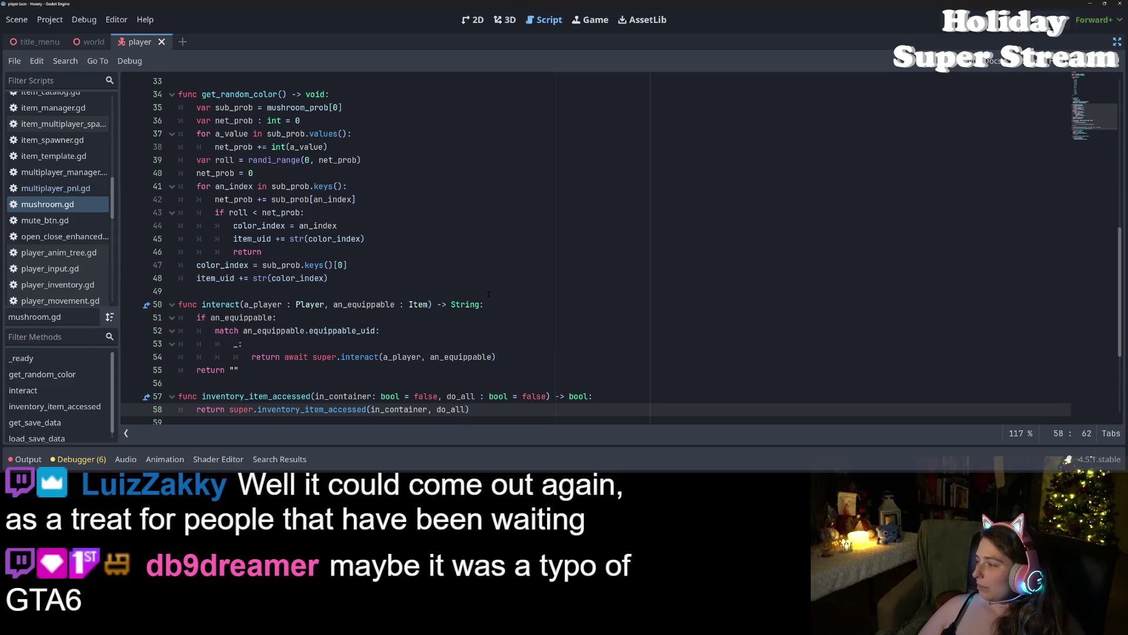
Step: Read through mushroom.gd's interact and inventory code, then switch to item.gd
scroll(488, 294, down, 1)
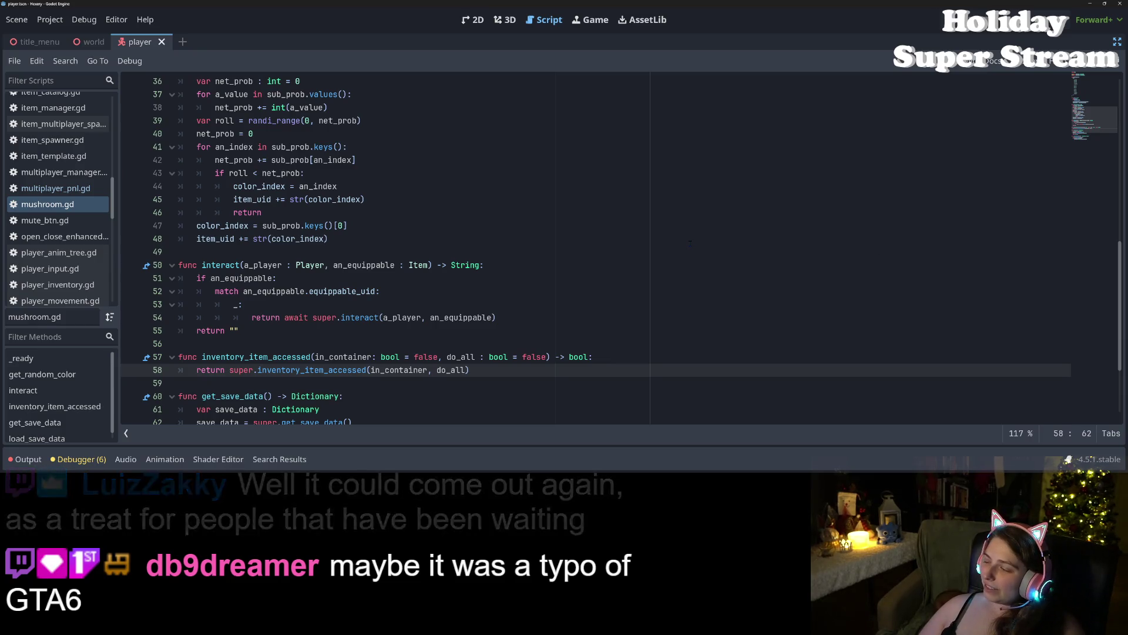
scroll(691, 242, down, 2)
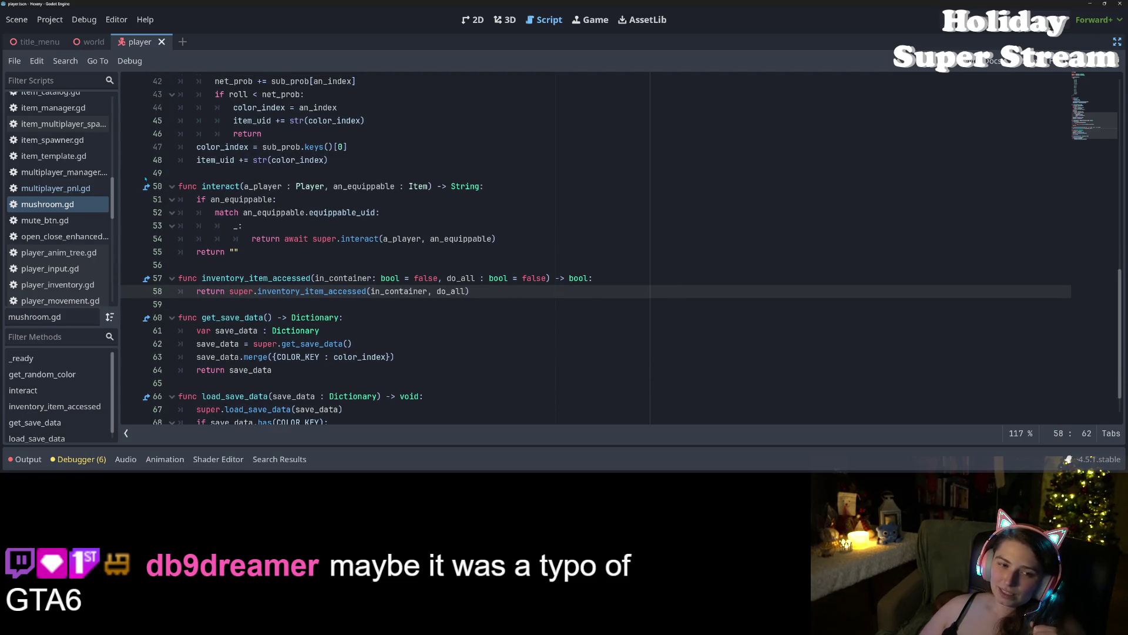
scroll(75, 178, up, 3)
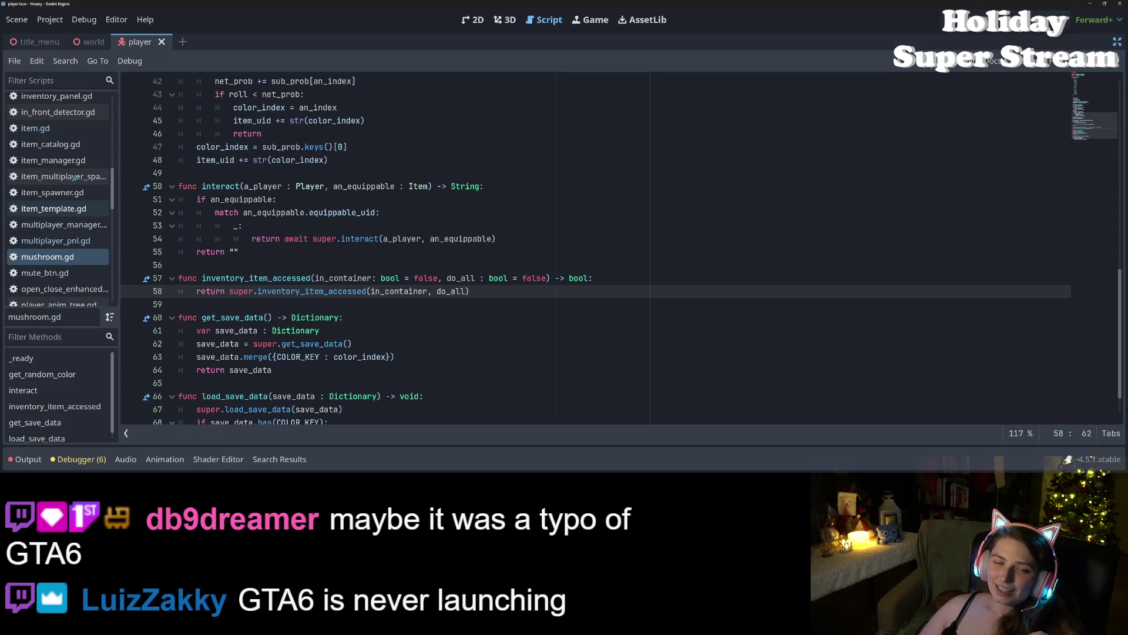
scroll(74, 178, up, 3)
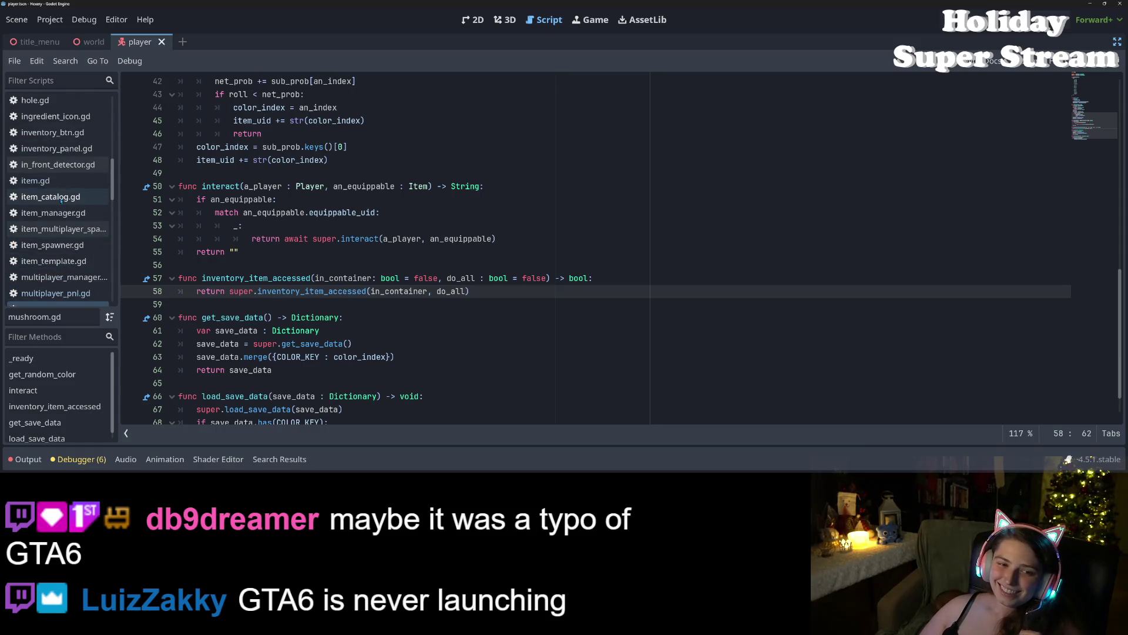
click(59, 180)
Step: Review try_place_item in item.gd and highlight the uses of can_surface_stack
scroll(533, 319, up, 1)
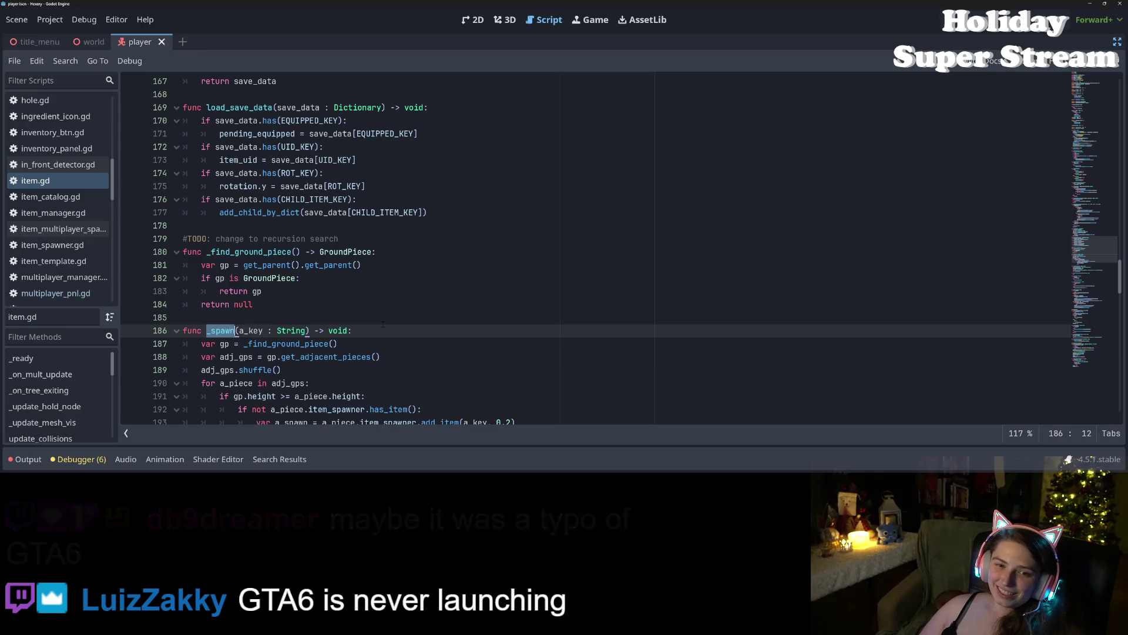
scroll(382, 322, down, 3)
scroll(383, 322, down, 10)
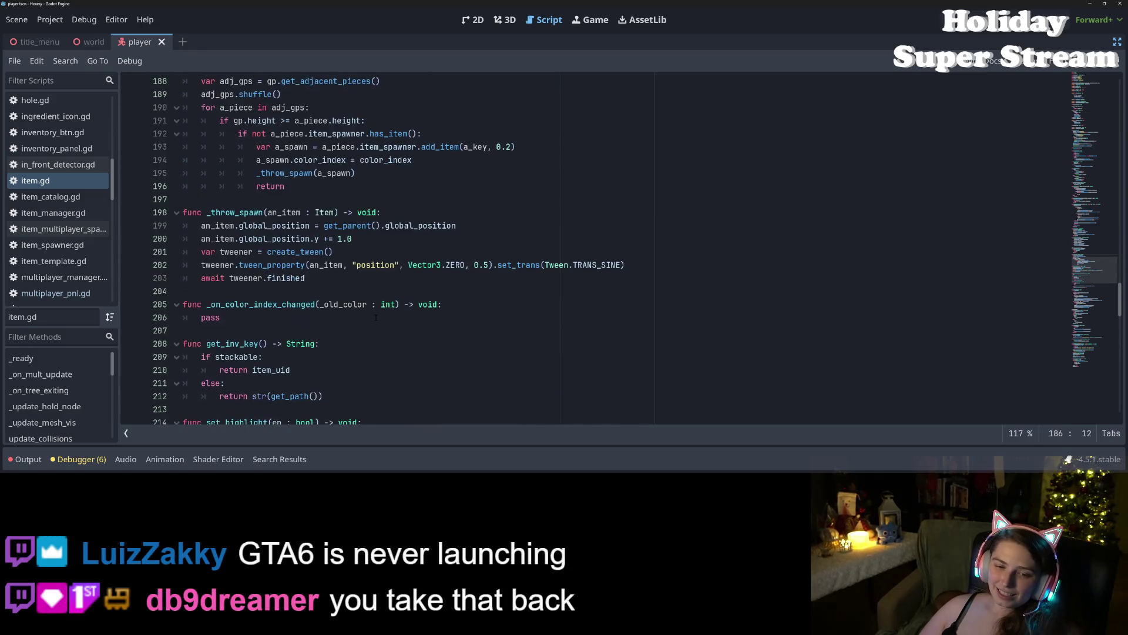
scroll(368, 309, down, 1)
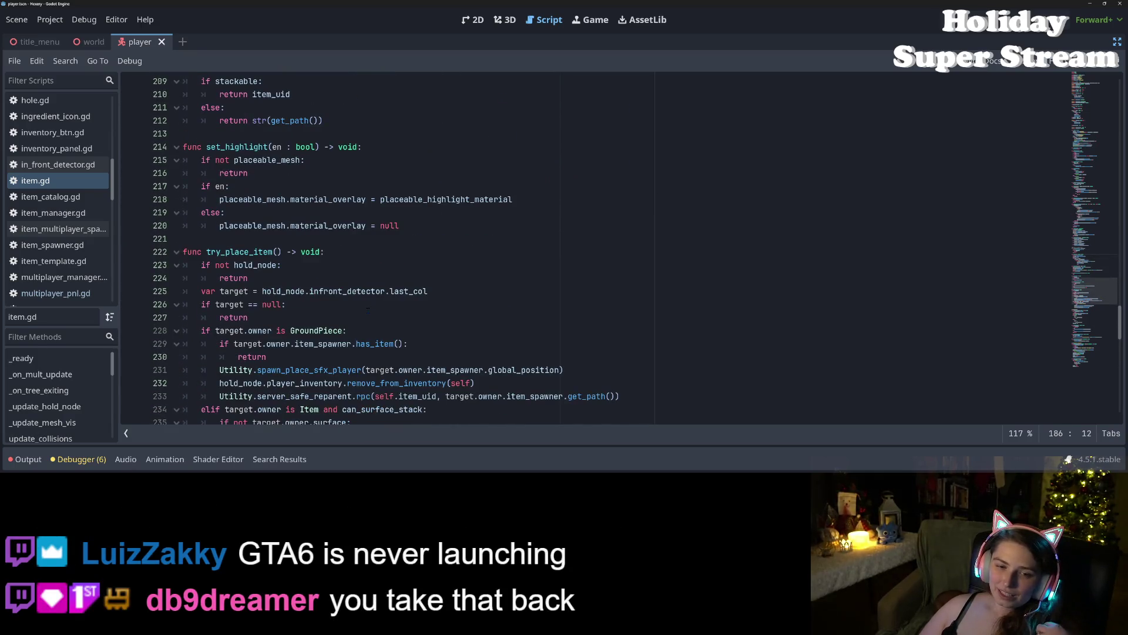
scroll(368, 309, down, 4)
scroll(368, 310, up, 5)
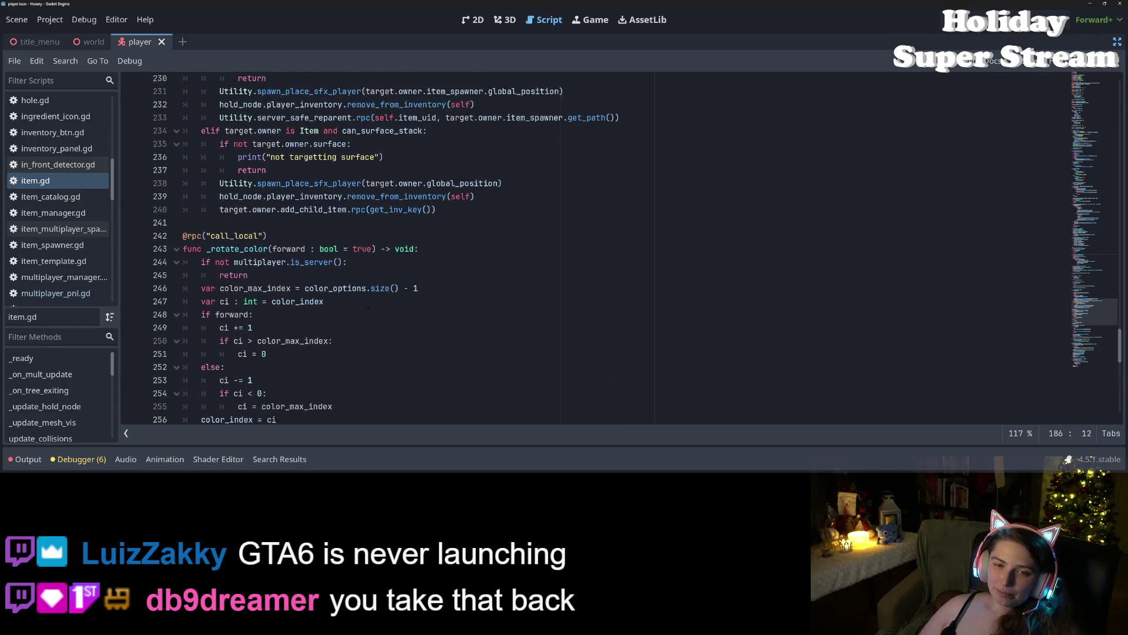
click(281, 304)
click(381, 291)
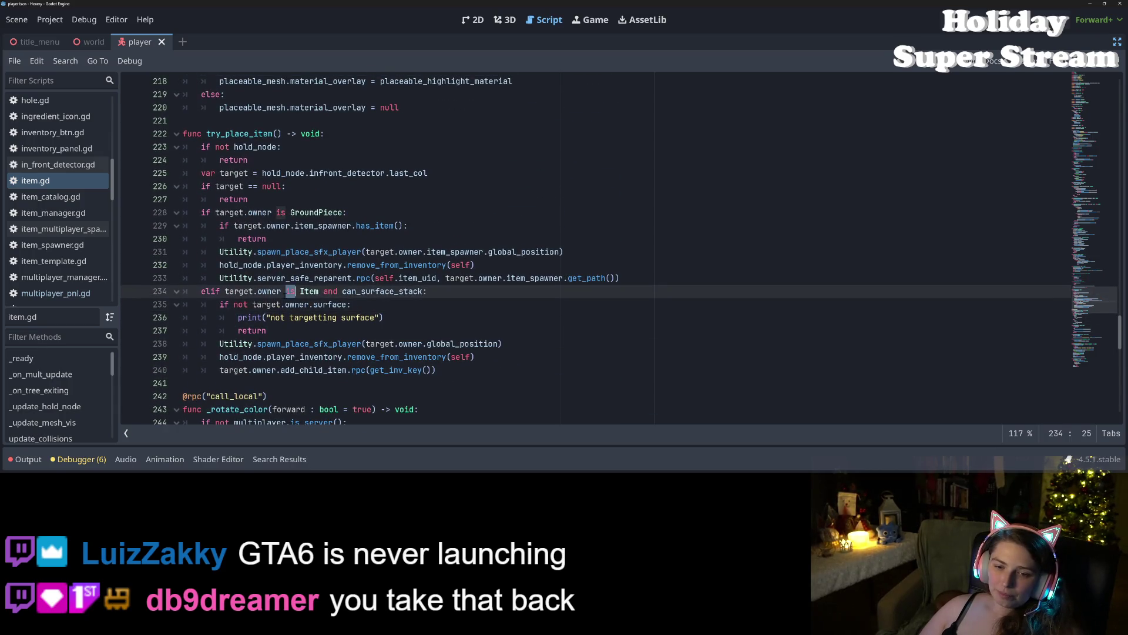
double_click(381, 291)
Step: Browse the rest of item.gd and highlight occurrences of interact at the GroundPiece call
scroll(391, 300, down, 1)
scroll(391, 299, down, 8)
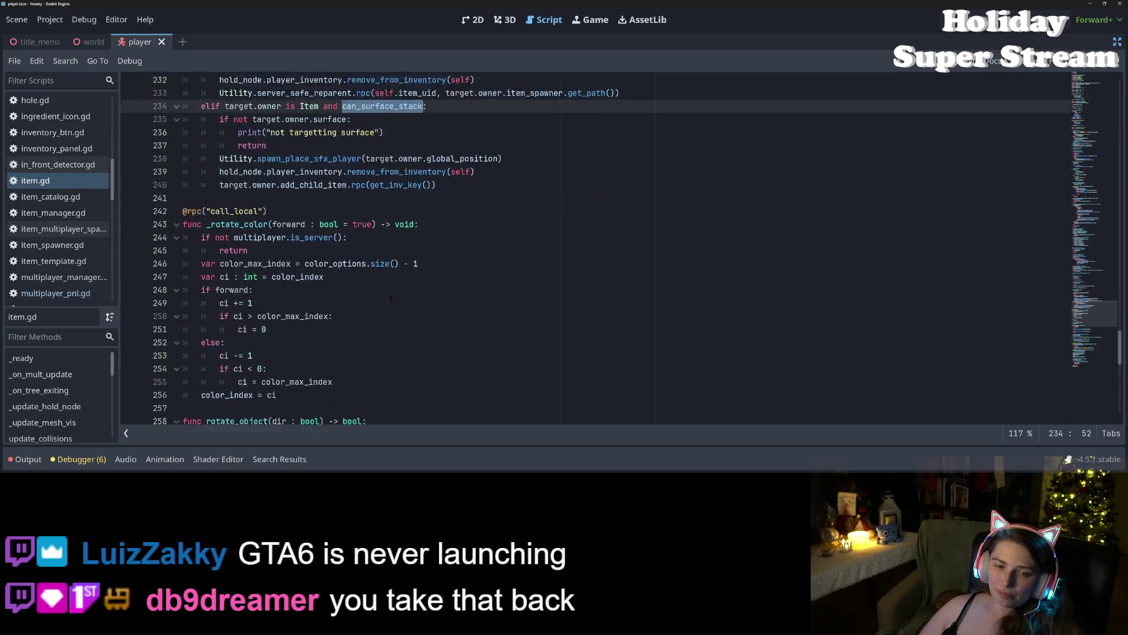
scroll(391, 299, down, 4)
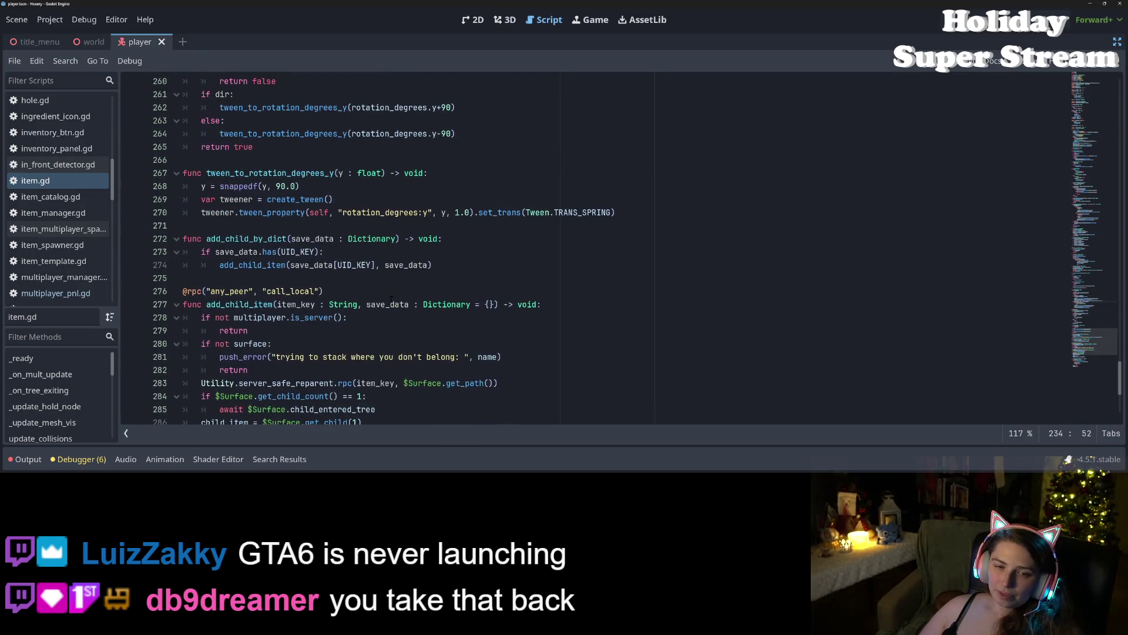
scroll(391, 300, down, 3)
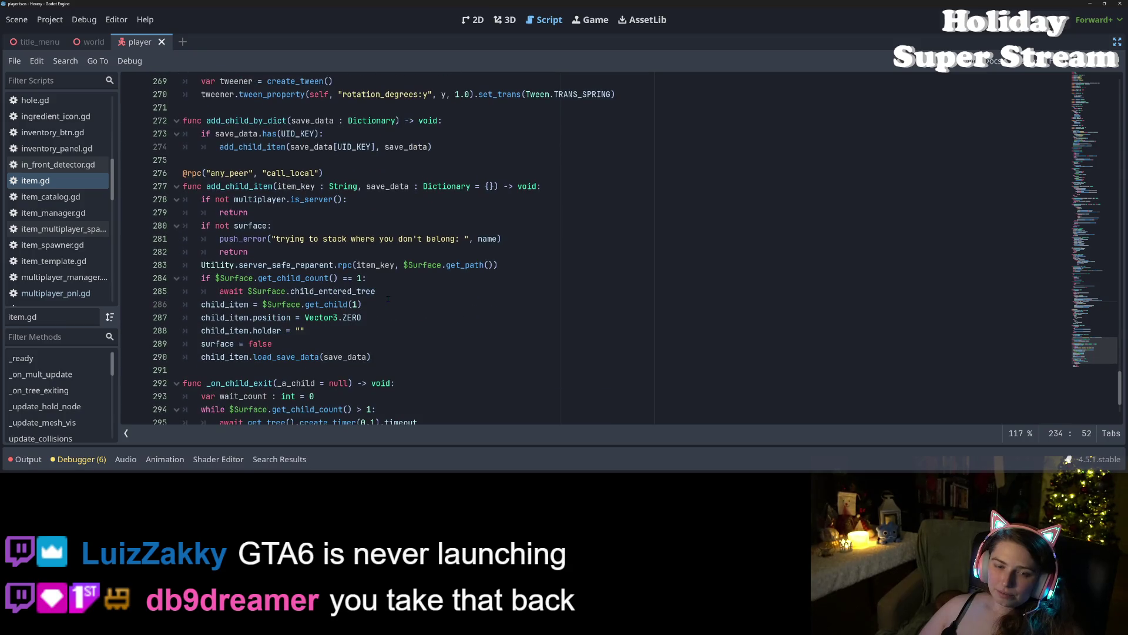
scroll(387, 298, down, 3)
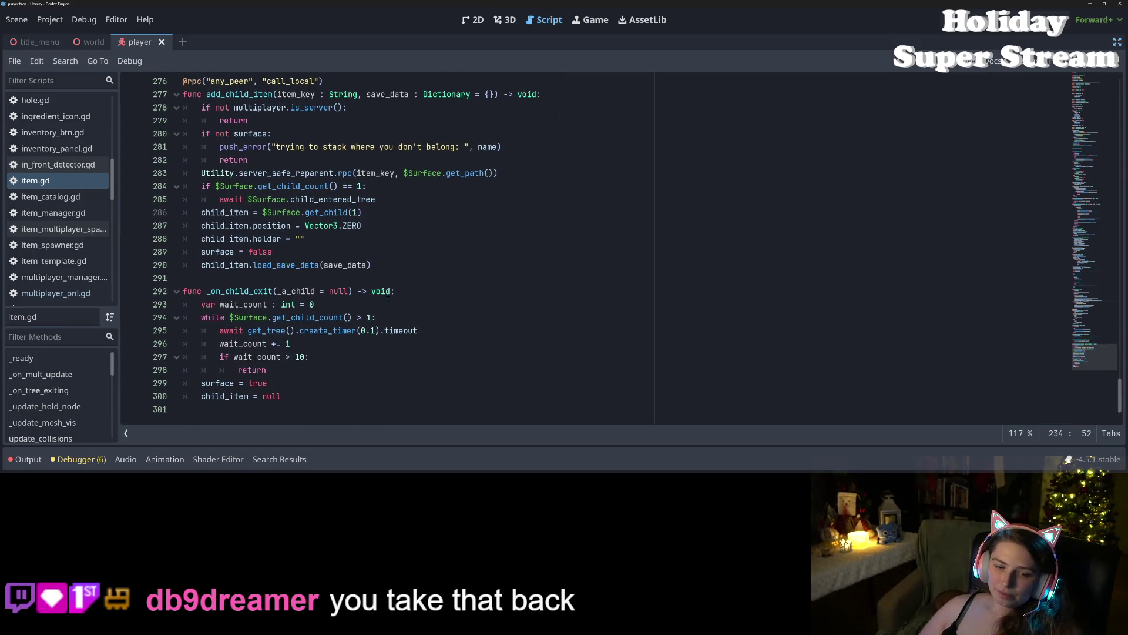
scroll(387, 298, up, 17)
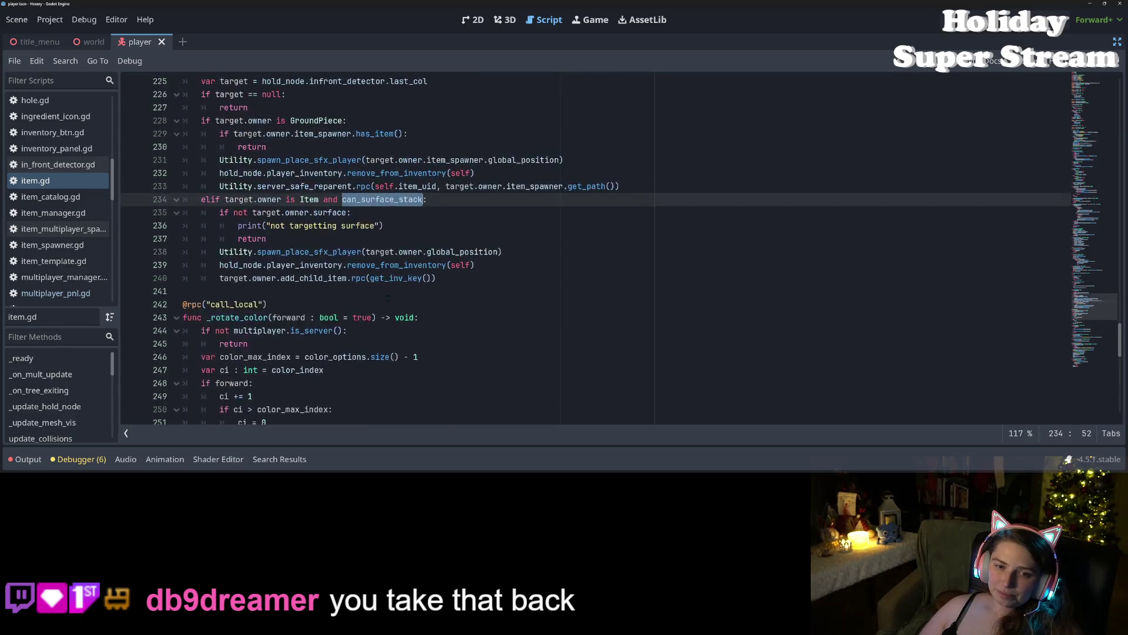
scroll(387, 298, up, 18)
scroll(388, 298, up, 6)
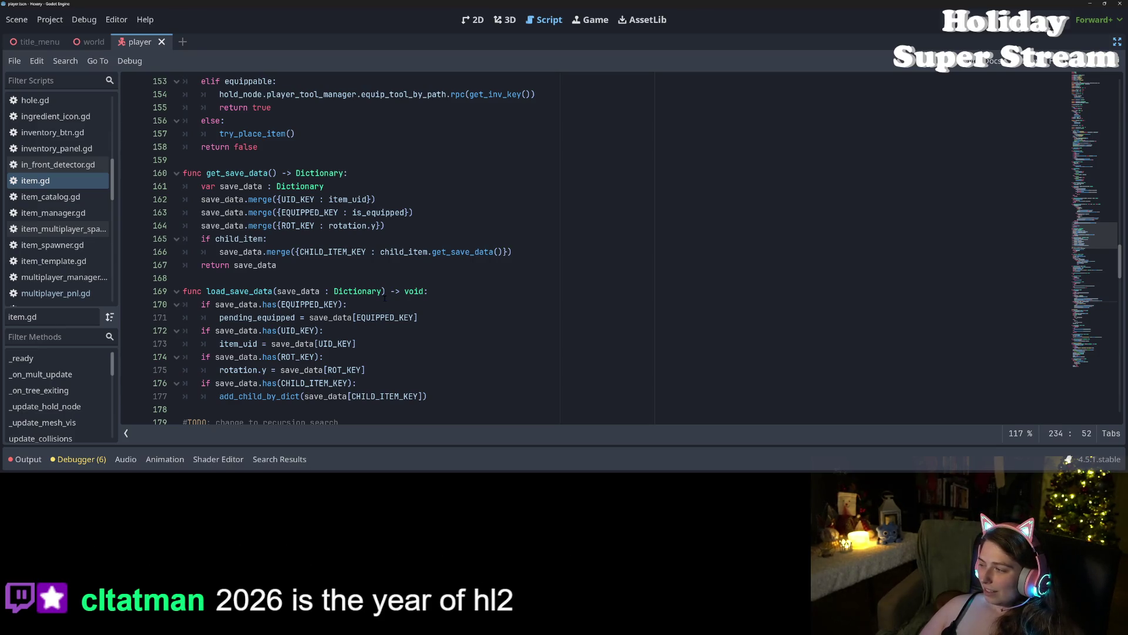
scroll(385, 298, up, 3)
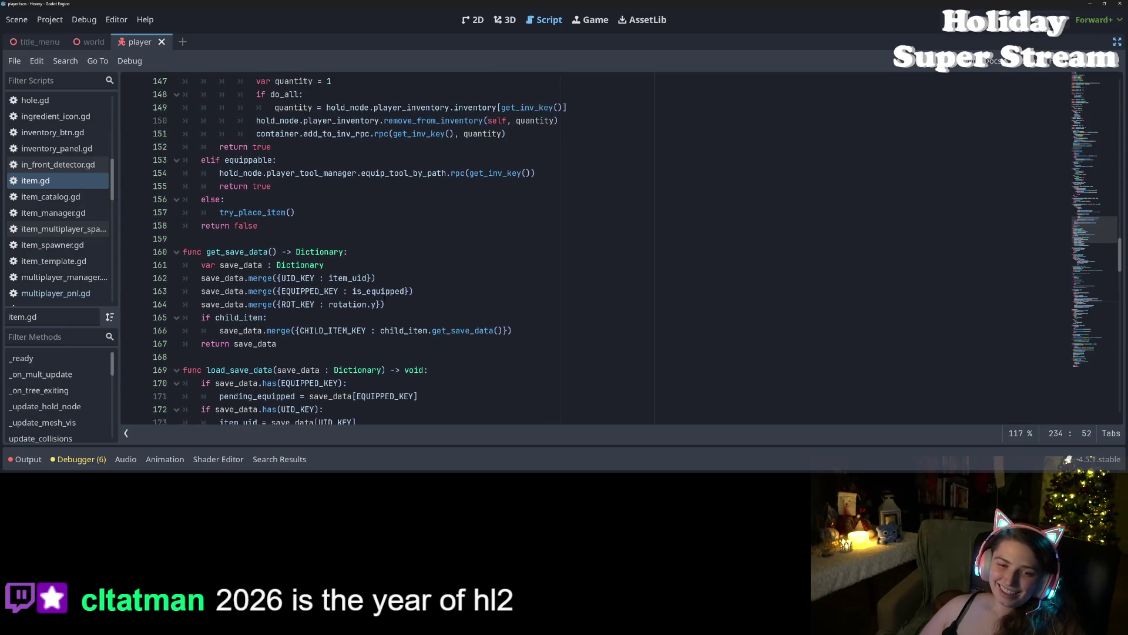
scroll(385, 298, up, 4)
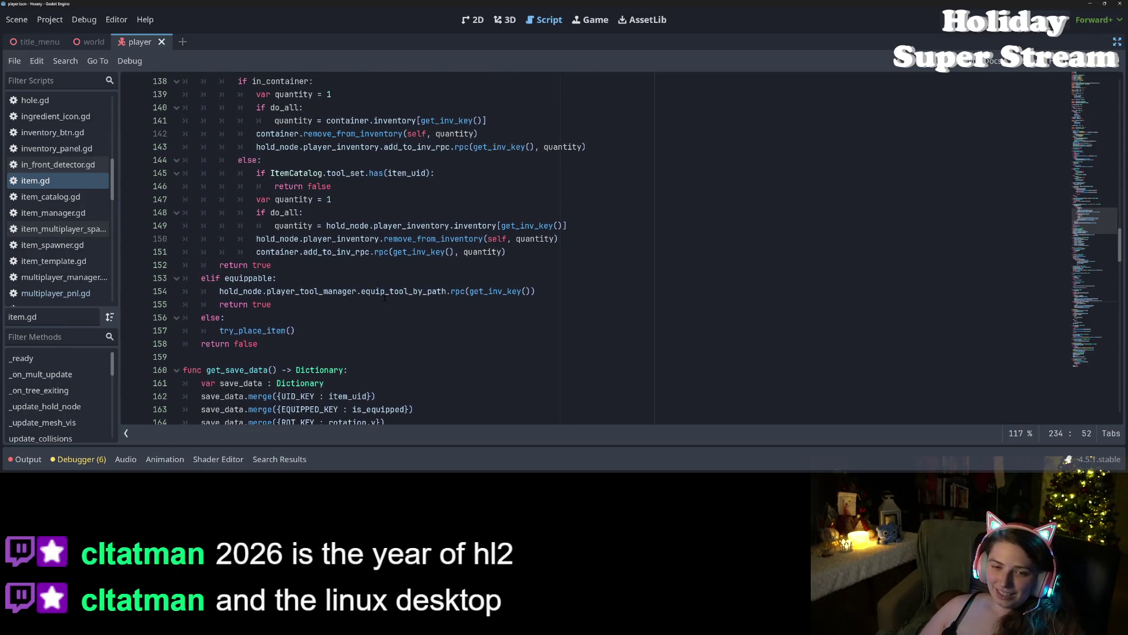
scroll(385, 297, up, 1)
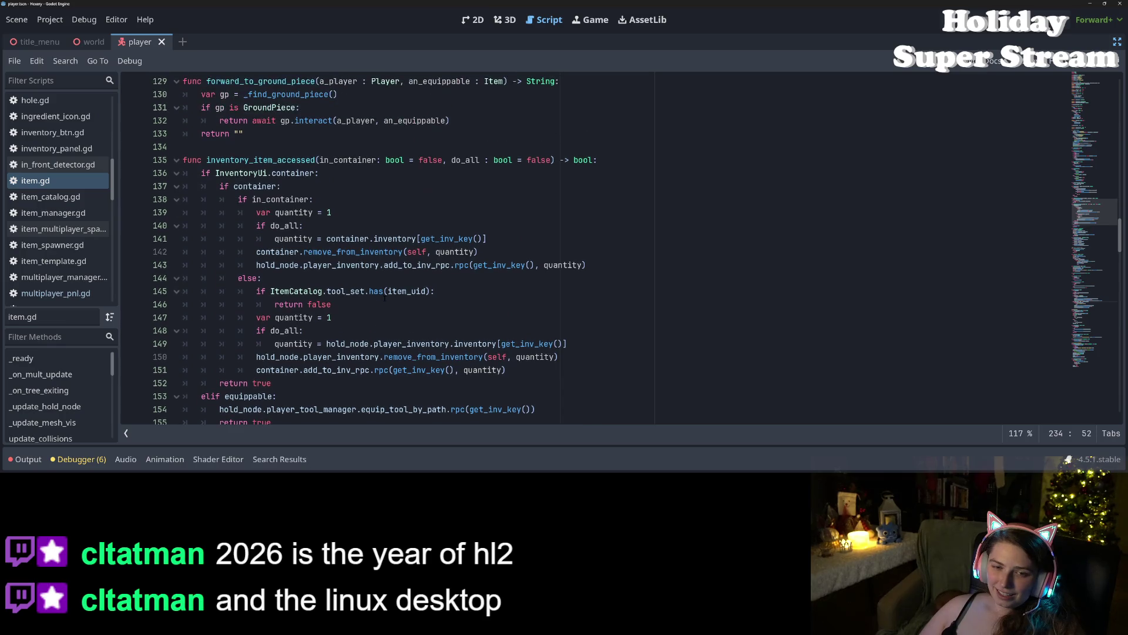
scroll(385, 298, up, 3)
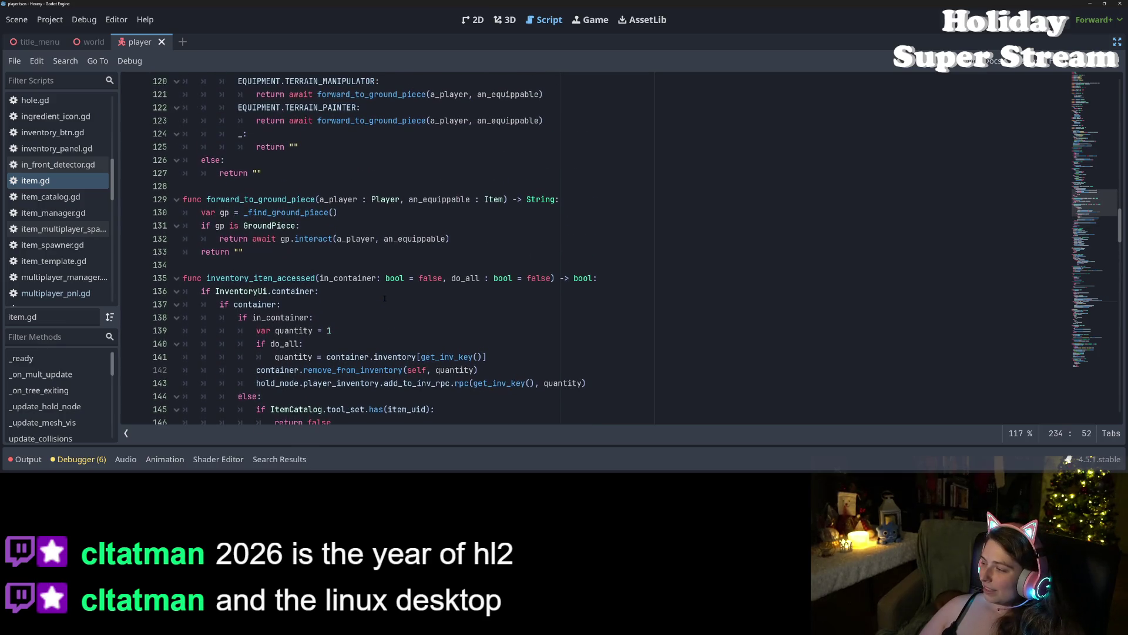
scroll(385, 298, up, 1)
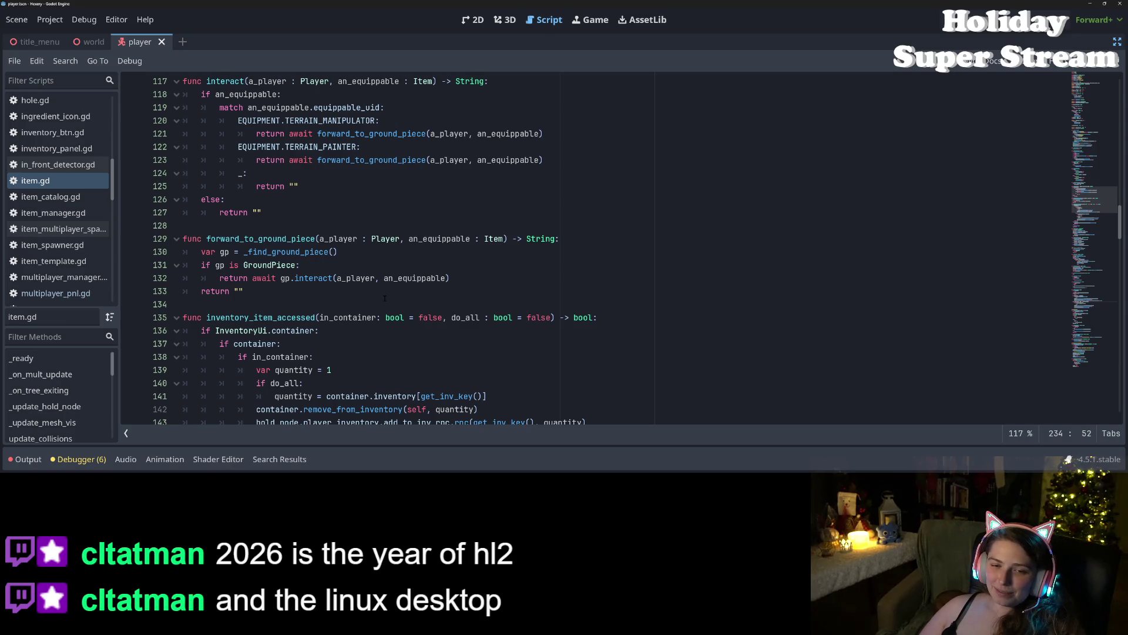
scroll(385, 298, up, 2)
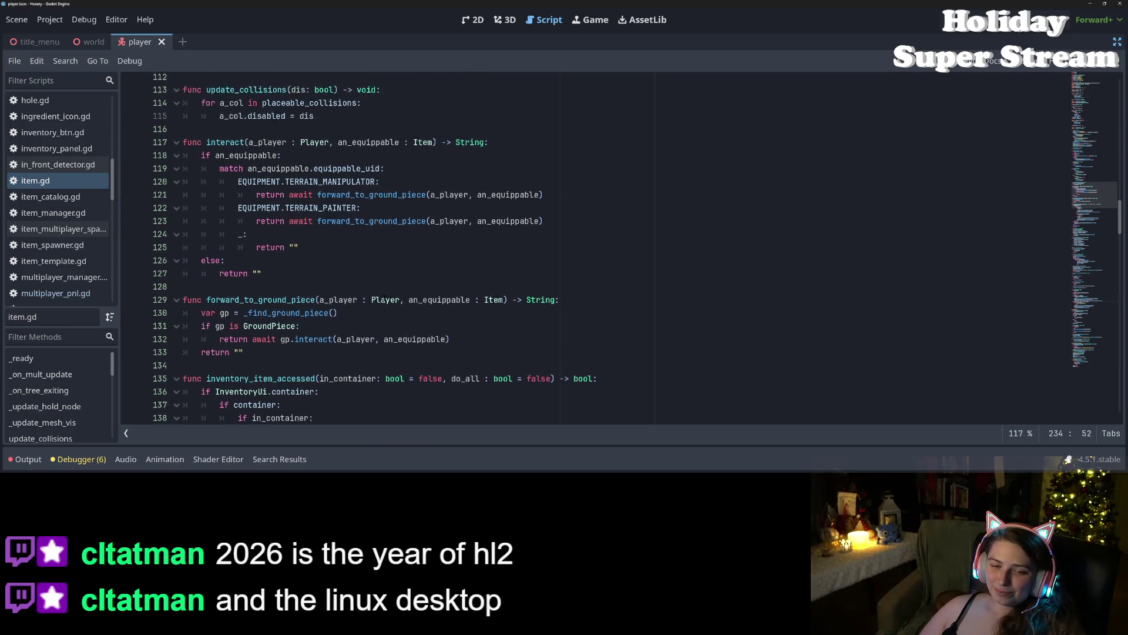
scroll(385, 298, up, 1)
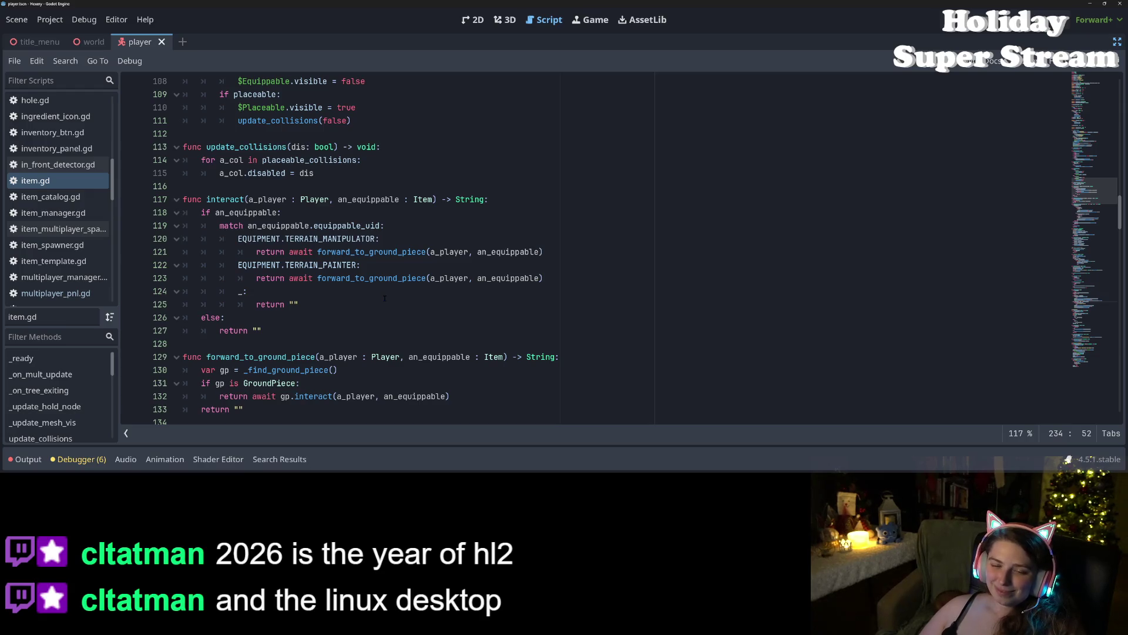
scroll(385, 298, down, 1)
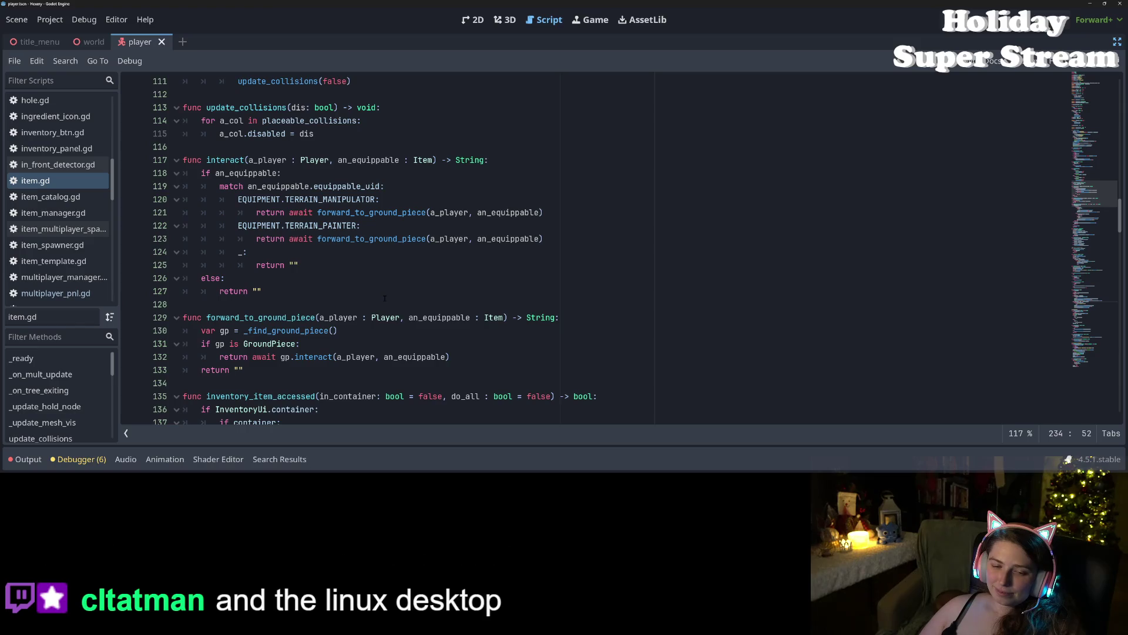
scroll(384, 298, down, 1)
click(383, 298)
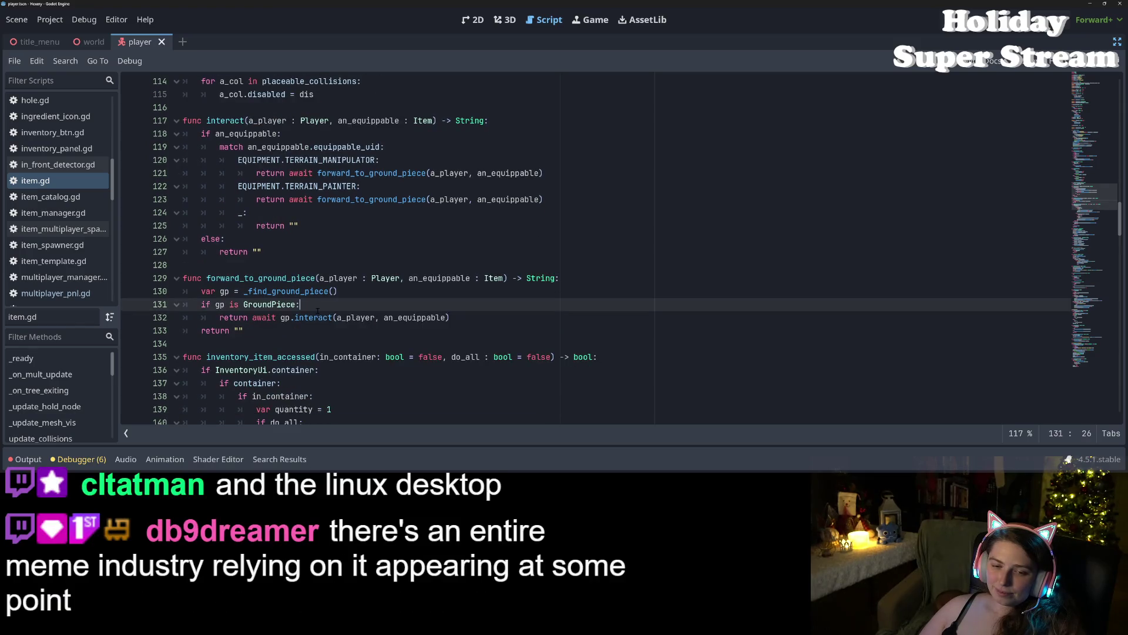
double_click(313, 317)
Step: Scroll back up and switch to the in_front_detector.gd script
scroll(316, 315, up, 2)
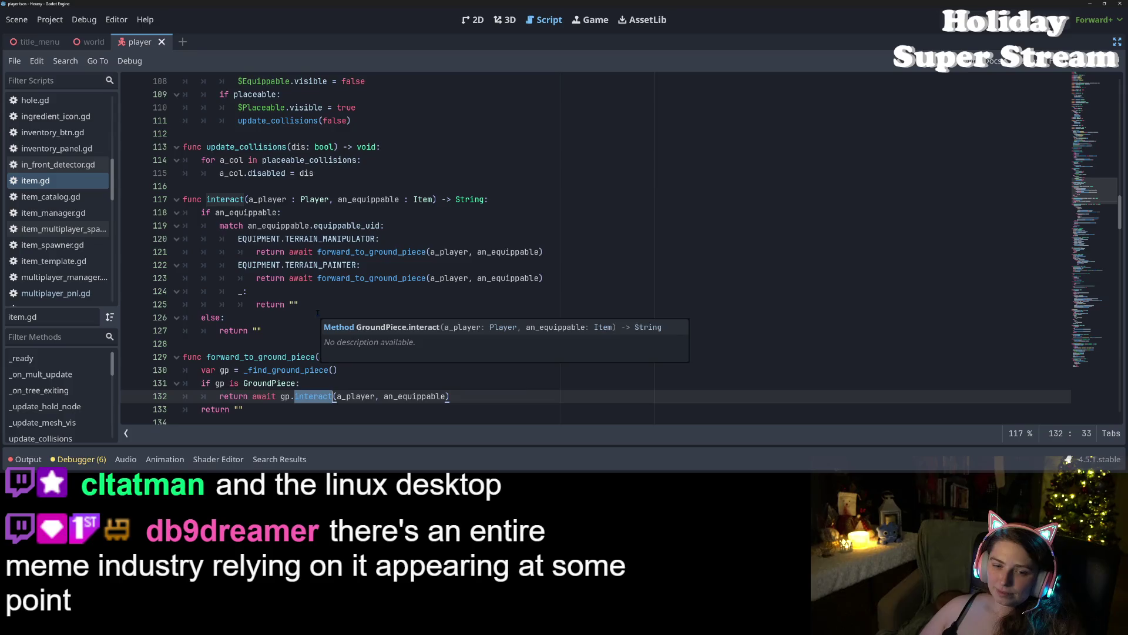
scroll(317, 315, up, 1)
scroll(322, 311, up, 4)
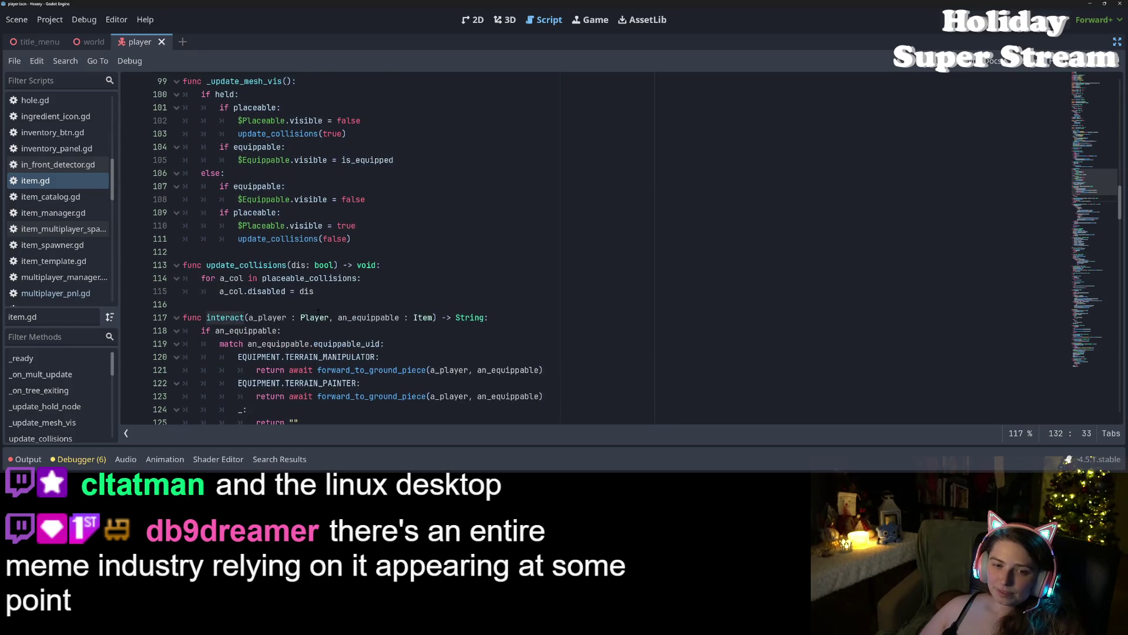
scroll(322, 310, up, 3)
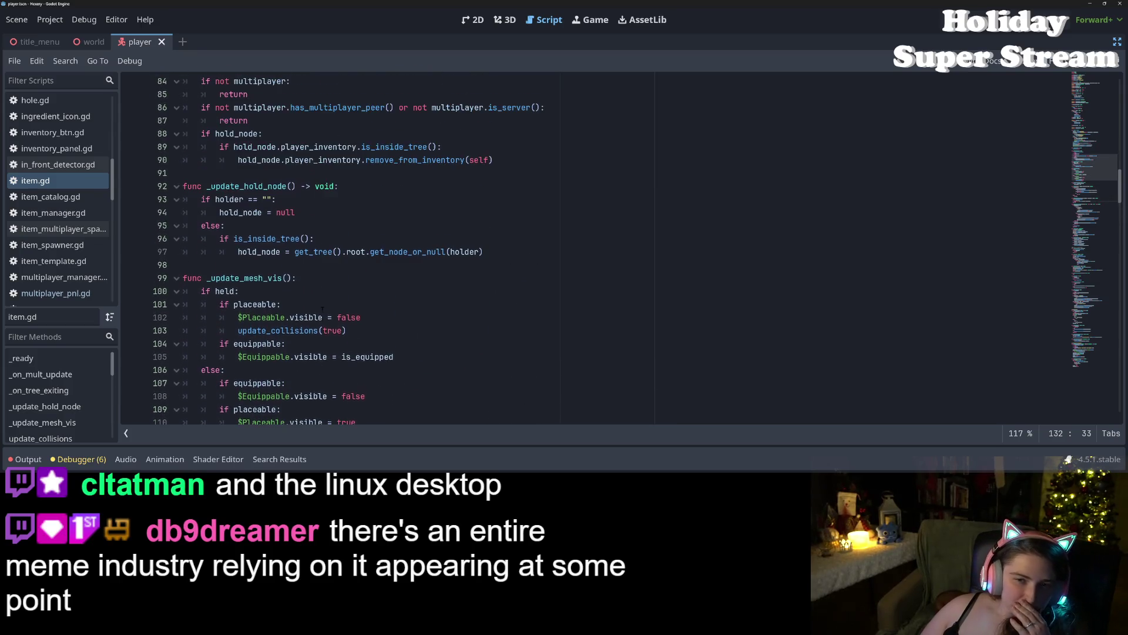
scroll(322, 309, up, 10)
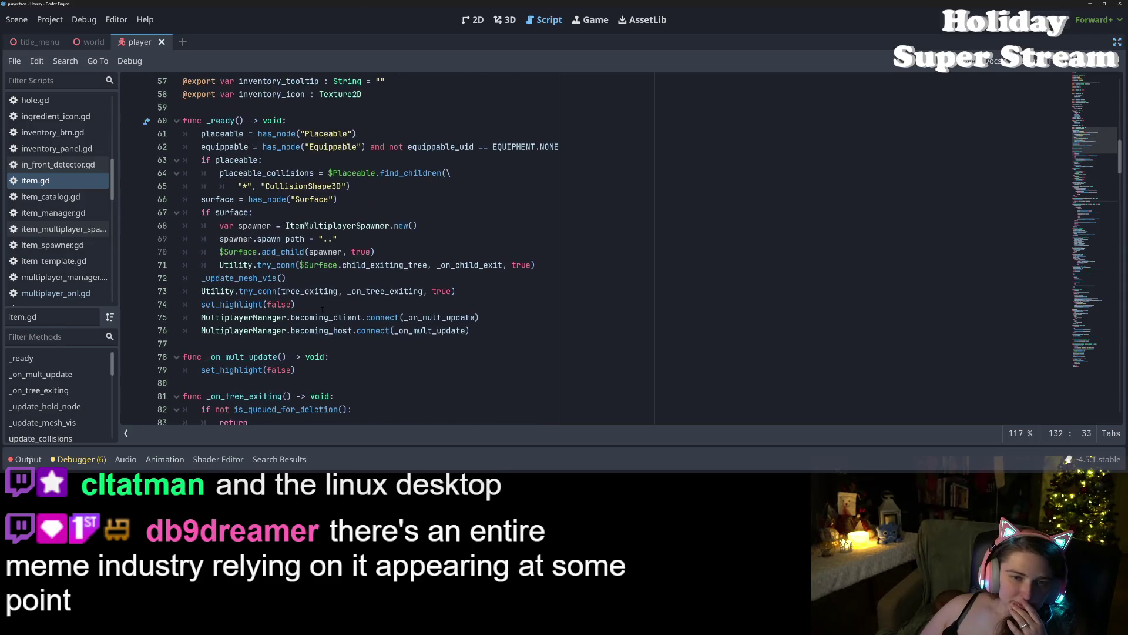
click(75, 167)
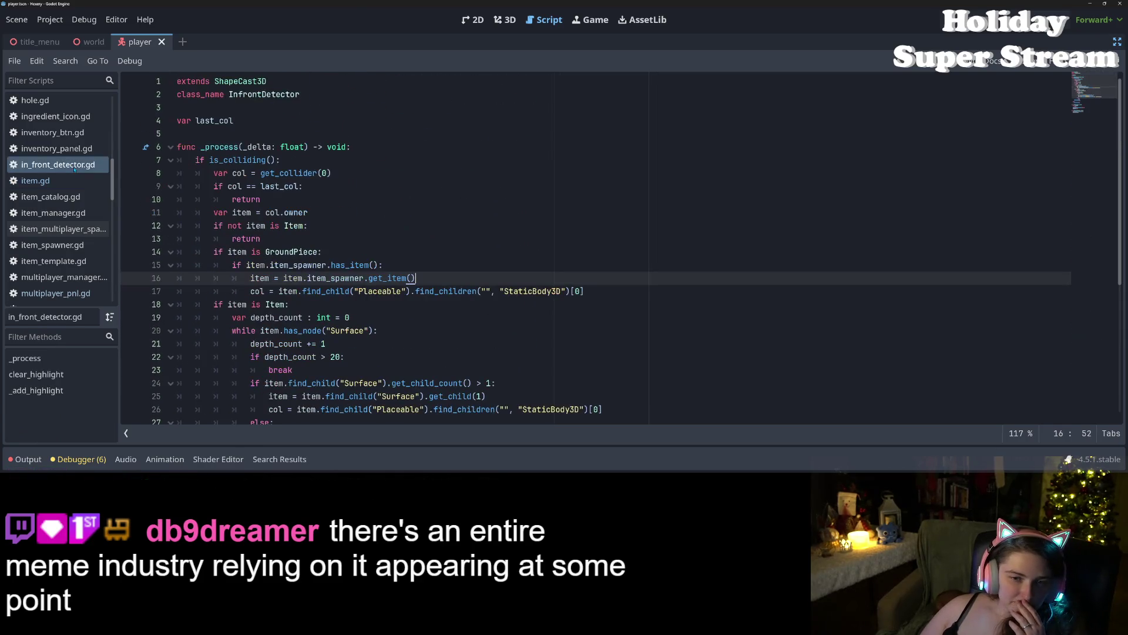
Step: Check hole.gd's tool-based interact(), then switch to ground_piece.gd's interact function
scroll(411, 247, down, 1)
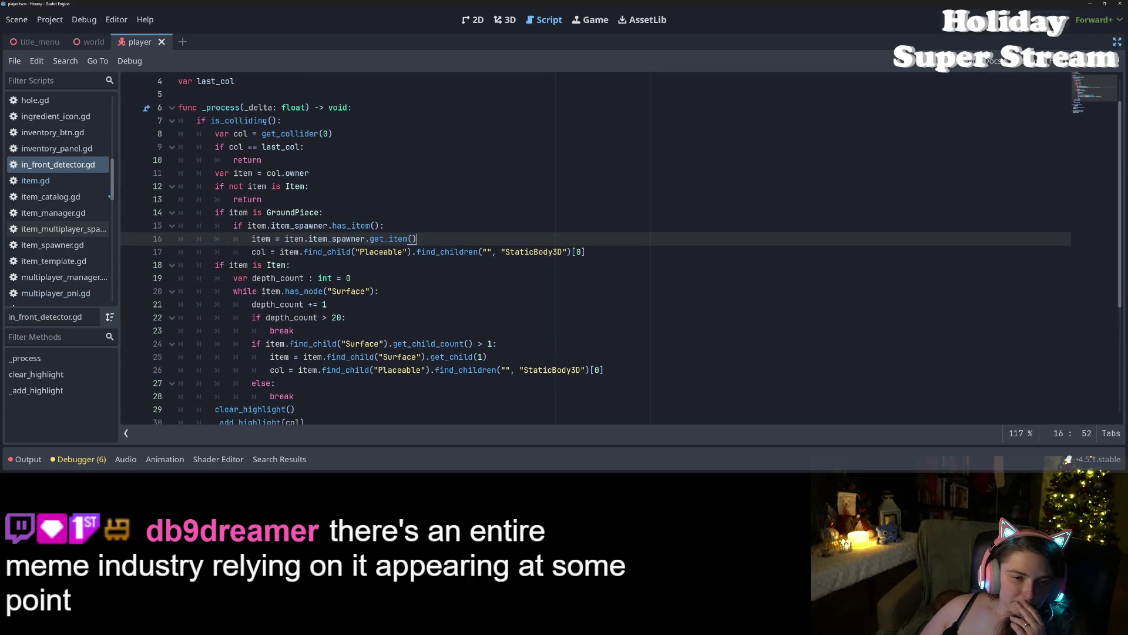
scroll(57, 230, up, 3)
click(59, 207)
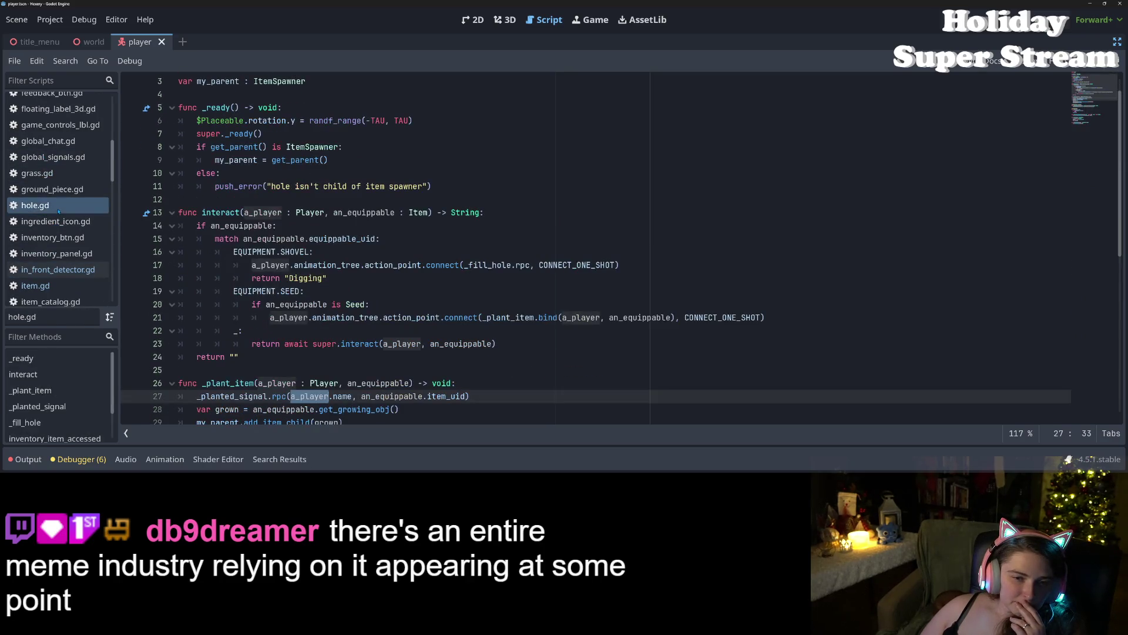
scroll(312, 358, down, 1)
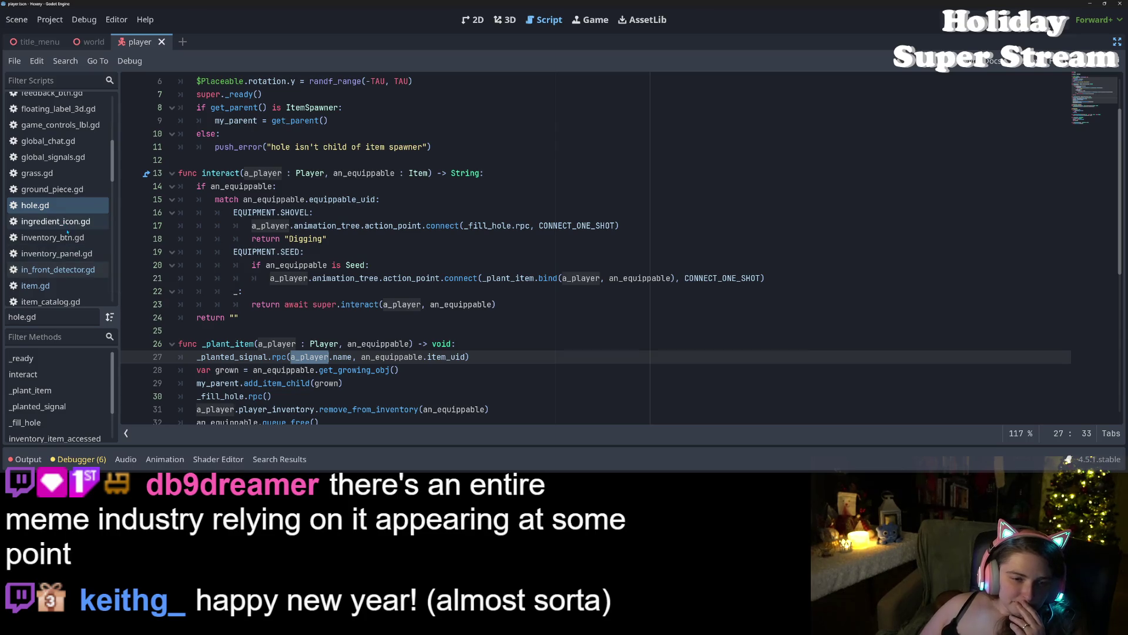
click(63, 194)
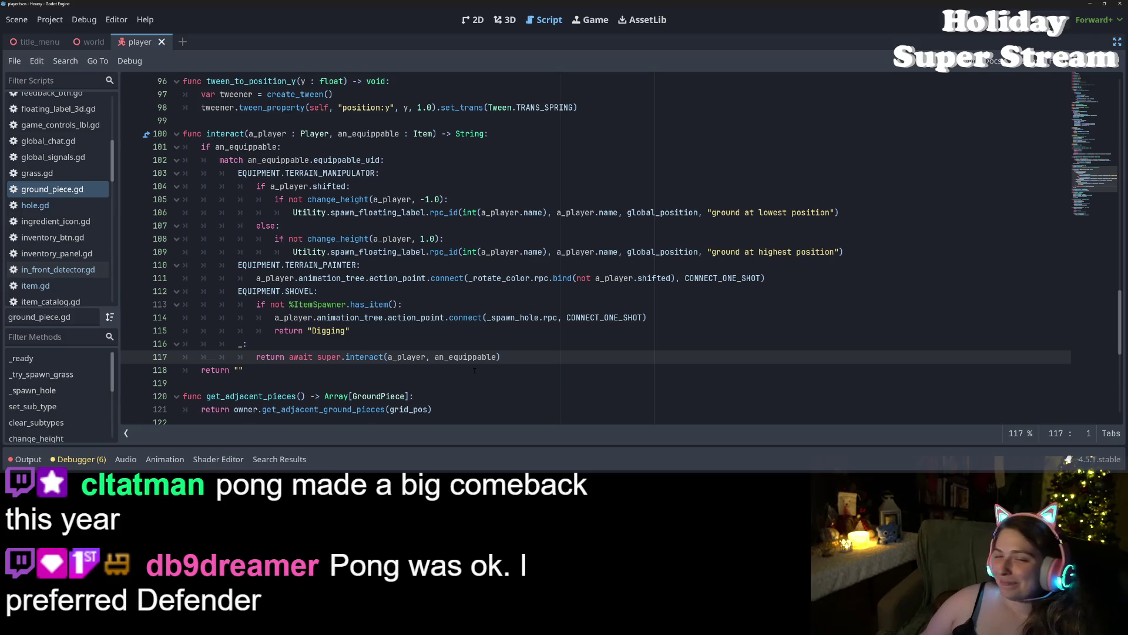
Step: Inspect super in ground_piece.gd's default interact branch and the TERRAIN_PAINTER constant
double_click(325, 357)
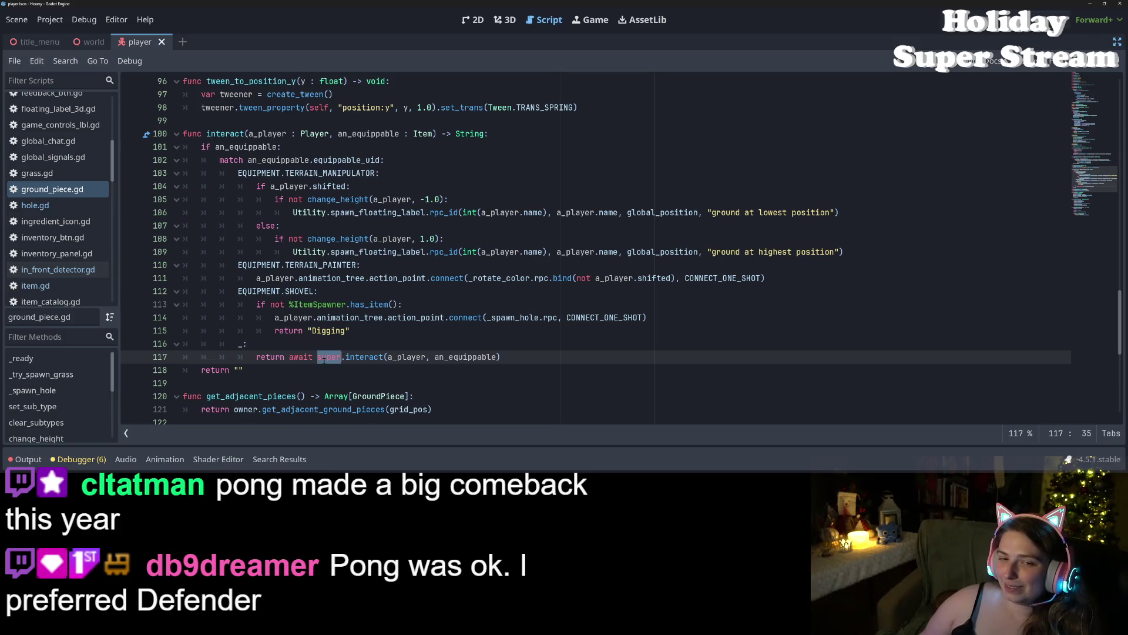
double_click(340, 265)
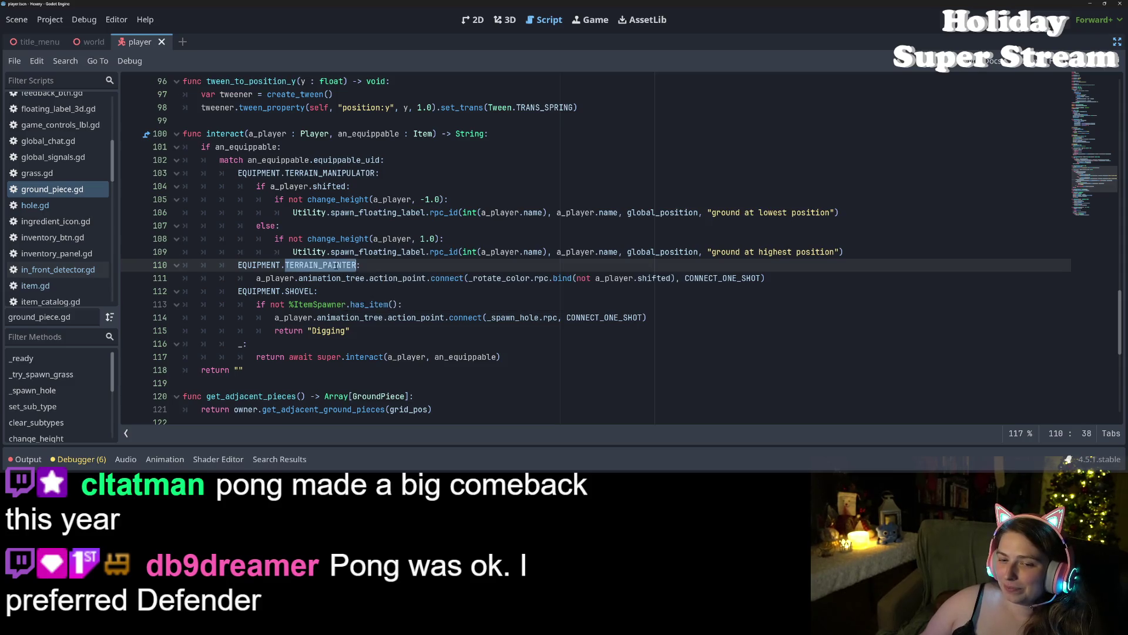
scroll(51, 261, up, 4)
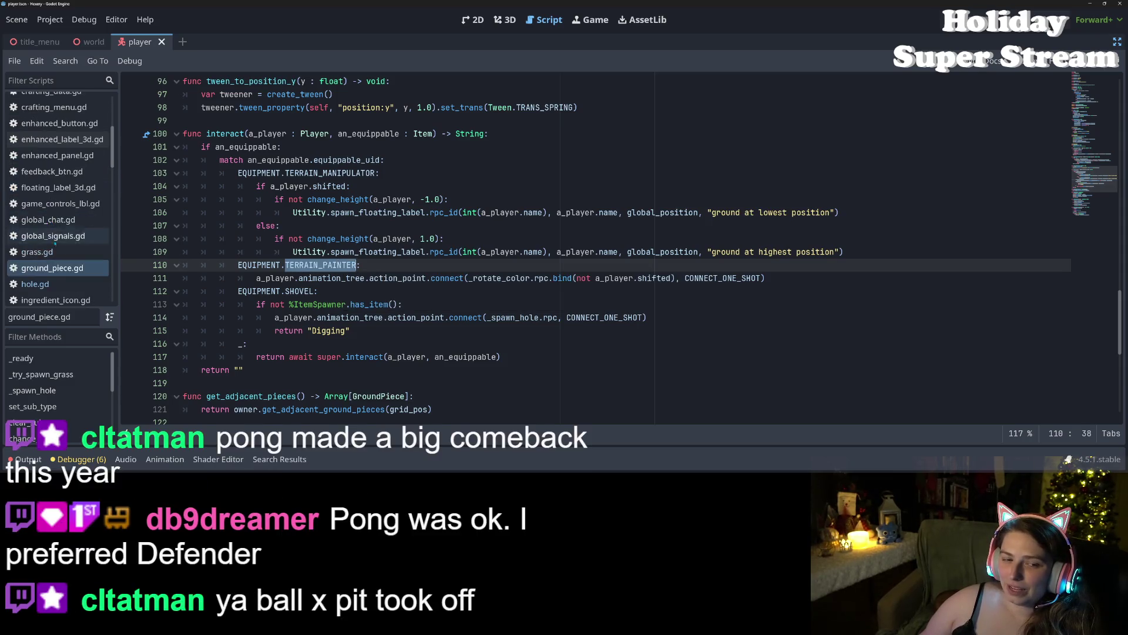
scroll(50, 261, up, 5)
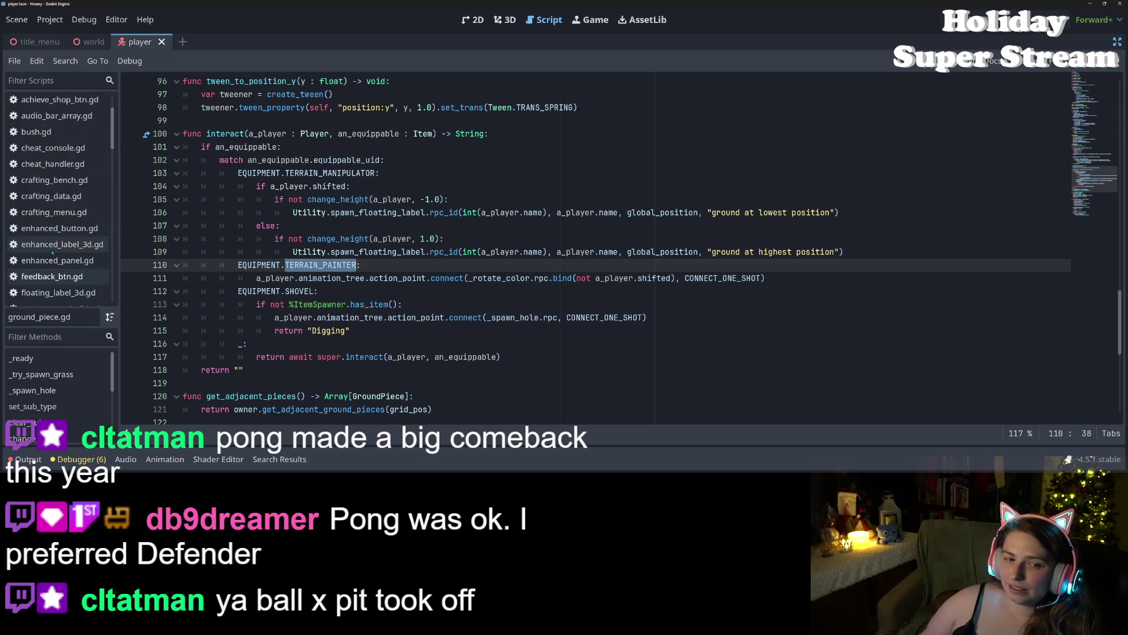
Step: In bush.gd, insert a blank line right after 'else:' in interact()
click(37, 184)
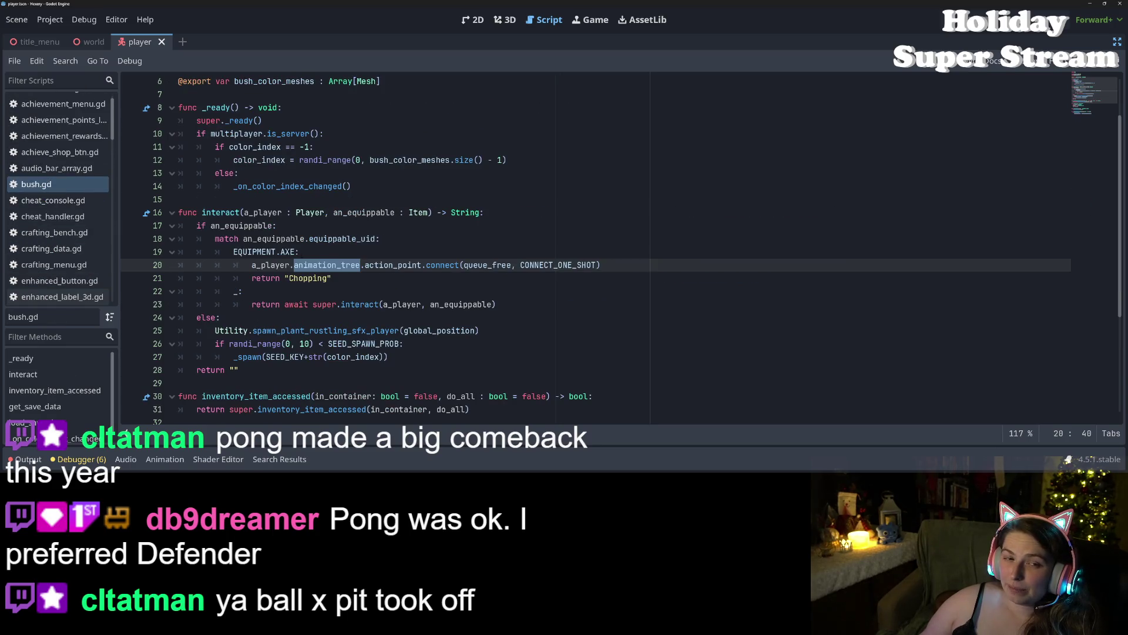
scroll(339, 363, up, 2)
scroll(340, 362, down, 1)
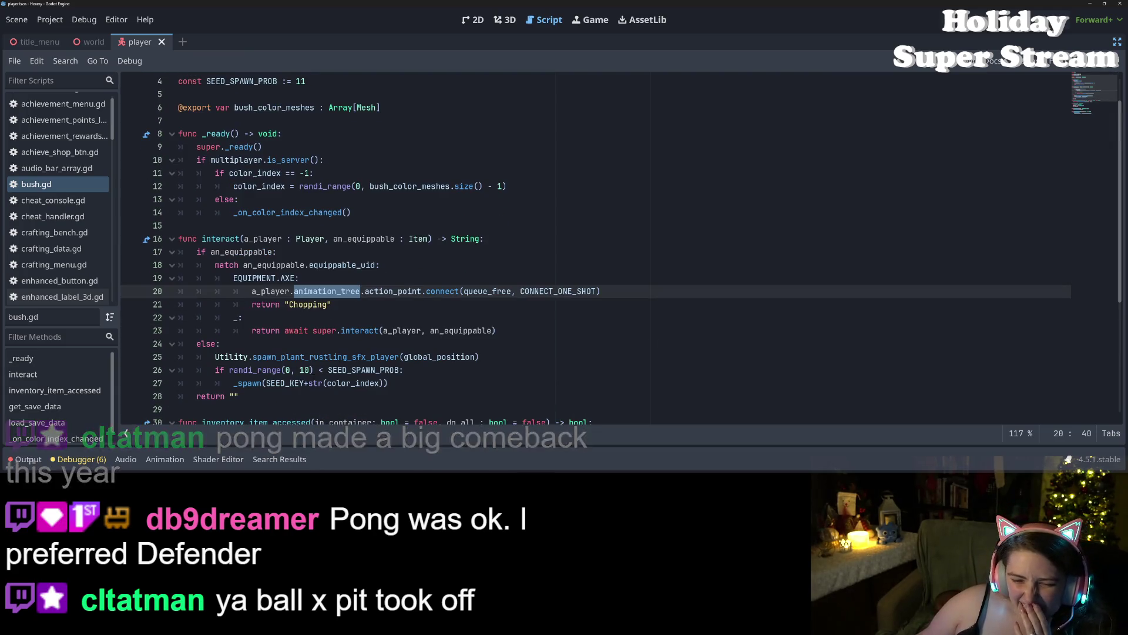
click(400, 356)
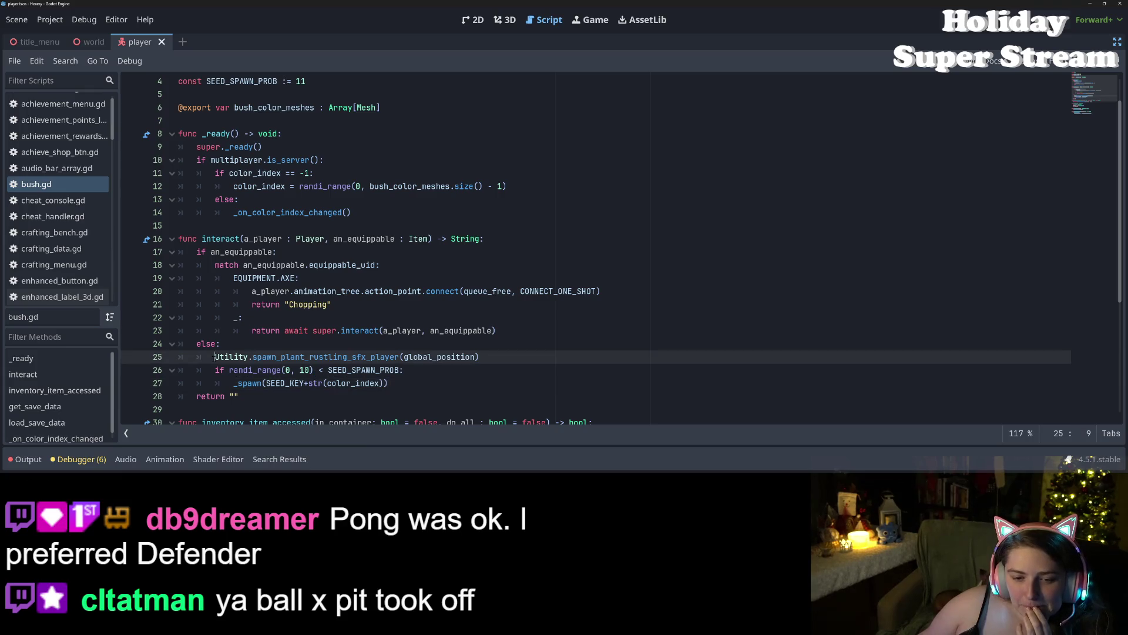
key(Up)
mouse_move(344, 371)
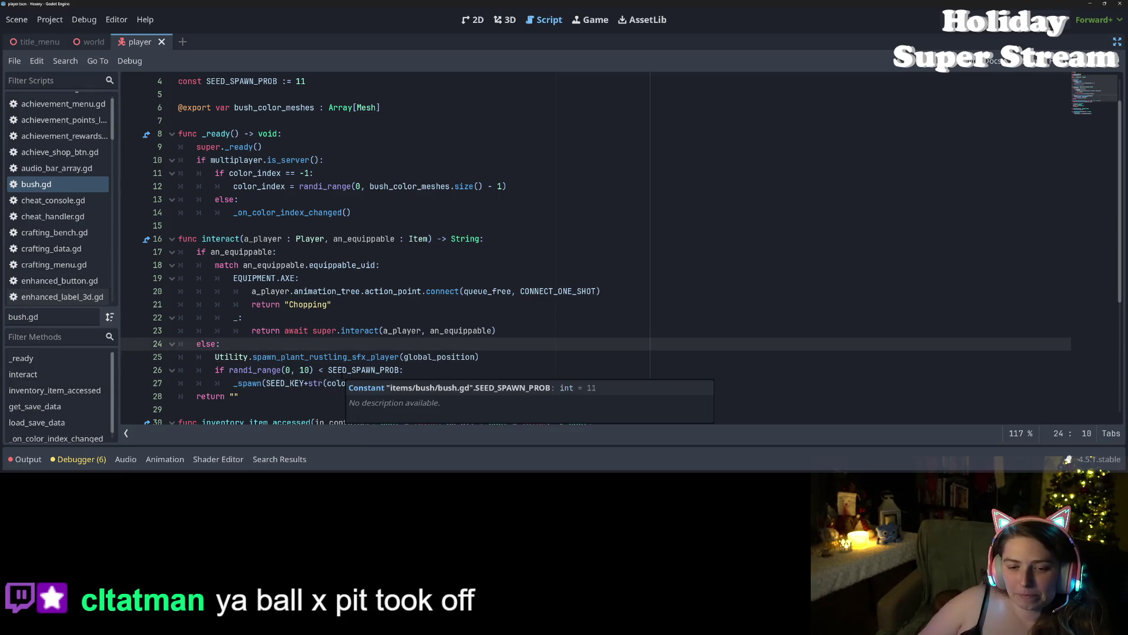
key(Return)
scroll(344, 371, down, 4)
Step: Cut the else-branch lines and paste them into a new 'func _interact_without_tool() -> void:'
mouse_move(215, 212)
mouse_down()
mouse_move(405, 227)
mouse_move(444, 240)
mouse_up()
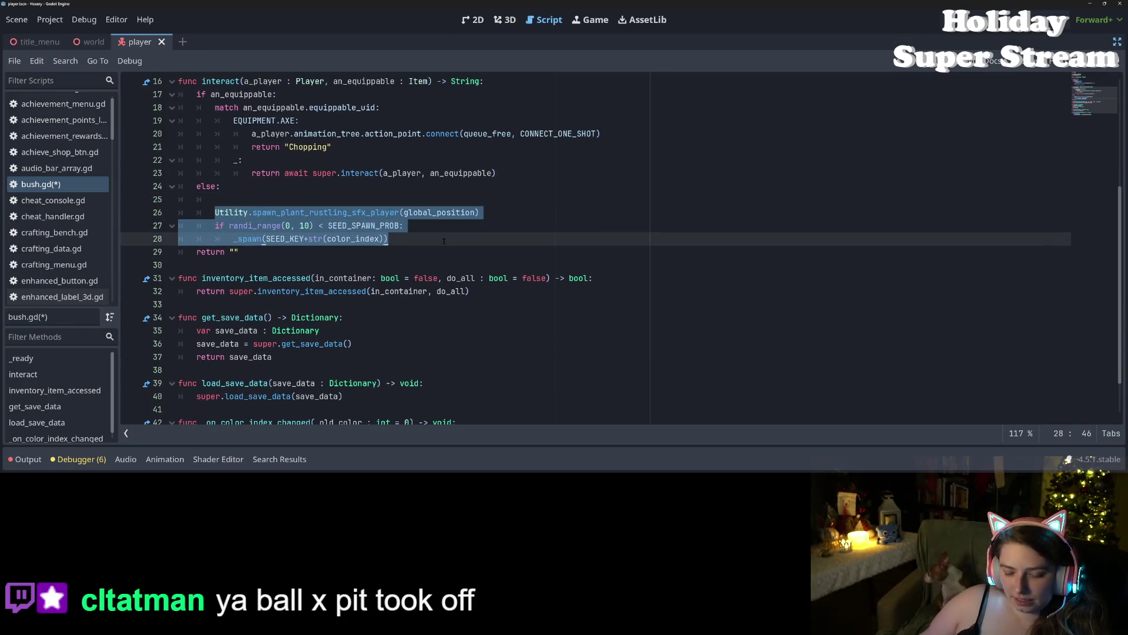
key(ctrl+x)
click(230, 238)
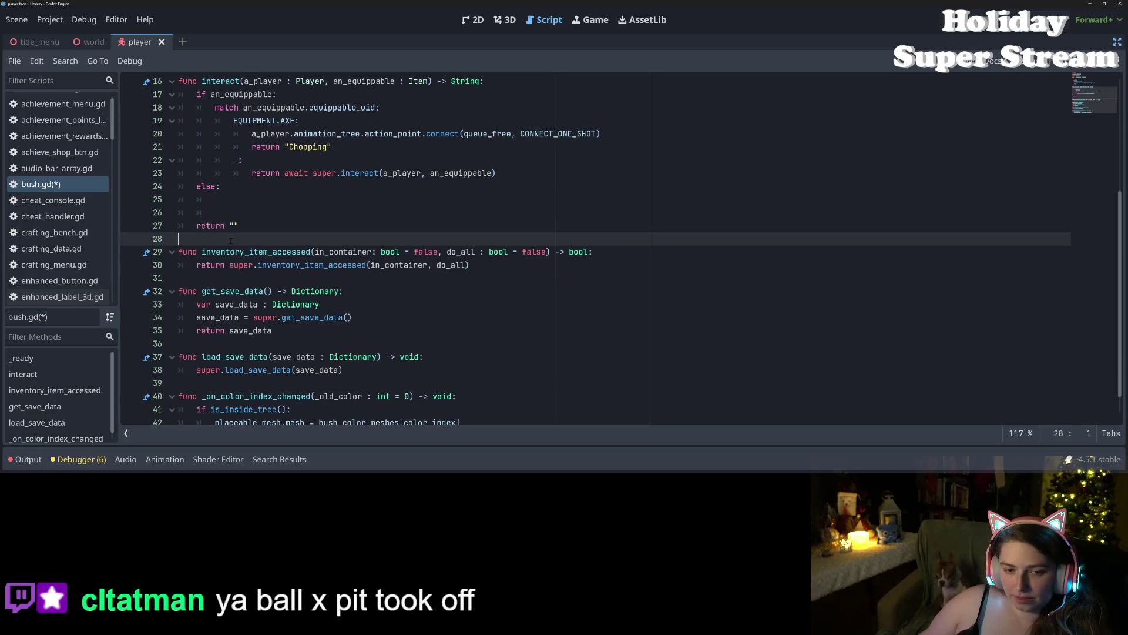
key(Return)
key(Return)
text(fun c)
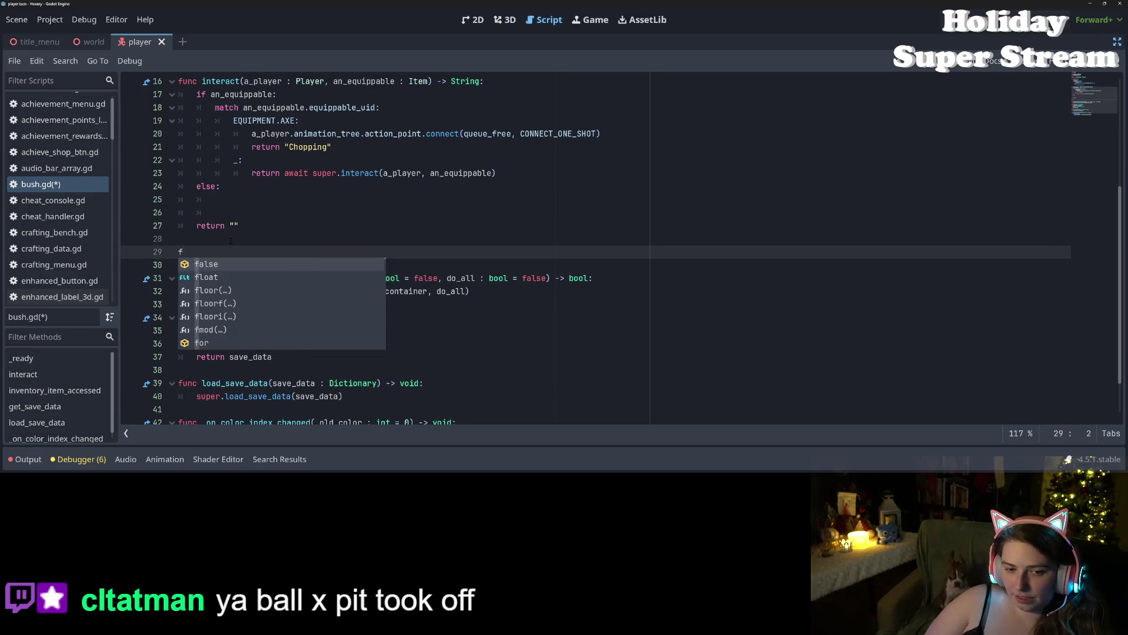
key(BackSpace)
key(BackSpace)
key(BackSpace)
text(c )
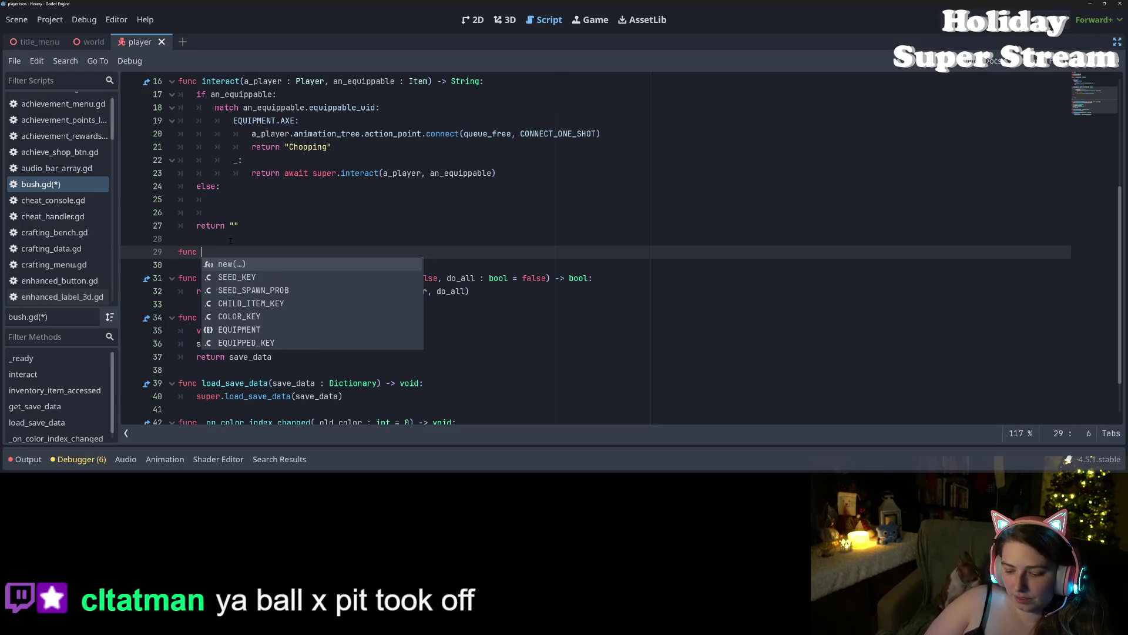
text(_inter)
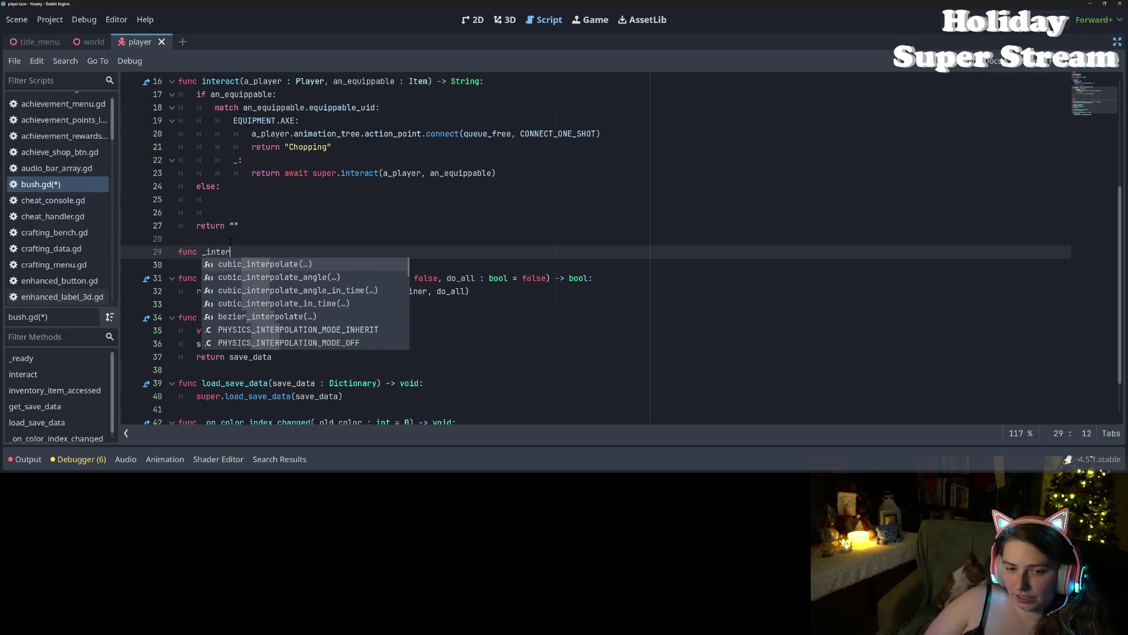
text(act_with)
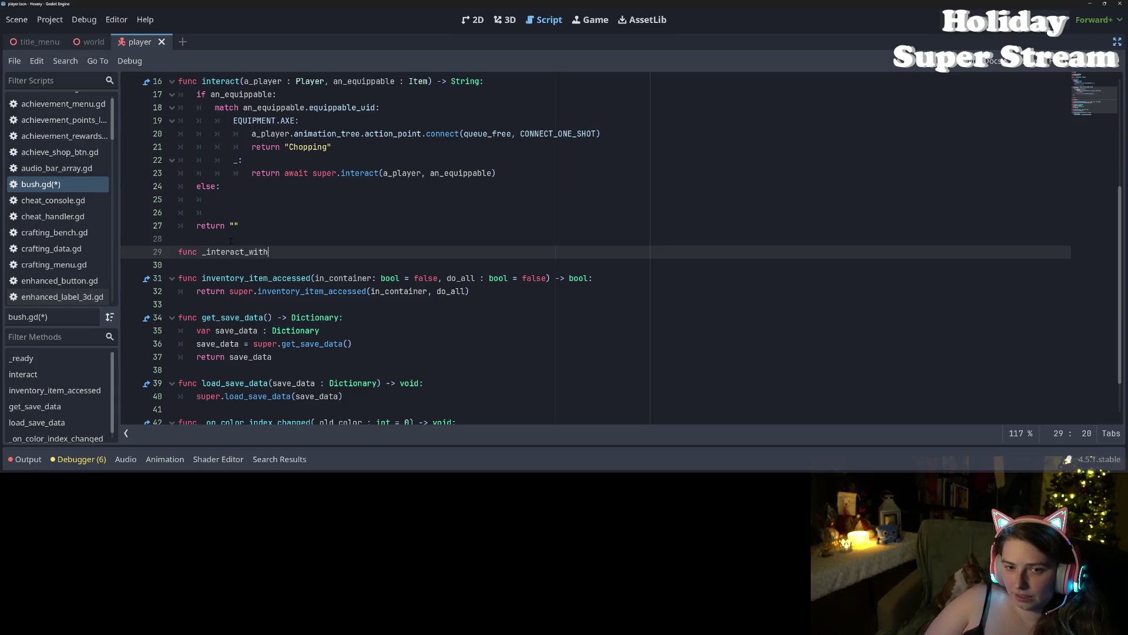
key(BackSpace)
key(BackSpace)
key(BackSpace)
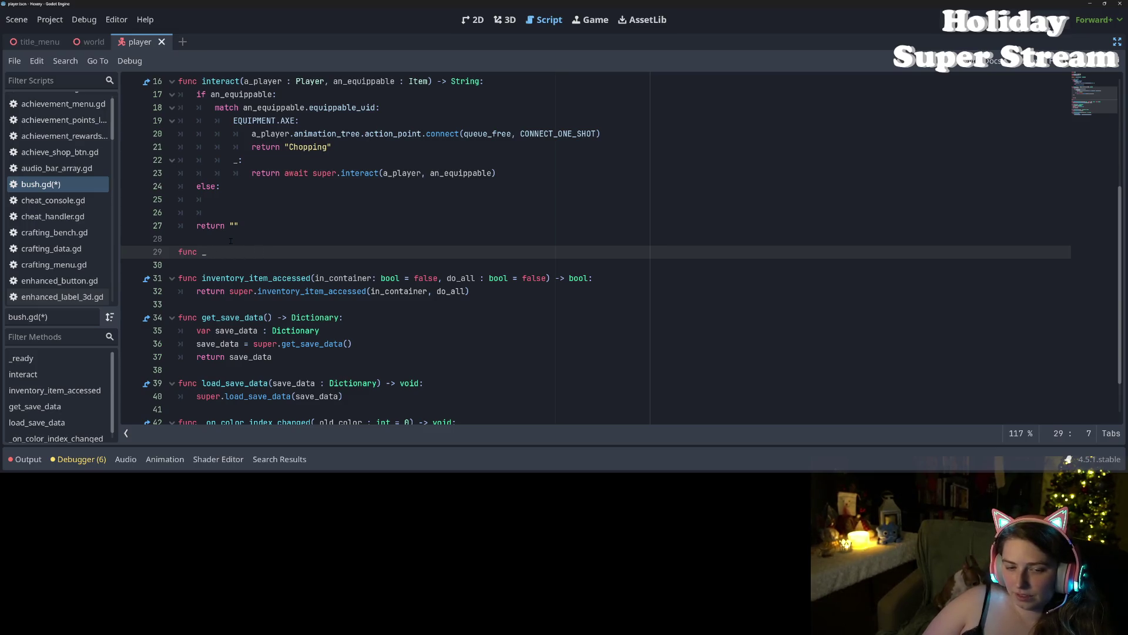
text(interact_)
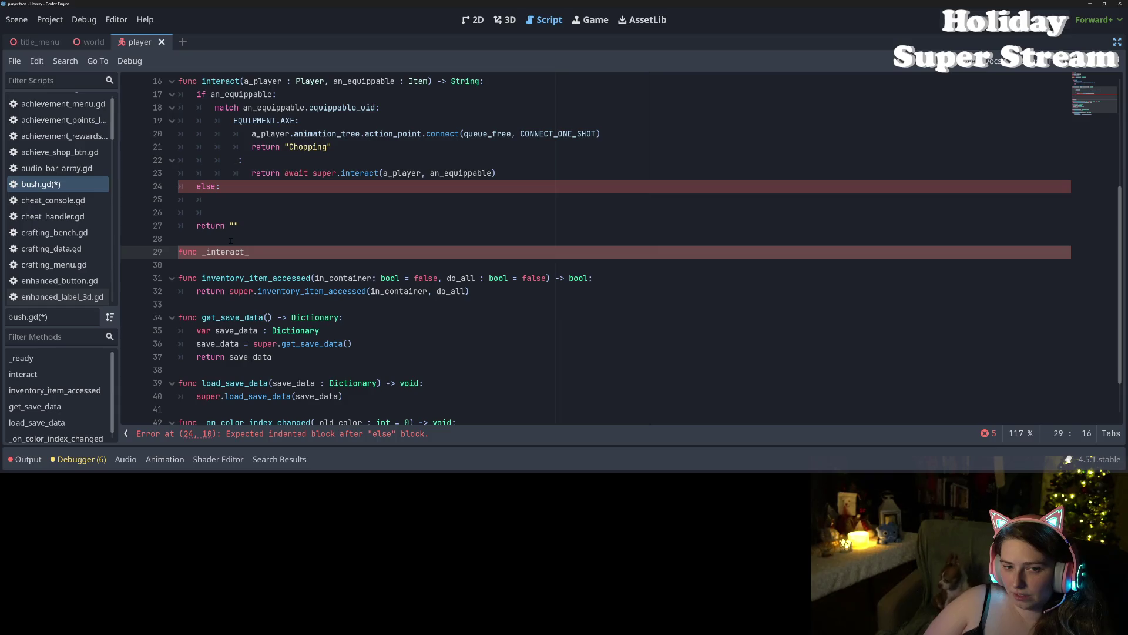
text(without_tool())
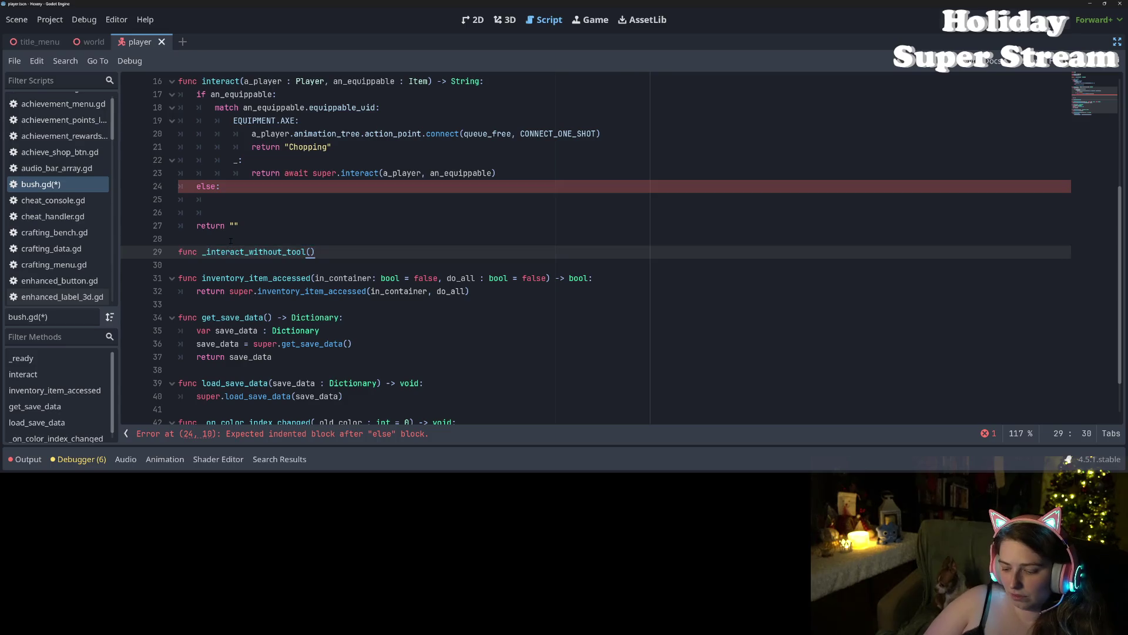
text( -> void:)
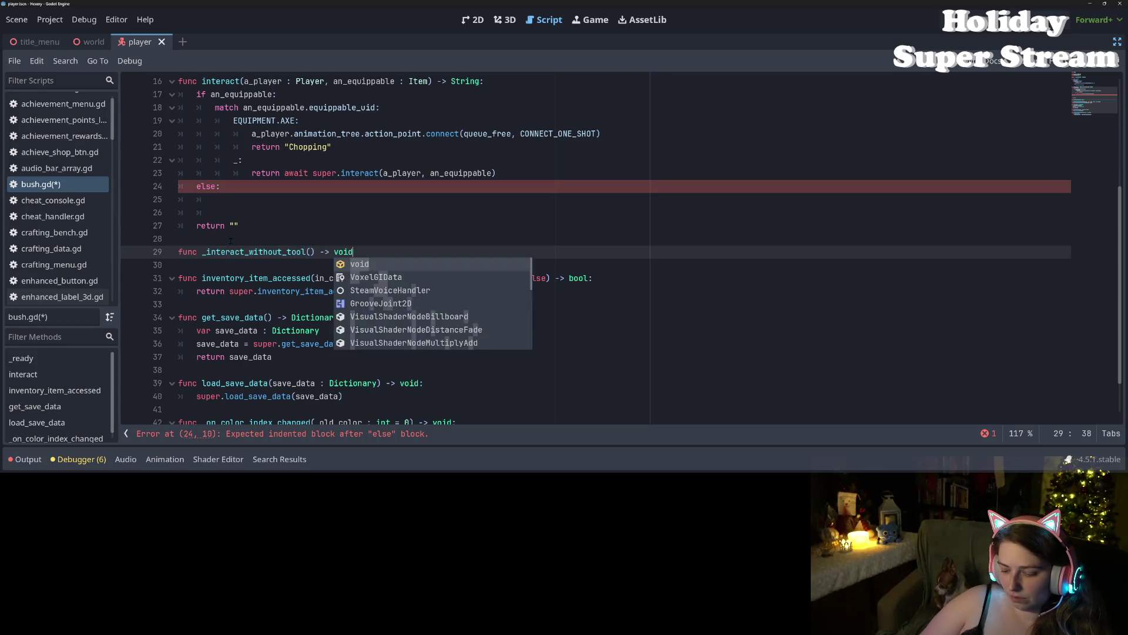
key(Return)
key(ctrl+v)
Step: Dedent the pasted seed-spawn lines one level to fix the function body's indentation
drag(211, 278, 266, 291)
key(shift+Tab)
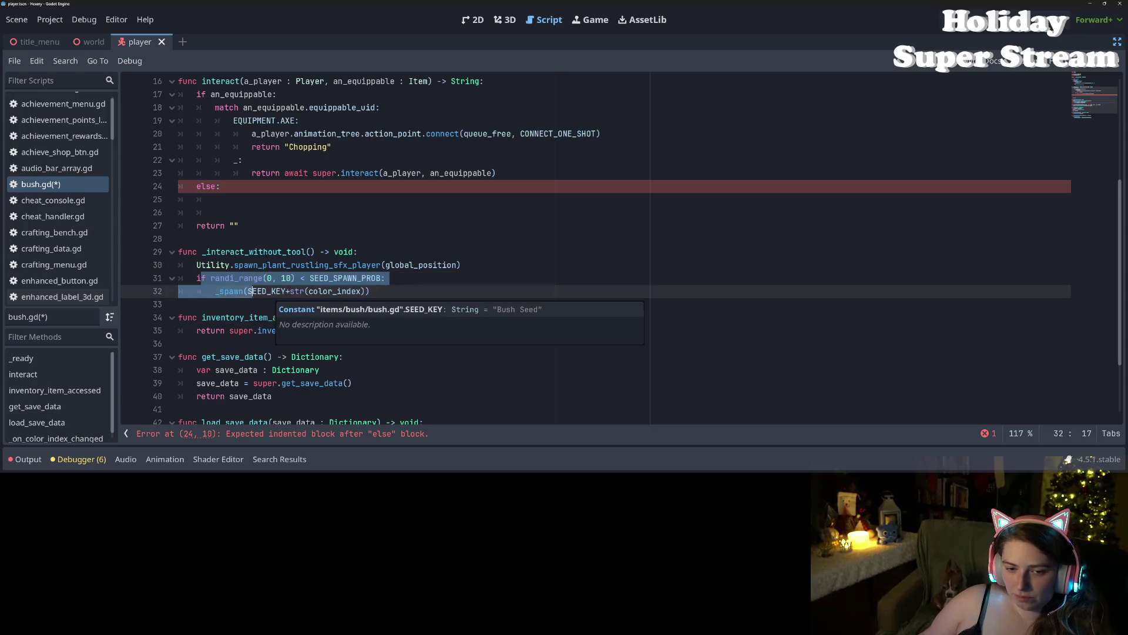
double_click(265, 251)
click(250, 203)
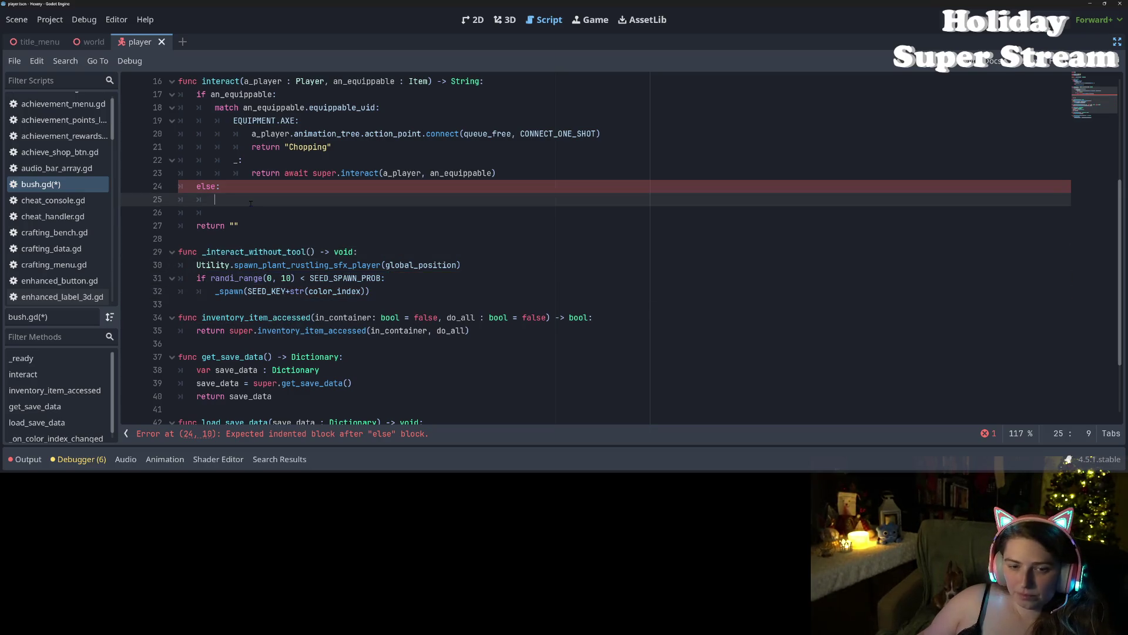
Step: Write 'a_player.animation_tree.action_point.connect(_interact_without_tool, CONNECT_ONE_SHOT)' in the else branch and save bush.gd
text(P)
key(BackSpace)
text(p)
key(BackSpace)
text(a)
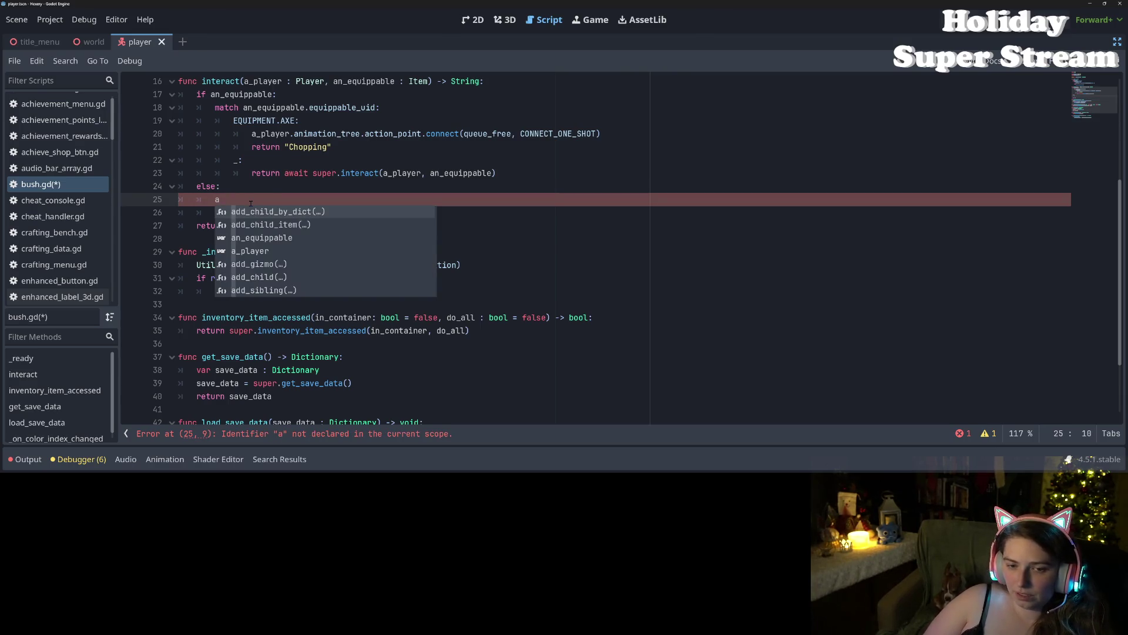
text(+)
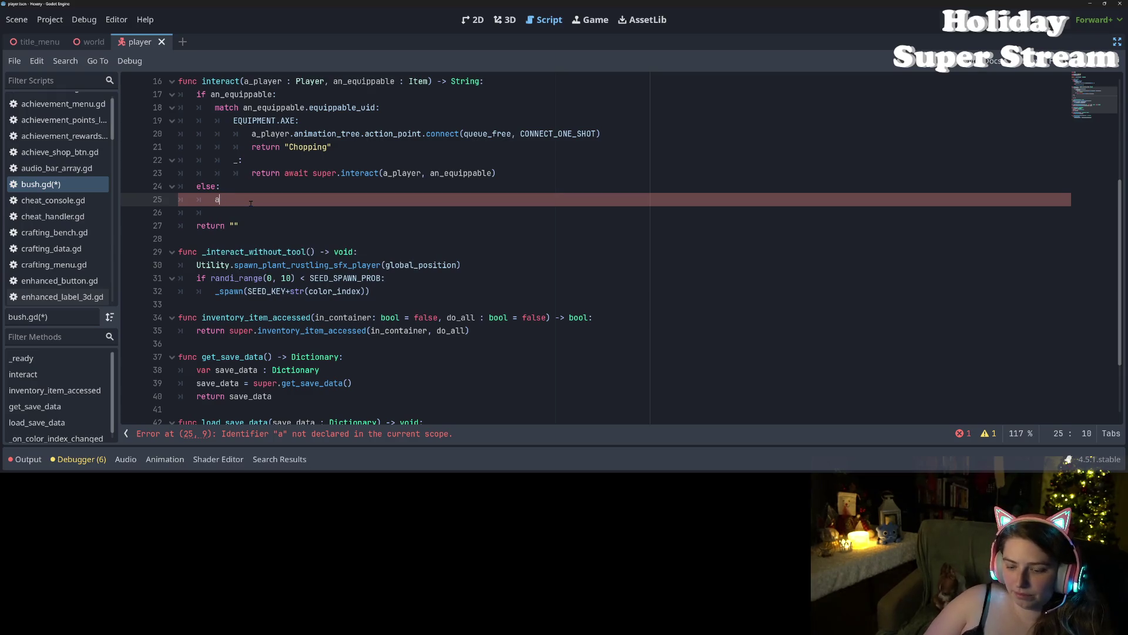
text(p)
key(Return)
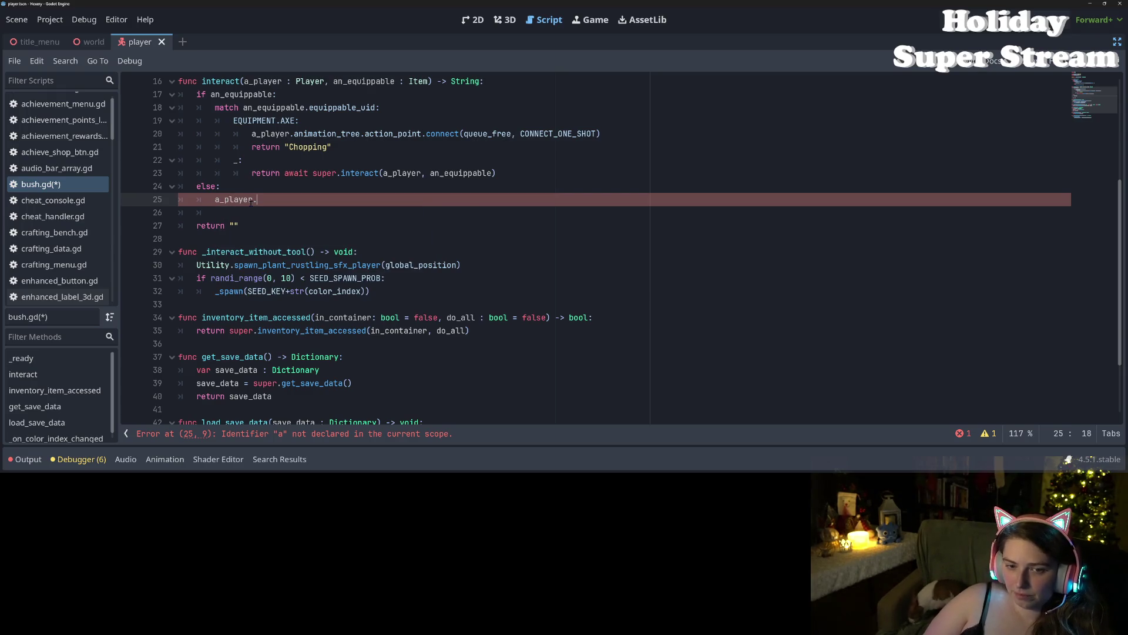
text(animation_tree.)
key(Return)
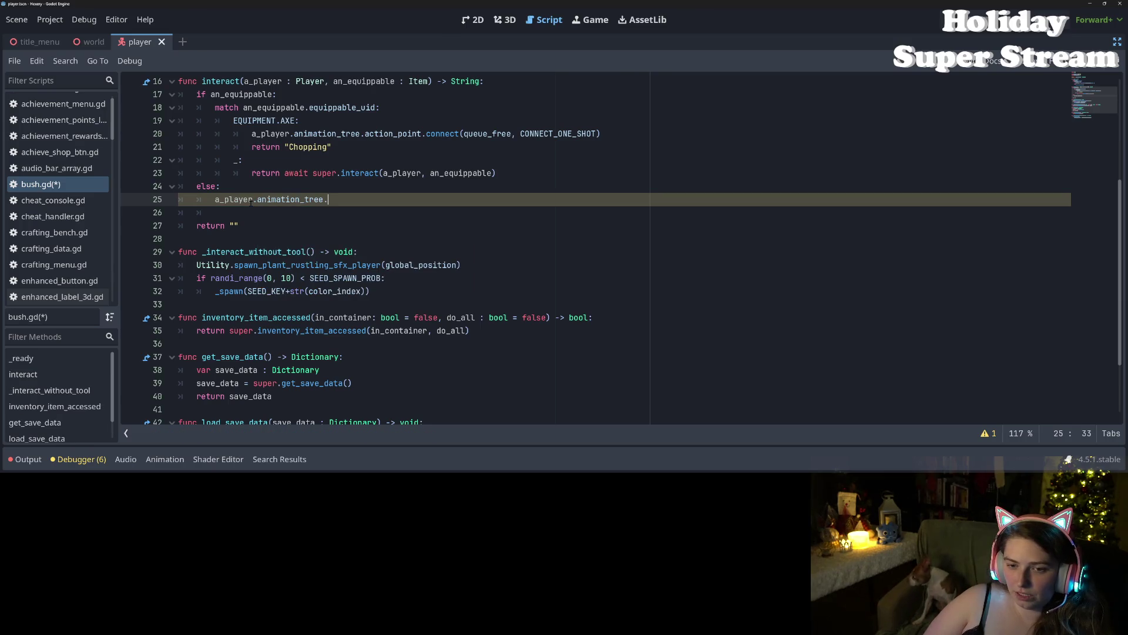
text(action_point.)
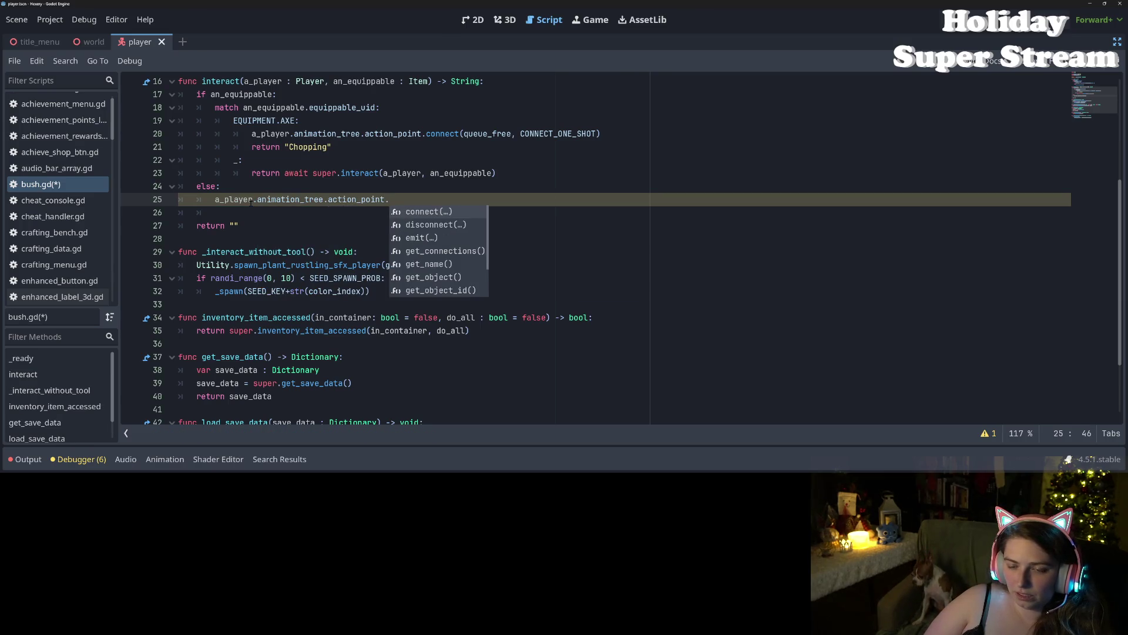
key(Return)
text(_interact_without_tool, 0)
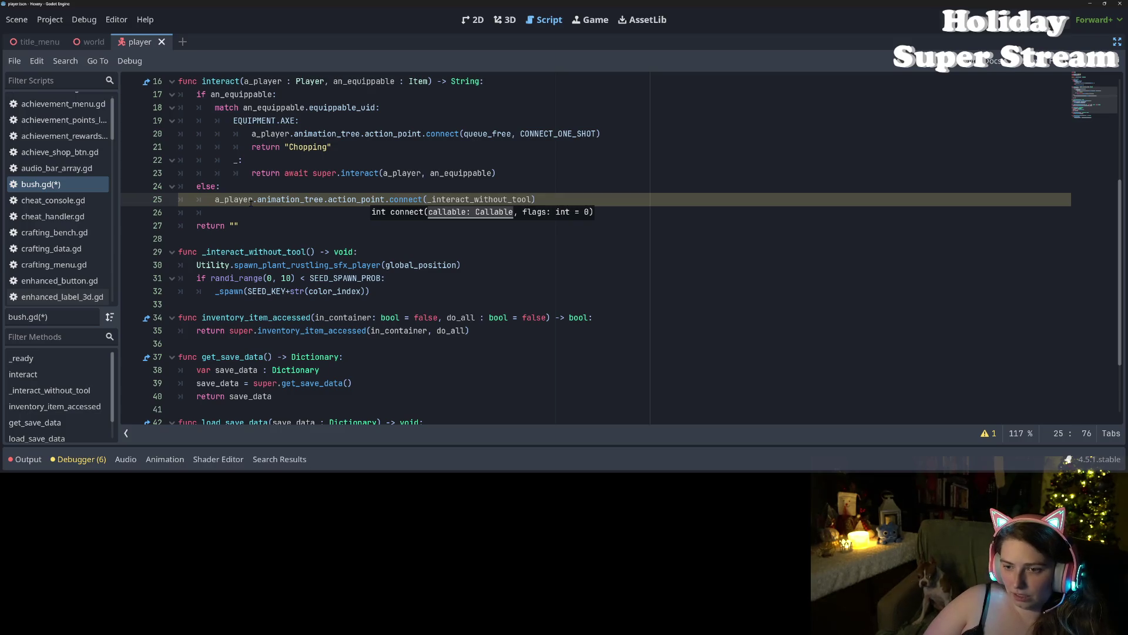
text(NE)
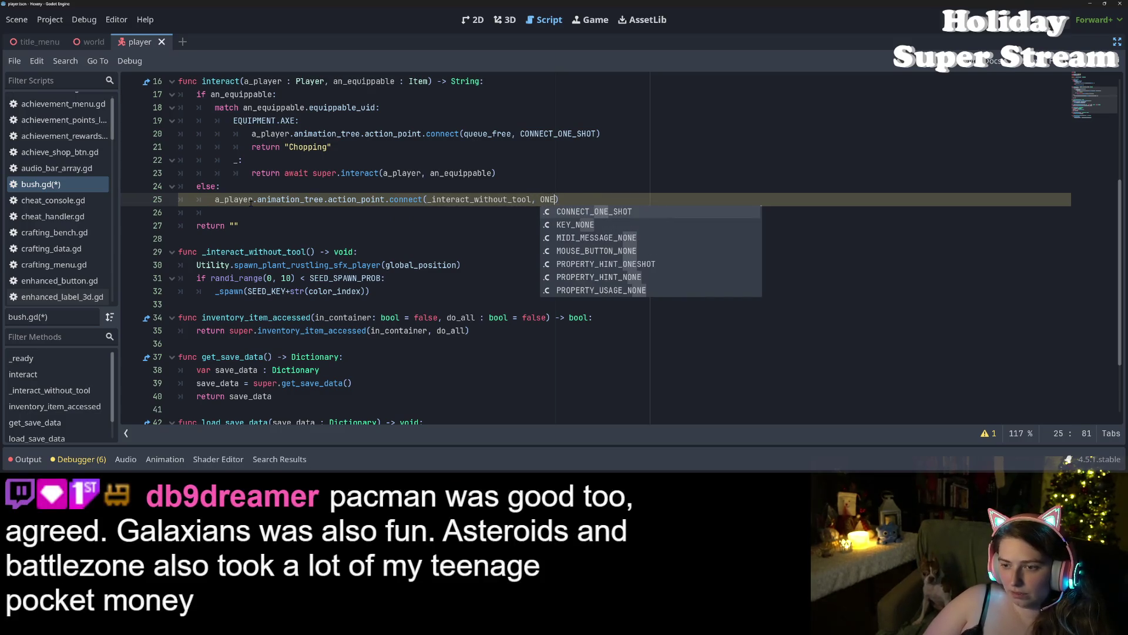
key(Return)
key(ctrl+s)
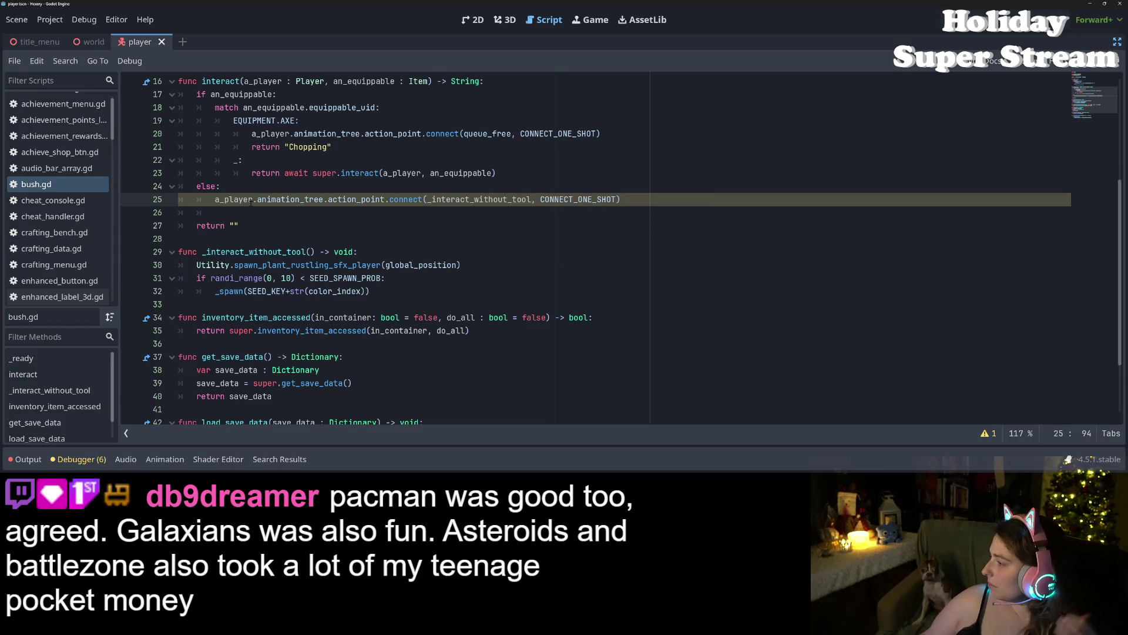
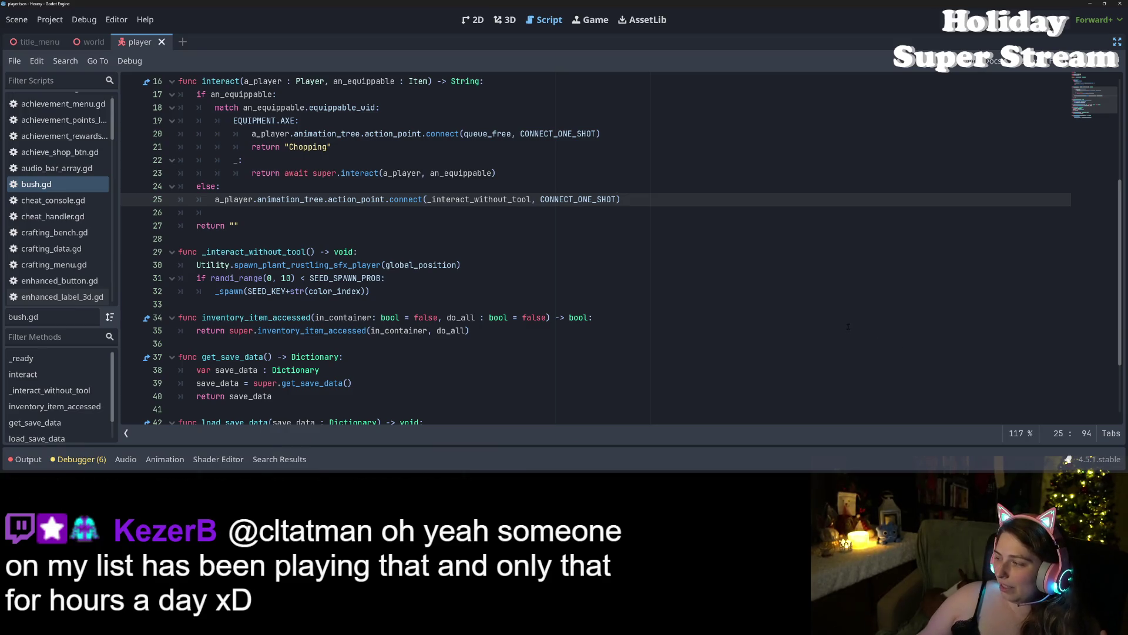
Step: Delete the empty line 26 in bush.gd's interact function so return "" follows the connect call
click(407, 318)
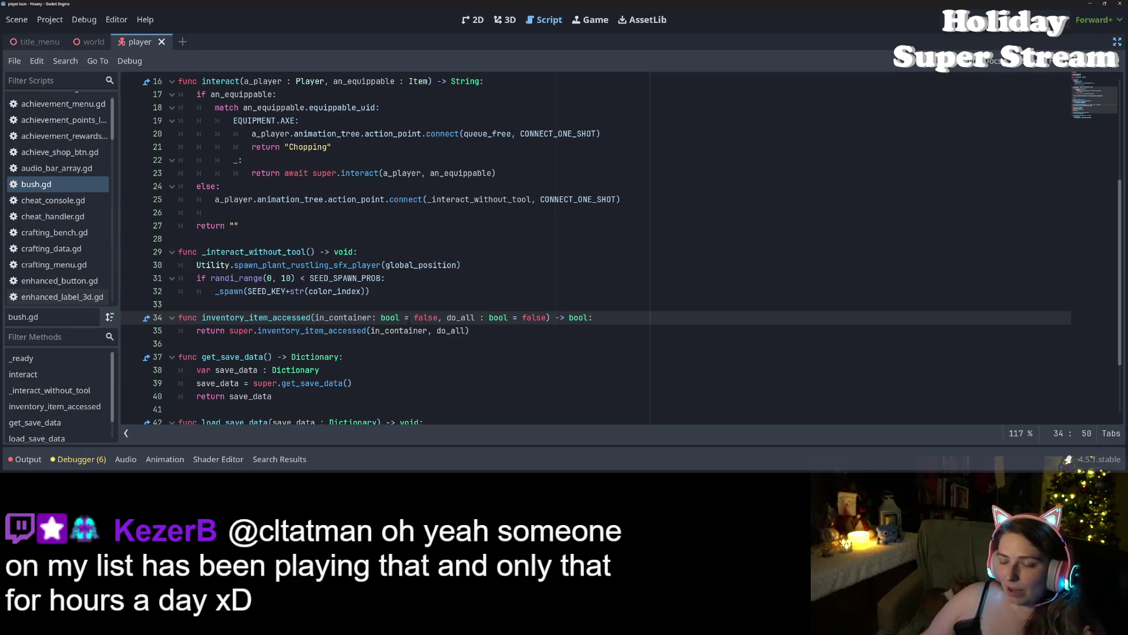
scroll(306, 320, up, 3)
click(263, 332)
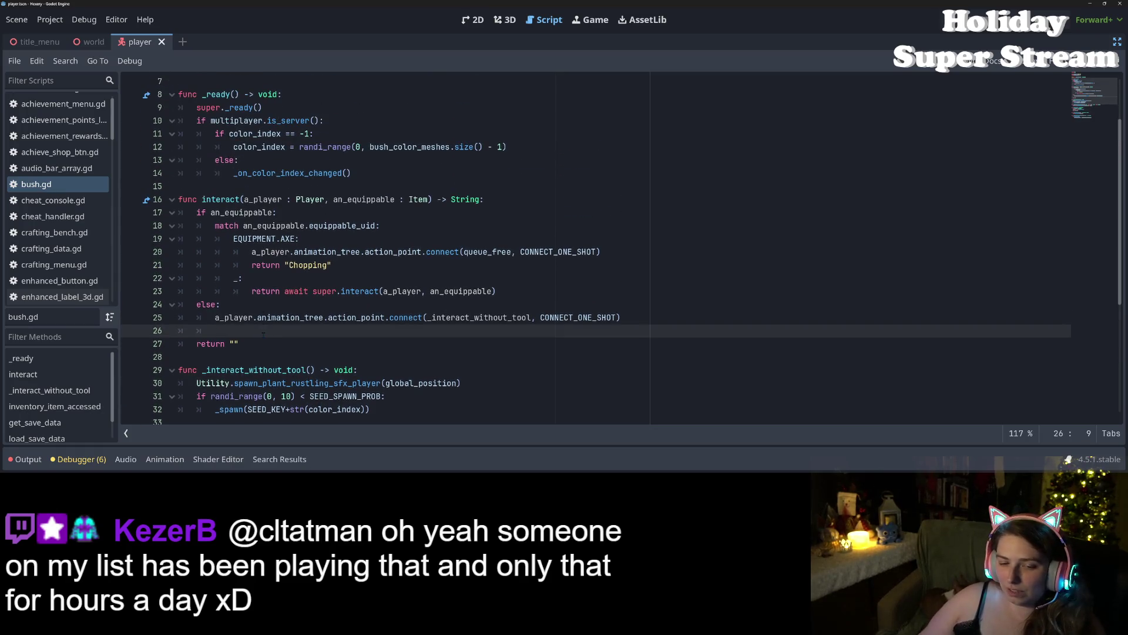
key(BackSpace)
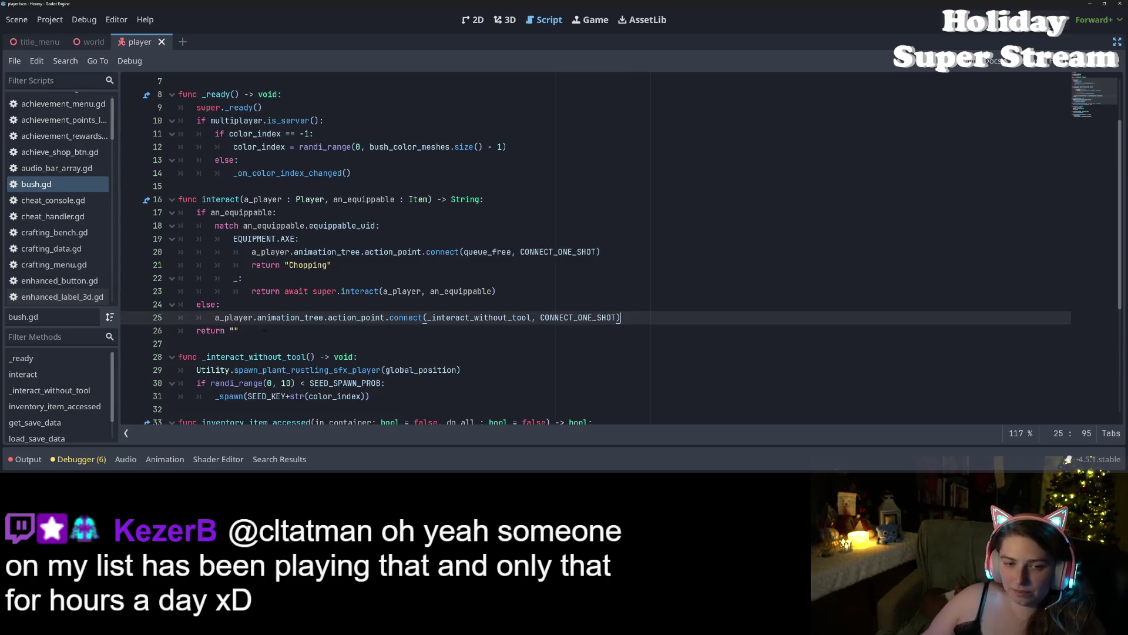
scroll(259, 318, up, 2)
scroll(70, 195, up, 1)
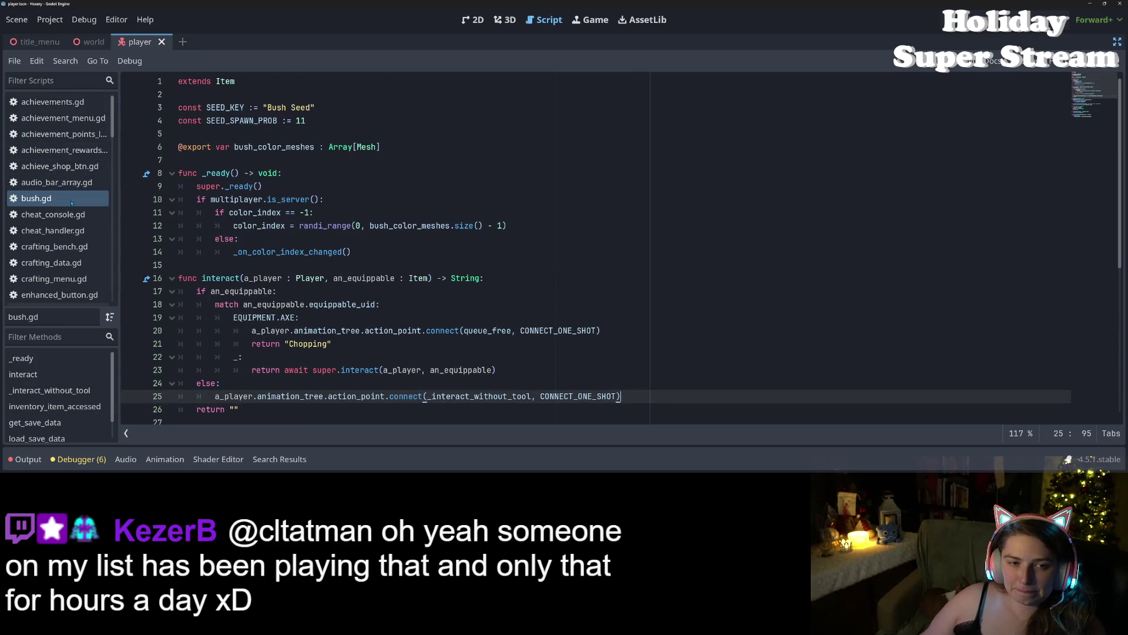
scroll(71, 196, down, 6)
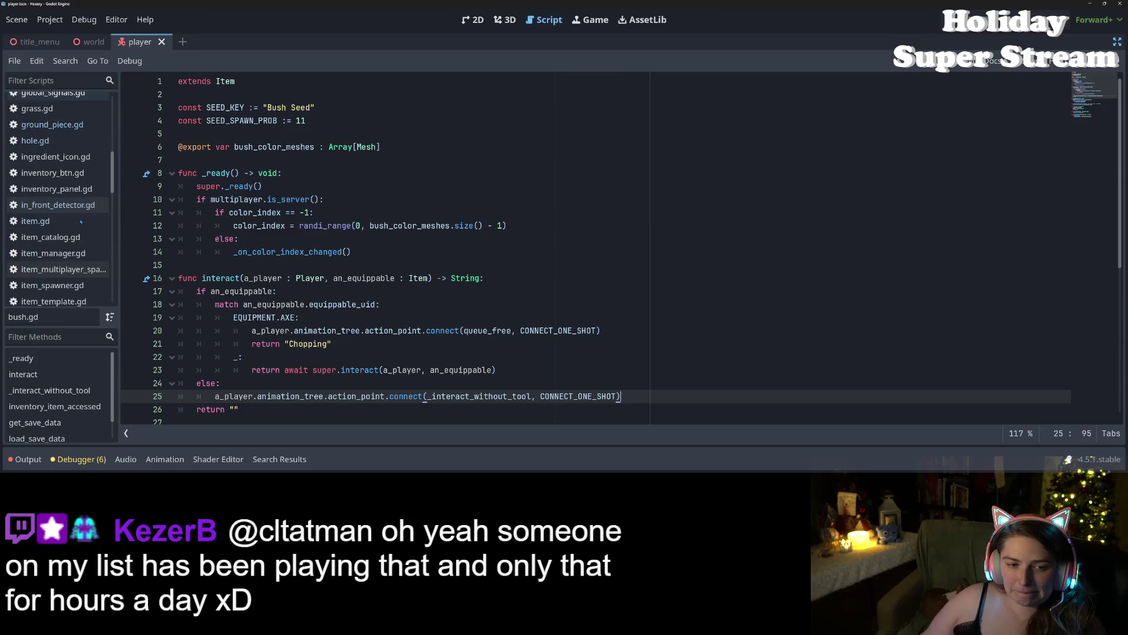
scroll(55, 177, down, 4)
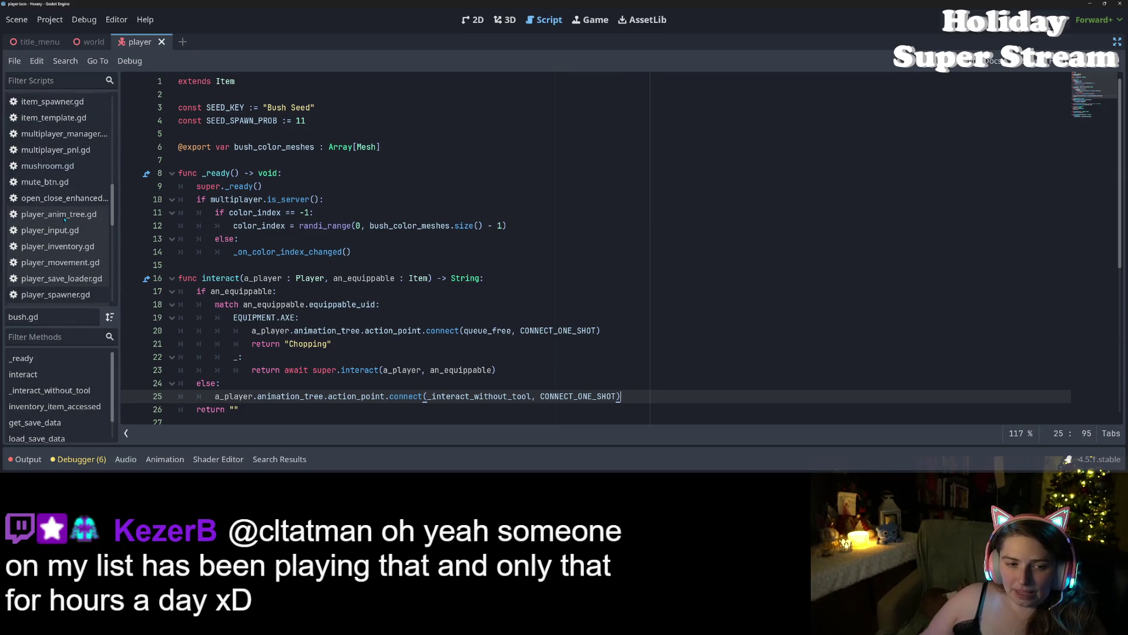
scroll(65, 219, down, 1)
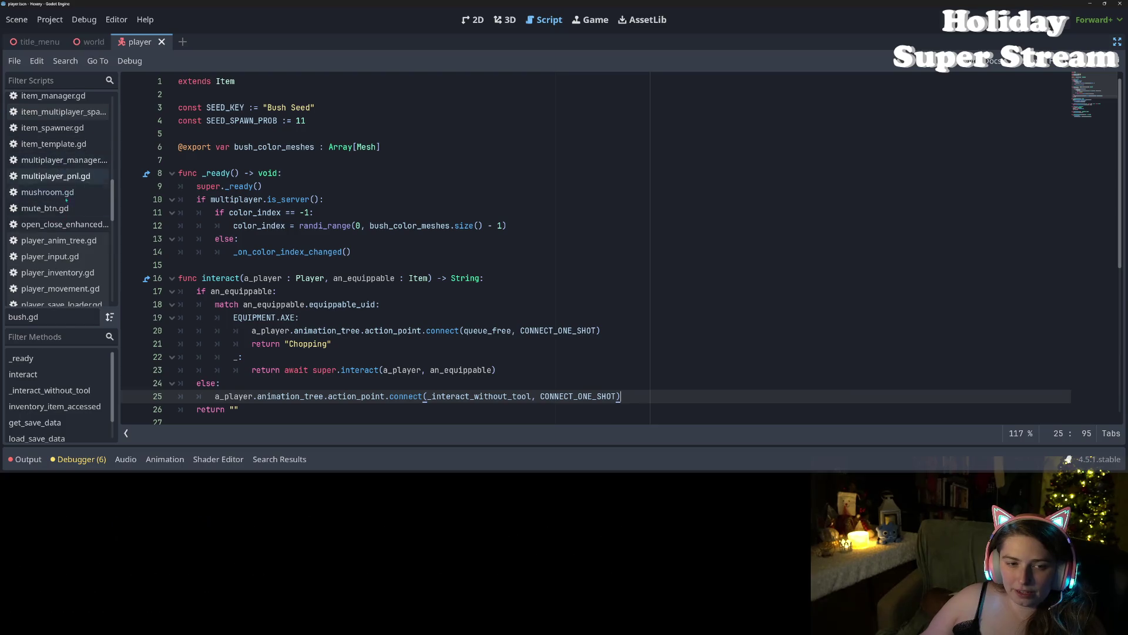
Step: Open player_movement.gd and read through the pickup function's lines 169–176
click(58, 210)
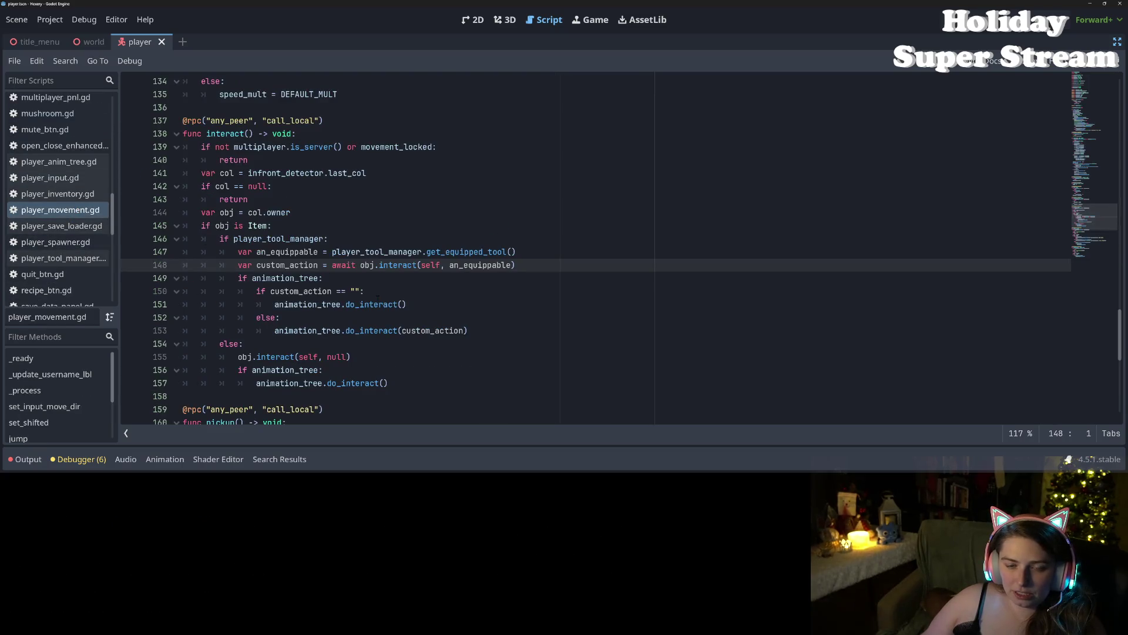
click(374, 292)
scroll(279, 266, down, 7)
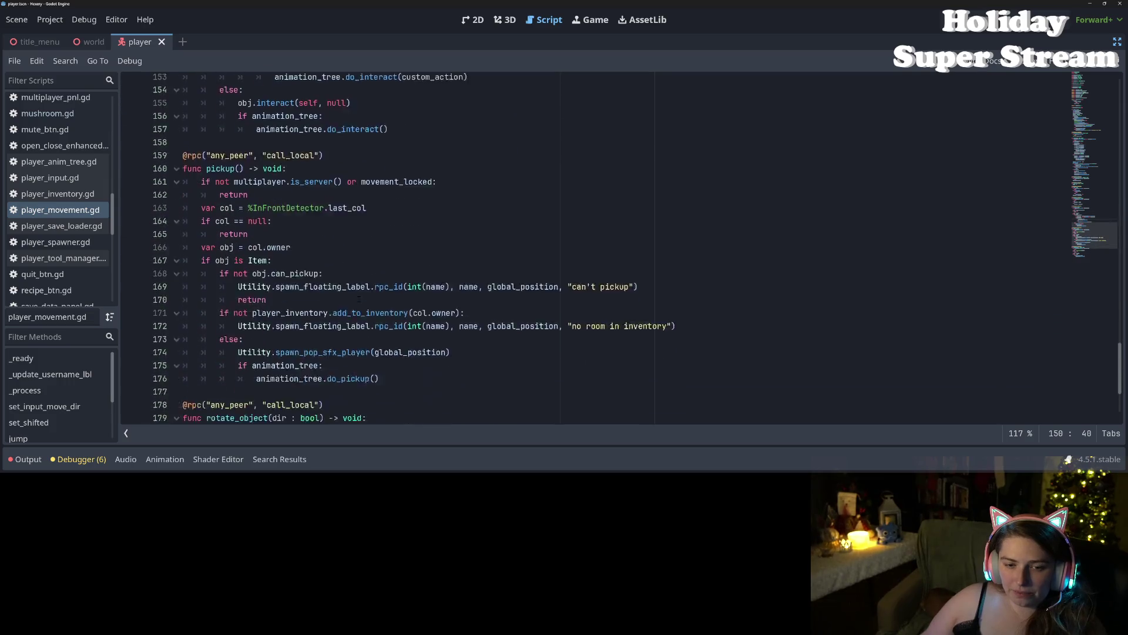
click(279, 265)
click(460, 333)
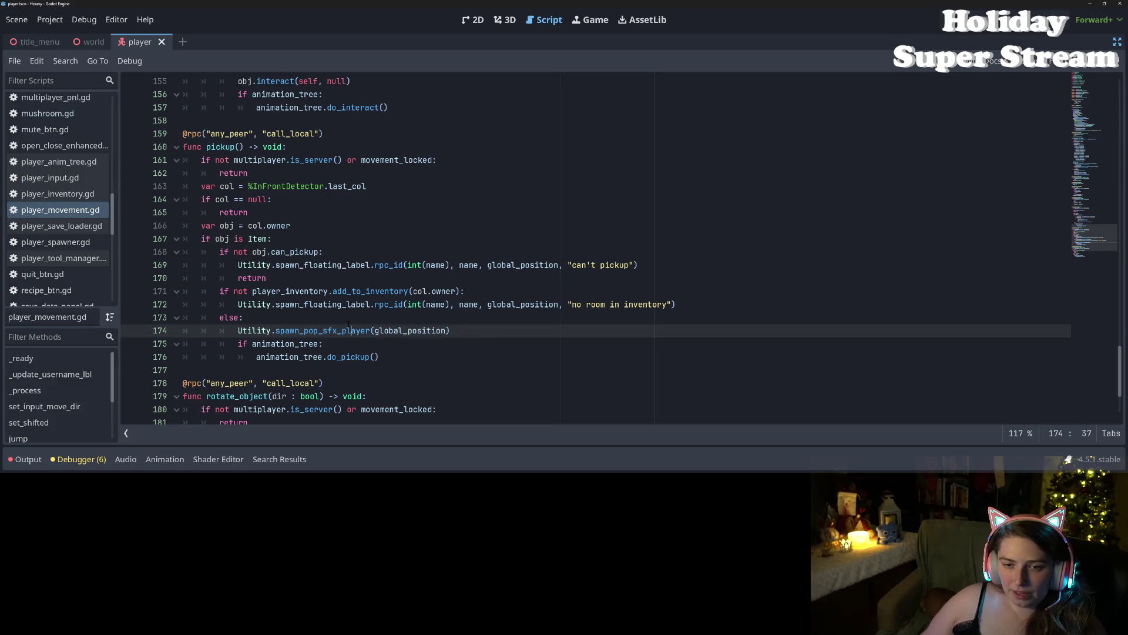
click(370, 330)
scroll(261, 292, up, 2)
click(276, 343)
click(340, 369)
scroll(334, 370, down, 2)
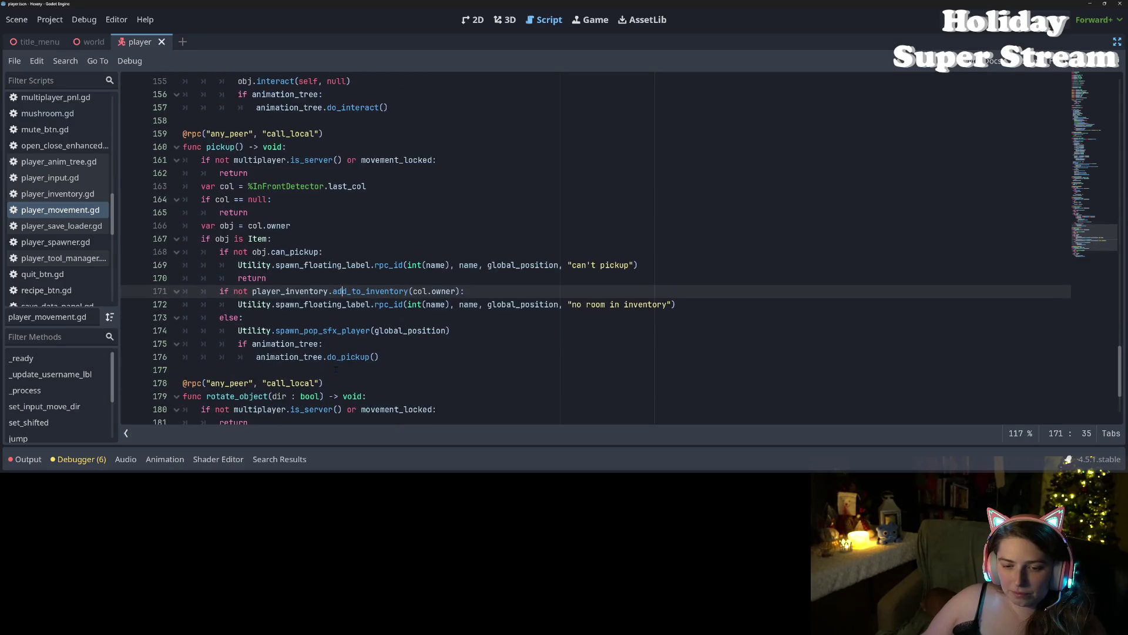
click(341, 357)
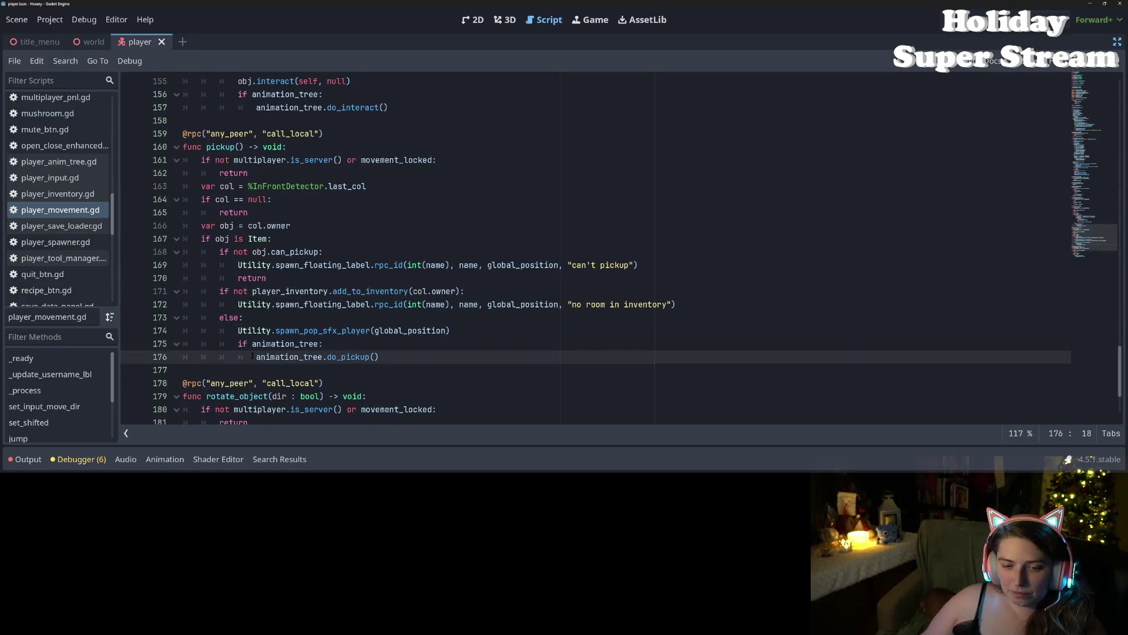
click(258, 277)
click(235, 265)
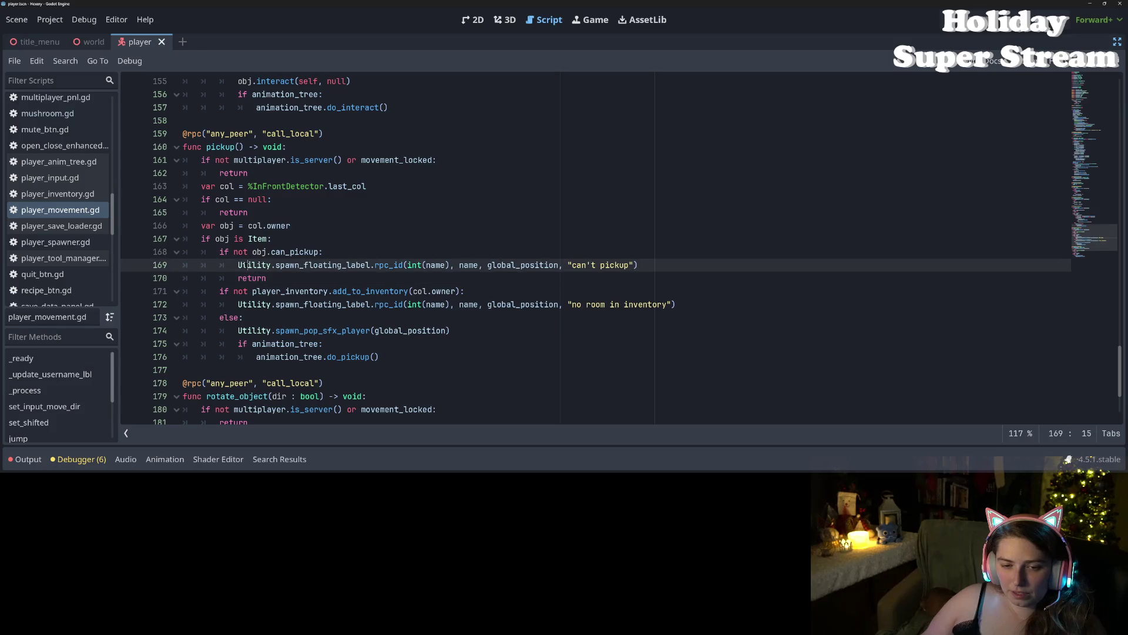
click(222, 304)
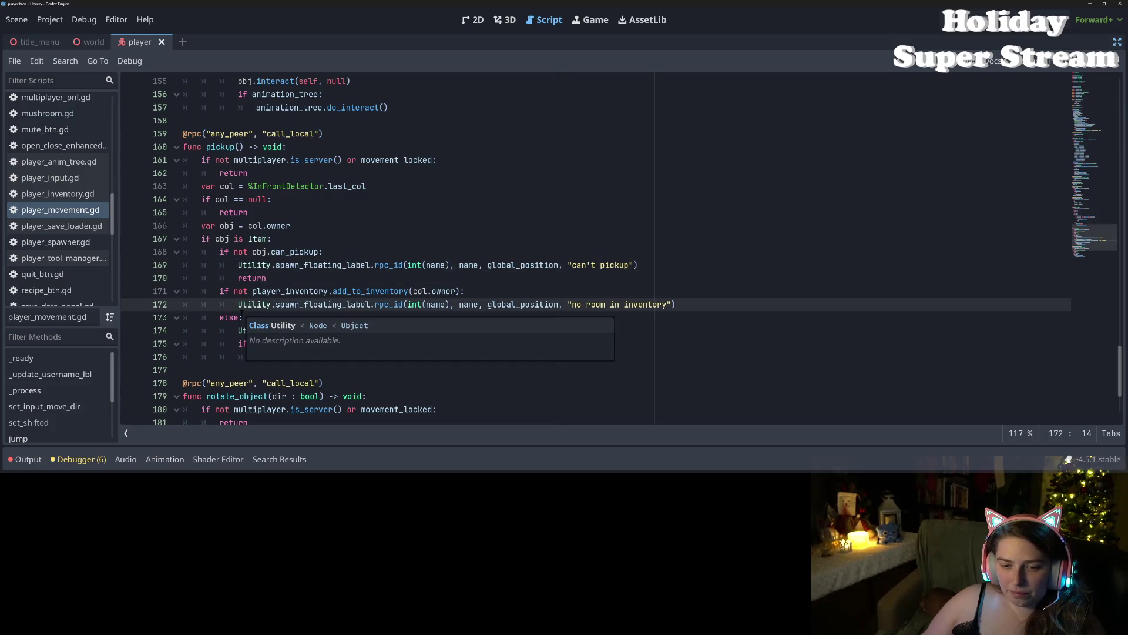
click(346, 292)
Step: Jump from line 171's add_to_inventory call to its definition in player_inventory.gd
click(263, 292)
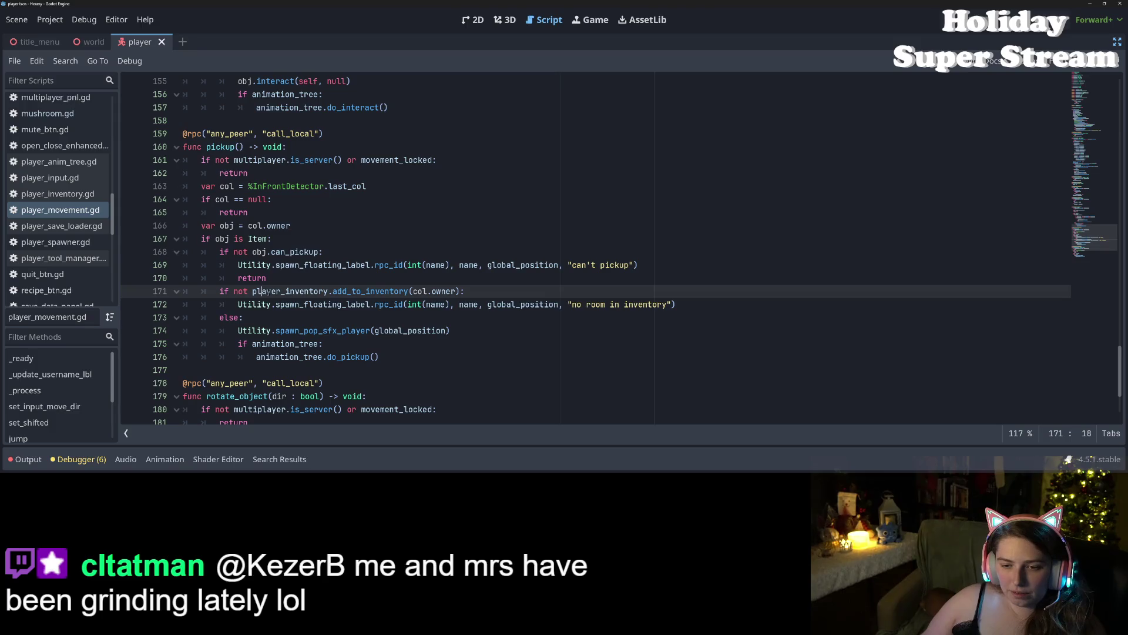
double_click(393, 291)
mouse_move(392, 292)
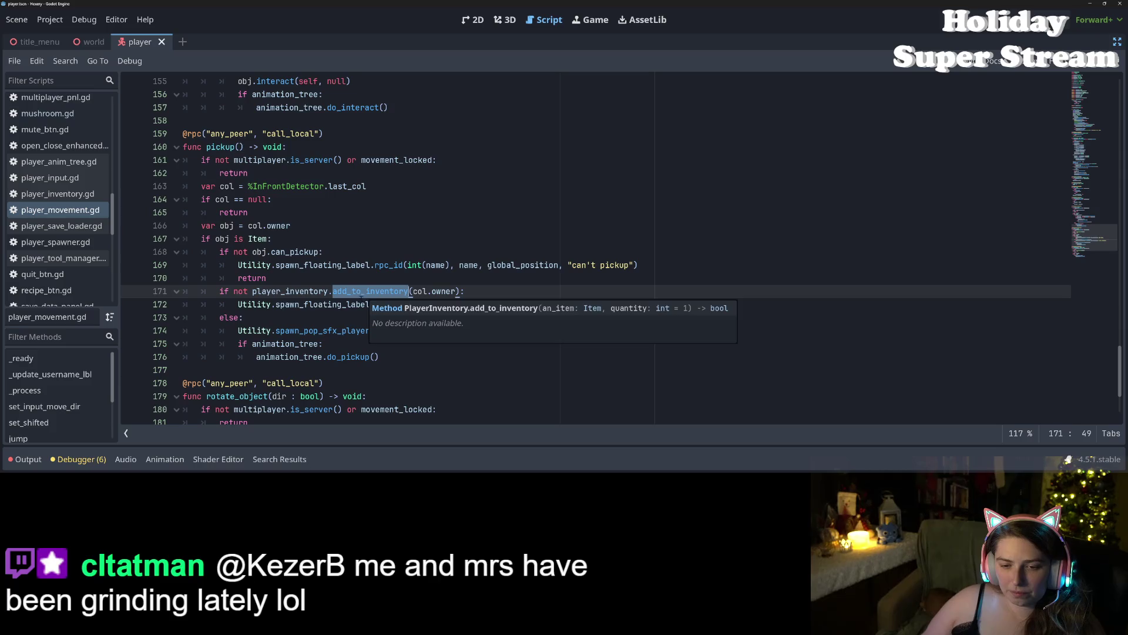
click(243, 317)
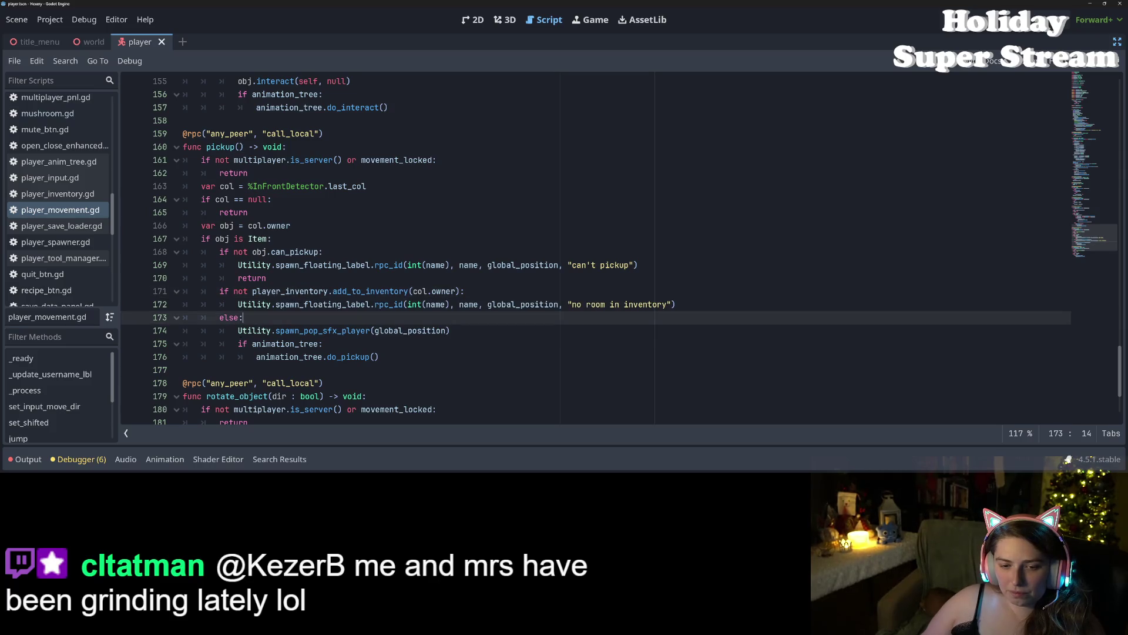
click(237, 344)
click(293, 291)
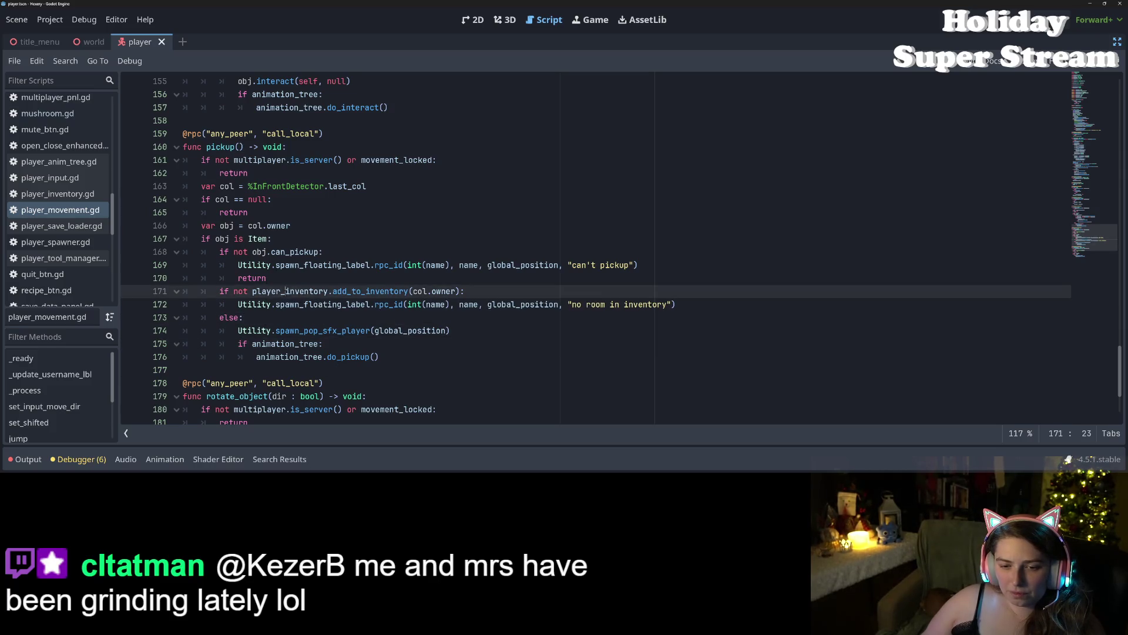
double_click(388, 291)
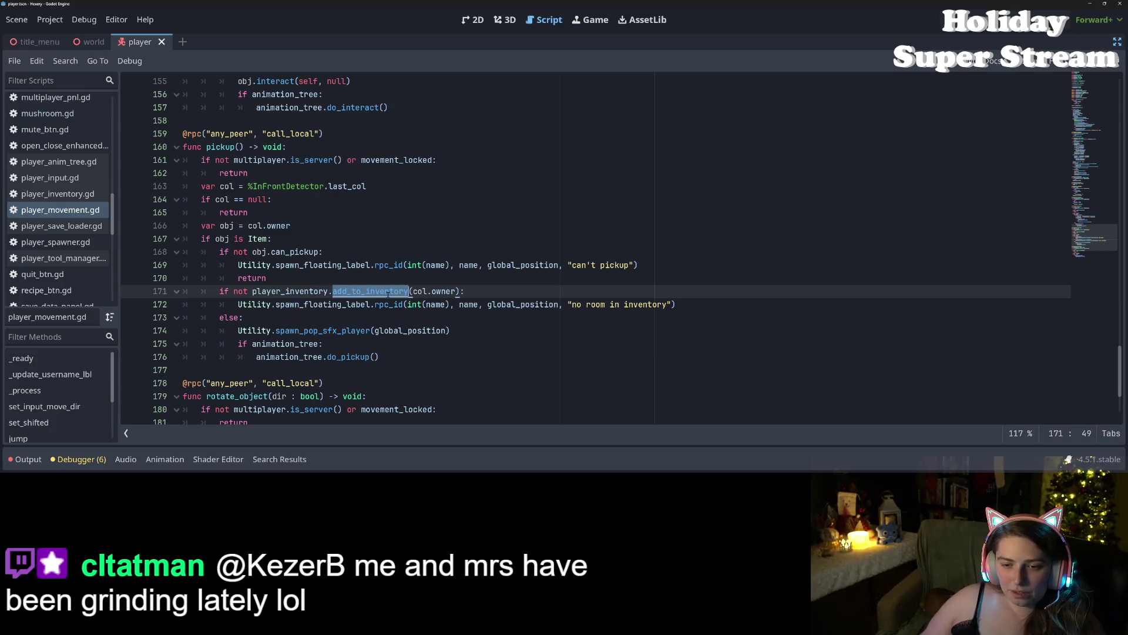
ctrl+click(388, 291)
scroll(277, 216, up, 2)
click(241, 160)
double_click(242, 161)
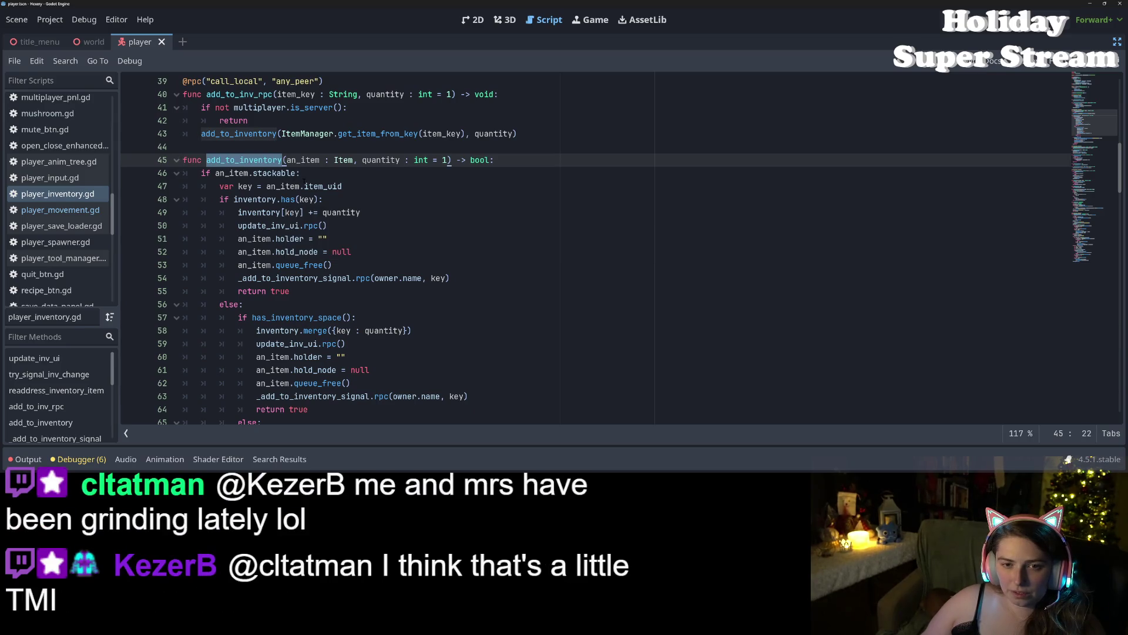
Step: Inspect the has_inventory_space definition and its max_inventory_count comparison in player_inventory.gd
scroll(450, 221, down, 3)
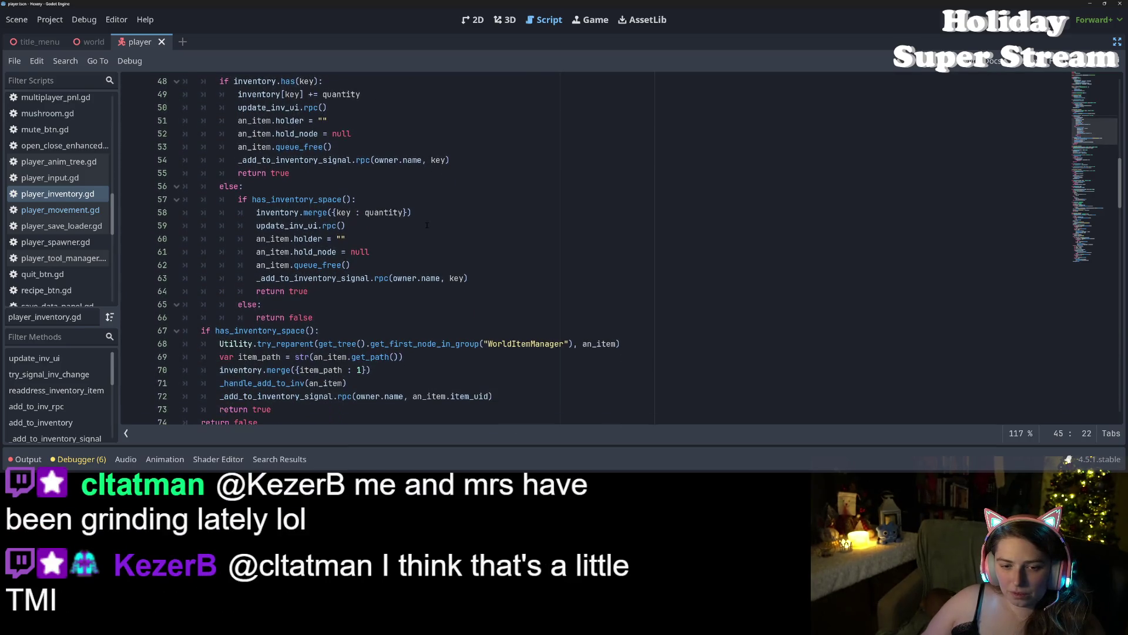
scroll(414, 231, down, 2)
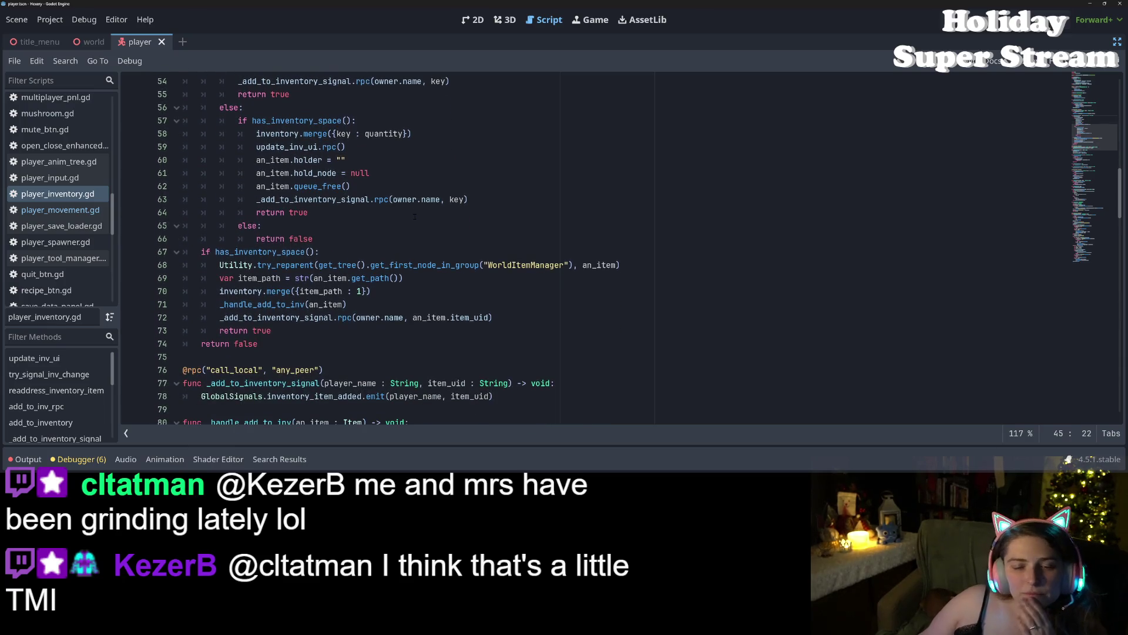
scroll(412, 189, up, 3)
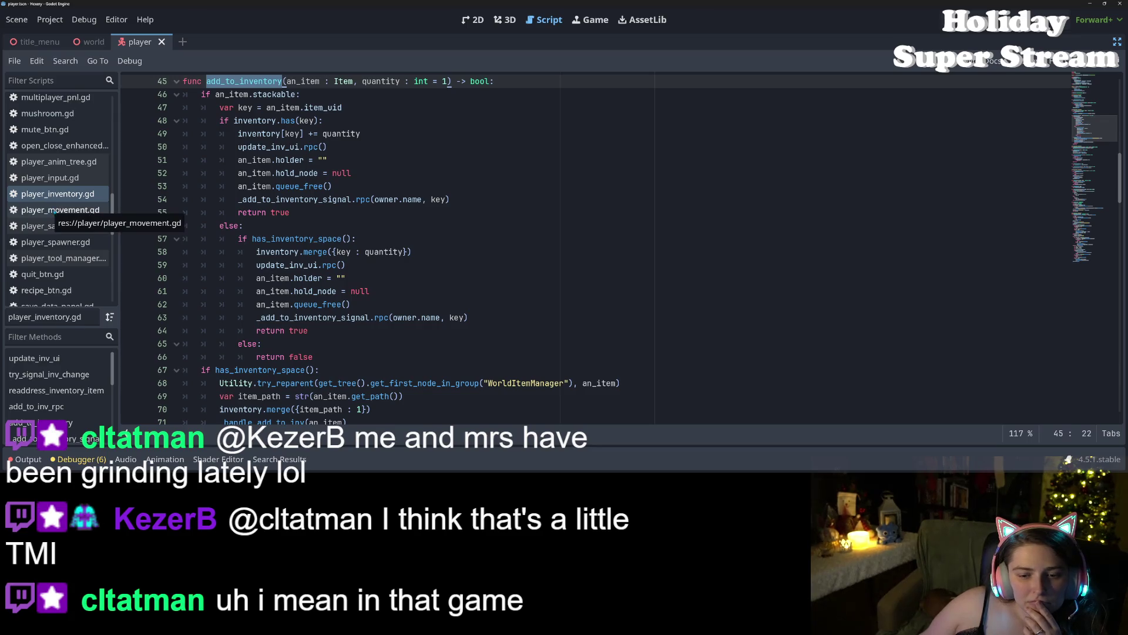
scroll(247, 264, down, 2)
double_click(248, 292)
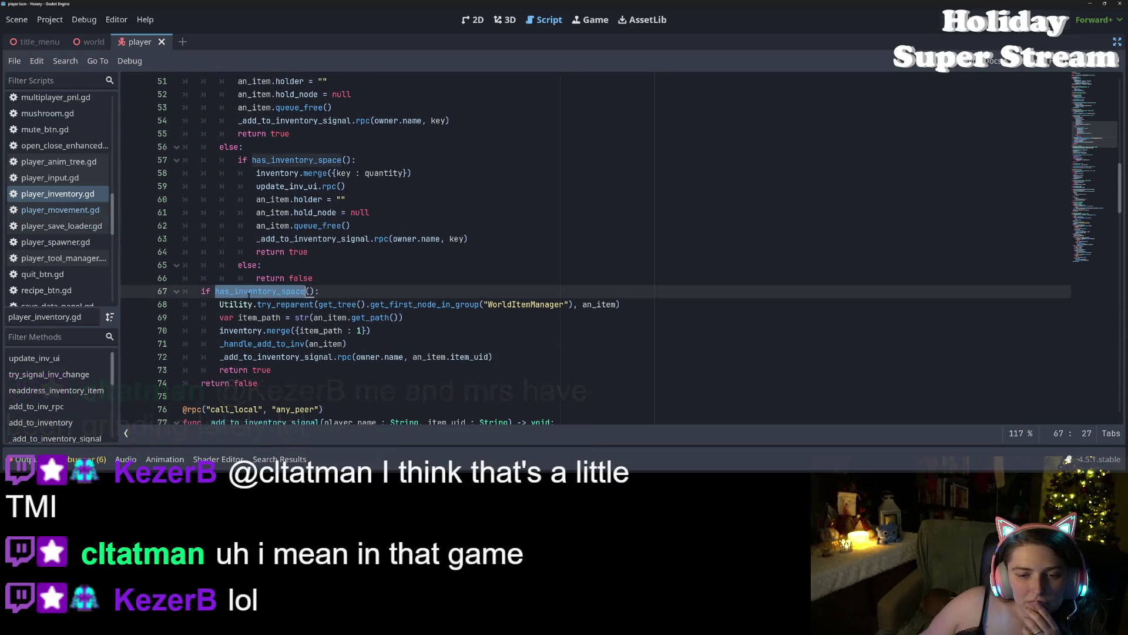
scroll(273, 297, up, 4)
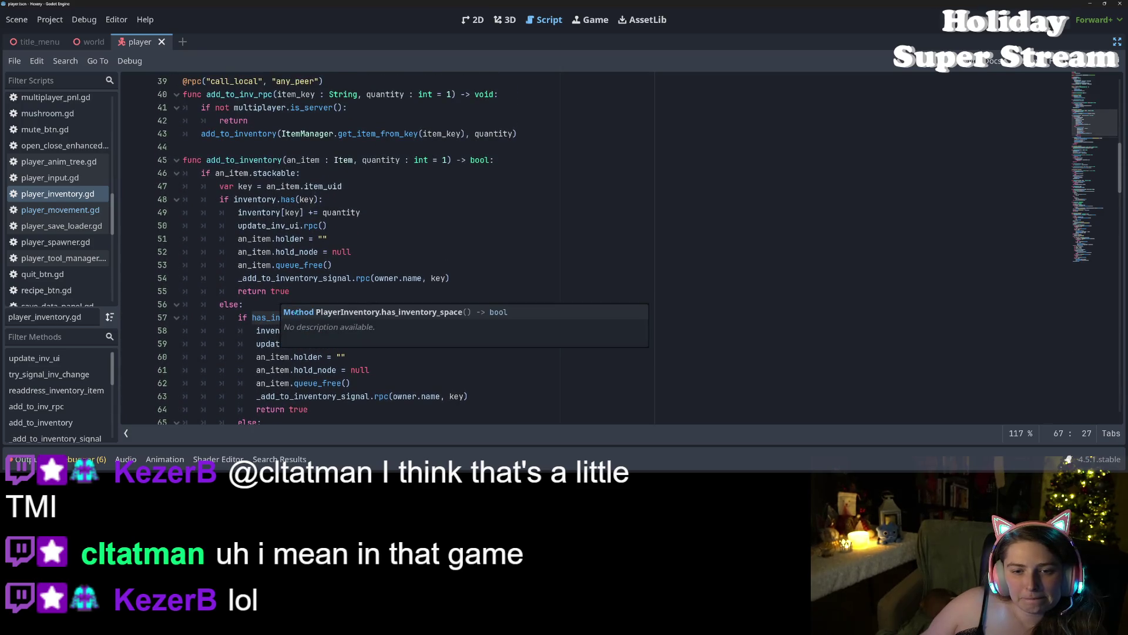
scroll(296, 313, down, 2)
ctrl+click(312, 246)
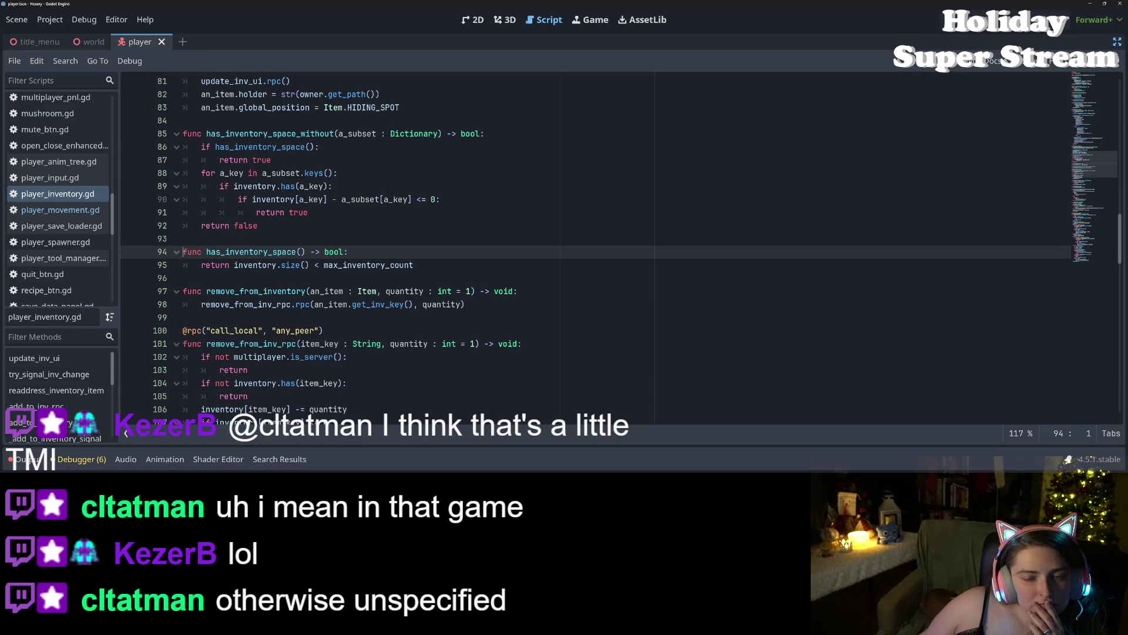
double_click(258, 265)
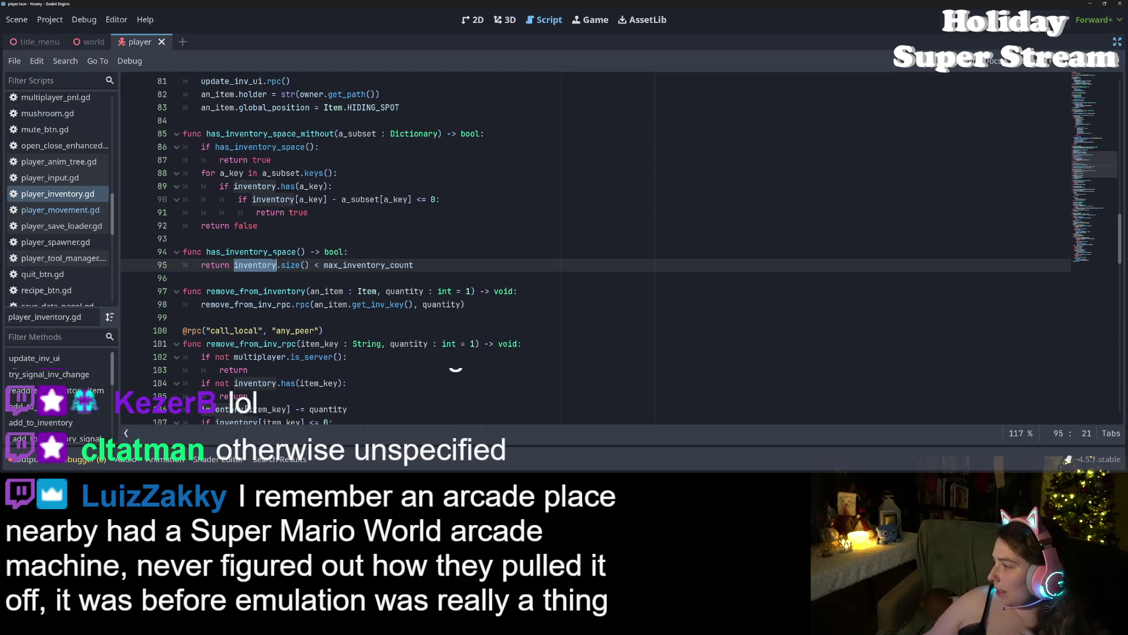
mouse_move(270, 266)
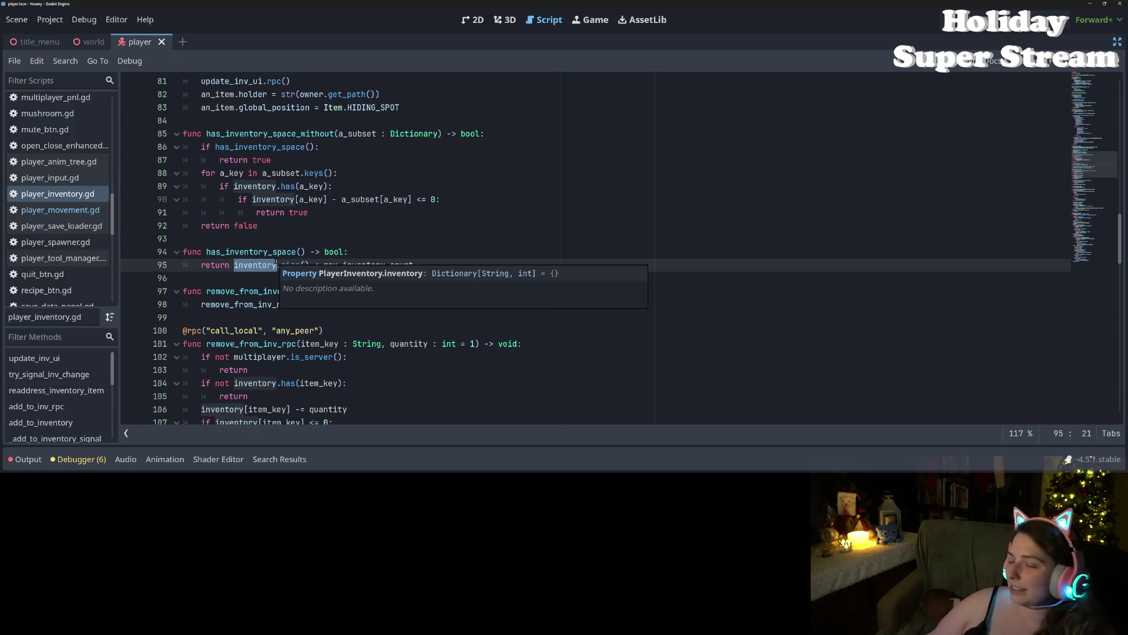
click(324, 265)
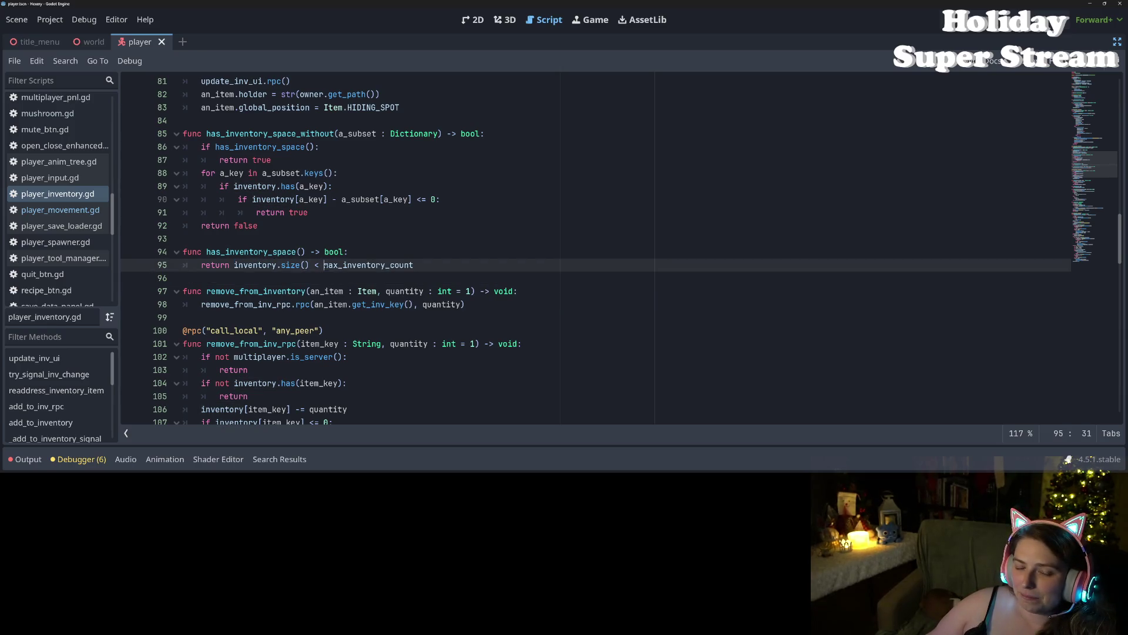
Step: Check where has_inventory_space is used, then return to player_movement.gd
double_click(280, 252)
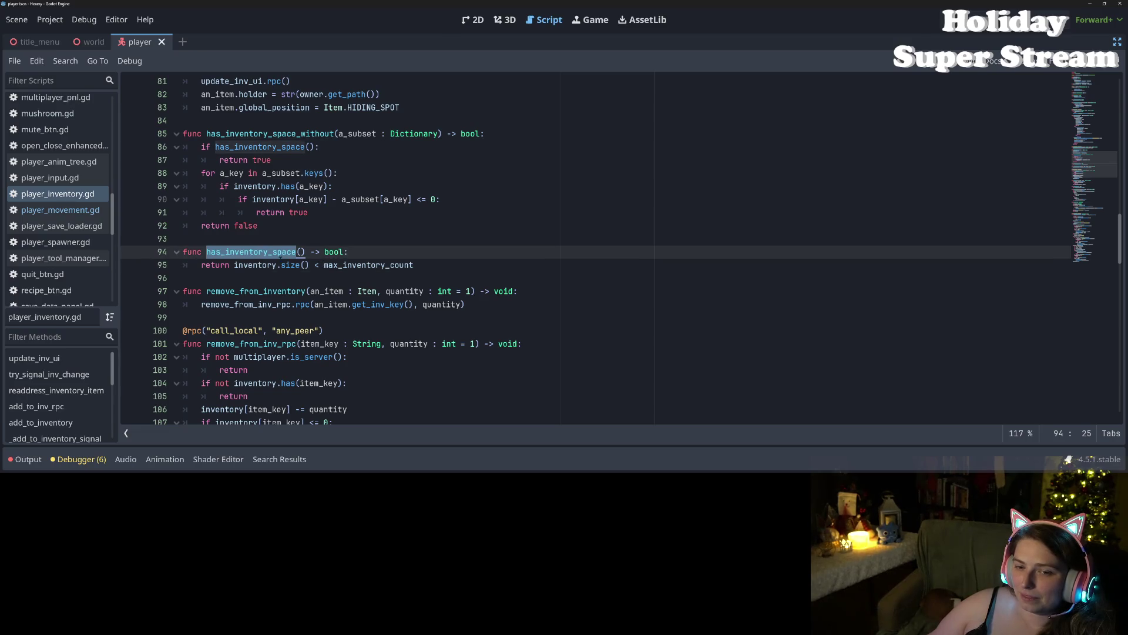
click(302, 252)
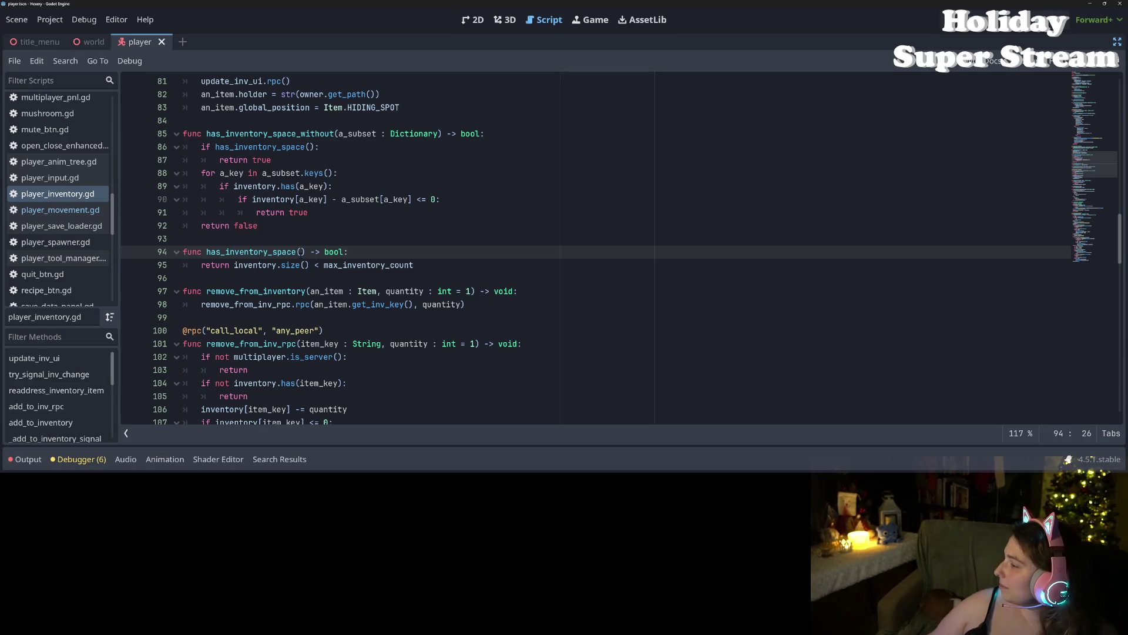
double_click(254, 251)
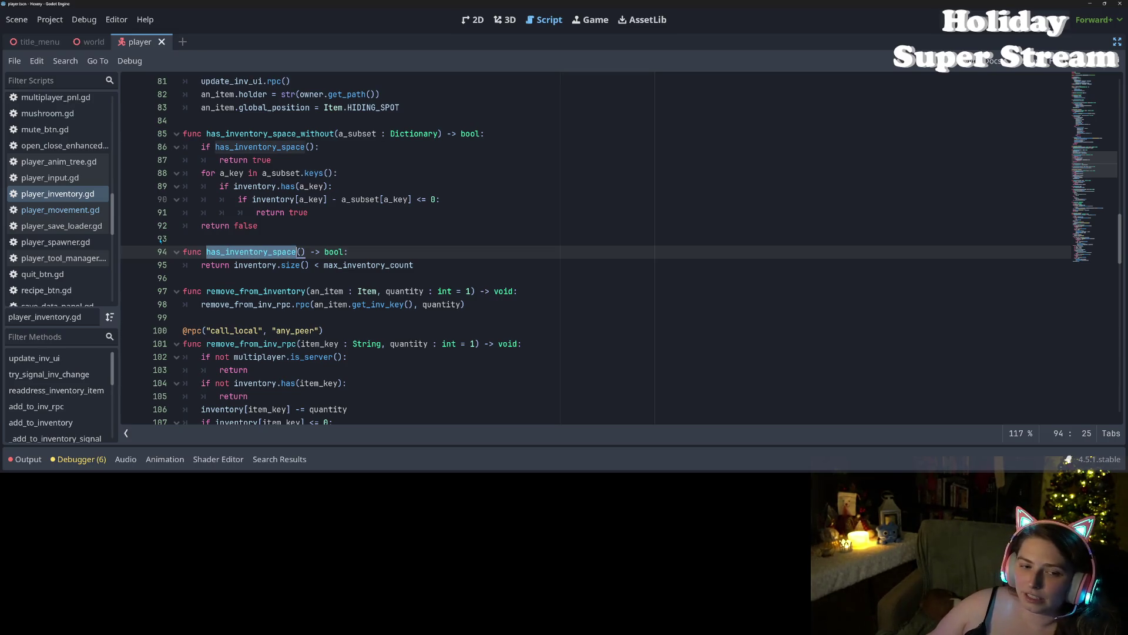
click(60, 209)
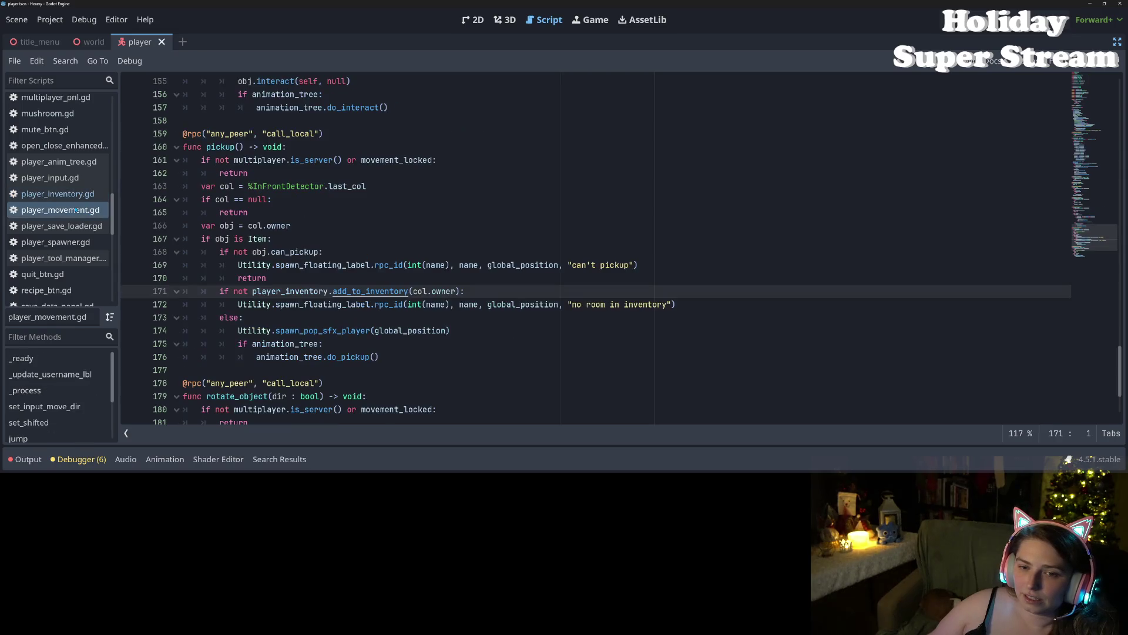
Step: Review pickup lines 168–174 and select add_to_inventory on line 171 for replacement
click(261, 291)
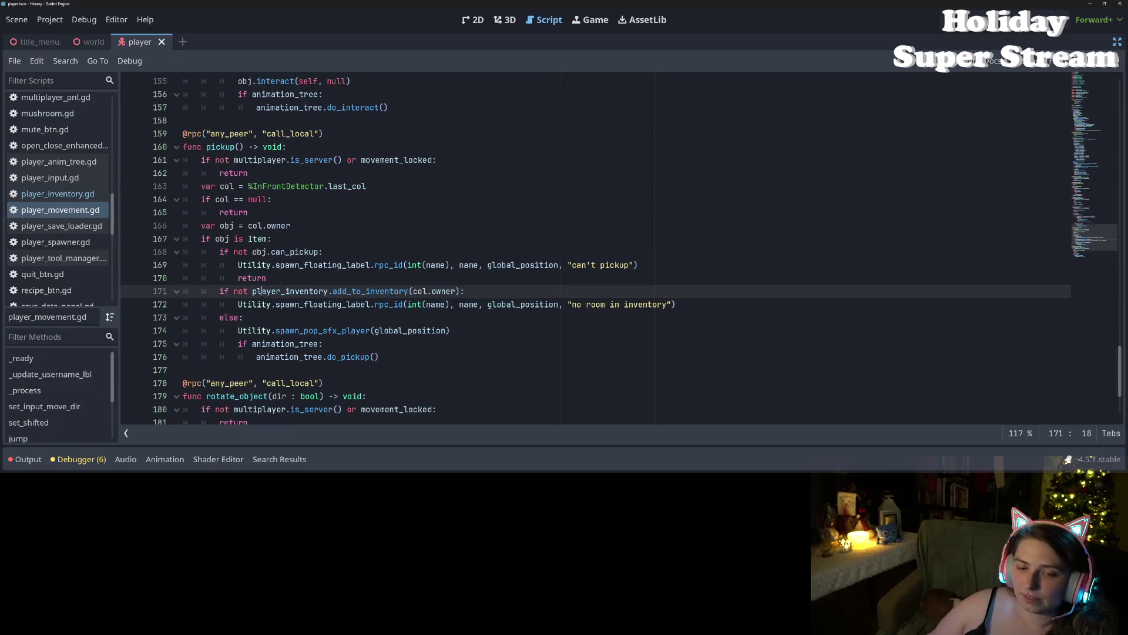
double_click(280, 291)
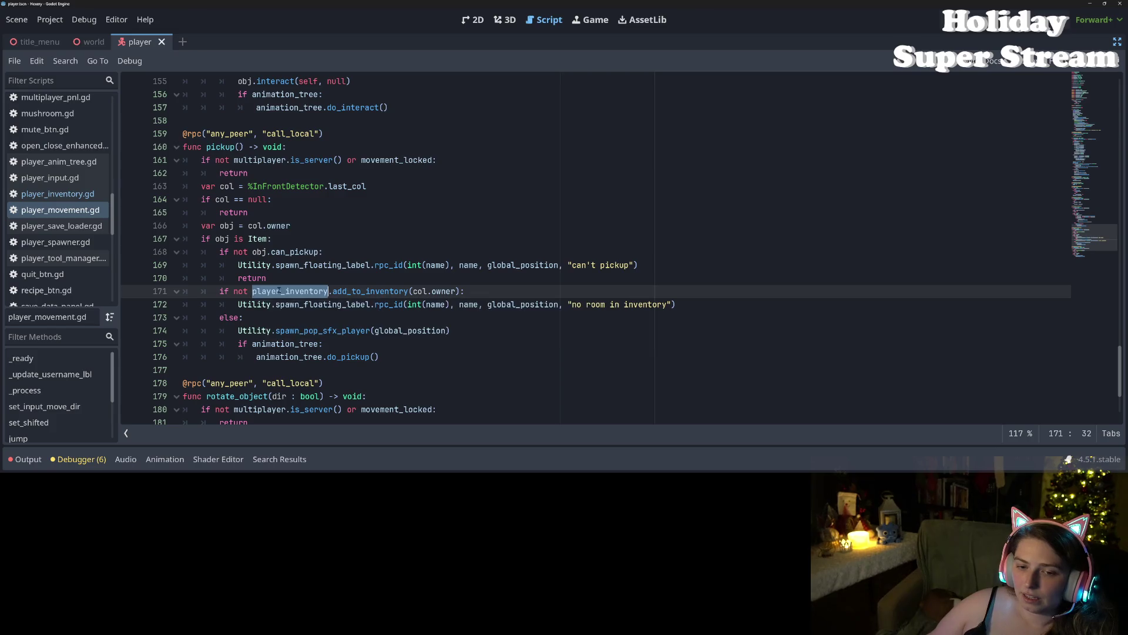
double_click(293, 252)
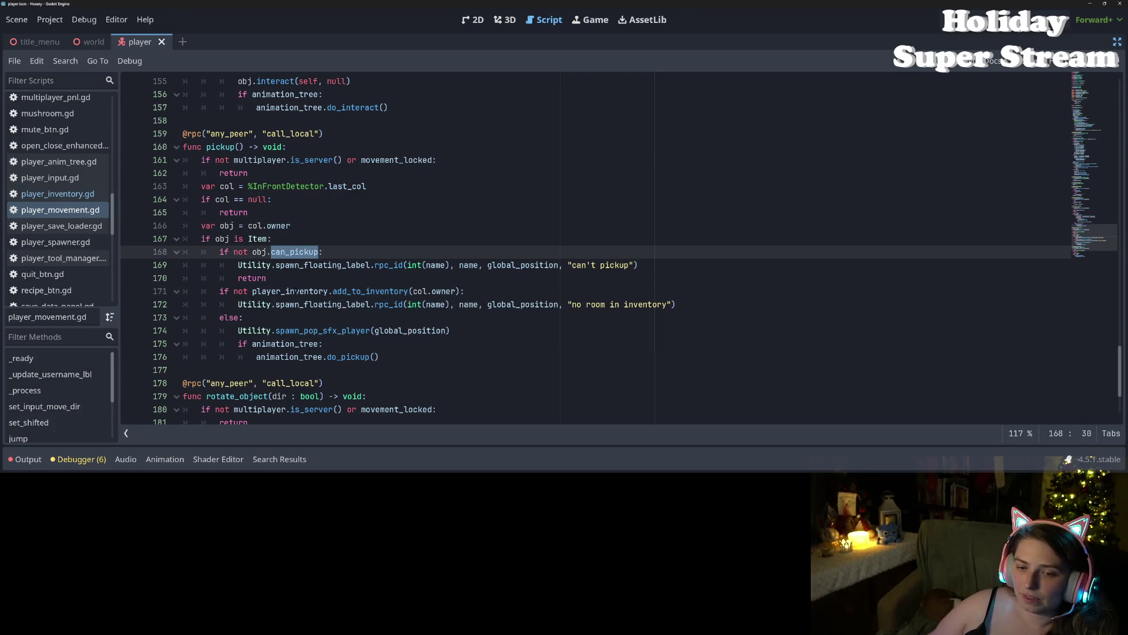
double_click(296, 290)
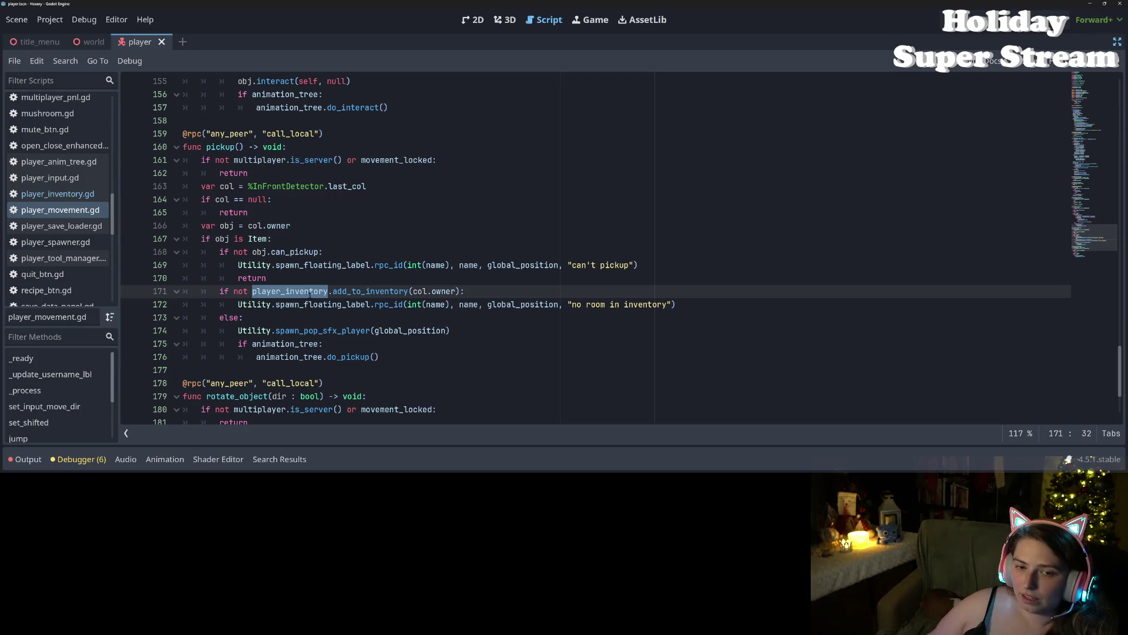
double_click(254, 304)
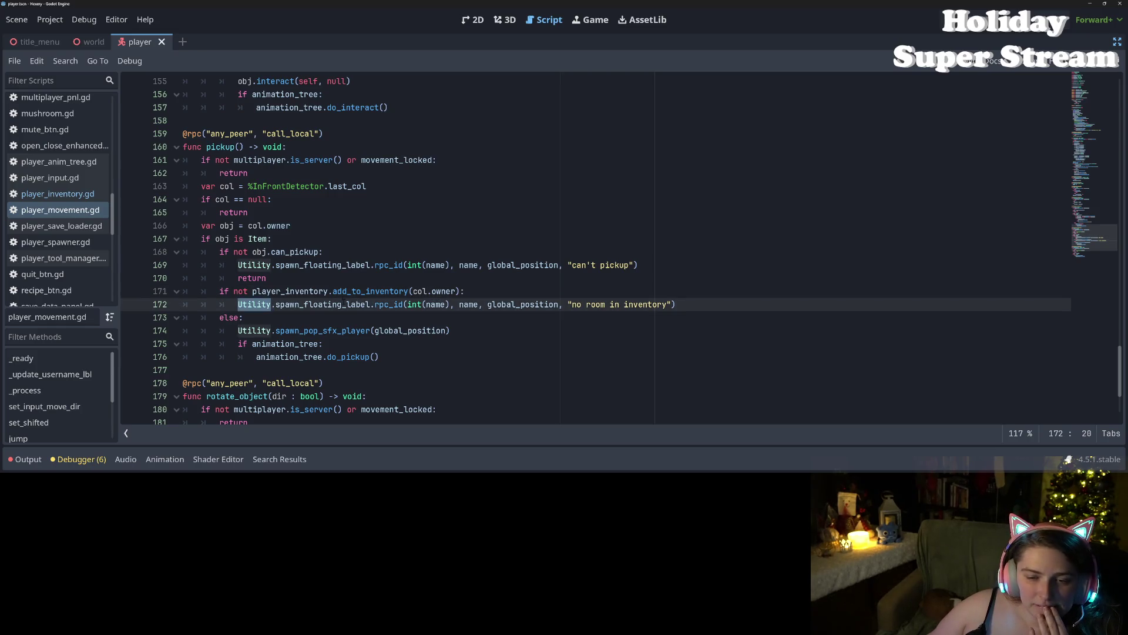
double_click(371, 291)
click(251, 304)
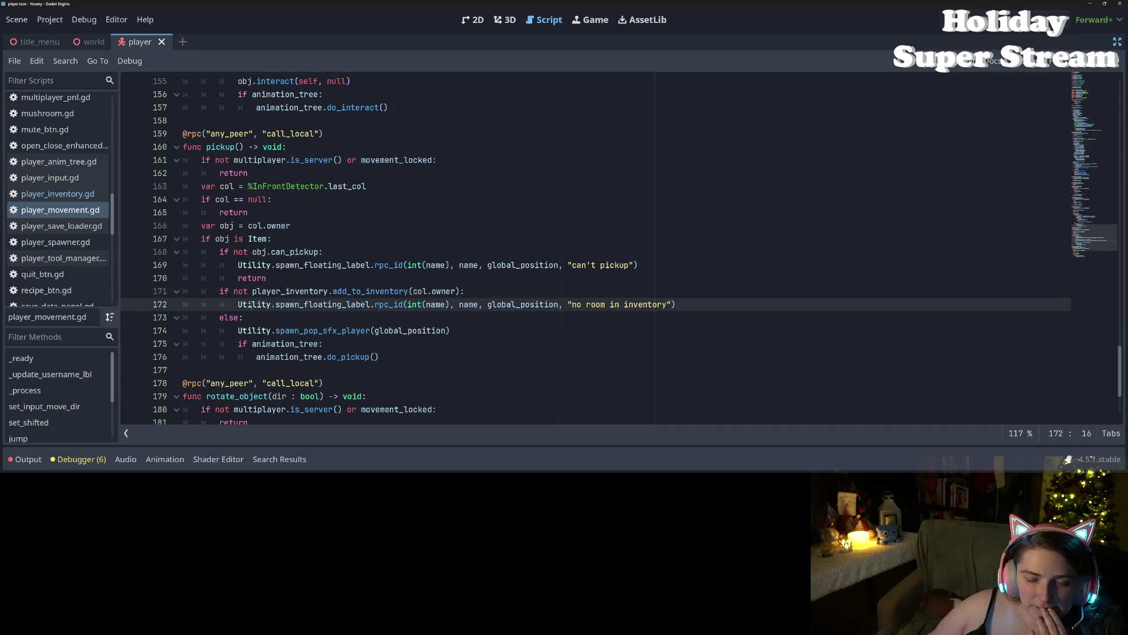
double_click(322, 303)
click(338, 330)
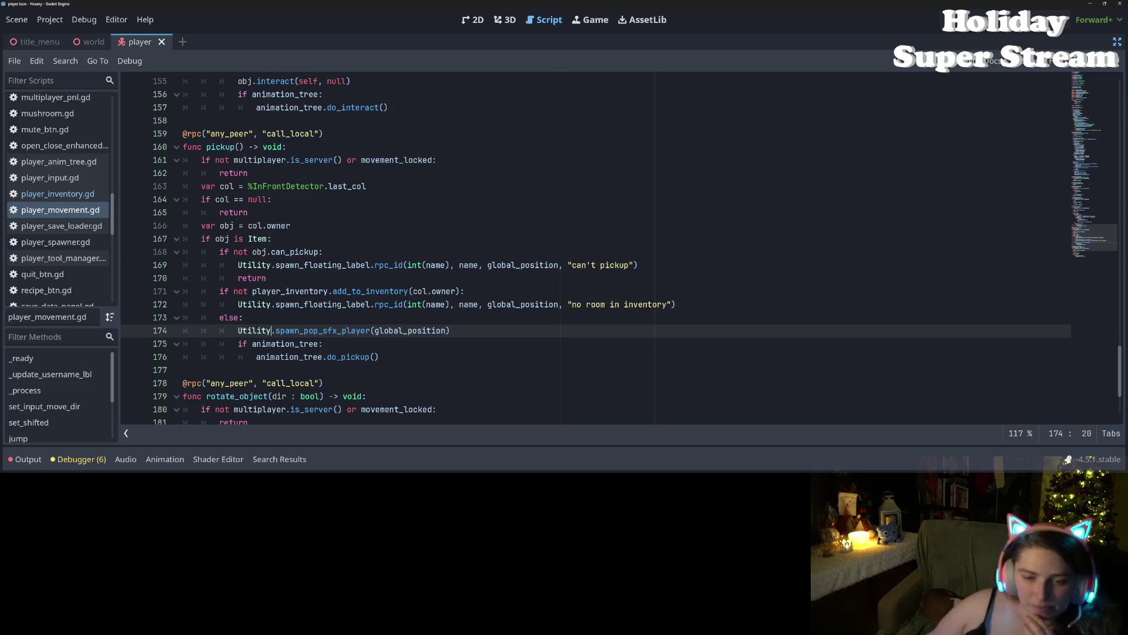
double_click(290, 291)
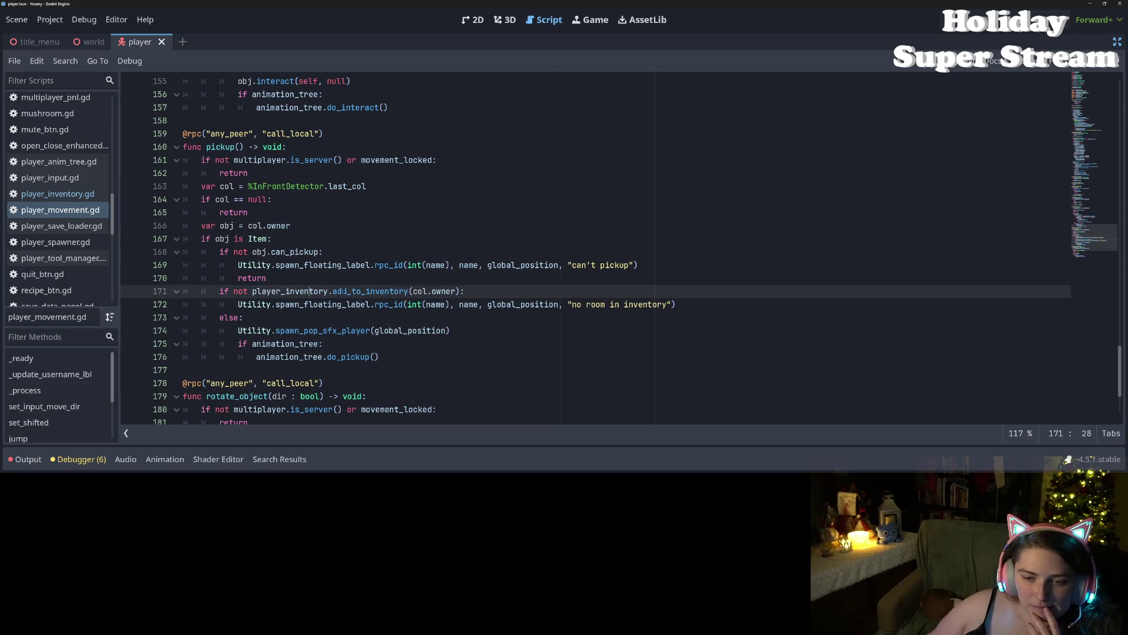
double_click(363, 291)
Step: Replace line 171's call with has_inventory_space and save the script
text(has_inv)
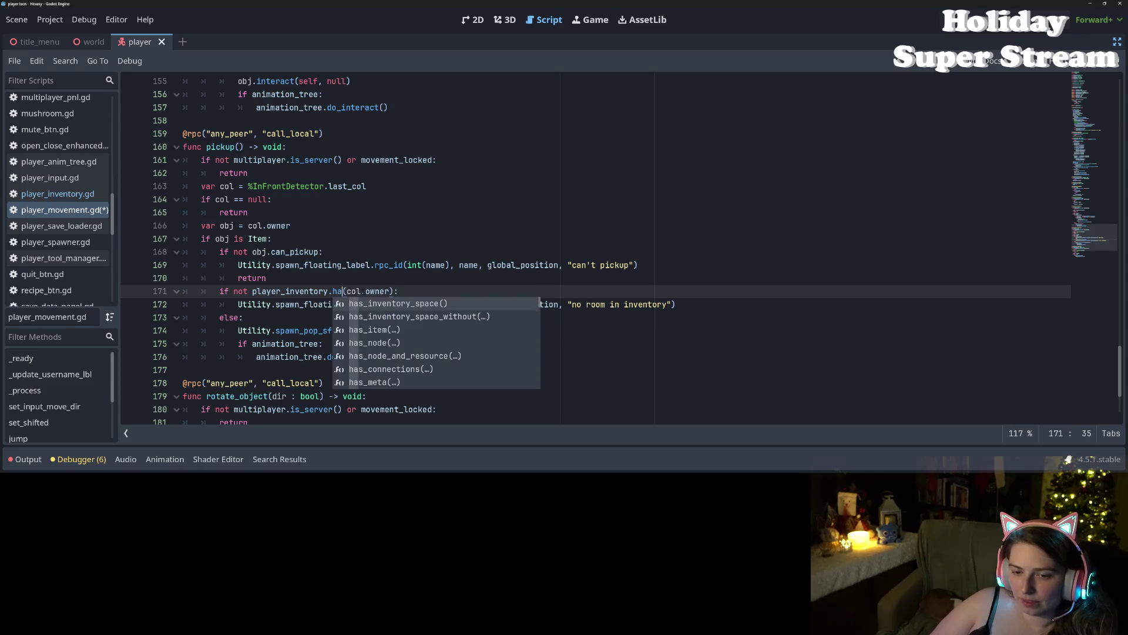
key(Return)
key(ctrl+s)
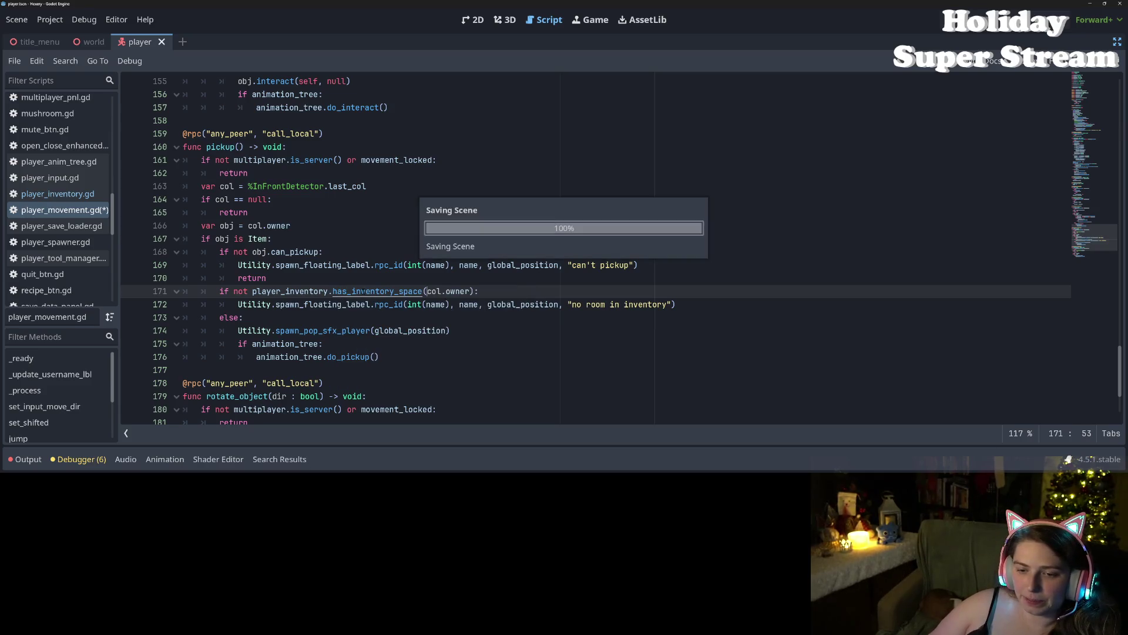
Step: Try adding a new line in the else branch, then remove it again
click(327, 317)
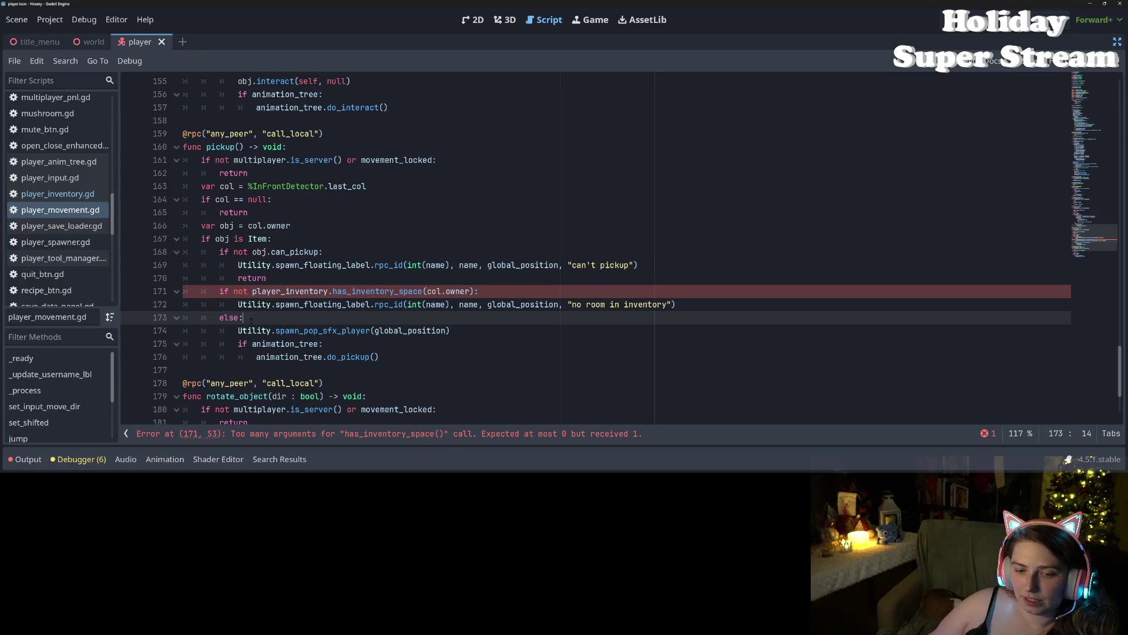
click(399, 362)
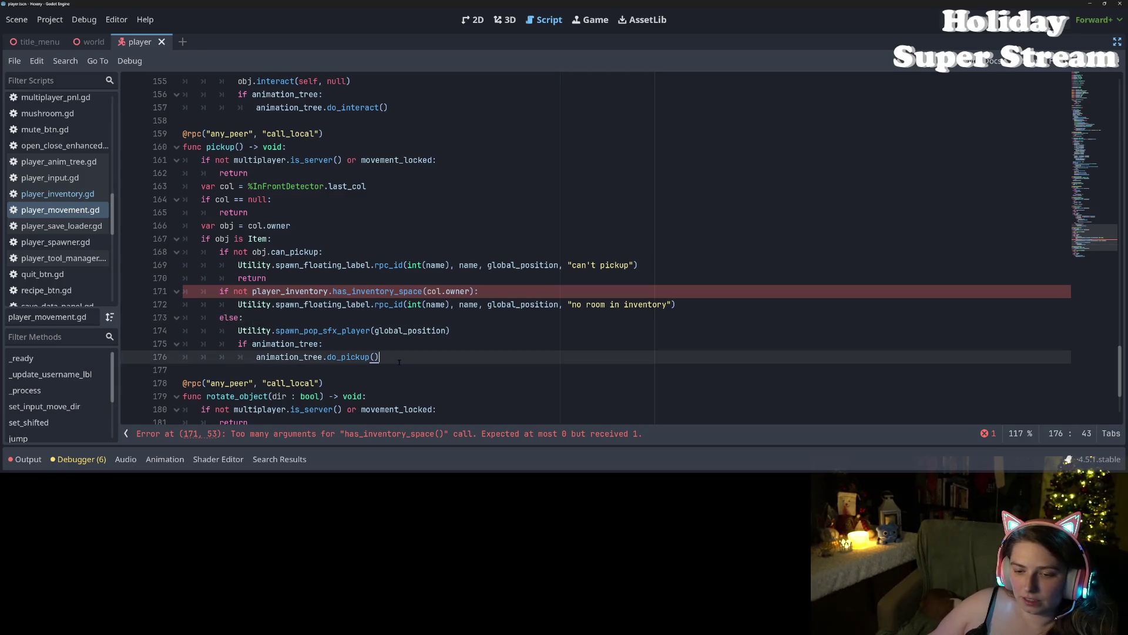
key(Up)
key(Up)
key(Up)
key(Return)
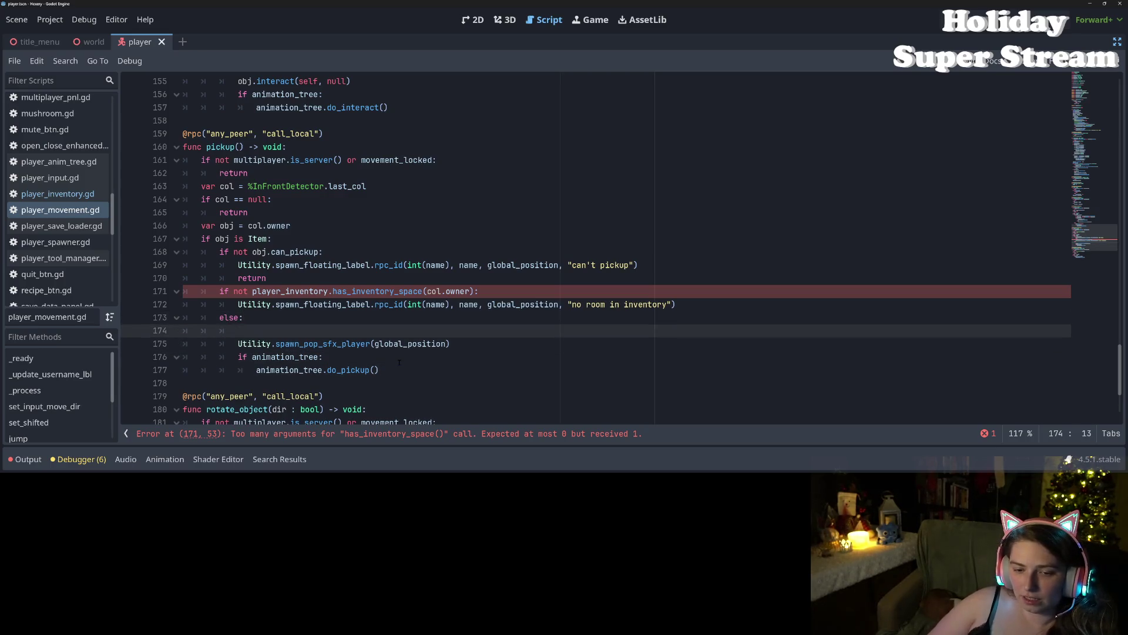
text(p)
text(ani)
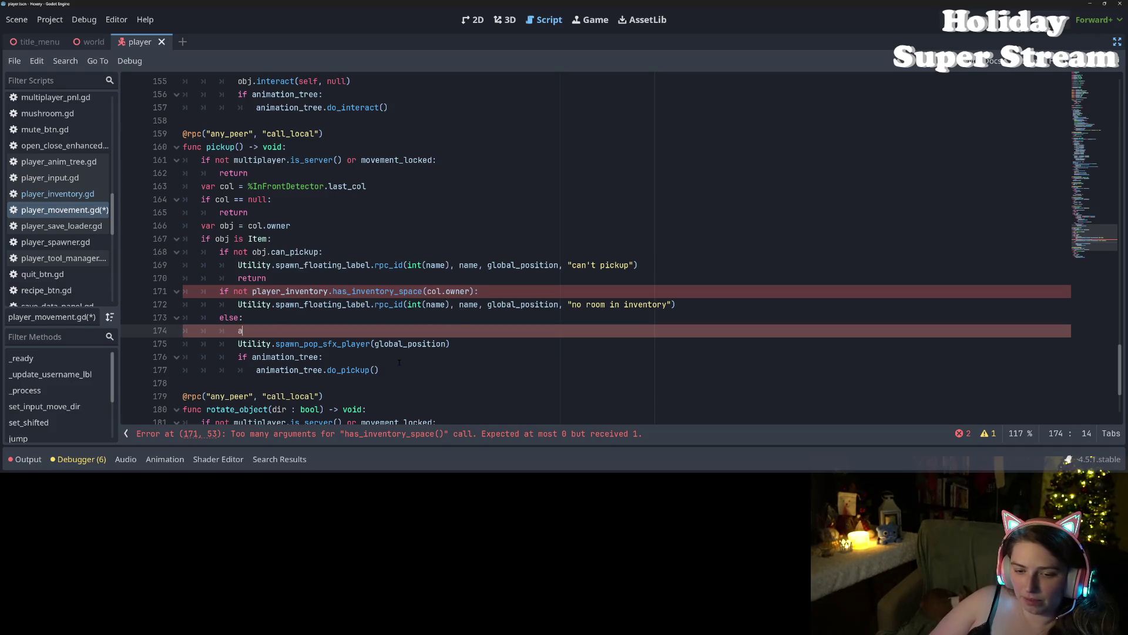
key(BackSpace)
key(BackSpace)
key(BackSpace)
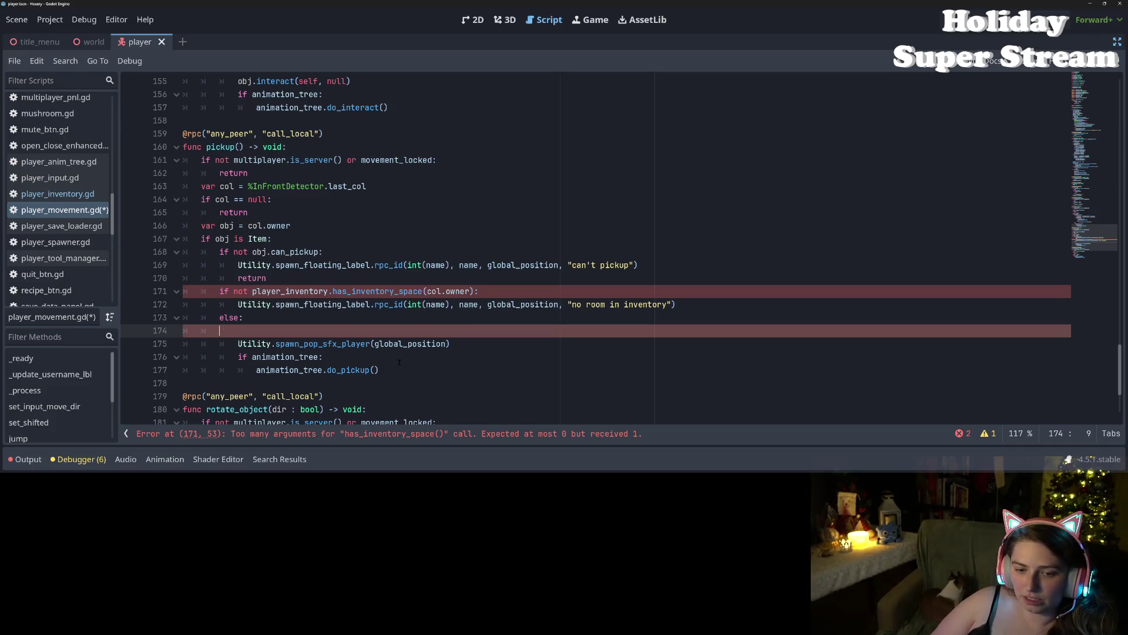
key(BackSpace)
key(BackSpace)
Step: Begin an animation_tree.action_point.connect(player_input...) line above do_pickup
key(Down)
key(Down)
key(Down)
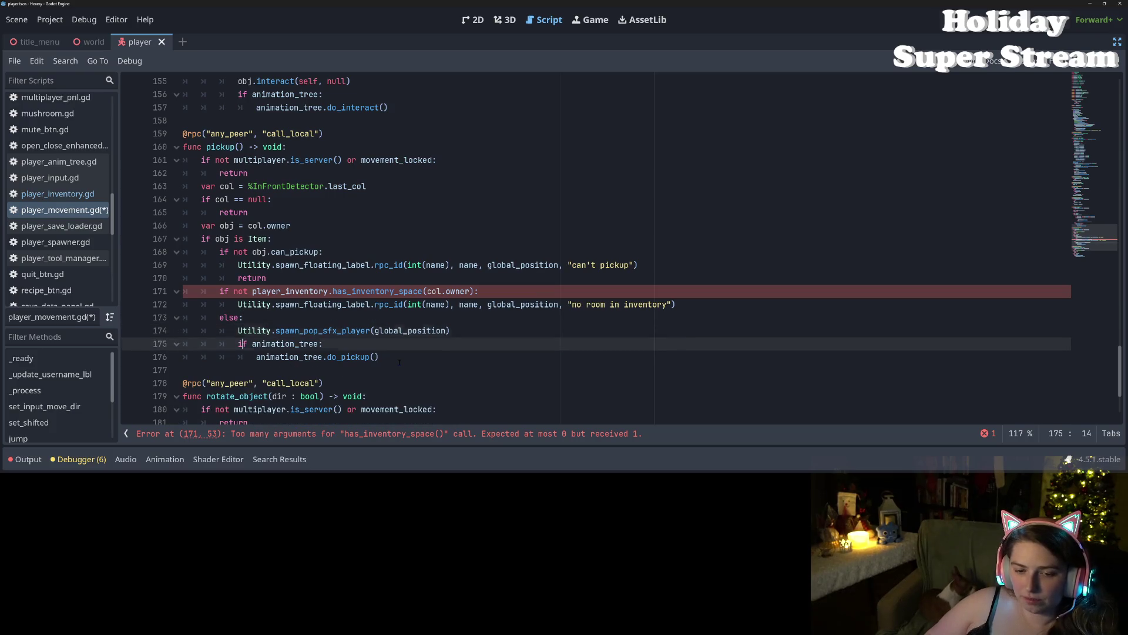
key(Return)
key(Up)
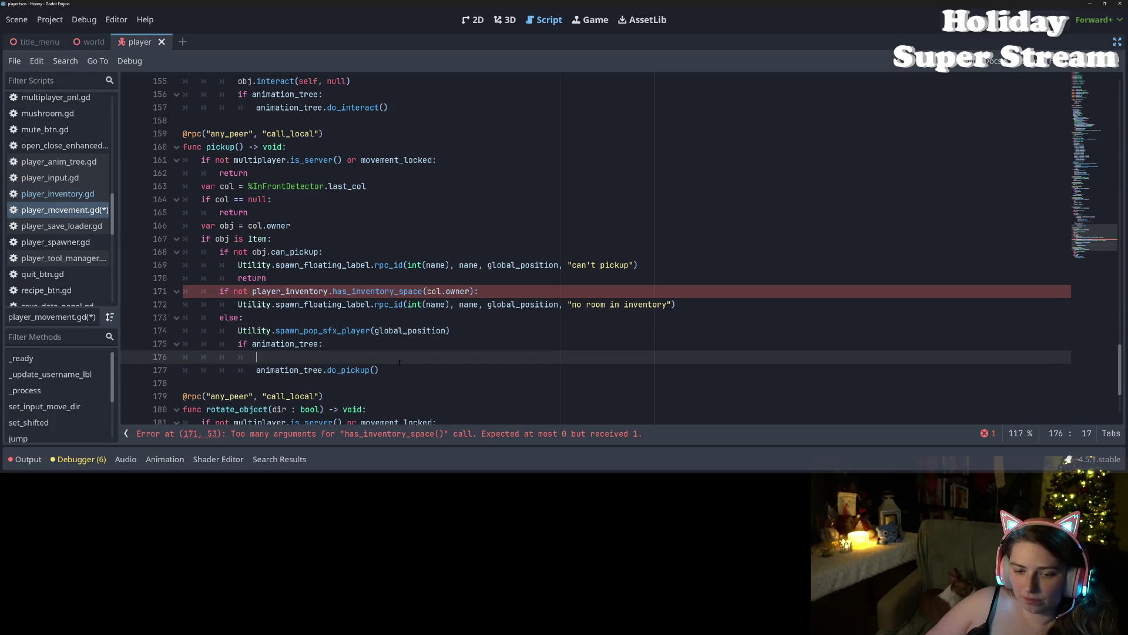
text(animation_tree.)
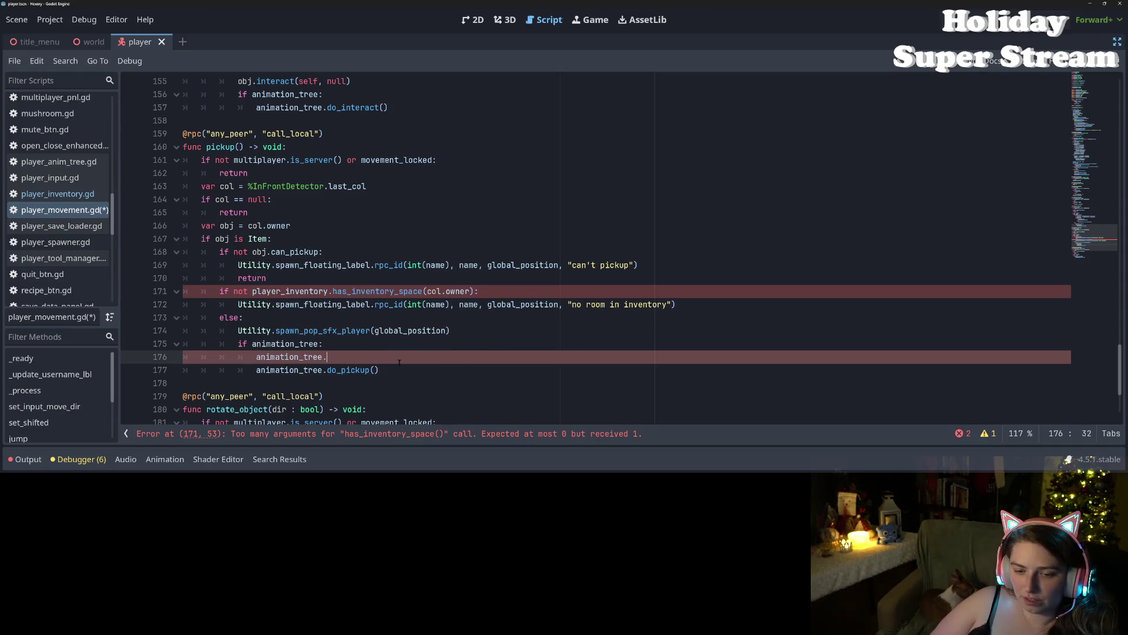
key(Return)
text(.con)
key(Return)
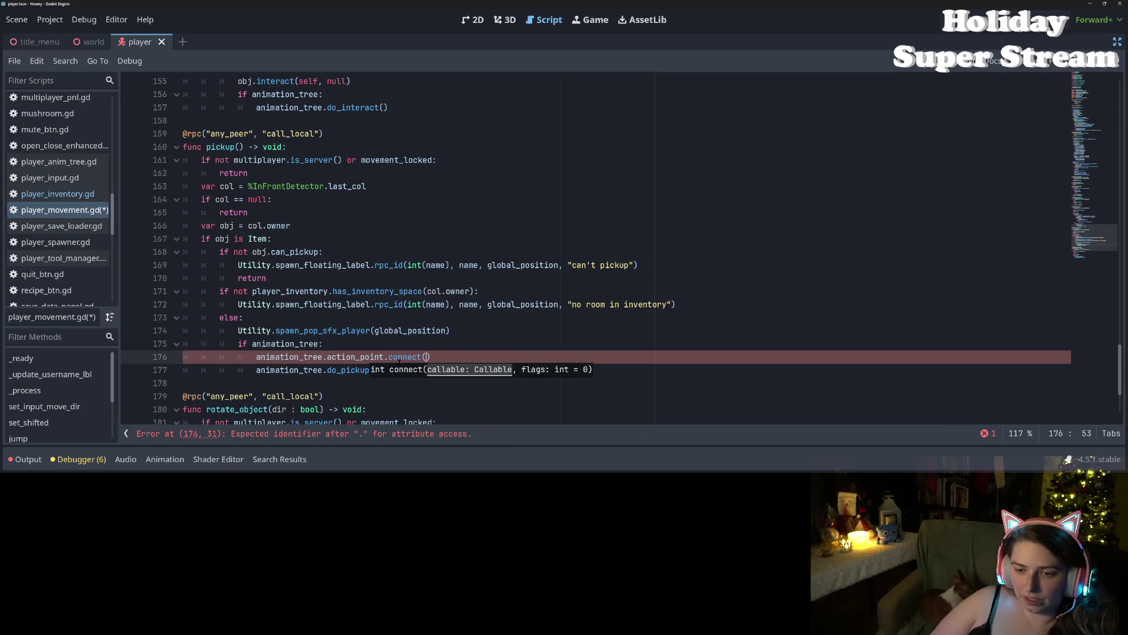
text(play)
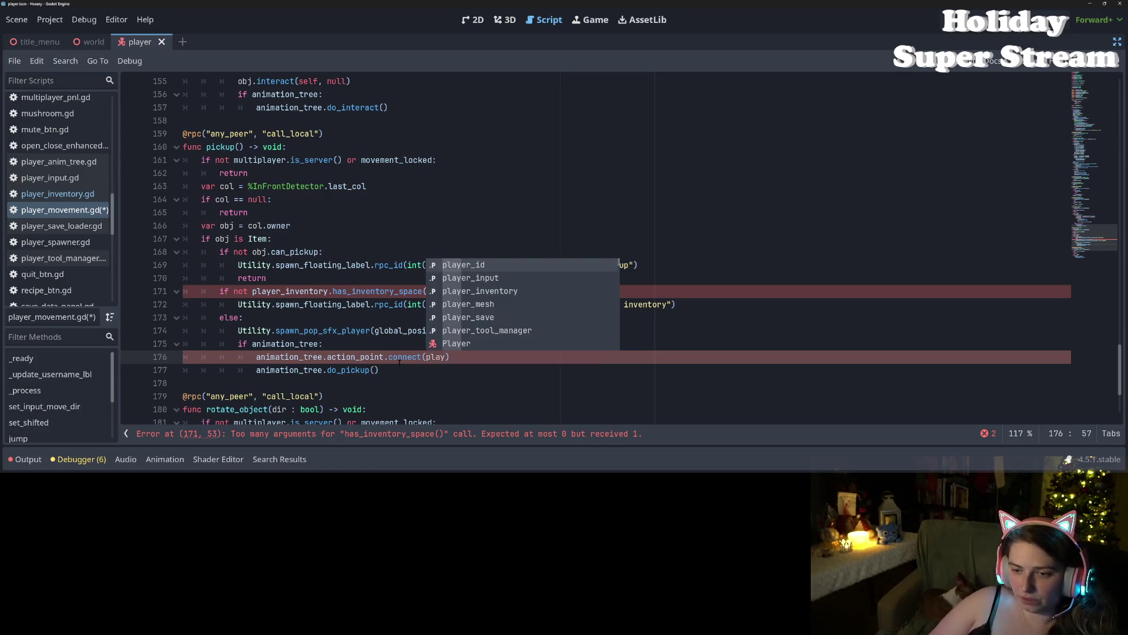
key(Down)
key(Return)
text(.add)
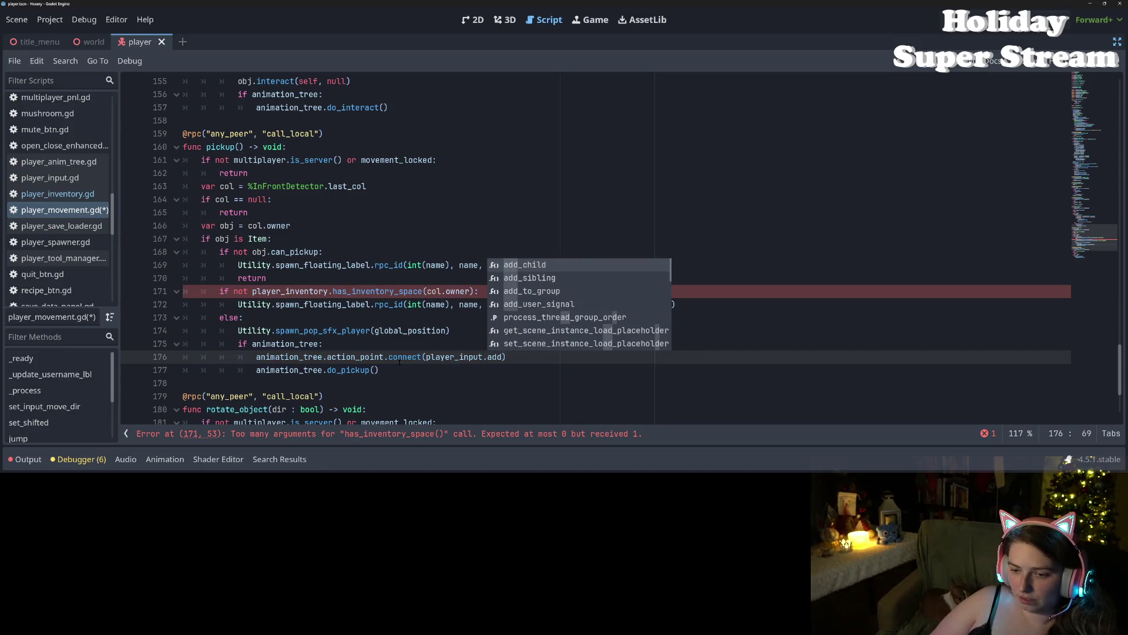
key(BackSpace)
key(BackSpace)
key(BackSpace)
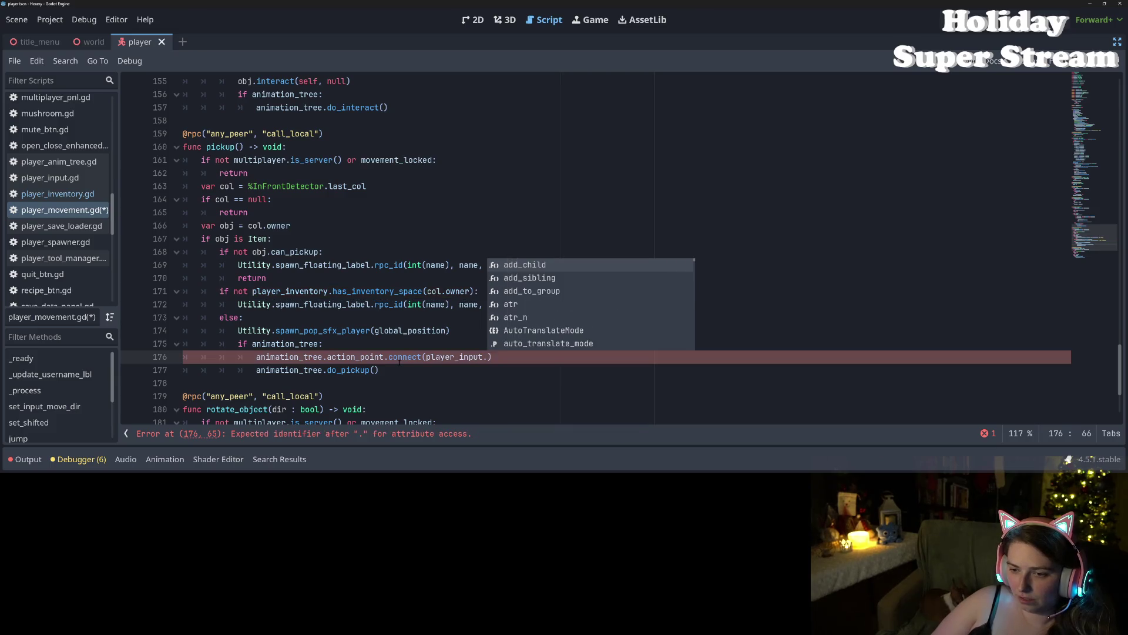
text(add_t)
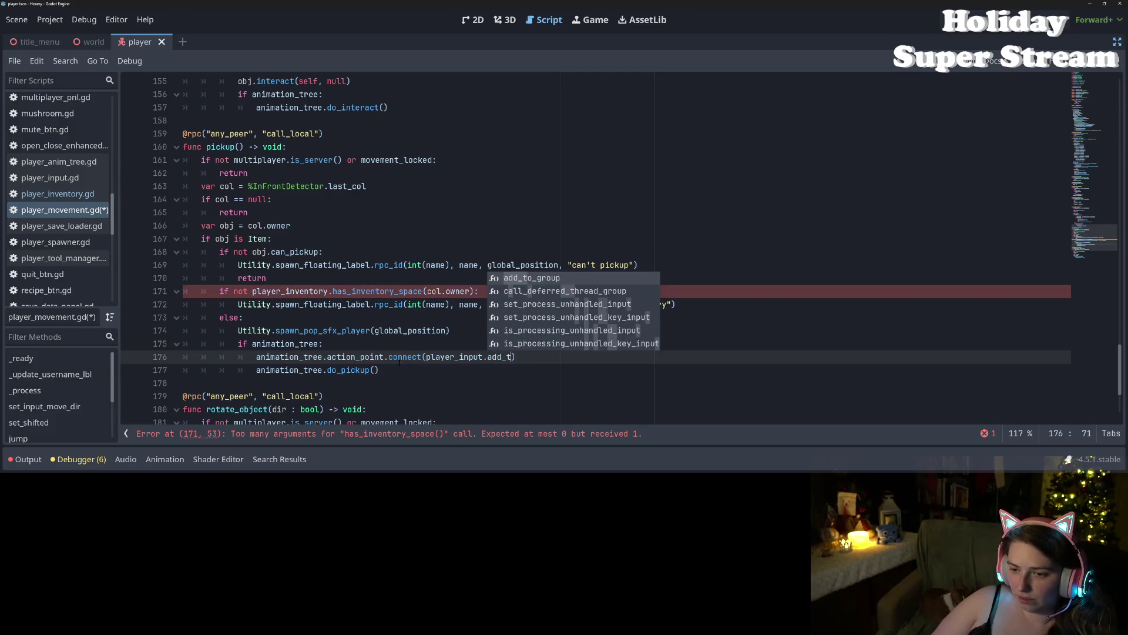
text(o)
key(BackSpace)
key(BackSpace)
key(BackSpace)
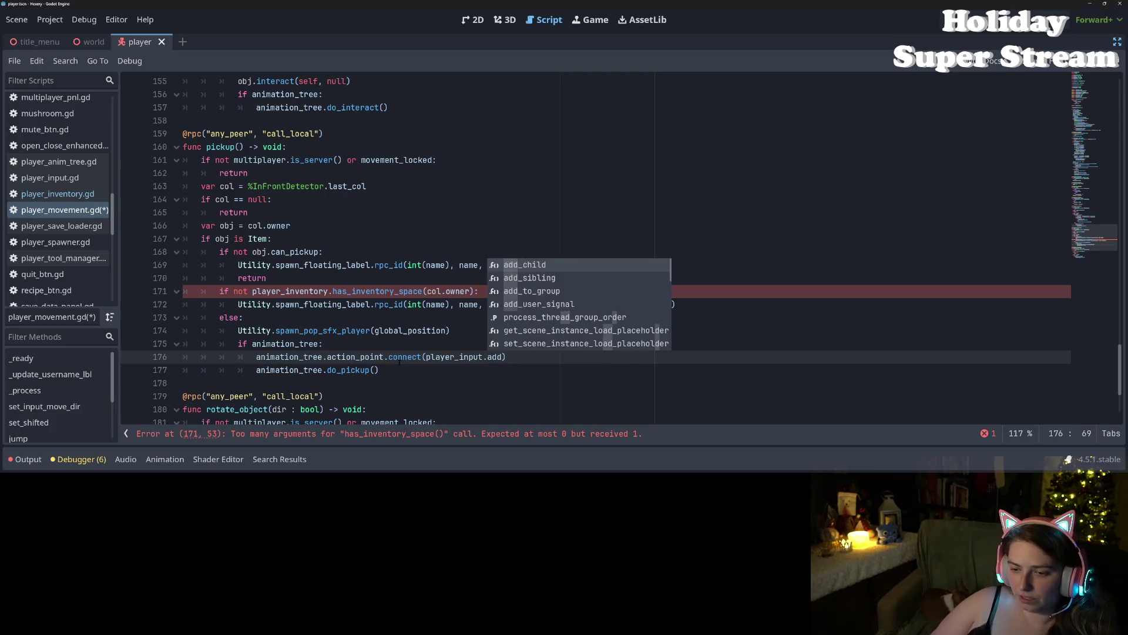
text(add_t)
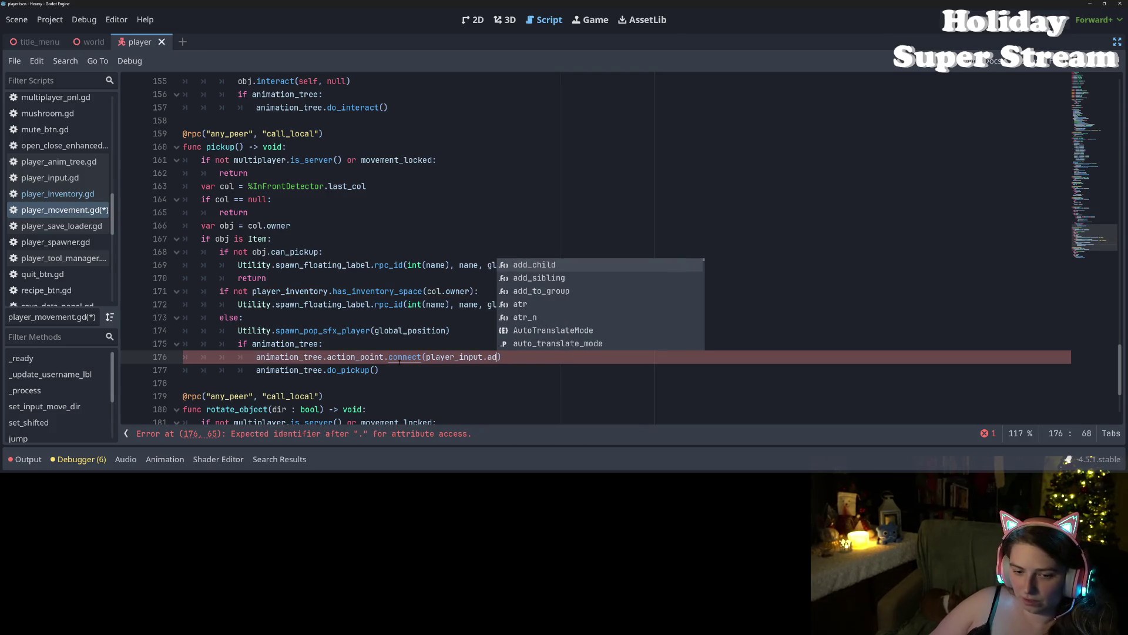
Step: Erase the unfinished connect line on line 176
key(BackSpace)
key(BackSpace)
key(BackSpace)
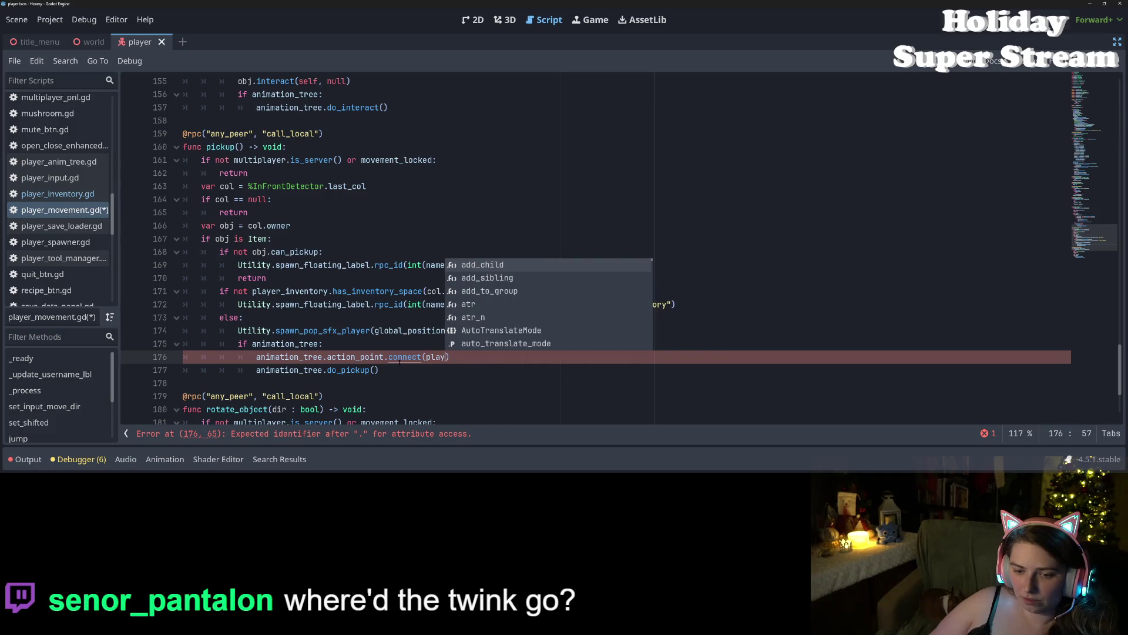
key(BackSpace)
key(BackSpace)
key(BackSpace)
key(alt+Up)
key(alt+Up)
key(shift+Tab)
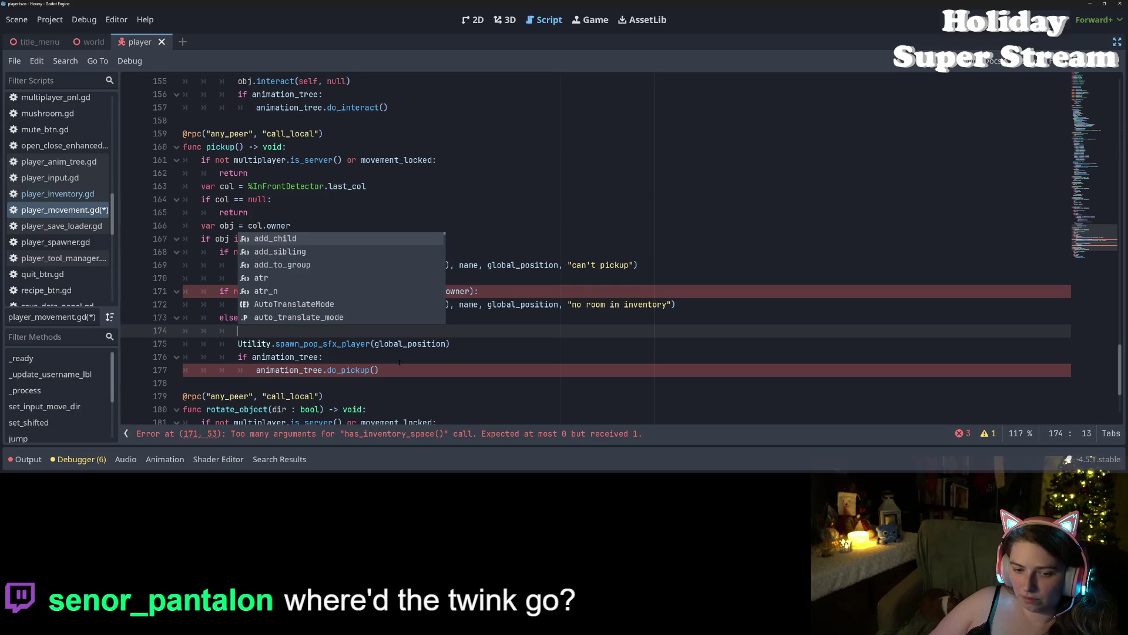
Step: Undo back to line 171 calling add_to_inventory(col.owner), then select and copy that call
key(ctrl+z)
key(ctrl+z)
key(ctrl+z)
key(ctrl+z)
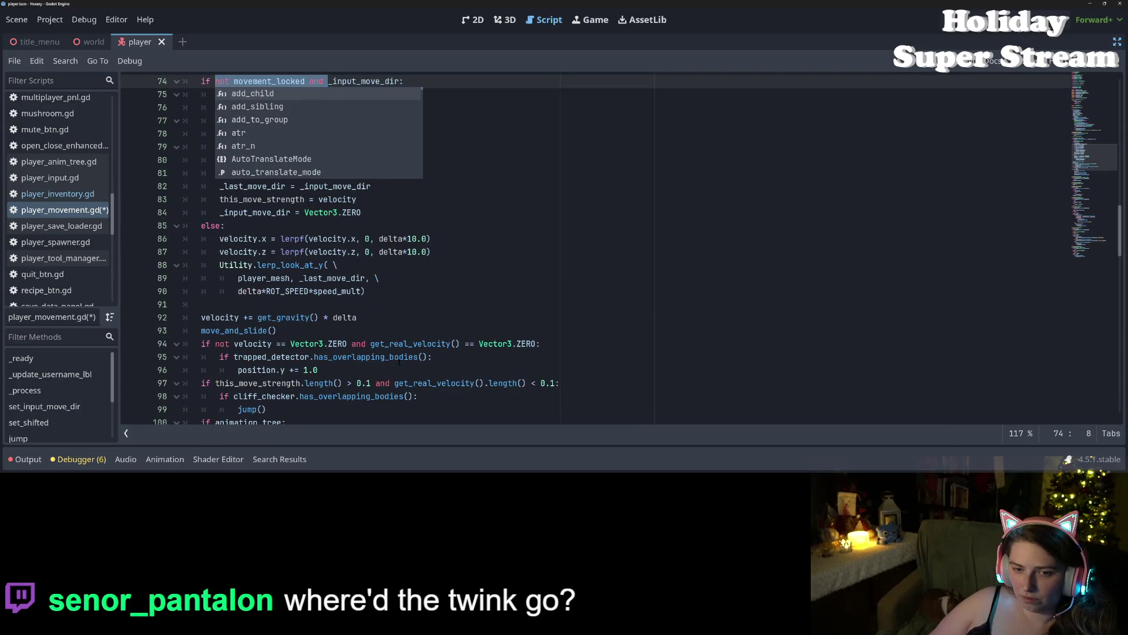
key(ctrl+z)
key(ctrl+z)
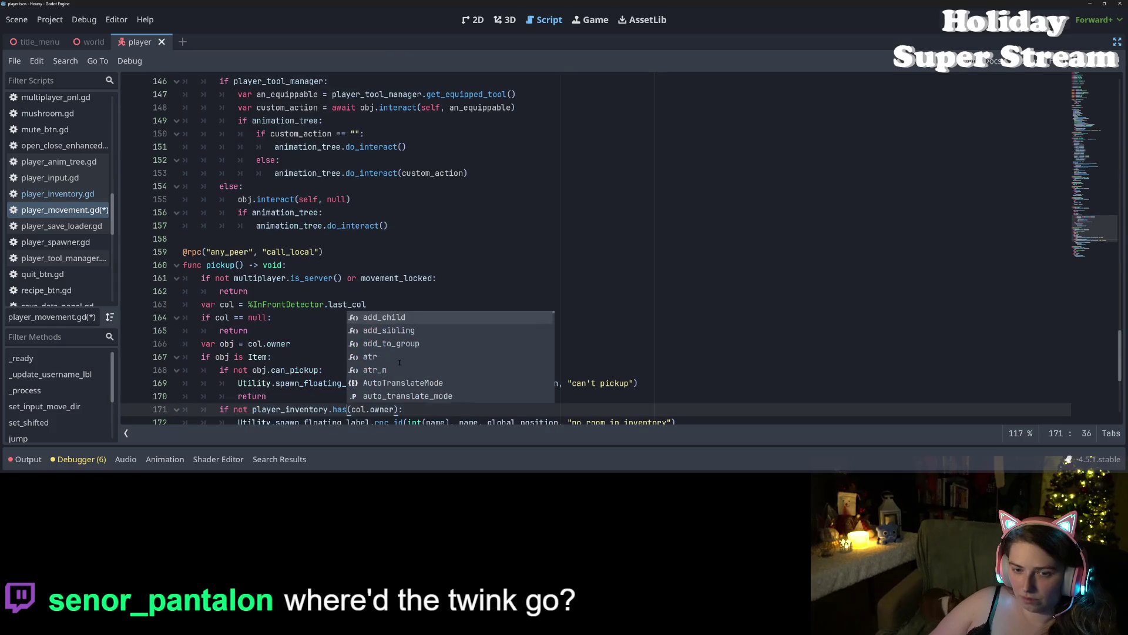
key(ctrl+z)
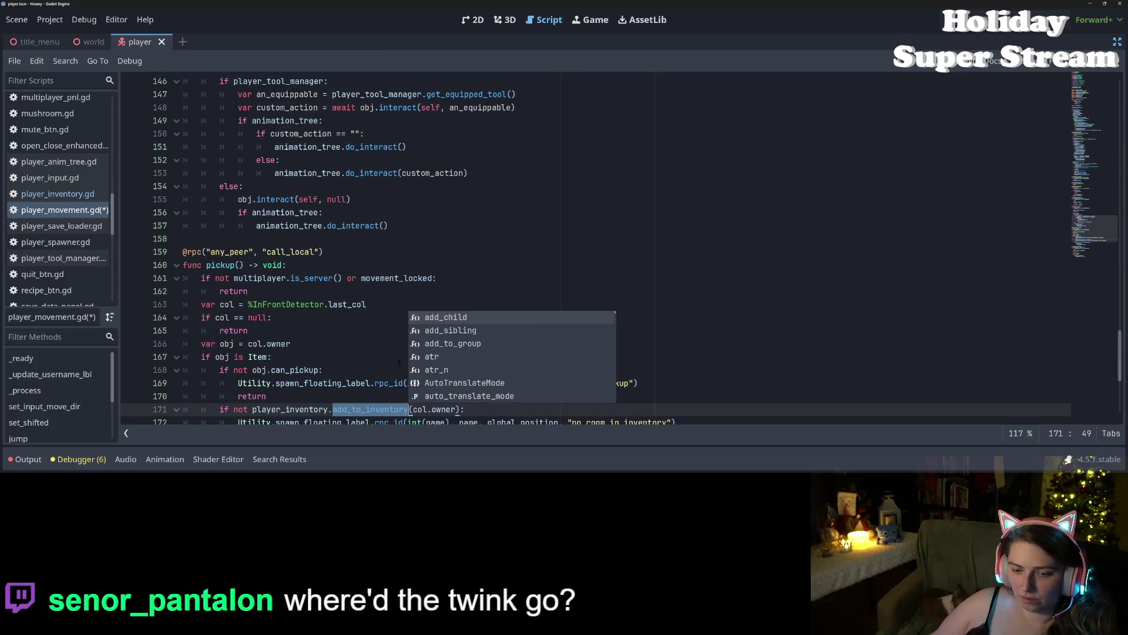
key(Escape)
scroll(267, 281, down, 3)
click(268, 278)
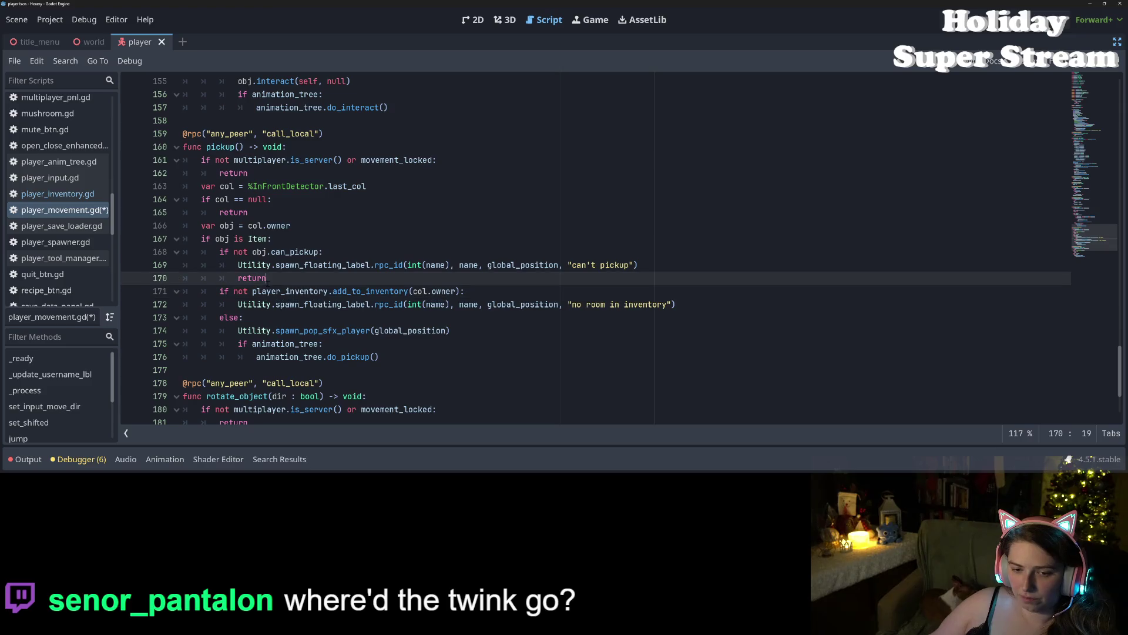
mouse_move(252, 291)
mouse_down()
mouse_move(483, 304)
mouse_move(459, 290)
mouse_up()
key(ctrl+c)
key(Down)
key(Down)
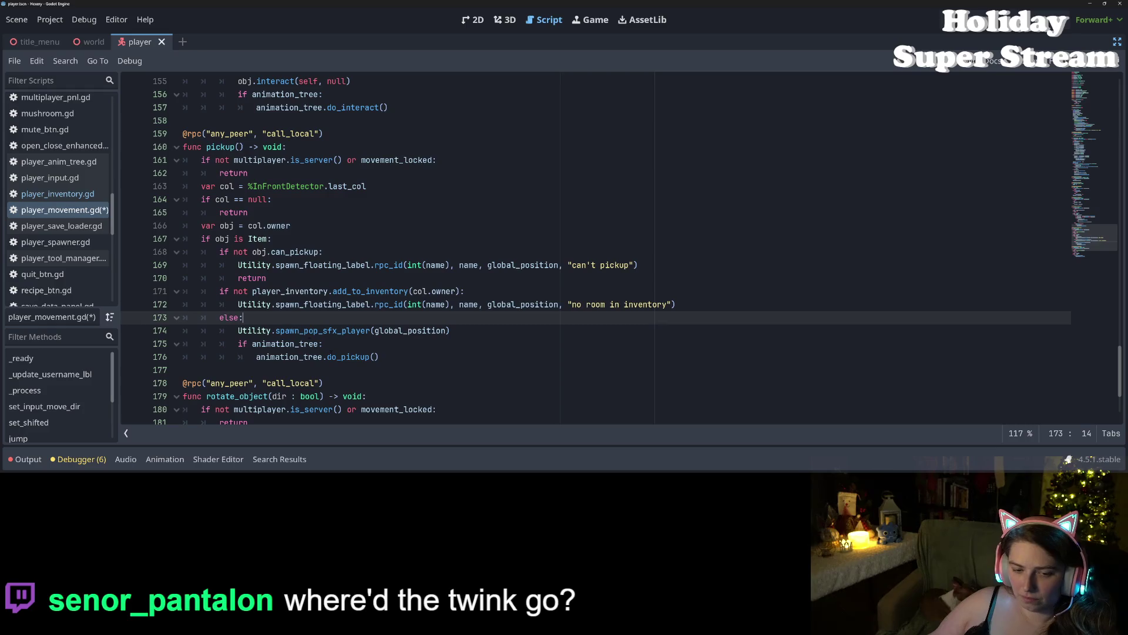
Step: Start a new line above do_pickup() with animation_tree.action_point.connect(
key(Down)
key(Down)
key(Down)
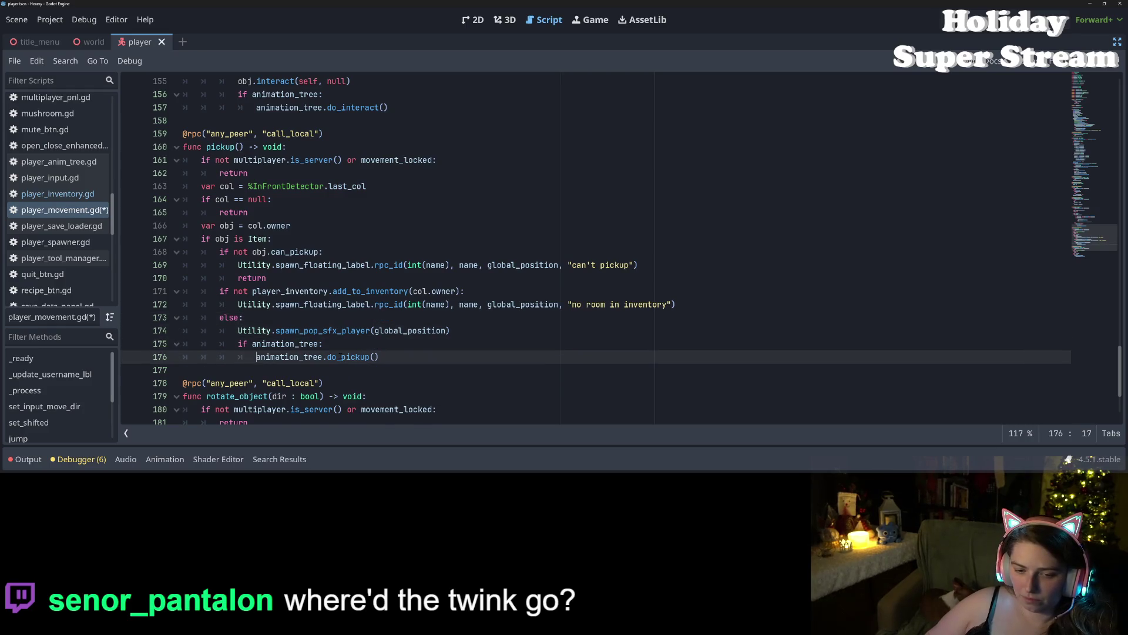
key(Return)
key(Up)
text(an)
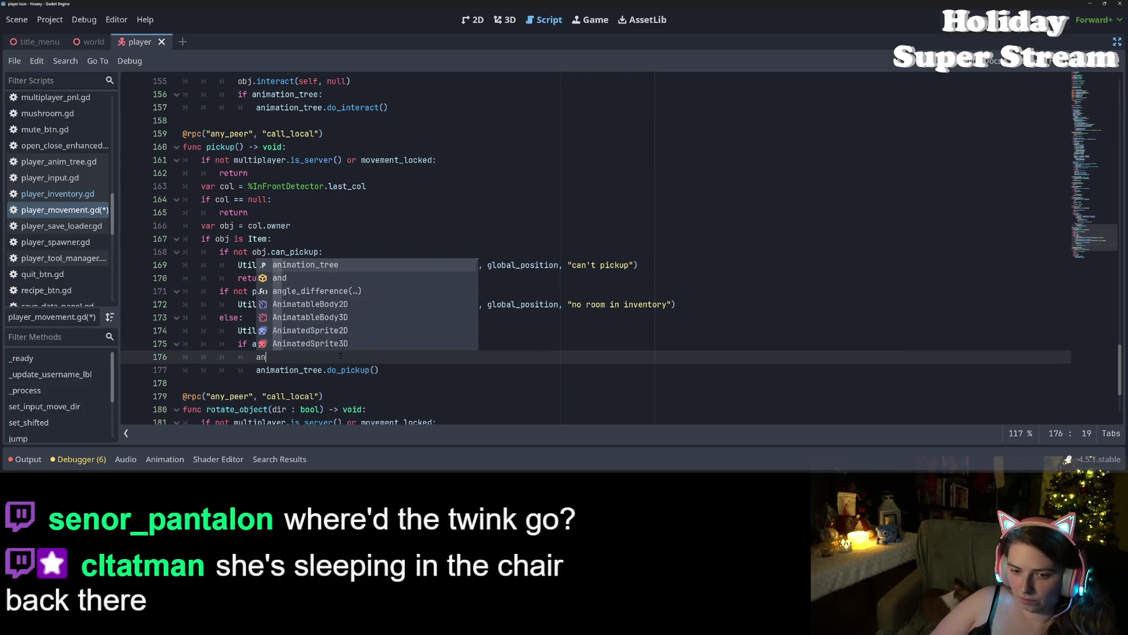
key(Return)
text(.action_point.)
key(Return)
text(.c)
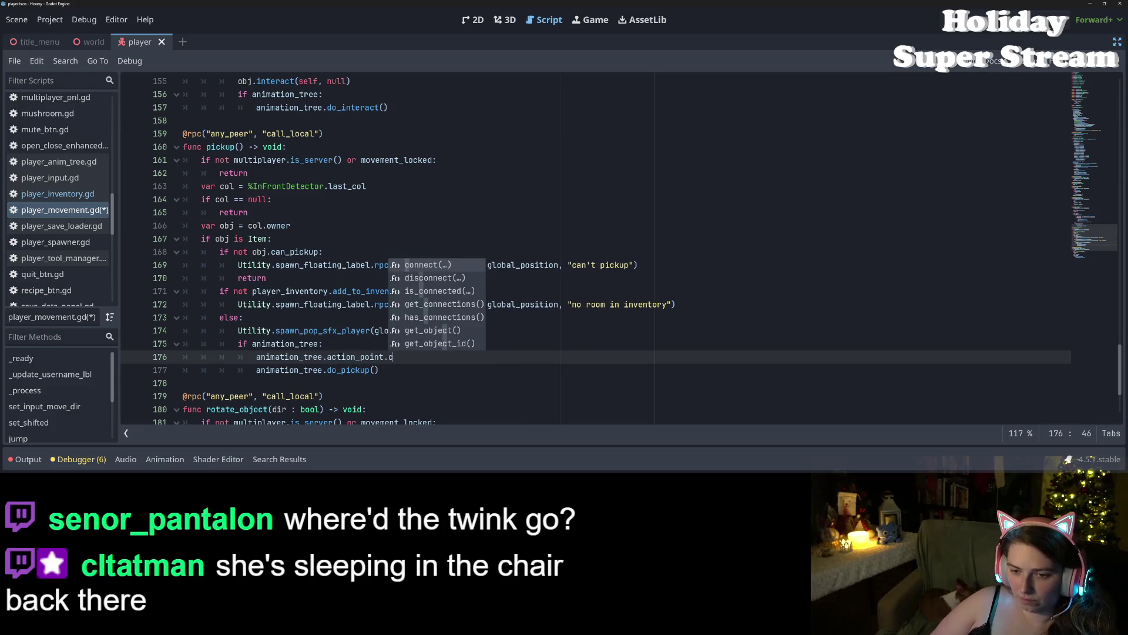
key(Return)
Step: Pass player_inventory.add_to_inventory.bind(col.owner) with CONNECT_ONE_SHOT to connect, and save
key(ctrl+v)
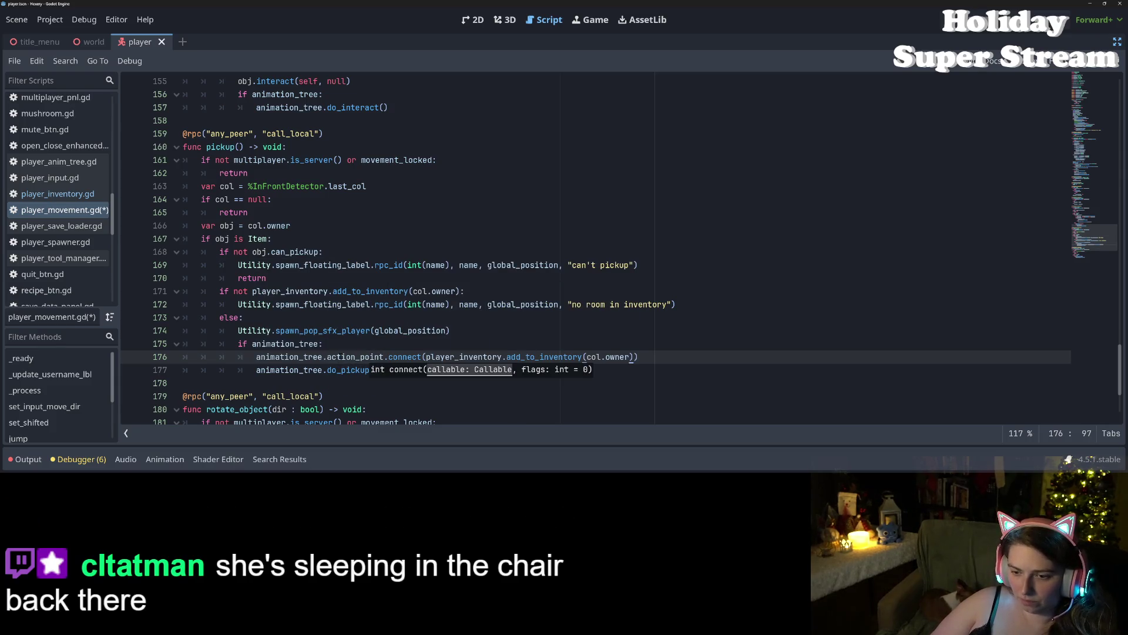
key(Left)
key(Left)
key(Left)
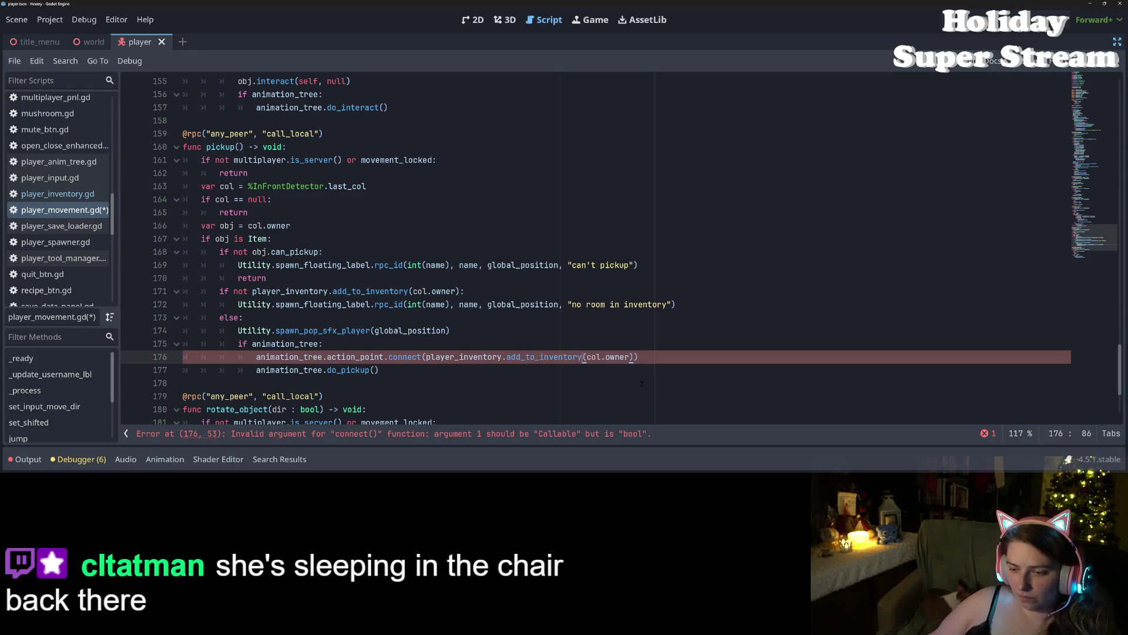
text(.bind)
key(Return)
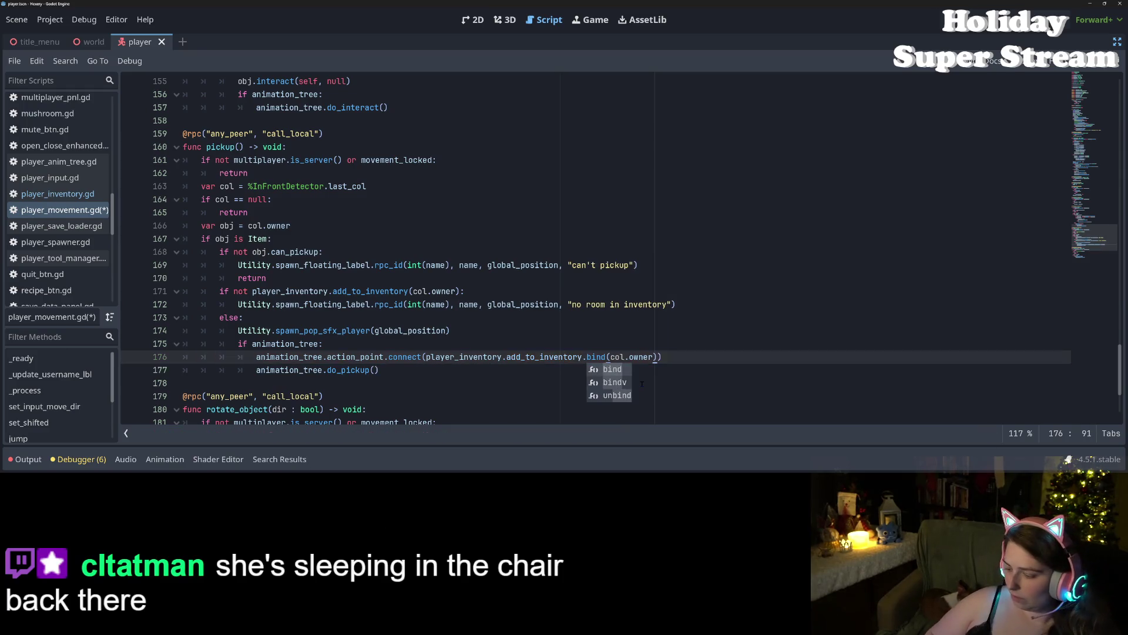
key(Right)
key(Right)
key(Right)
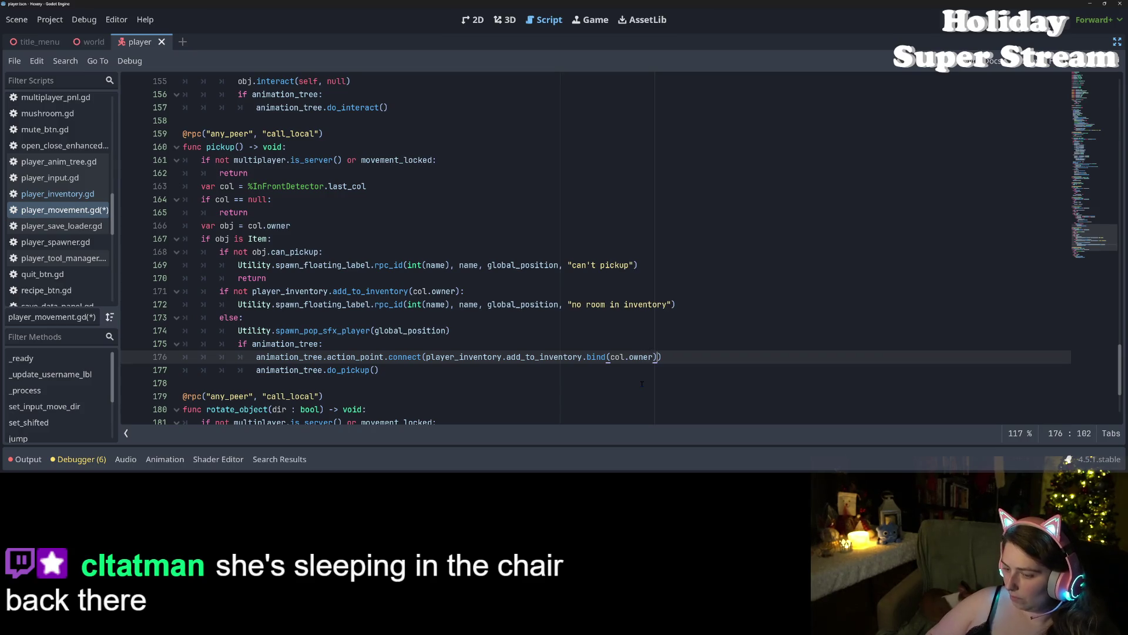
text(, ONE)
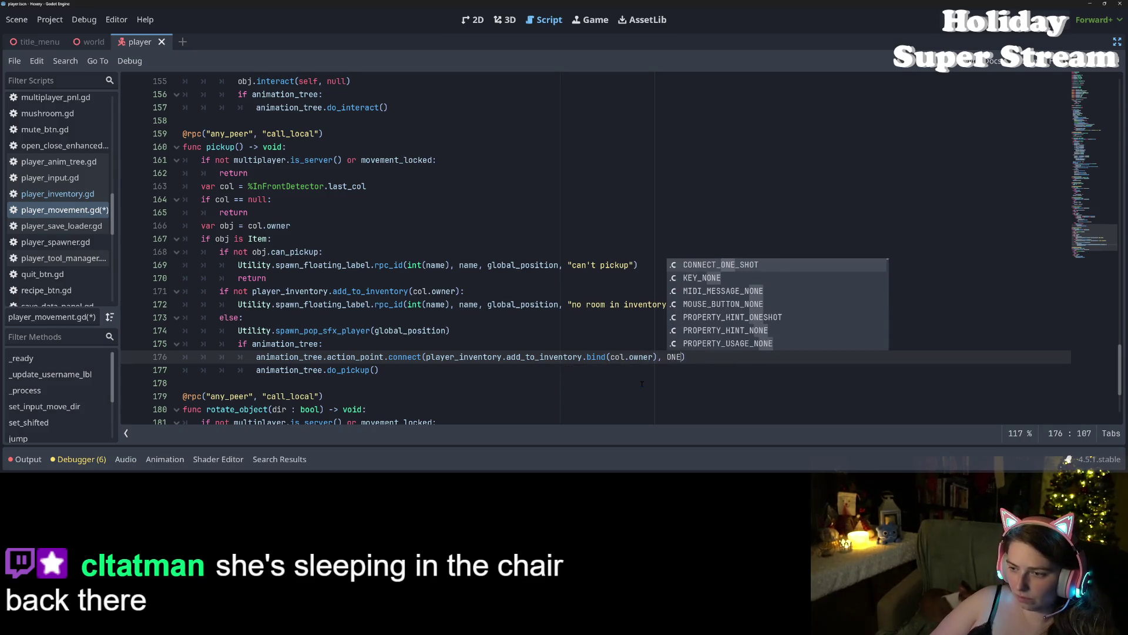
key(Return)
key(ctrl+s)
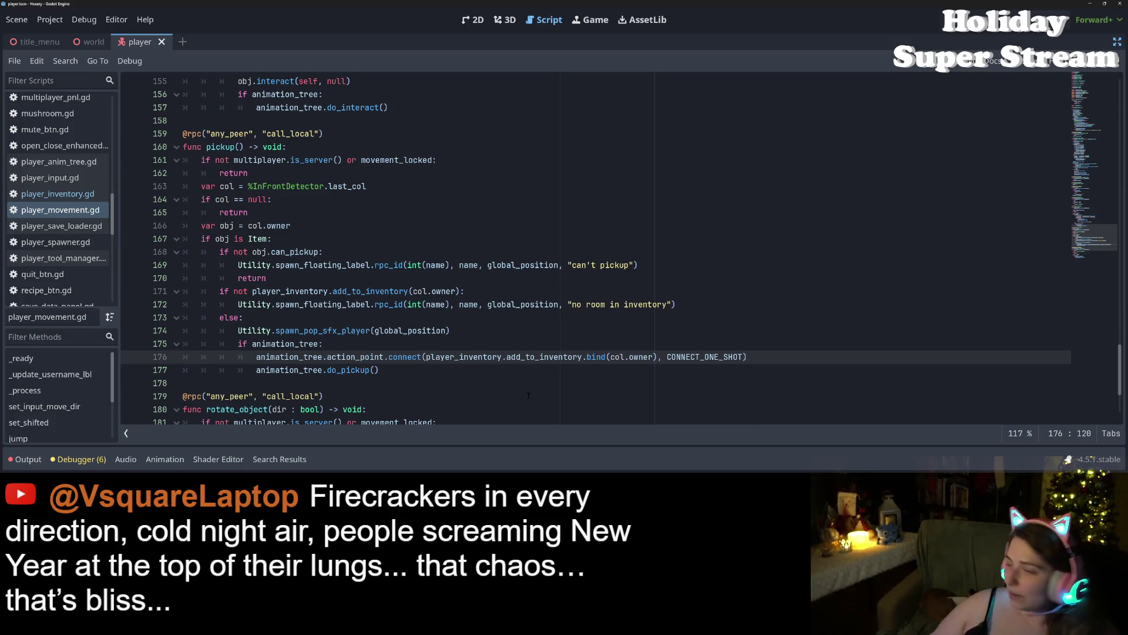
Step: Open an indented new line 178 after the do_pickup() call
click(407, 358)
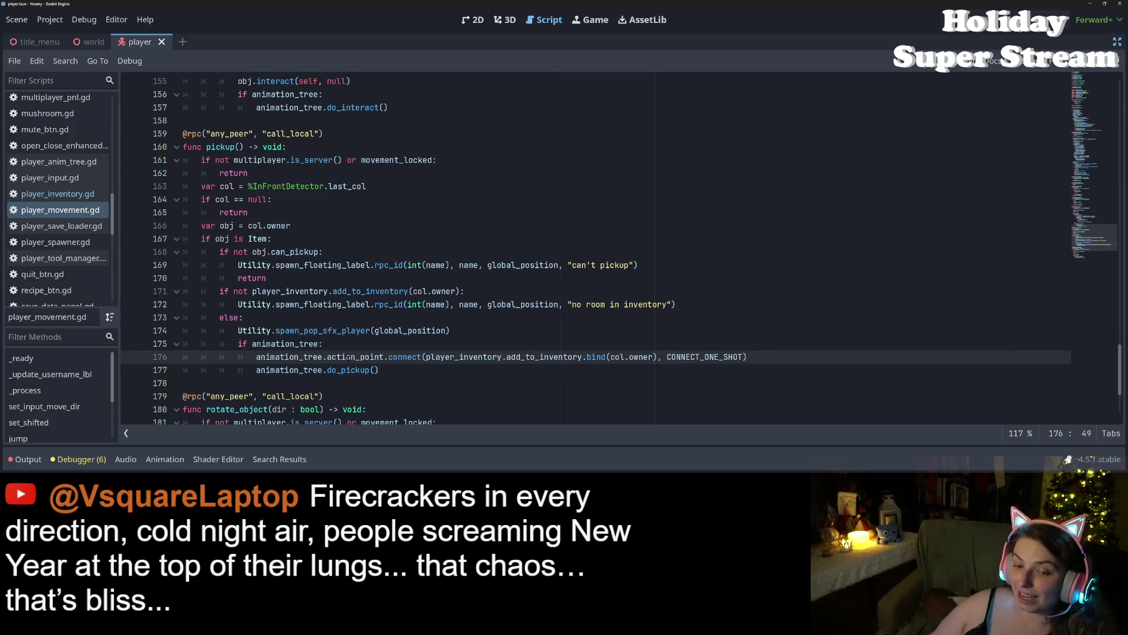
double_click(327, 357)
click(355, 357)
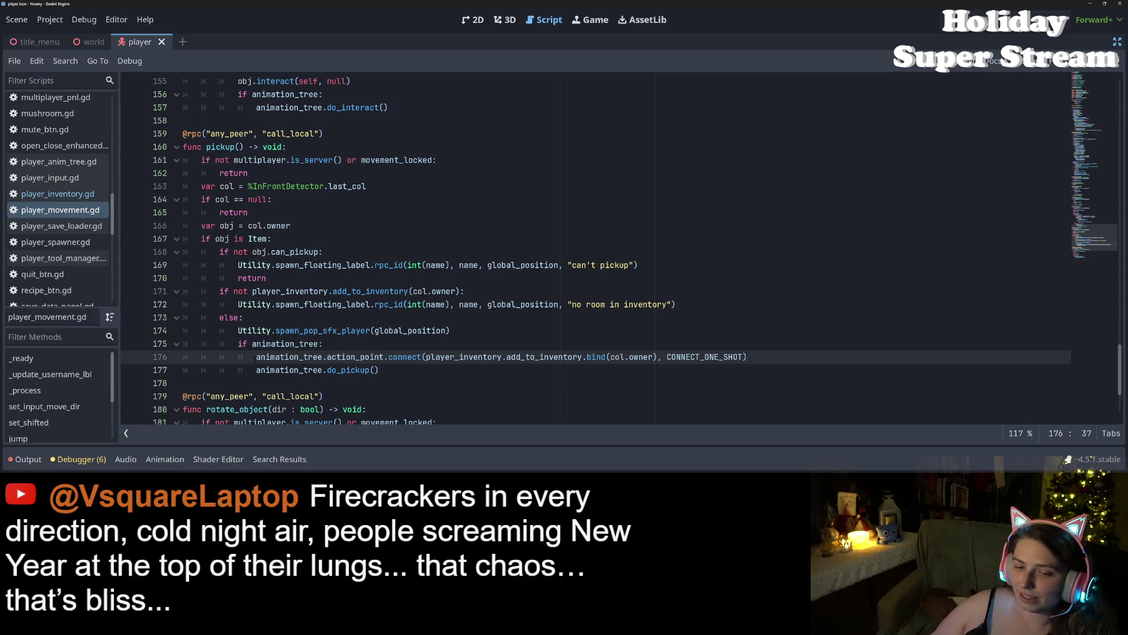
click(254, 382)
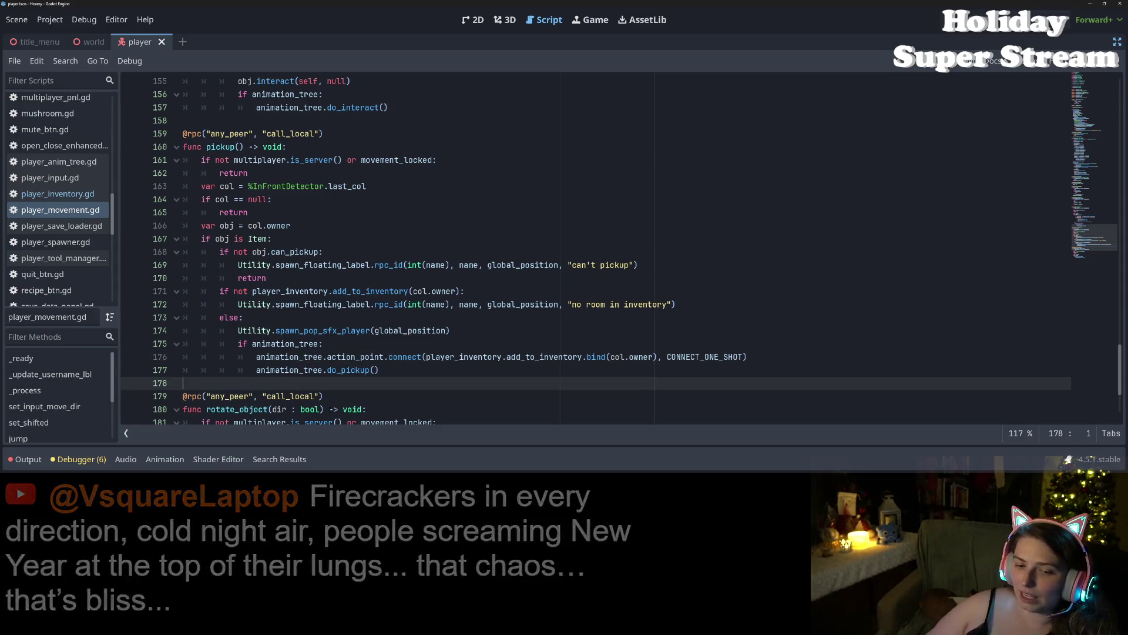
key(Return)
key(Up)
key(Tab)
Step: Add an else branch calling player_inventory.add_to_inventory(col.owner) and save
text(else)
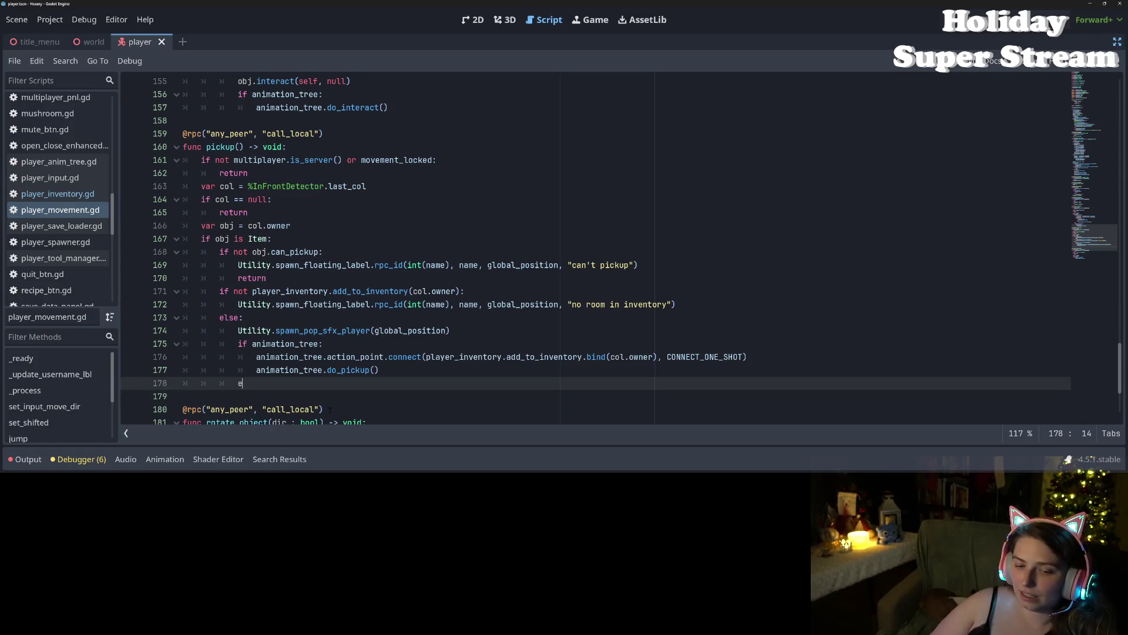
key(Return)
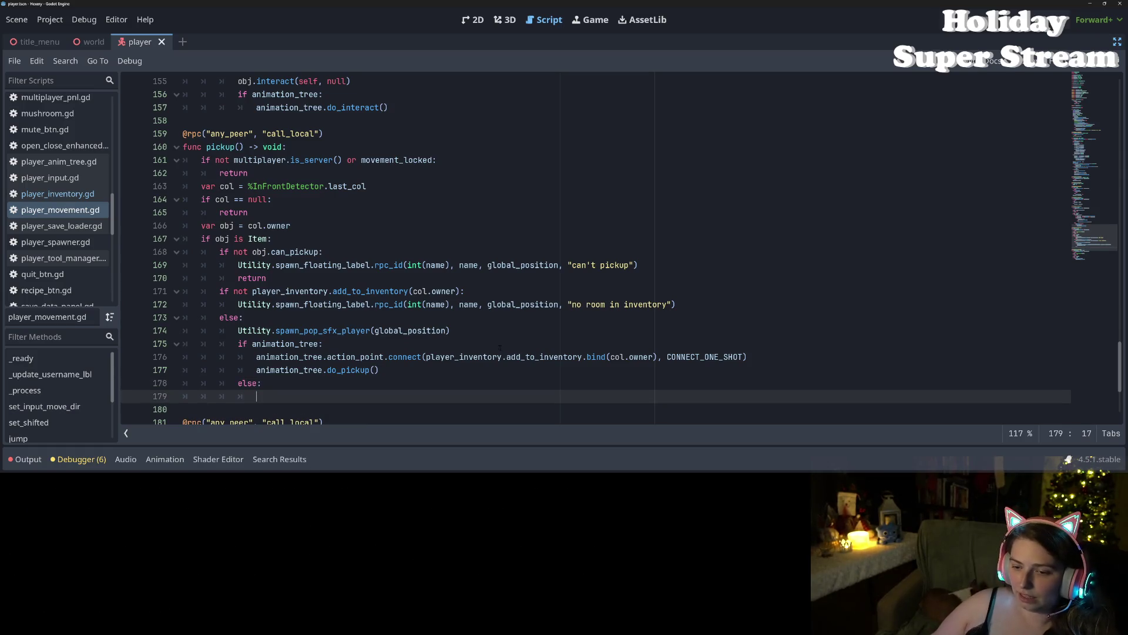
key(ctrl+v)
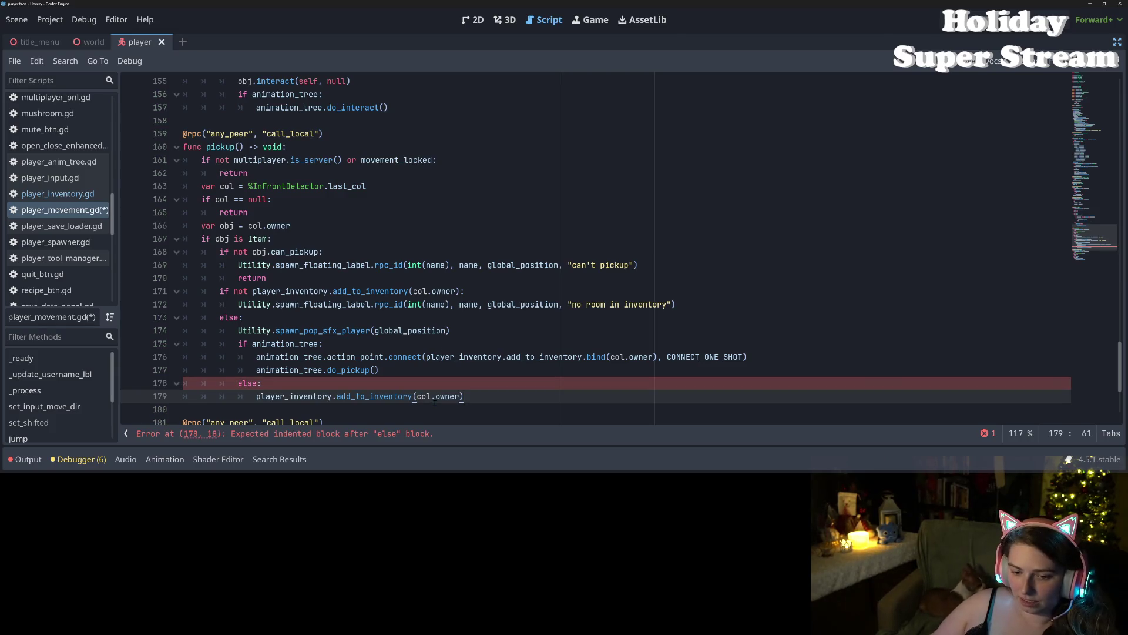
click(436, 405)
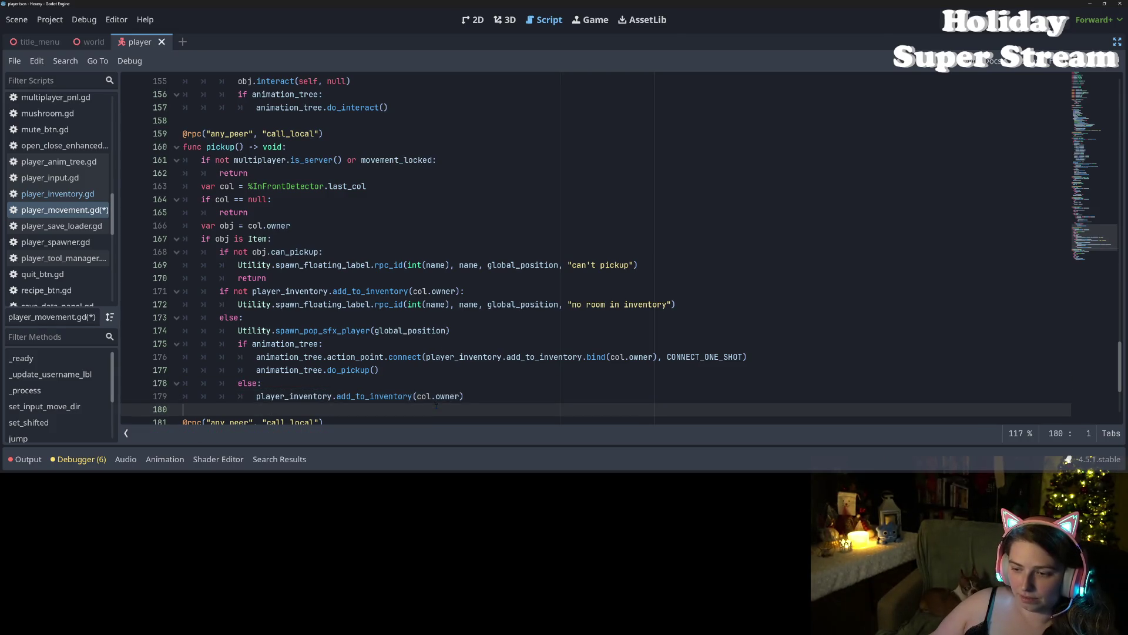
key(ctrl+s)
double_click(294, 396)
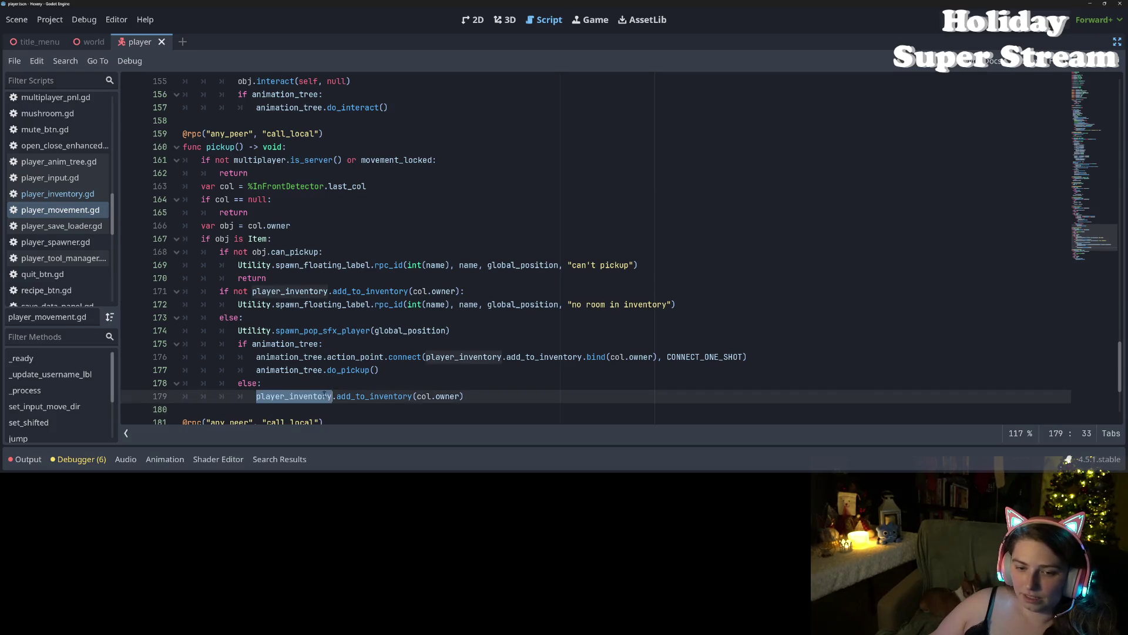
Step: Change line 171 to check has_inventory_space(col.owner) and save player_movement.gd
click(290, 291)
double_click(370, 290)
text(has)
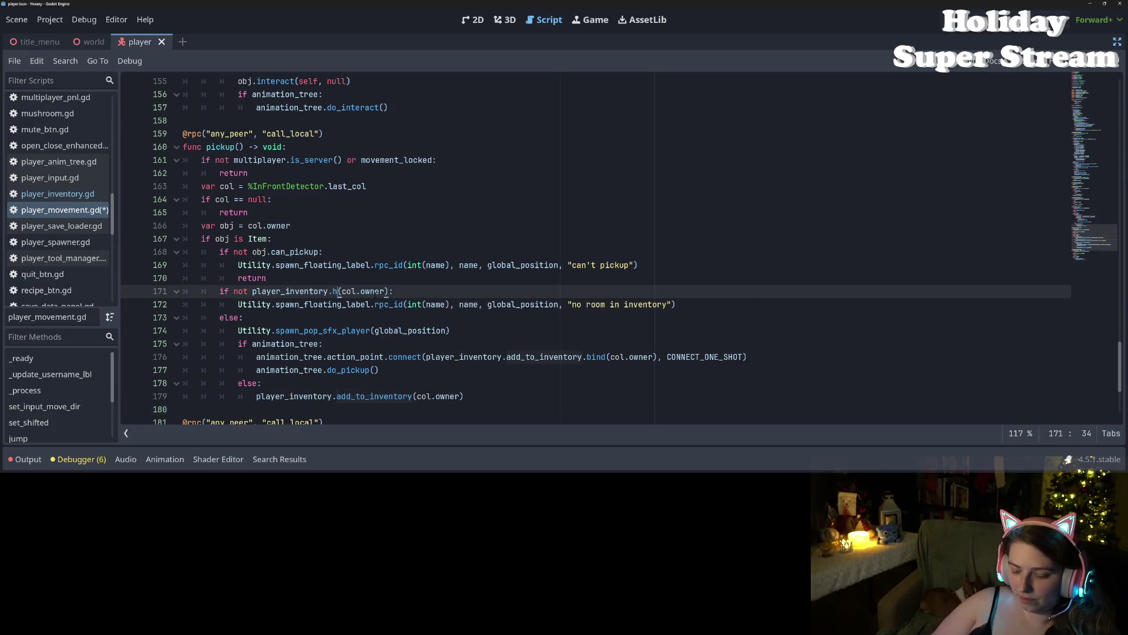
key(Return)
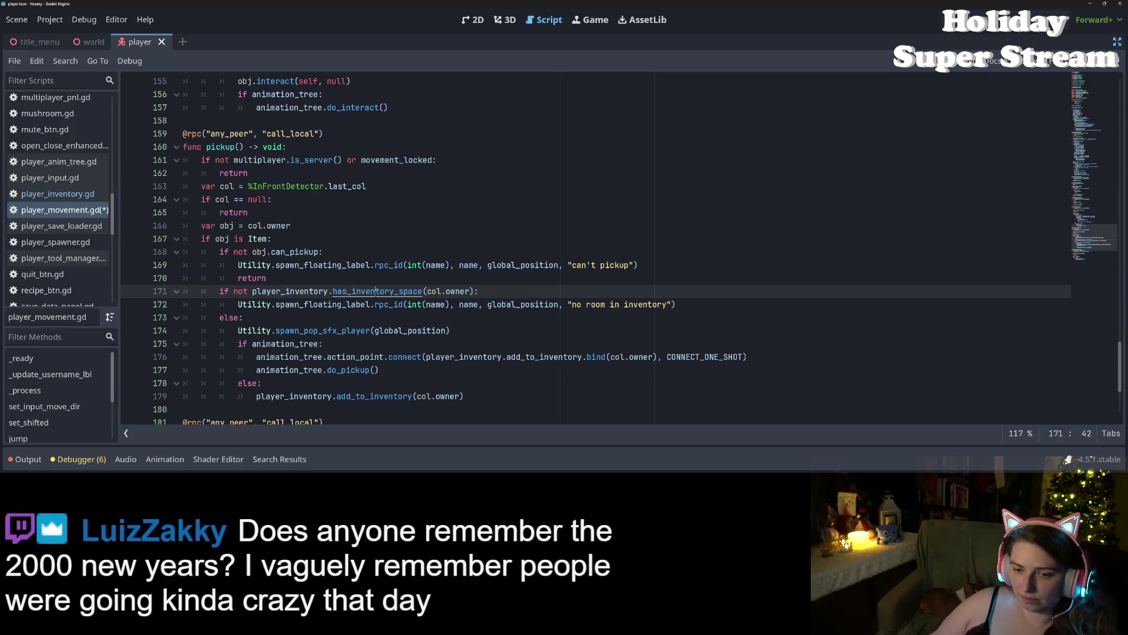
ctrl+click(376, 291)
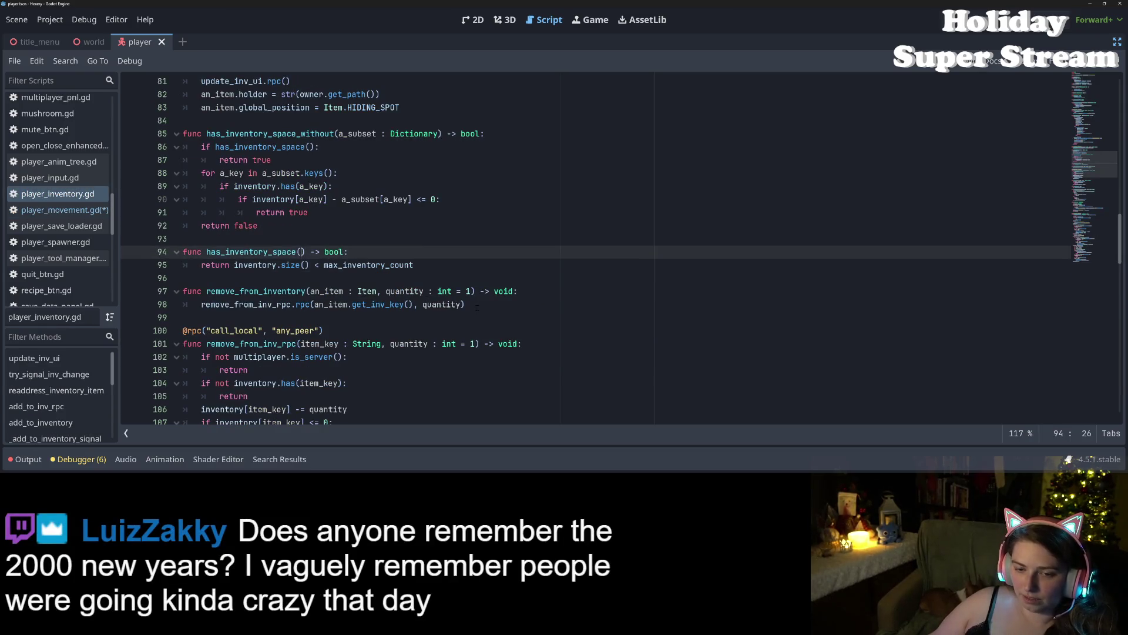
click(58, 210)
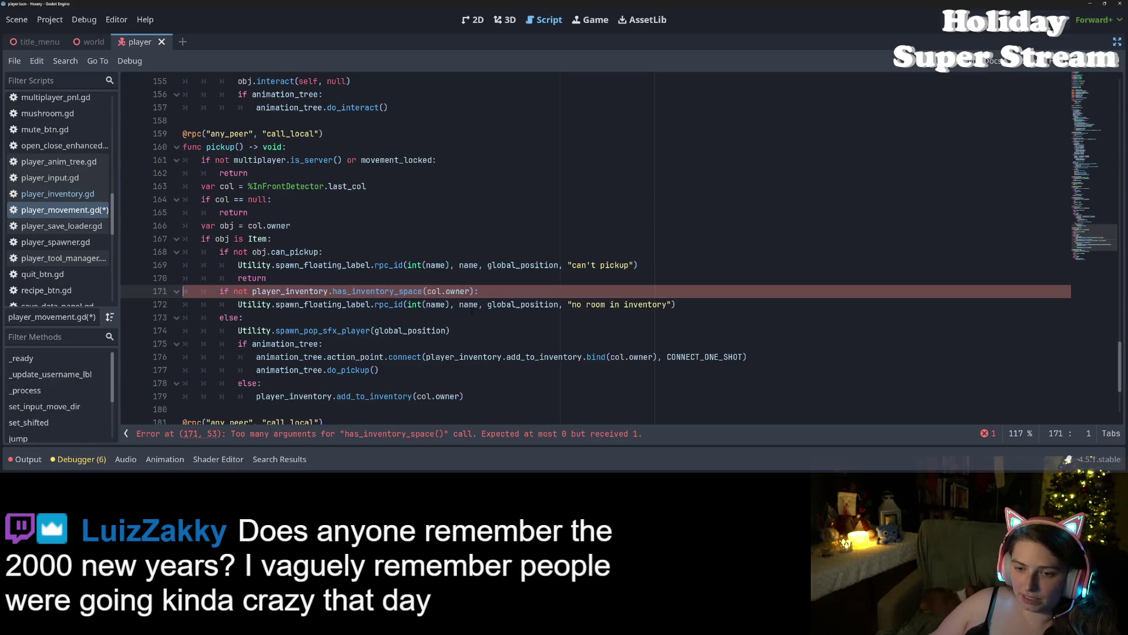
double_click(460, 291)
key(ctrl+s)
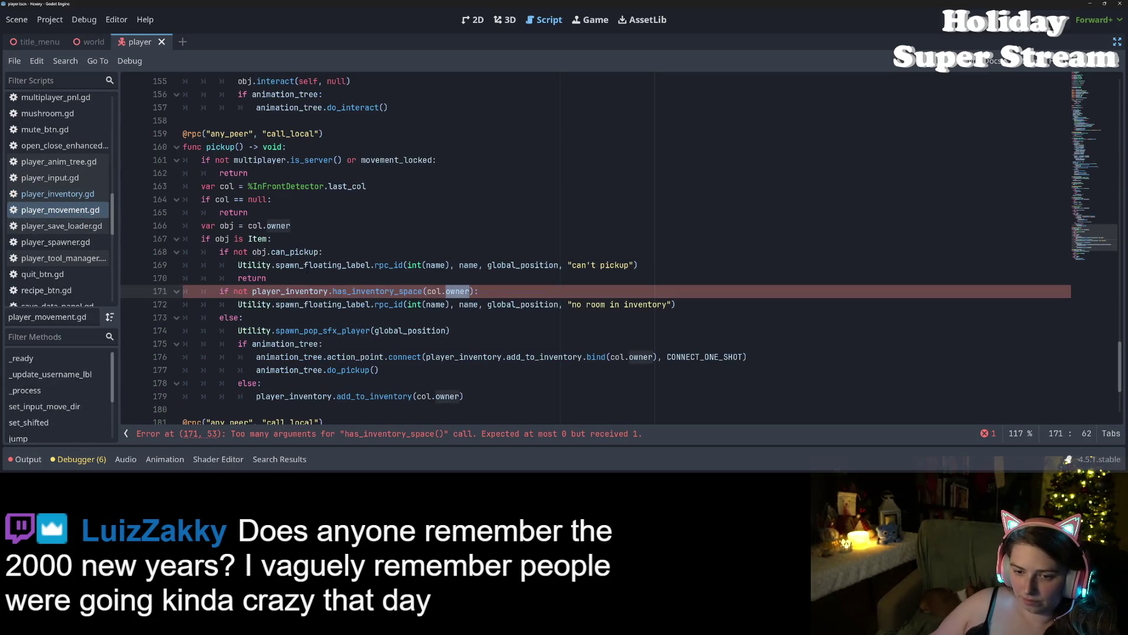
Step: In player_inventory.gd, add an 'an_item : Item' parameter to has_inventory_space
click(58, 194)
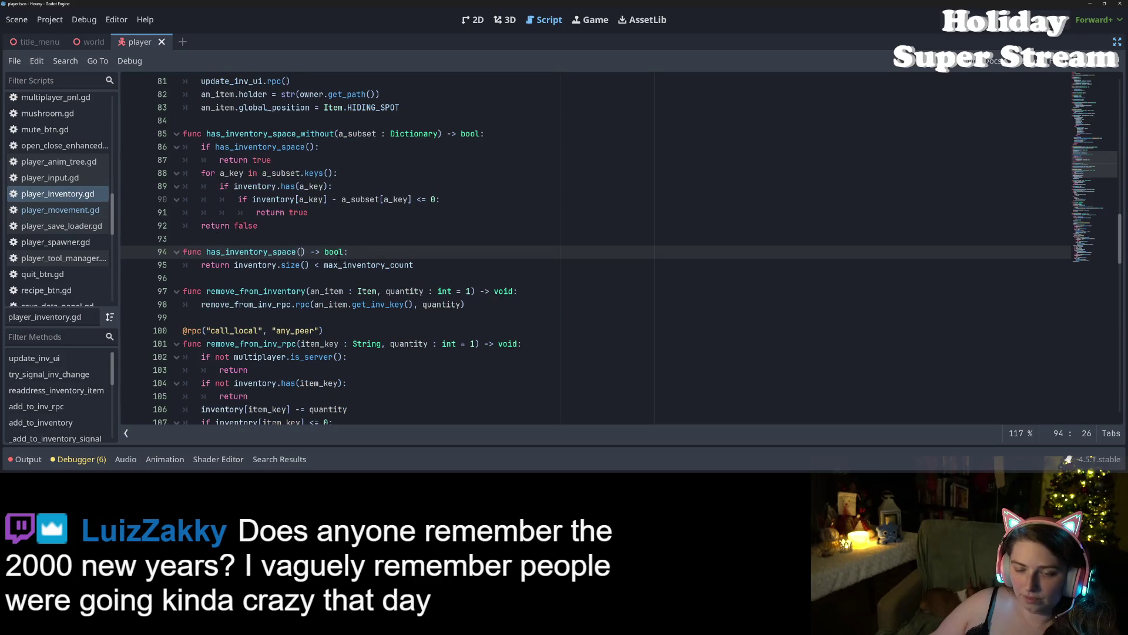
text(an_item)
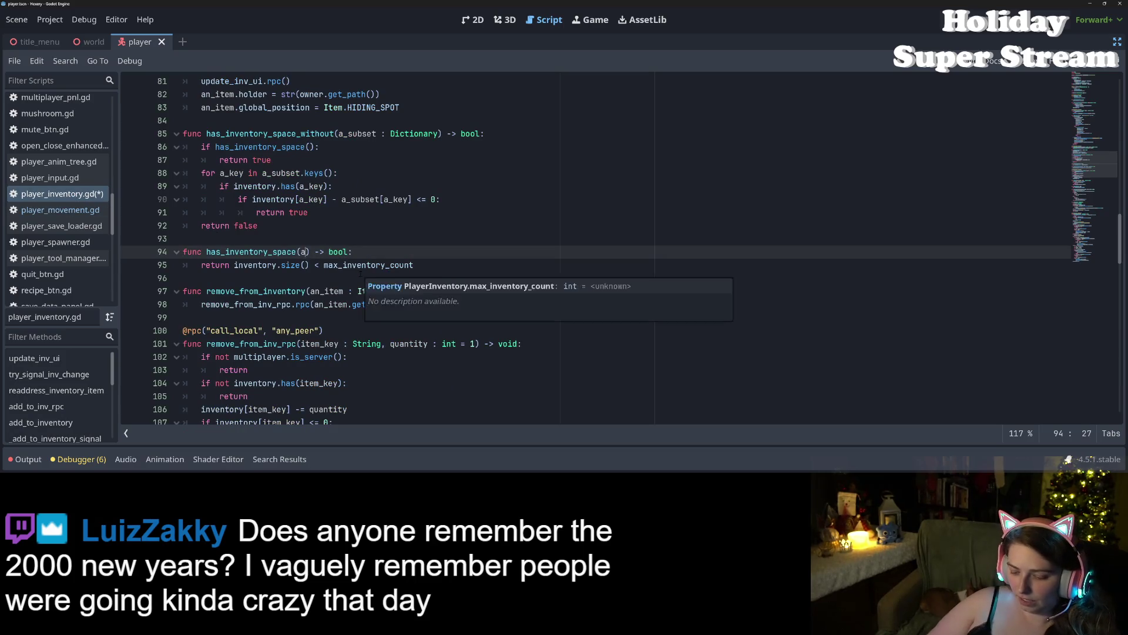
text( : Item)
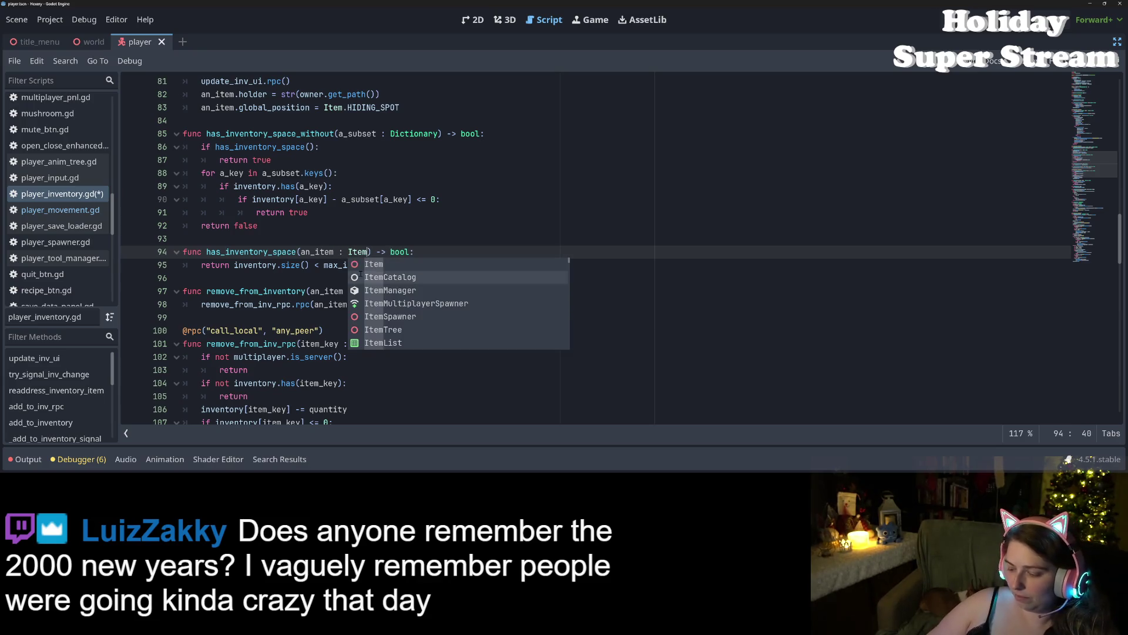
key(Escape)
key(End)
key(Return)
Step: Start the function body with an if check on whether an_item is stackable
text(if )
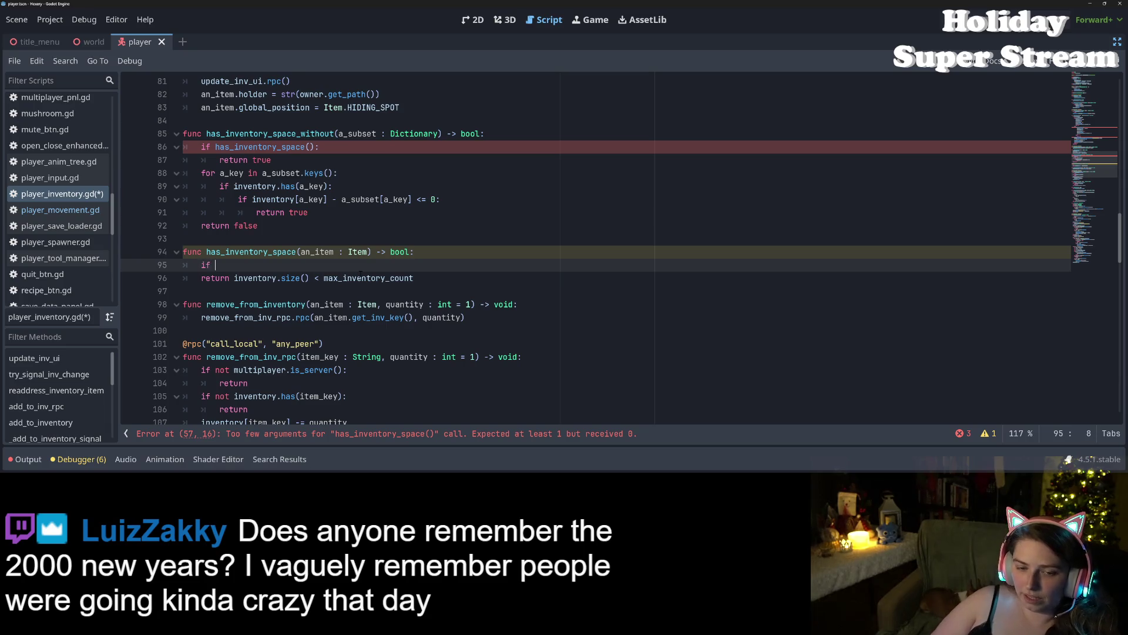
text(an_item.is_)
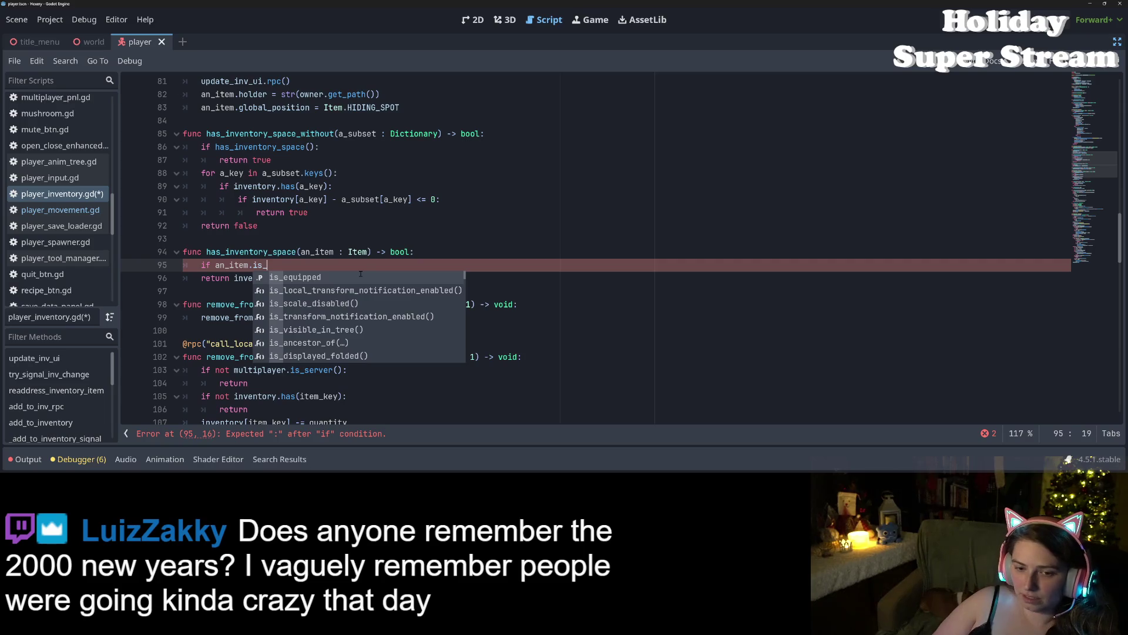
key(BackSpace)
key(BackSpace)
key(BackSpace)
text(stackable)
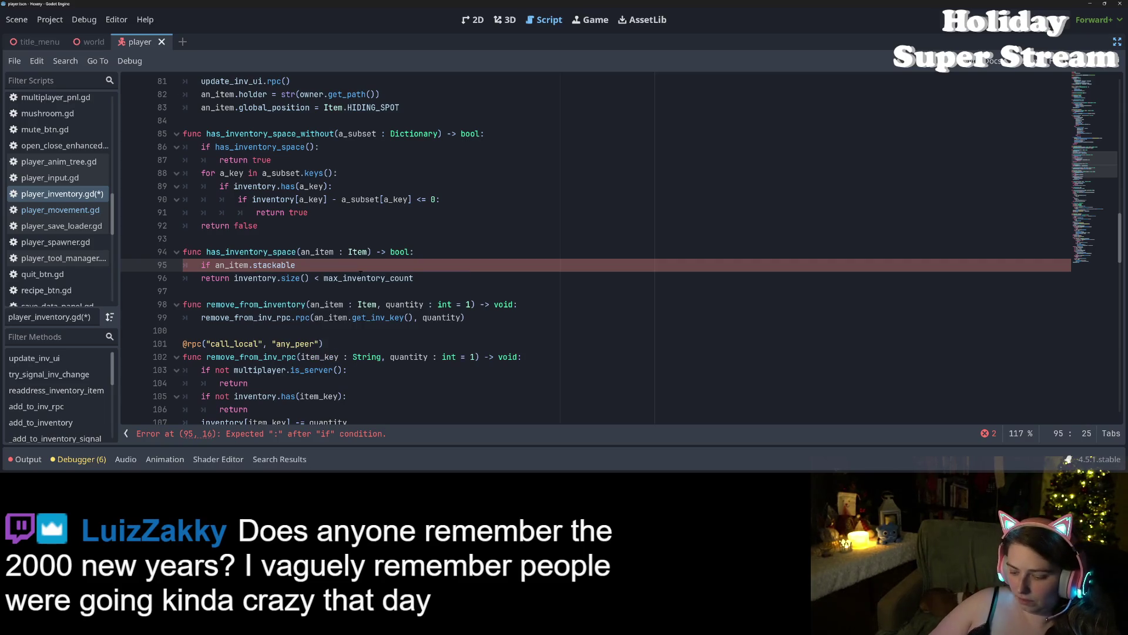
text(:)
key(Return)
text(reut)
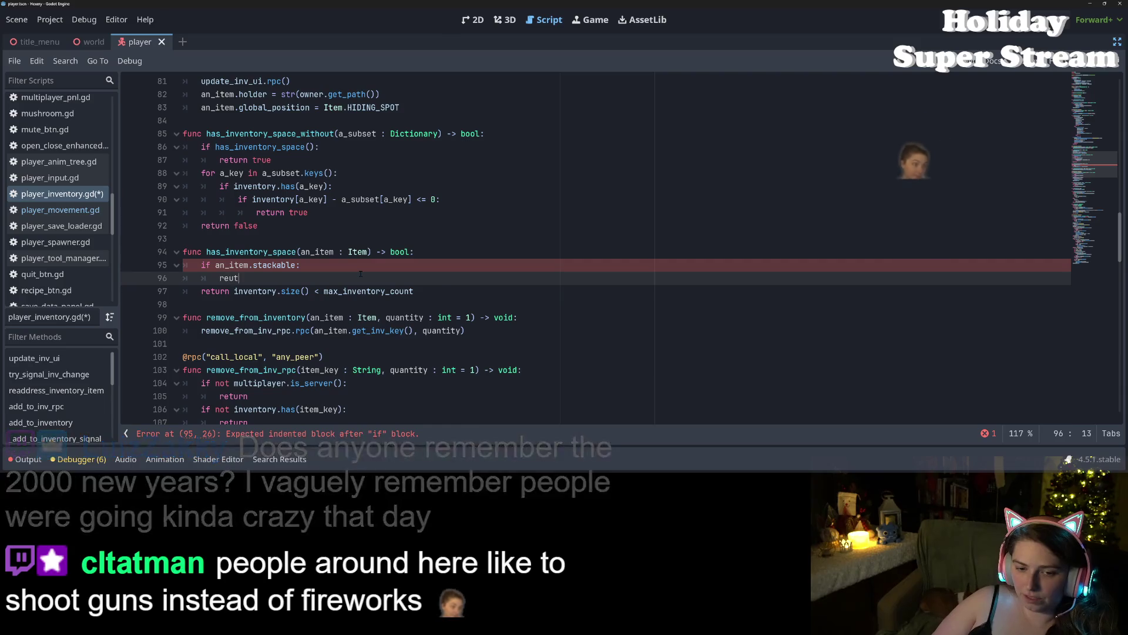
key(BackSpace)
key(BackSpace)
text(tur)
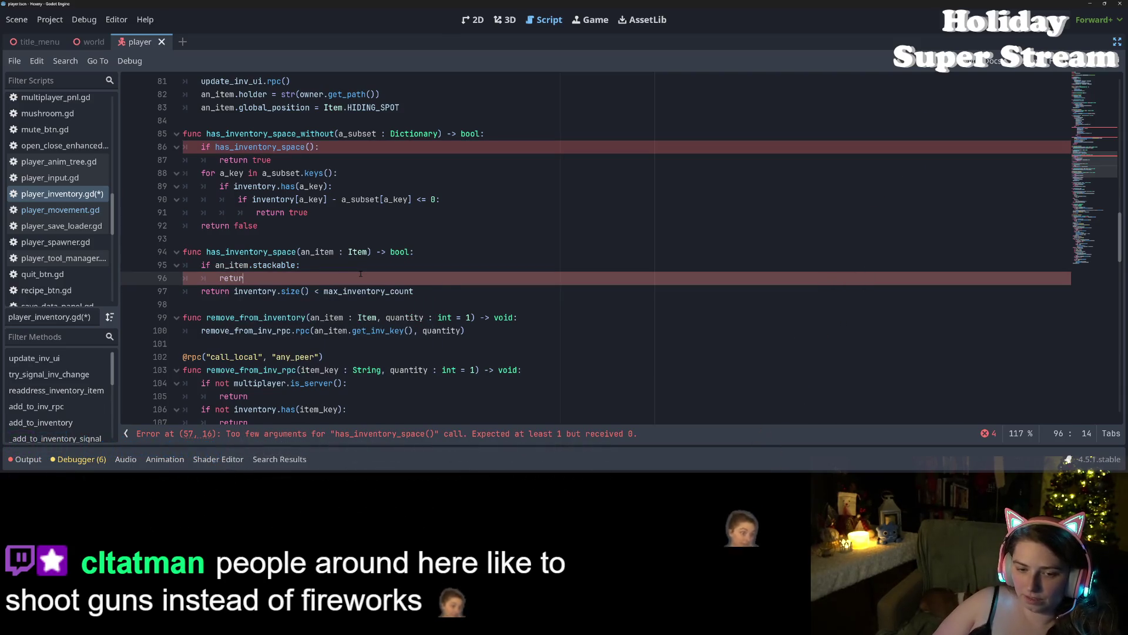
key(BackSpace)
key(BackSpace)
key(BackSpace)
Step: Nest an 'if inventory.has(an_item):' check returning true, and save the script
text(if i)
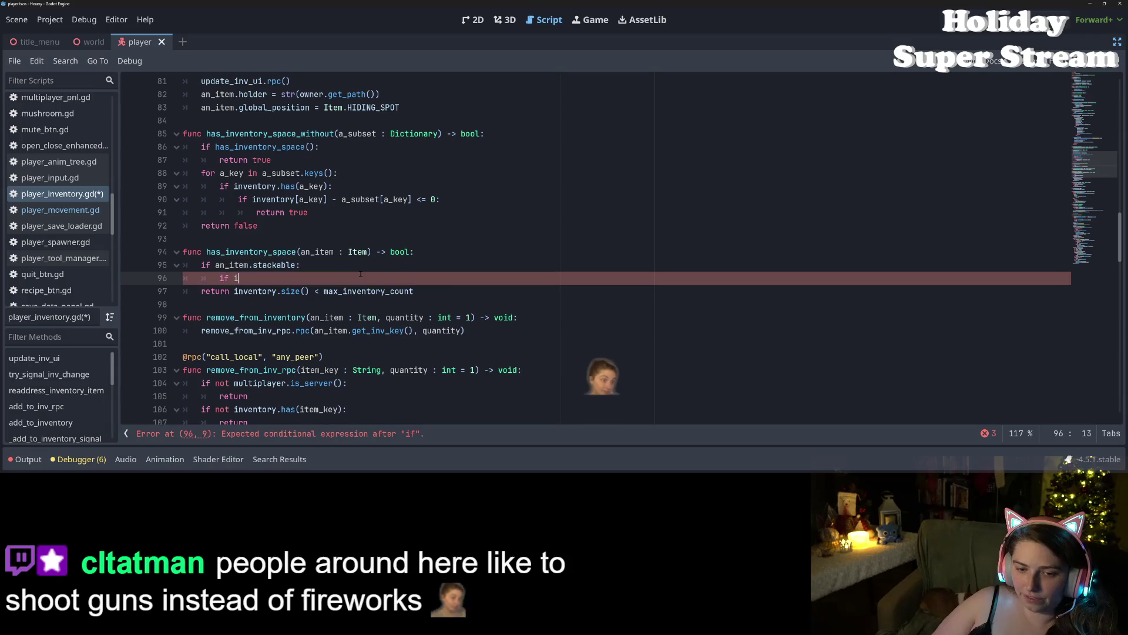
text(nventory.has)
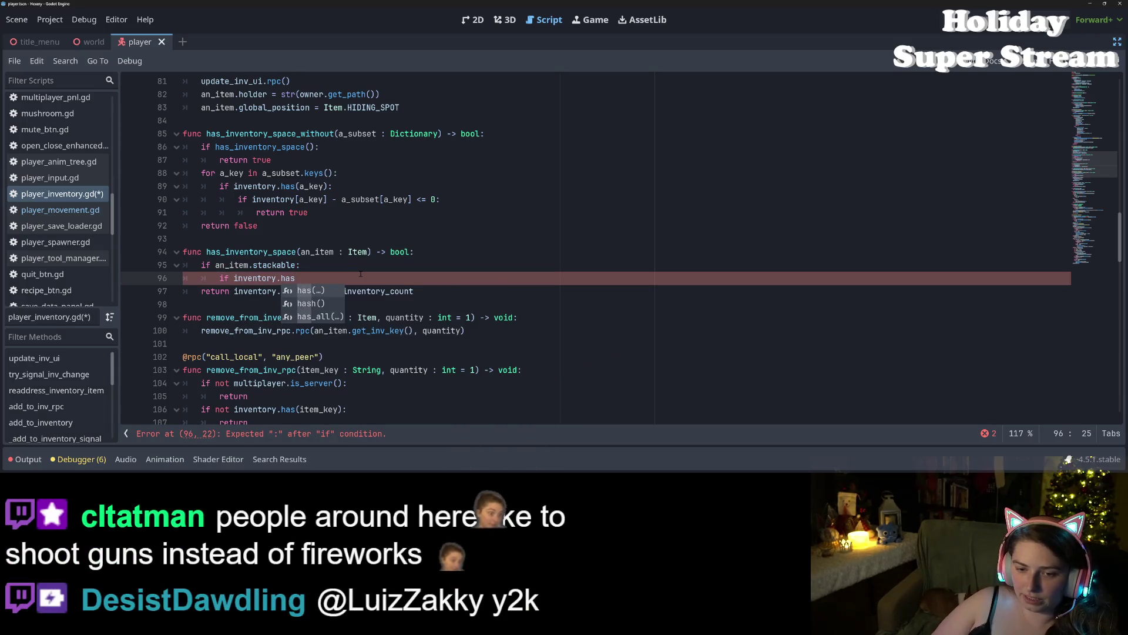
text((an)
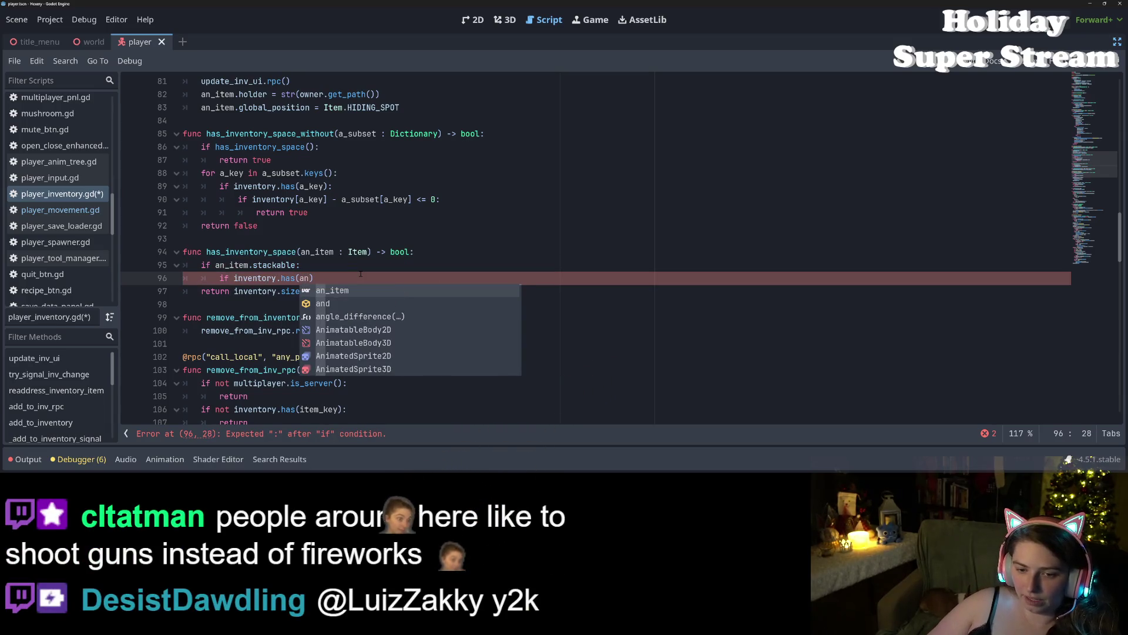
key(Return)
text():)
key(Return)
text(return true)
key(ctrl+s)
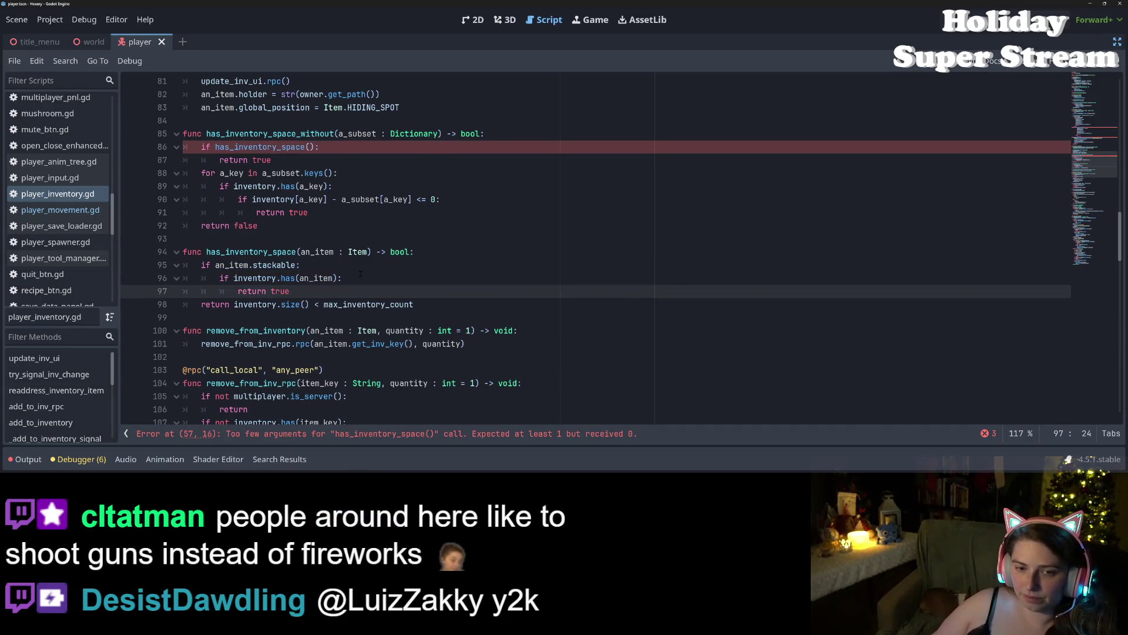
Step: Give the an_item parameter a default value of null and save
double_click(282, 252)
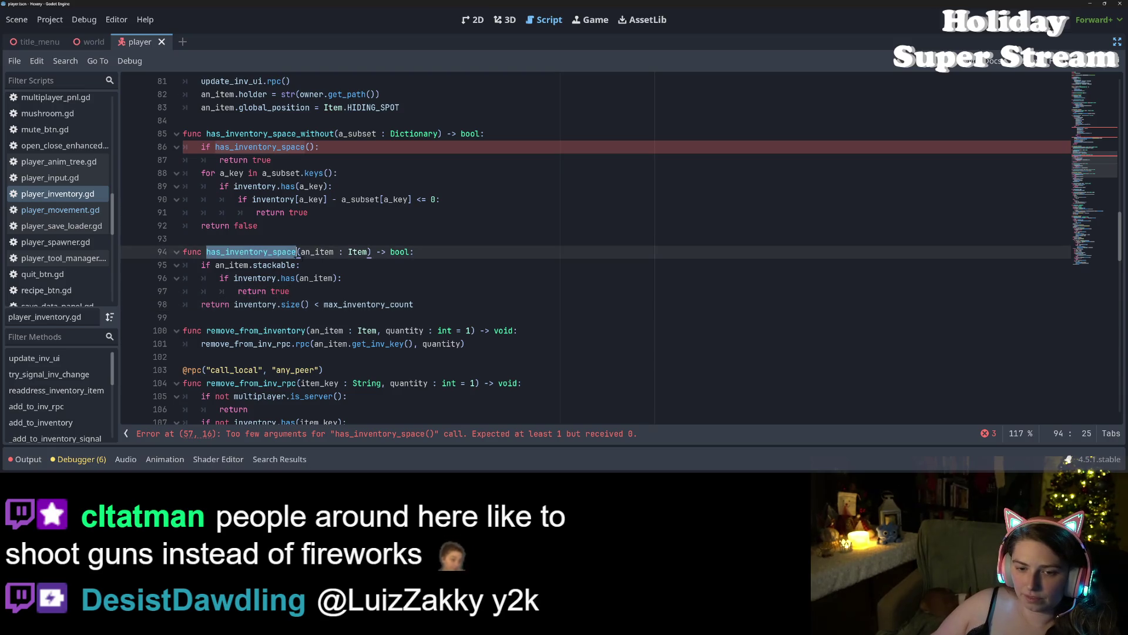
click(367, 251)
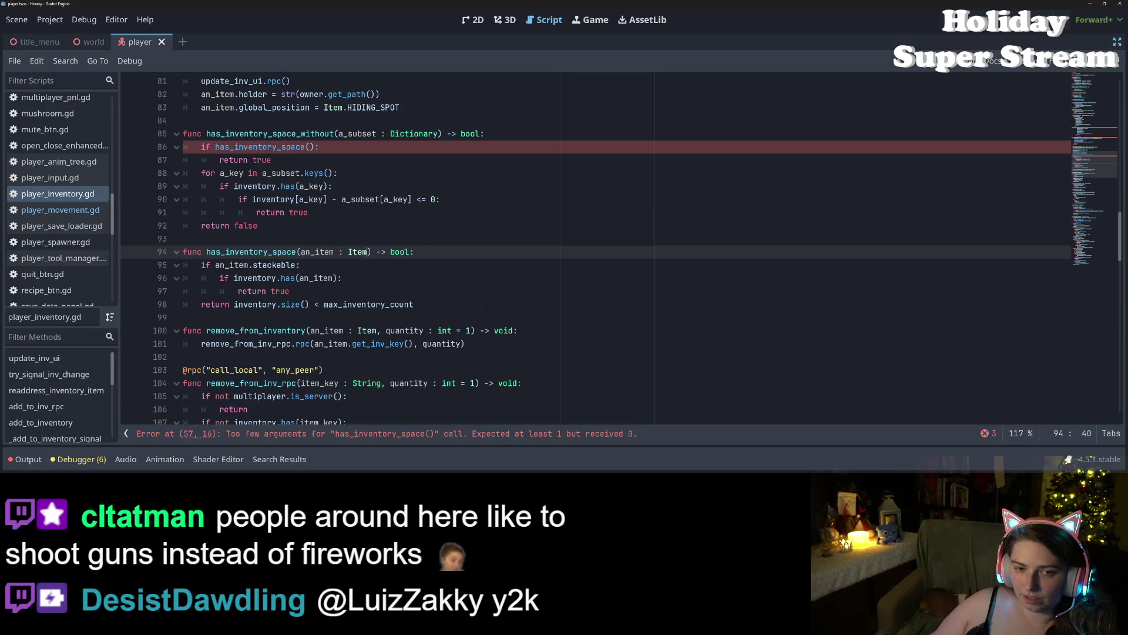
text(= null)
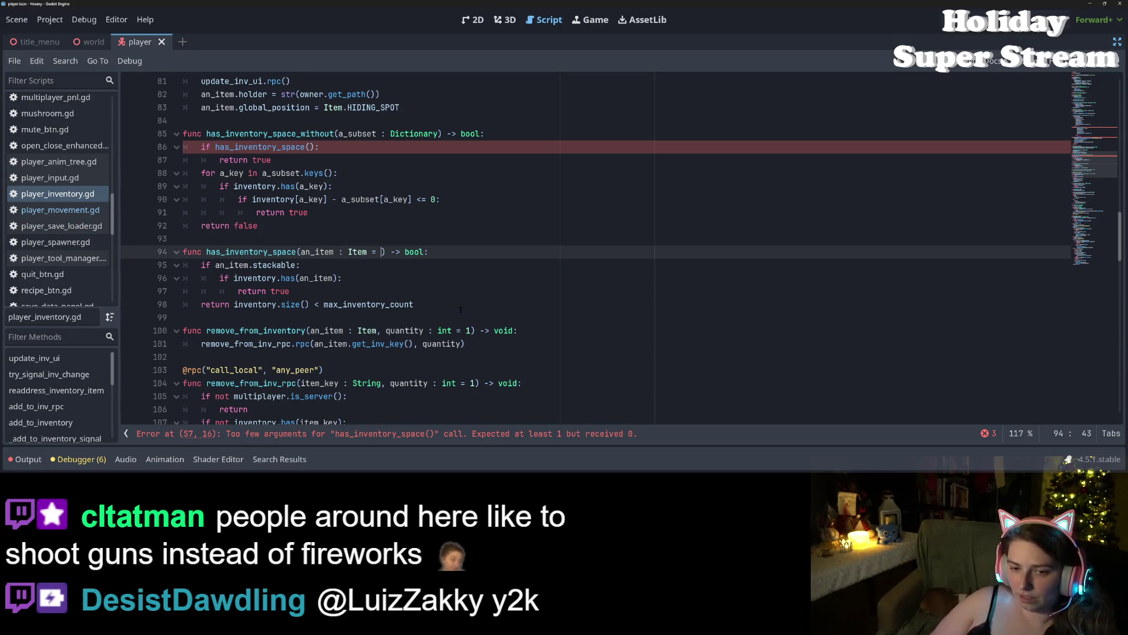
key(ctrl+s)
Step: Add an 'if not an_item:' guard that returns the inventory size check against max_inventory_count
click(460, 304)
click(451, 253)
key(Return)
text(if not an)
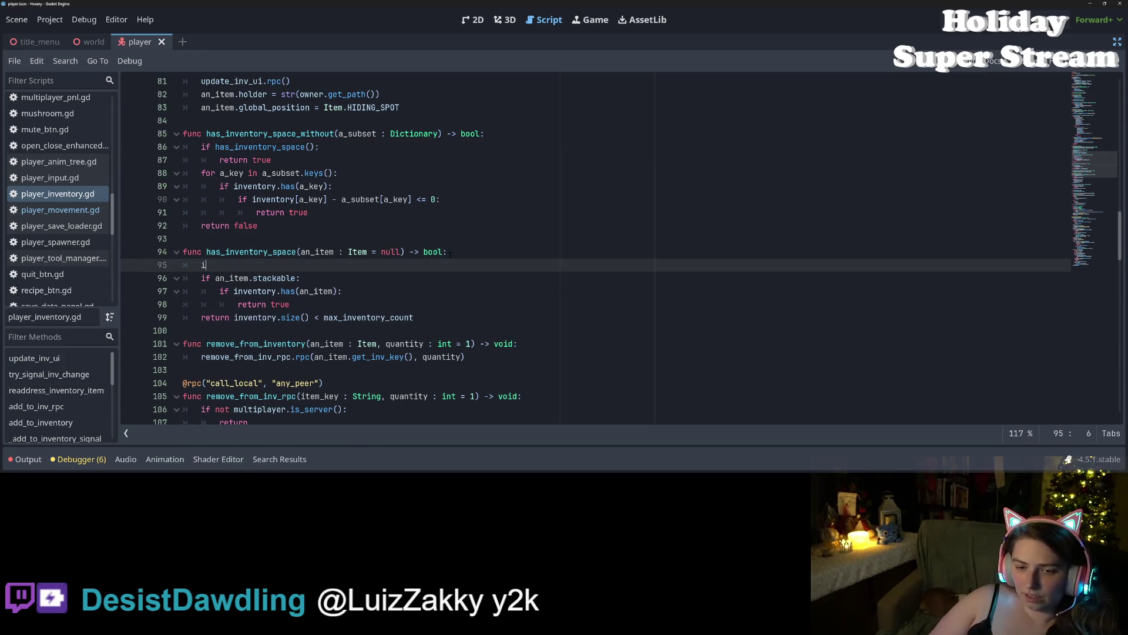
key(Return)
text(:)
key(Return)
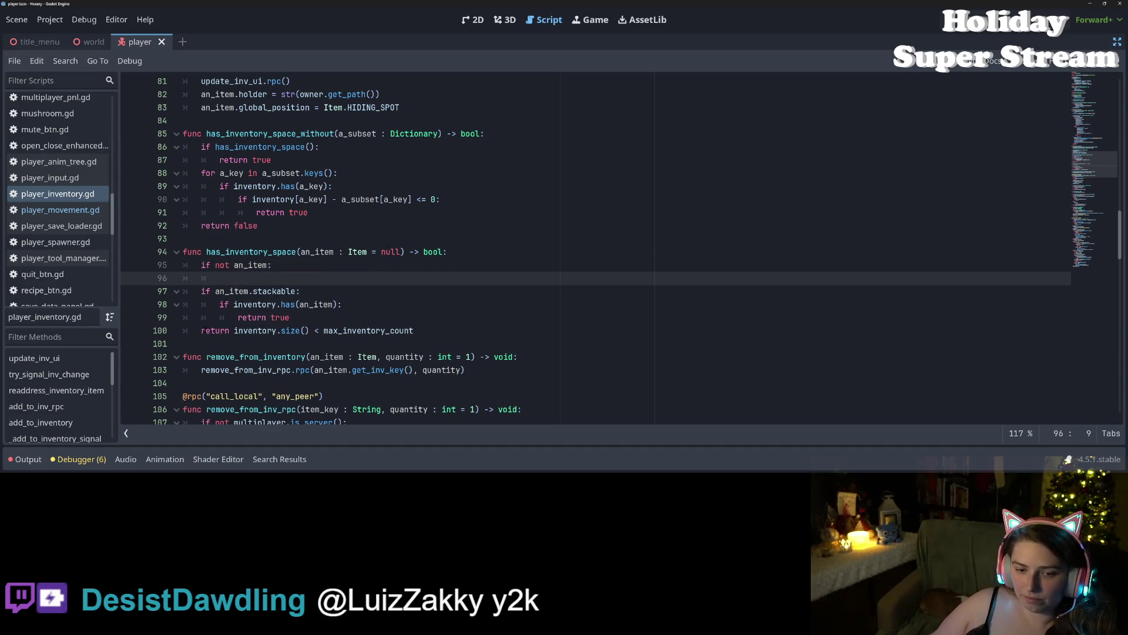
drag(200, 330, 436, 334)
key(ctrl+c)
click(308, 278)
key(ctrl+v)
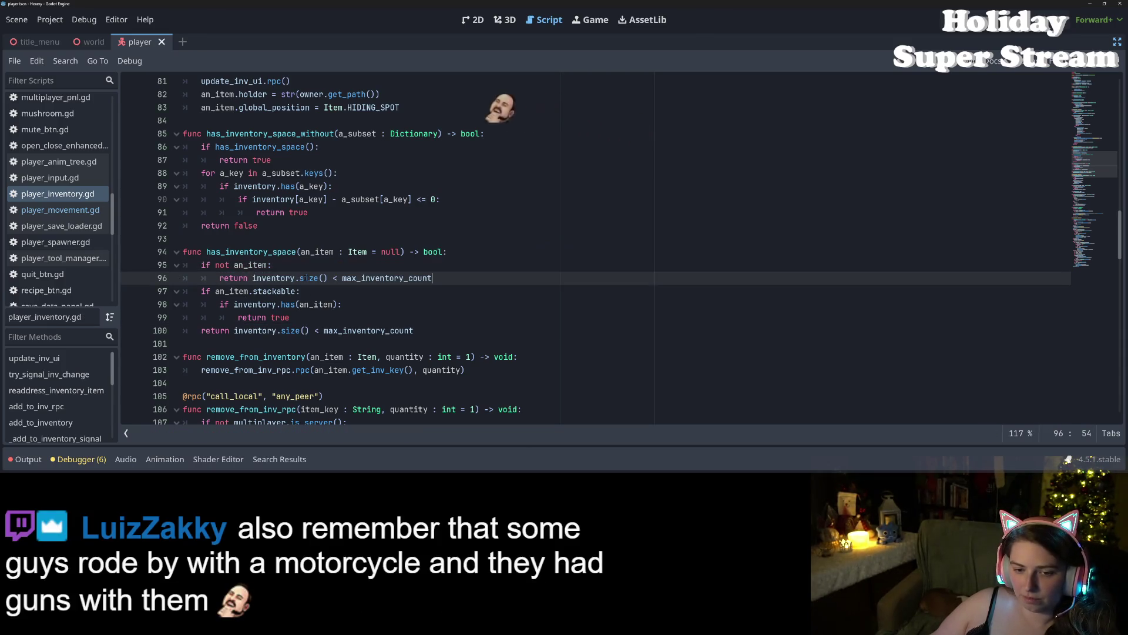
click(389, 330)
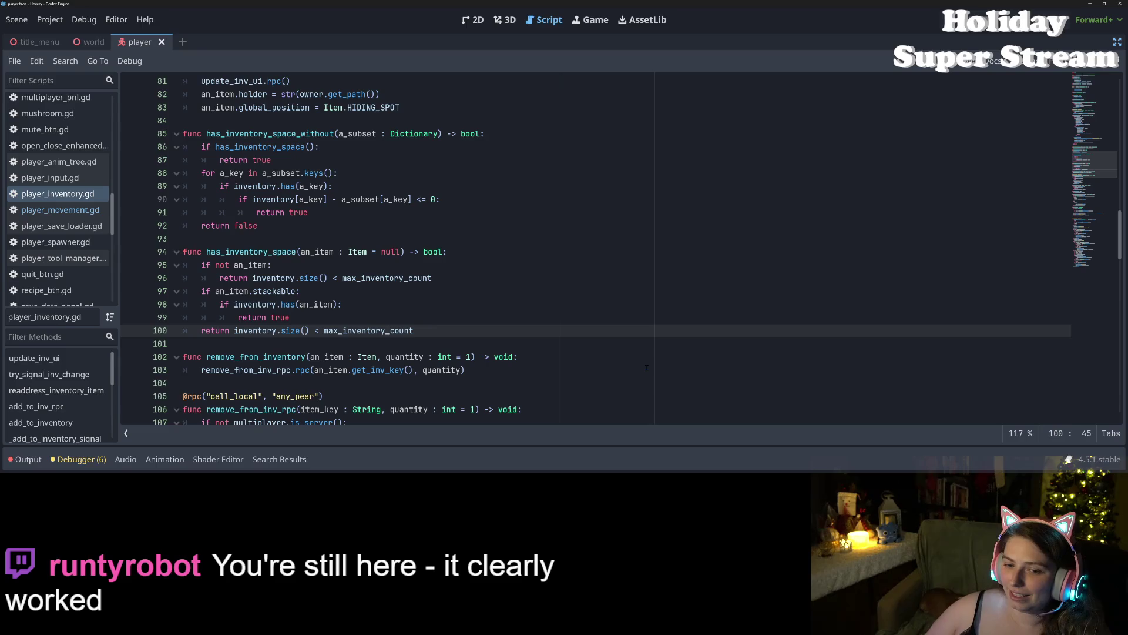
click(444, 306)
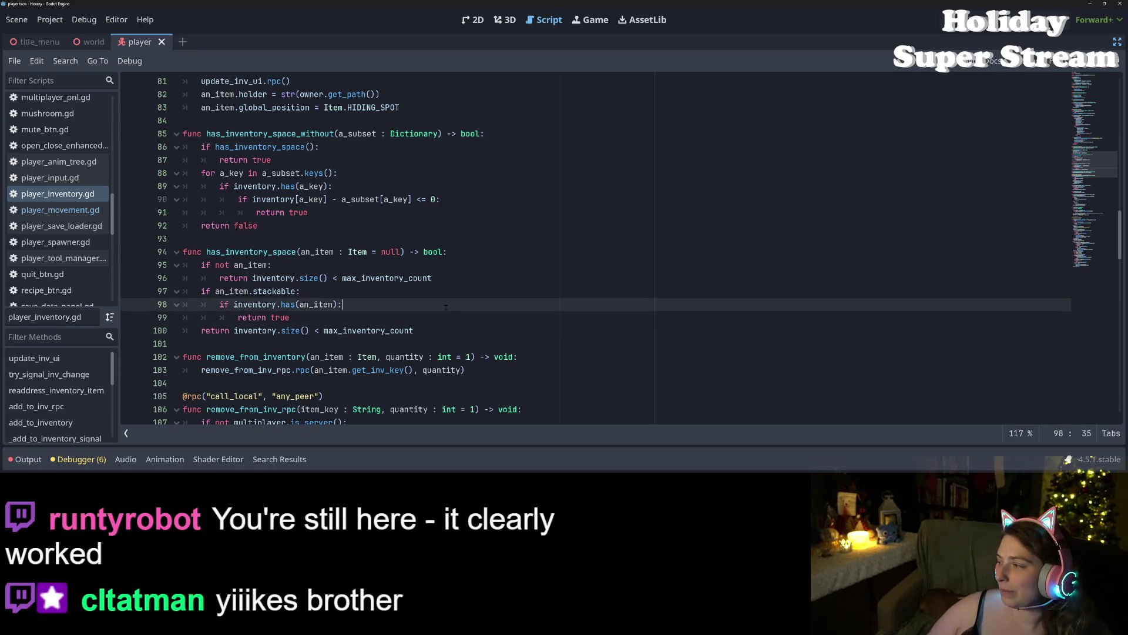
click(510, 316)
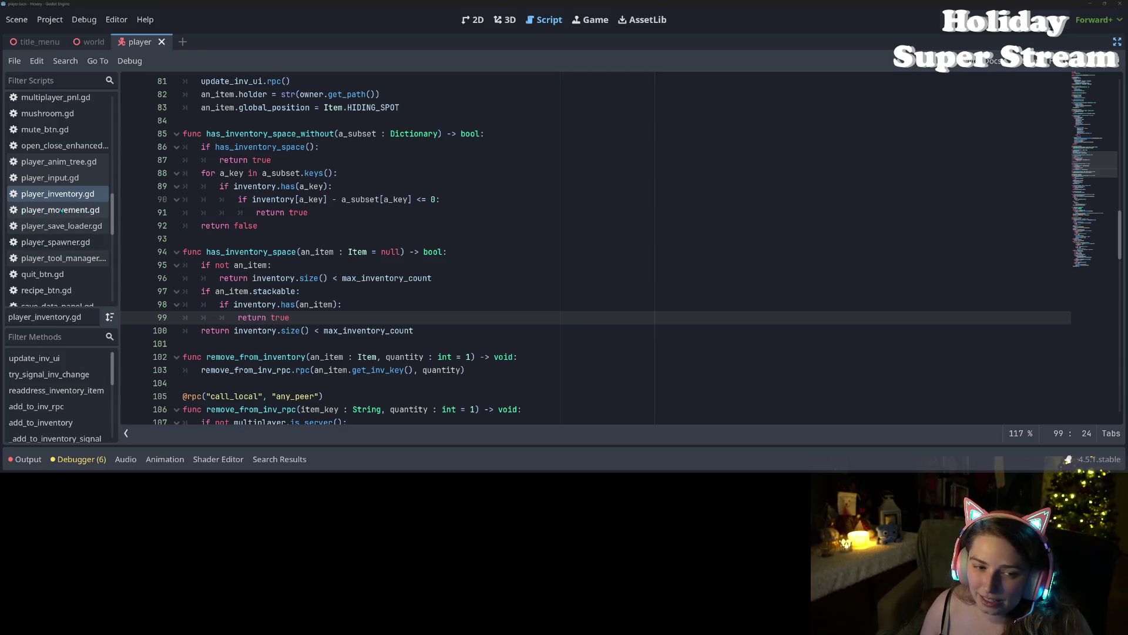
Step: Review the pickup code in player_movement.gd around the action_point and player_inventory calls
click(59, 209)
click(360, 330)
click(322, 304)
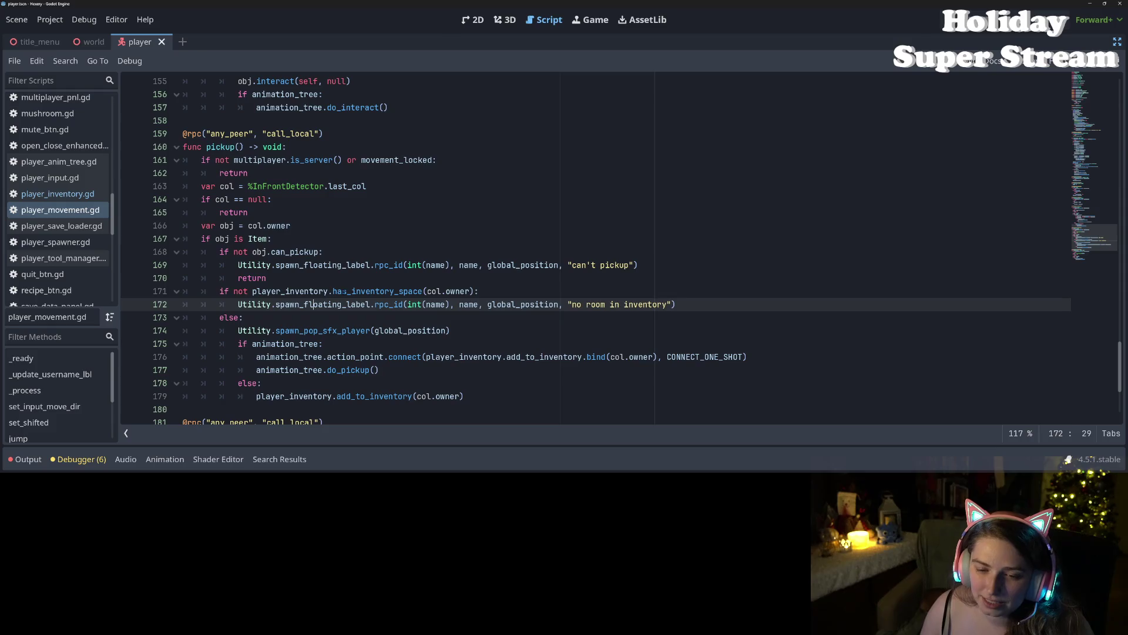
double_click(322, 304)
click(374, 357)
scroll(349, 370, down, 1)
scroll(349, 370, up, 1)
scroll(349, 370, down, 2)
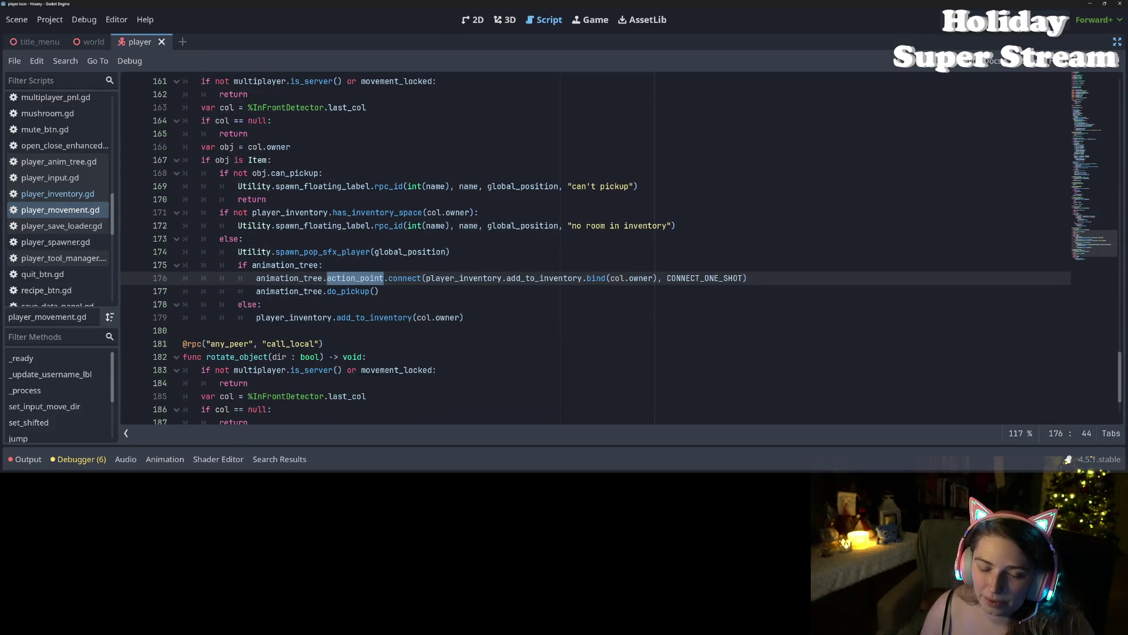
click(407, 307)
click(341, 291)
double_click(360, 278)
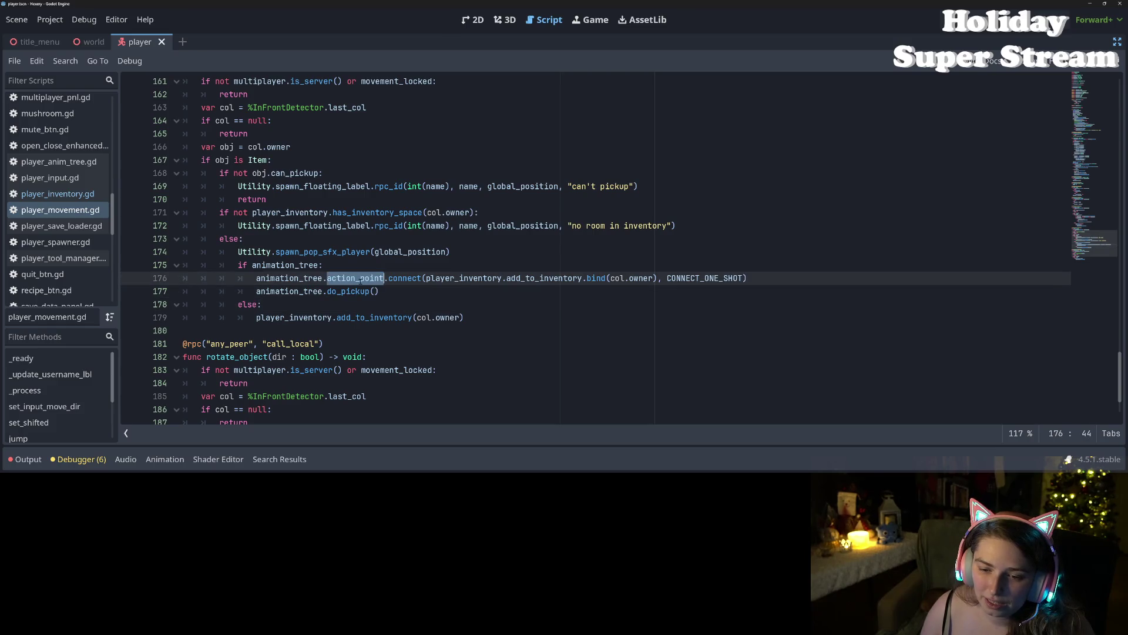
double_click(464, 277)
scroll(464, 278, up, 1)
scroll(465, 278, down, 3)
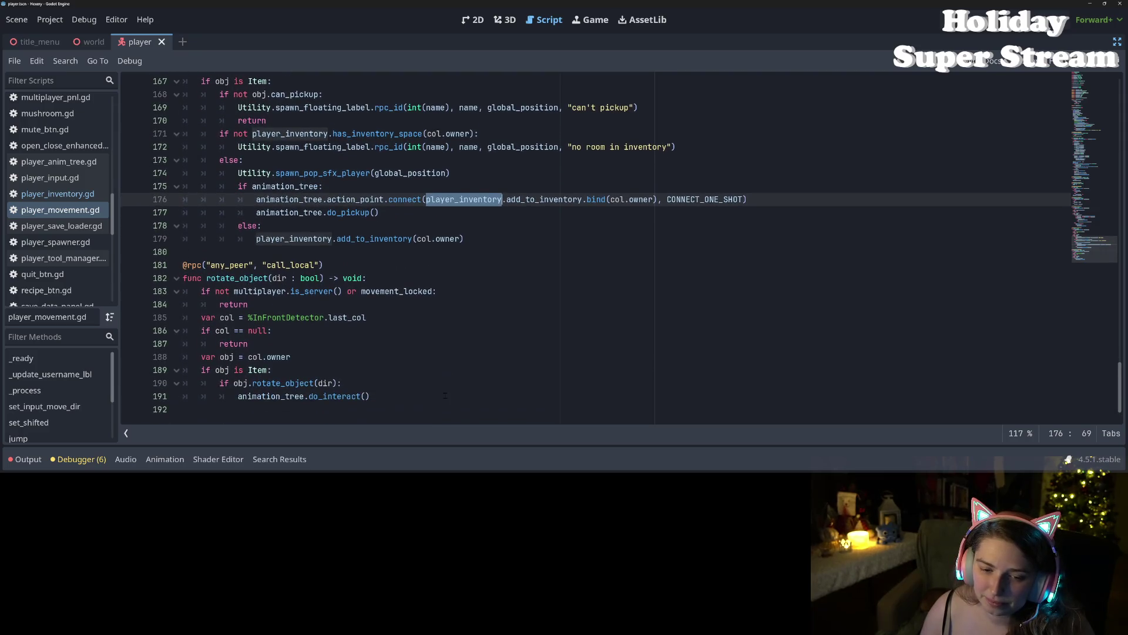
Step: Restore the docks around the script with Ctrl+Shift+F11 and run the project with F5
click(308, 396)
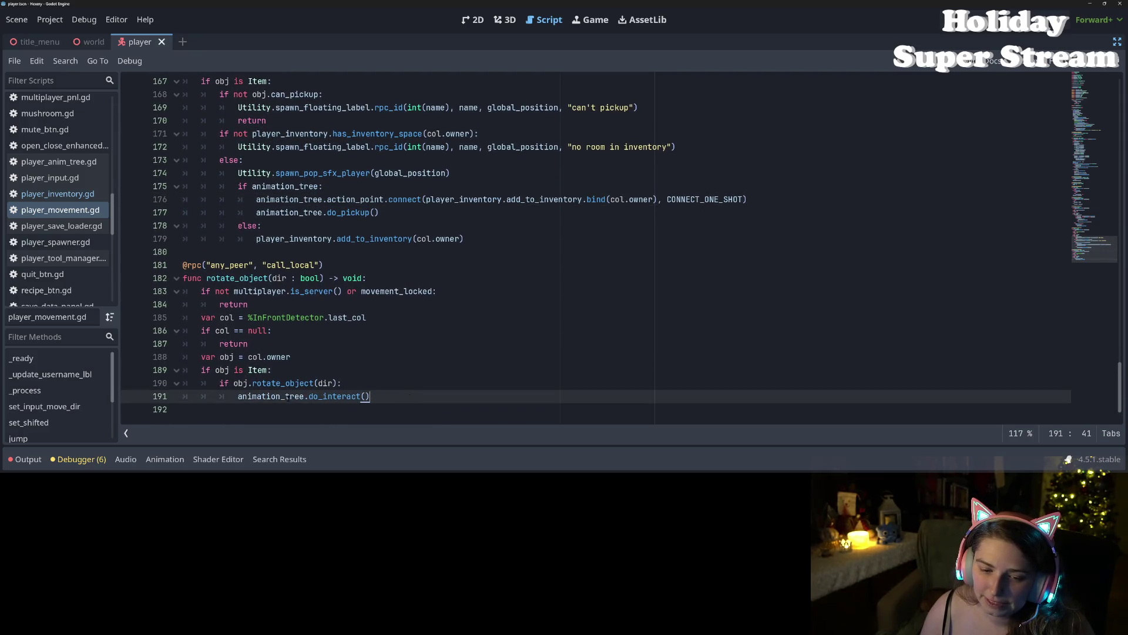
click(281, 383)
scroll(381, 386, up, 7)
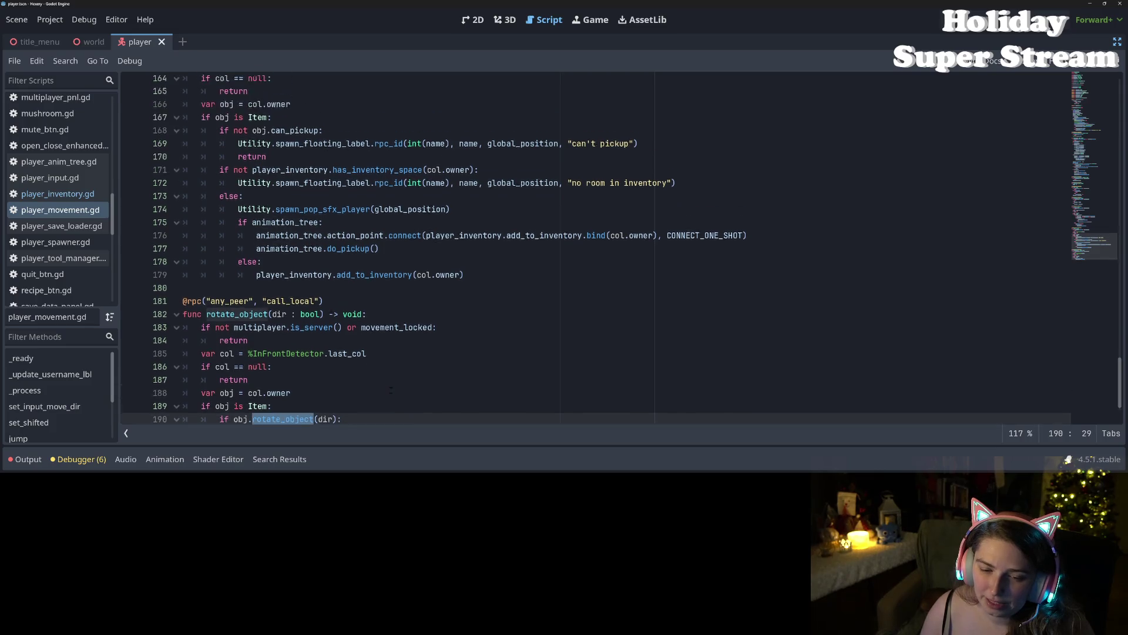
scroll(389, 392, up, 4)
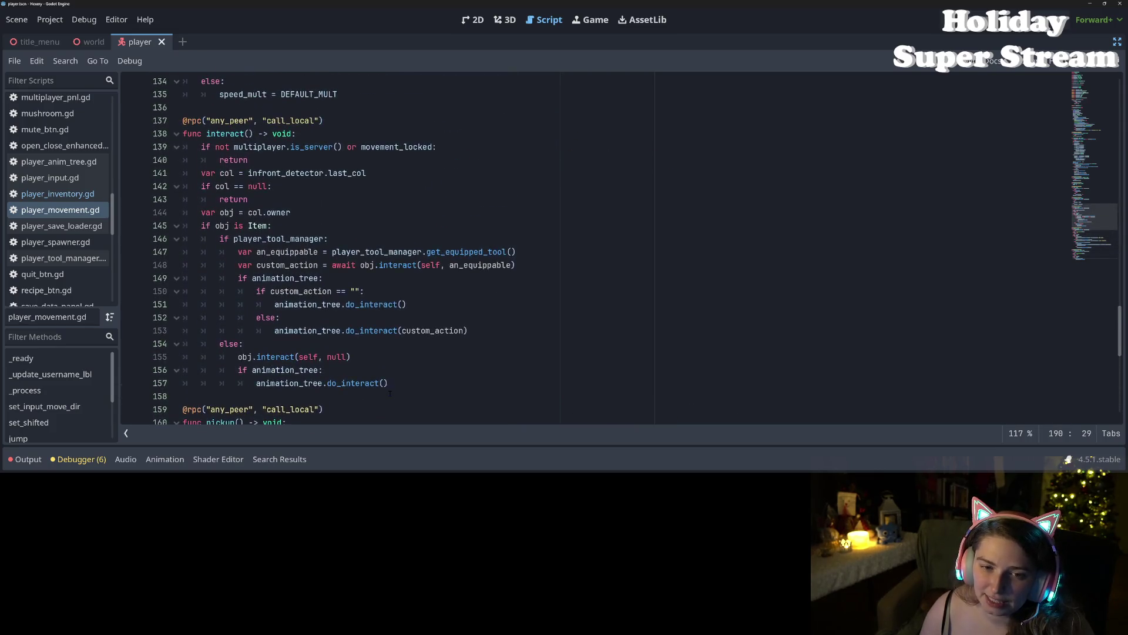
scroll(389, 393, up, 5)
scroll(389, 396, up, 5)
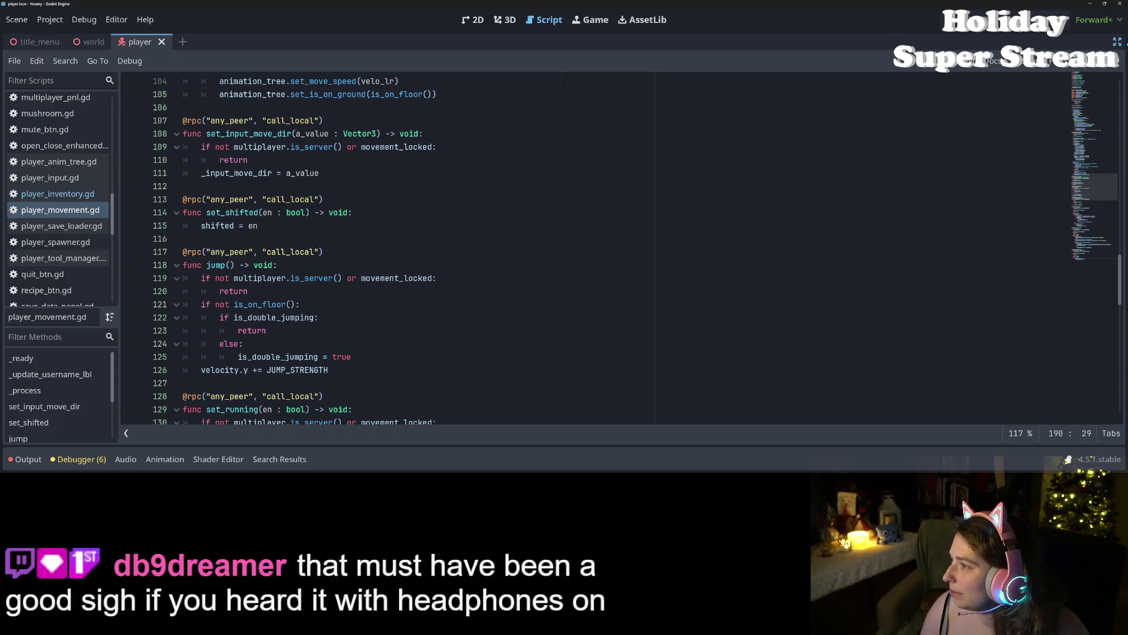
key(ctrl+shift+F11)
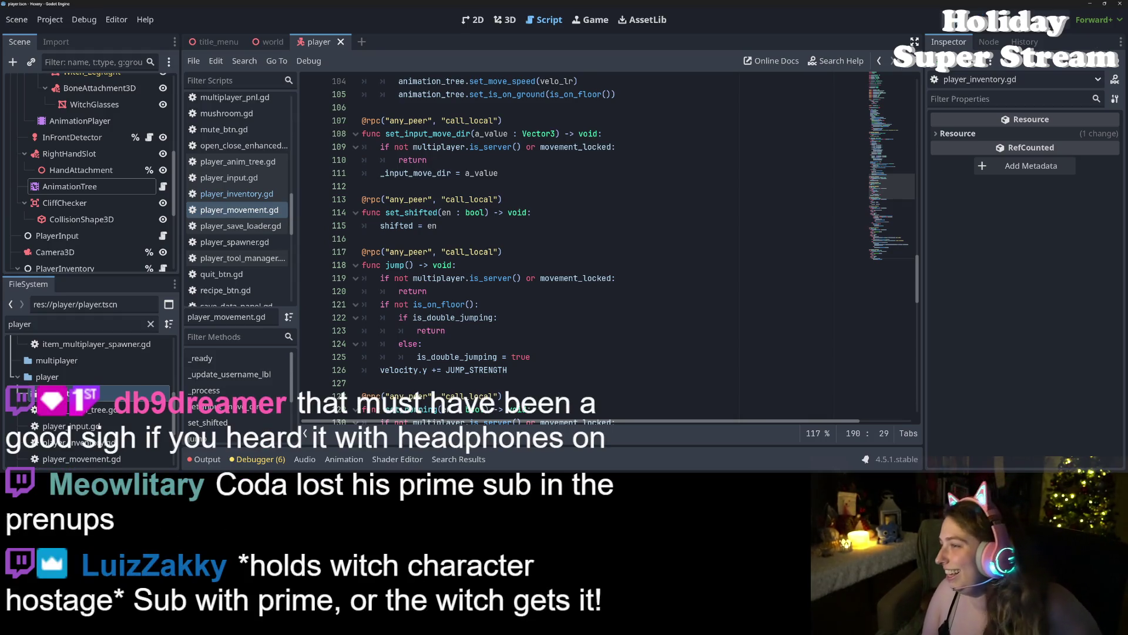
key(F5)
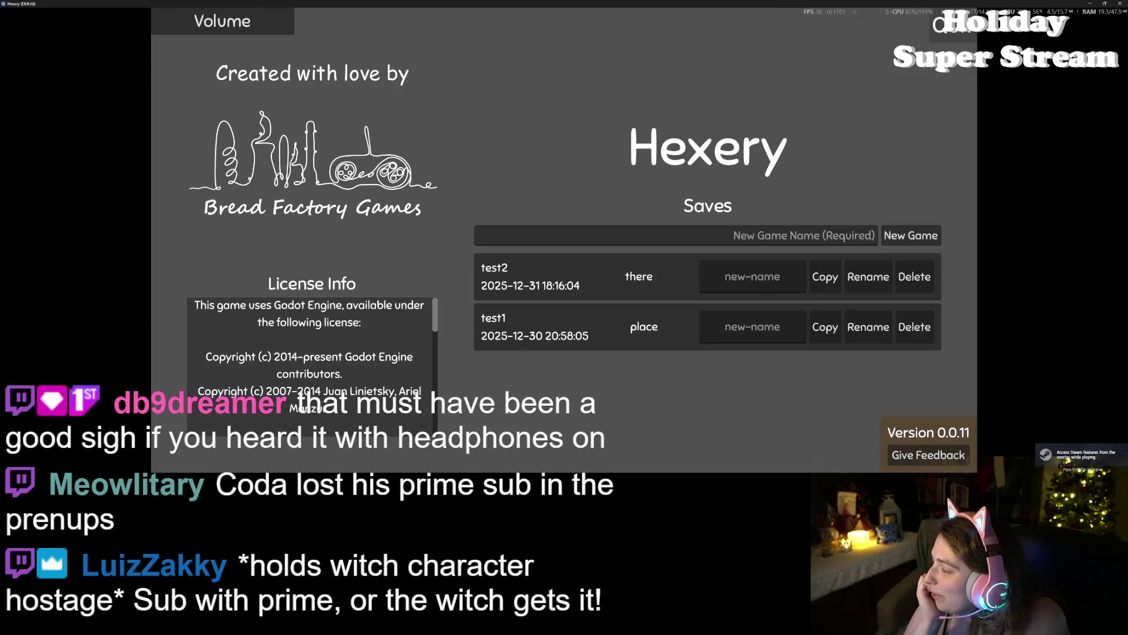
Step: Fit the game window over the editor and load the 'there' save
mouse_move(858, 5)
mouse_down()
mouse_move(863, 135)
mouse_move(767, 119)
mouse_up()
click(696, 248)
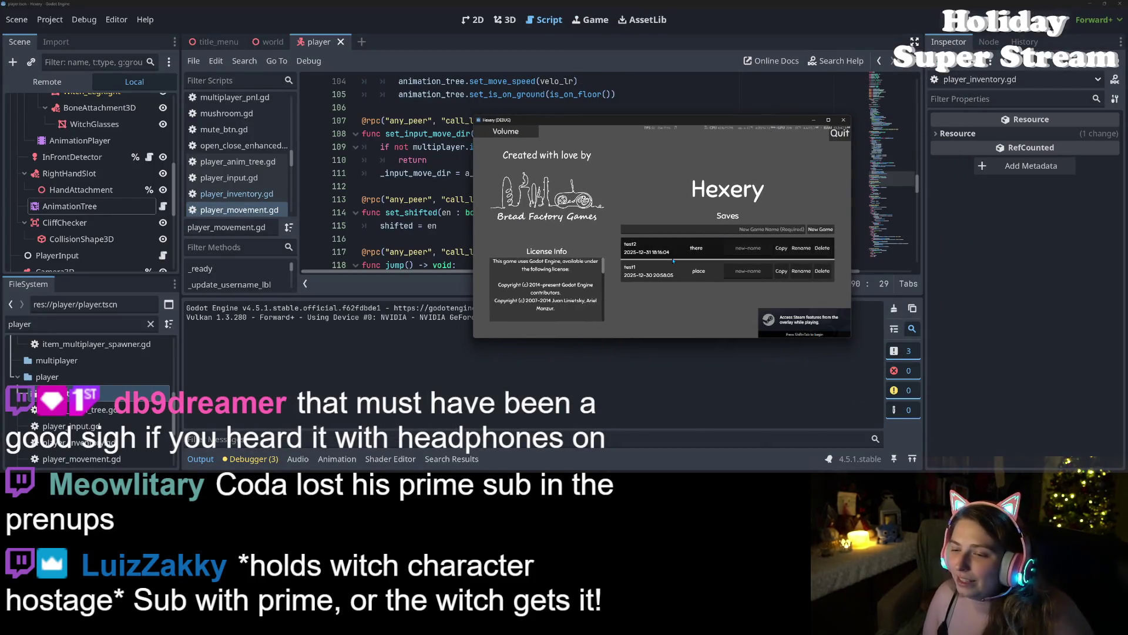
mouse_move(474, 116)
mouse_down()
mouse_move(403, 12)
mouse_move(268, 10)
mouse_up()
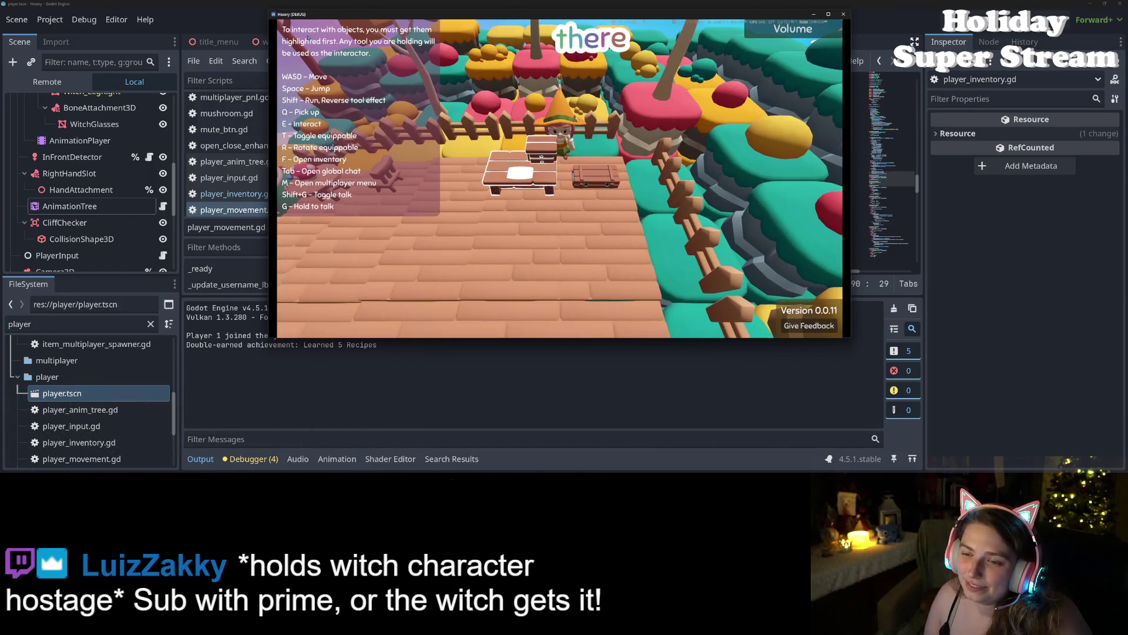
Step: Walk the witch off the deck, over the fence and onto the bush tiles
key(a)
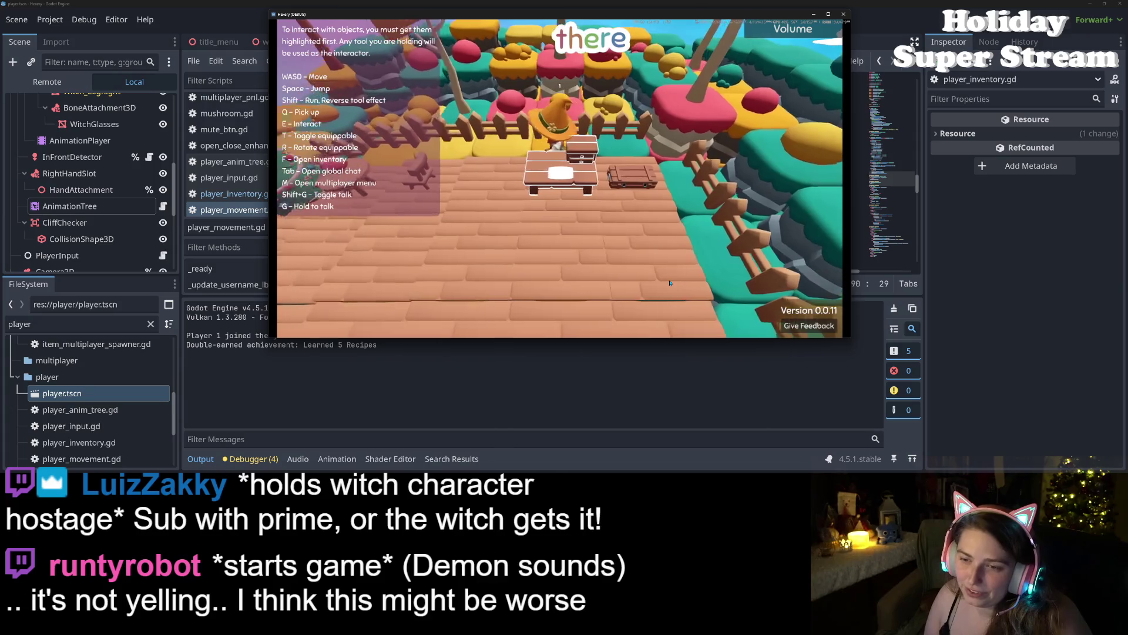
key(s)
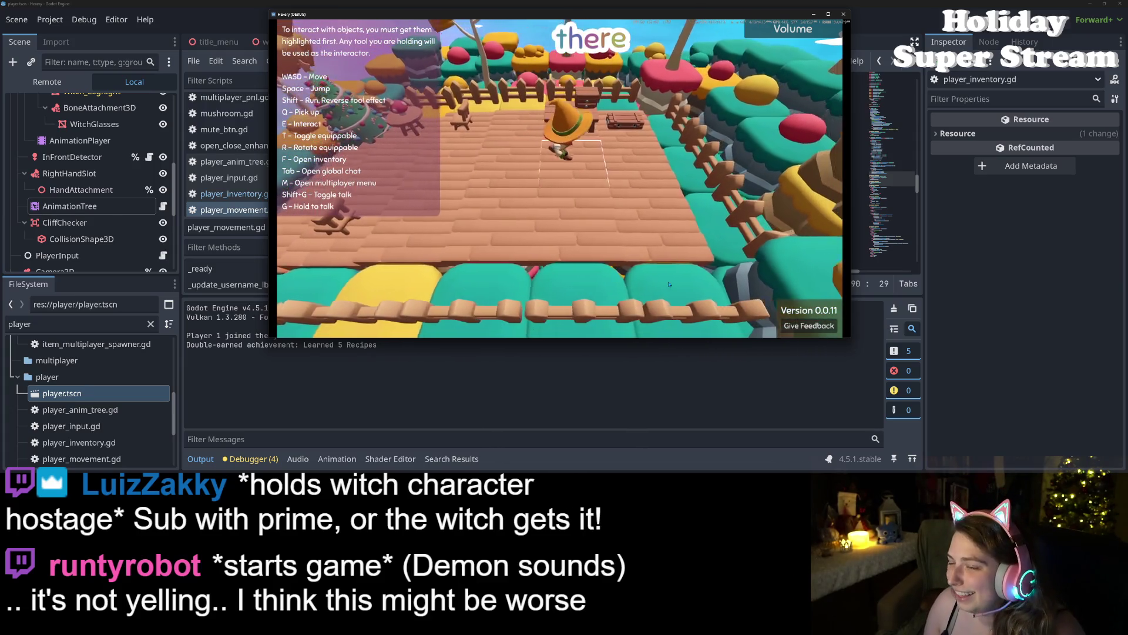
key(w)
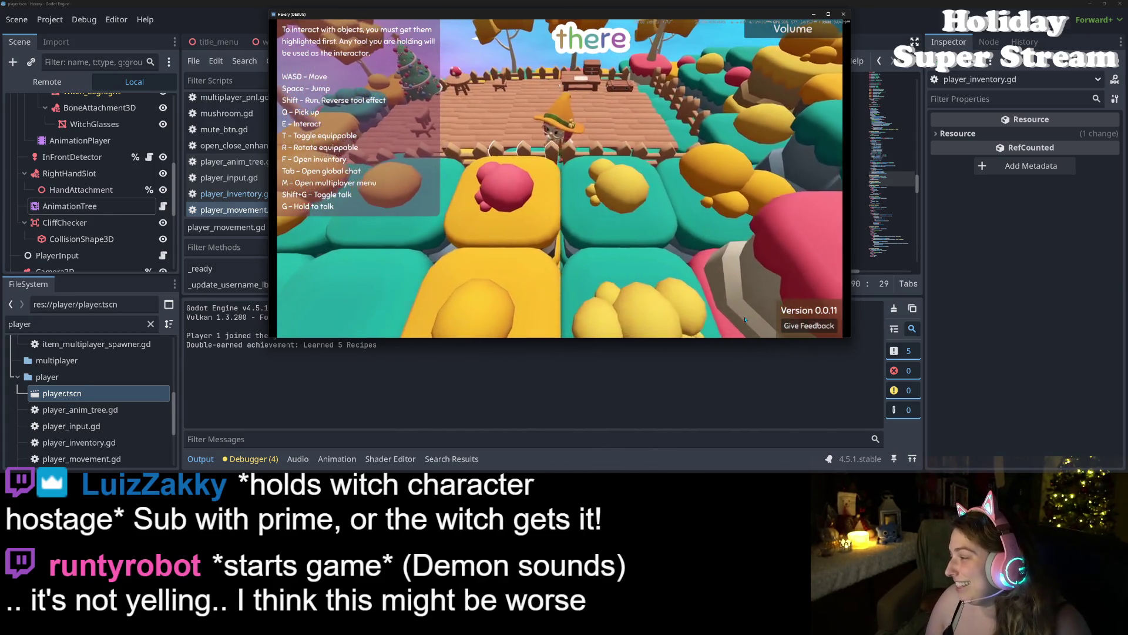
key(s)
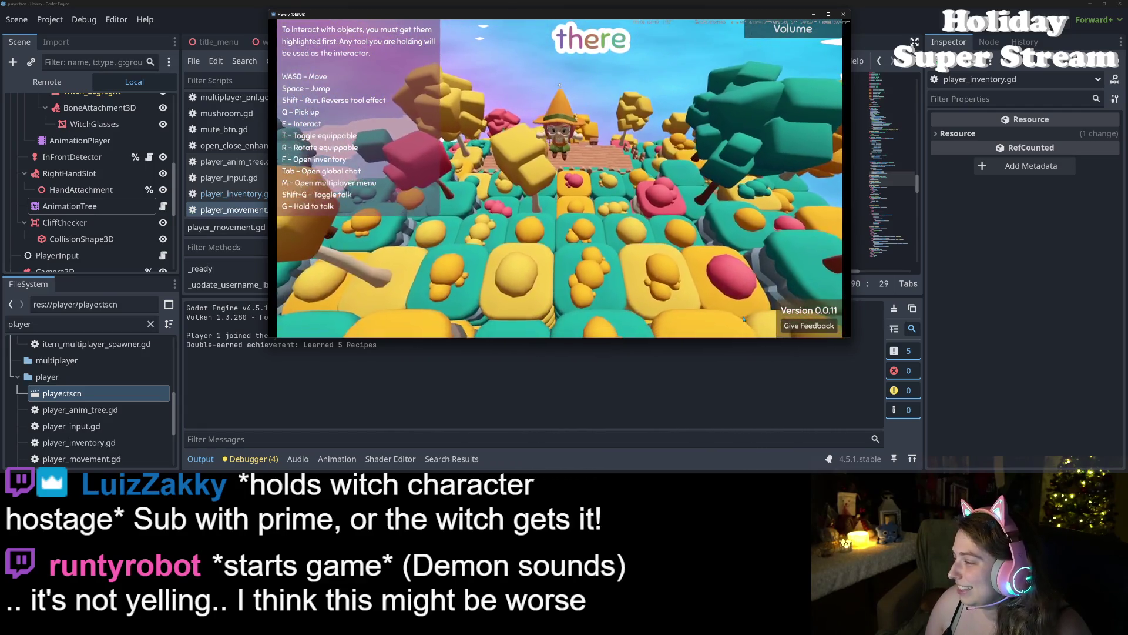
key(s)
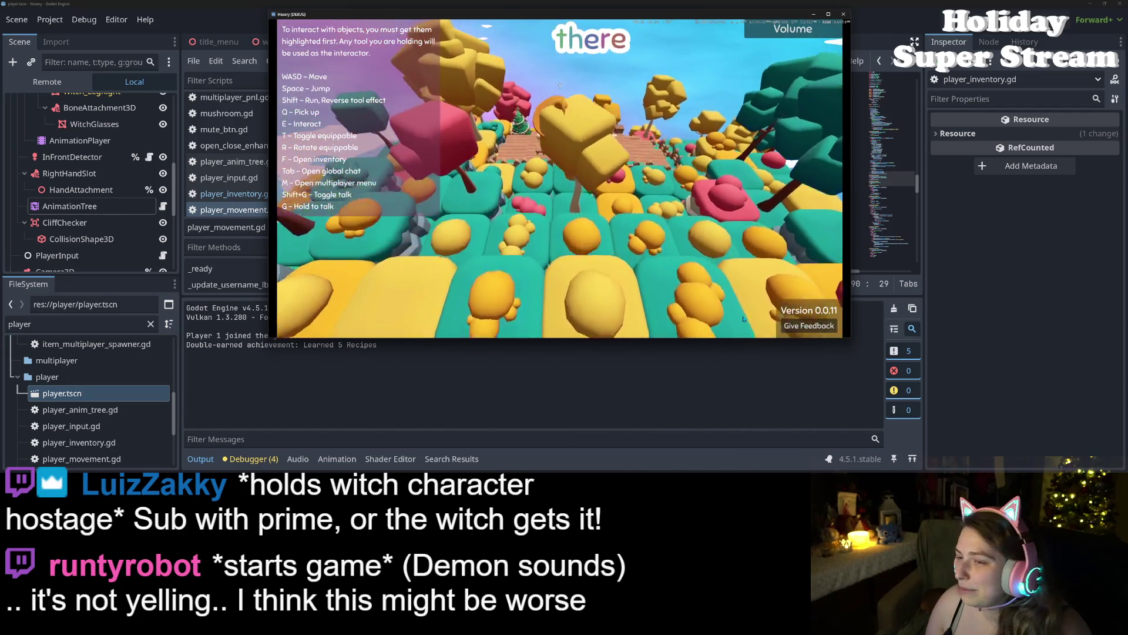
key(s)
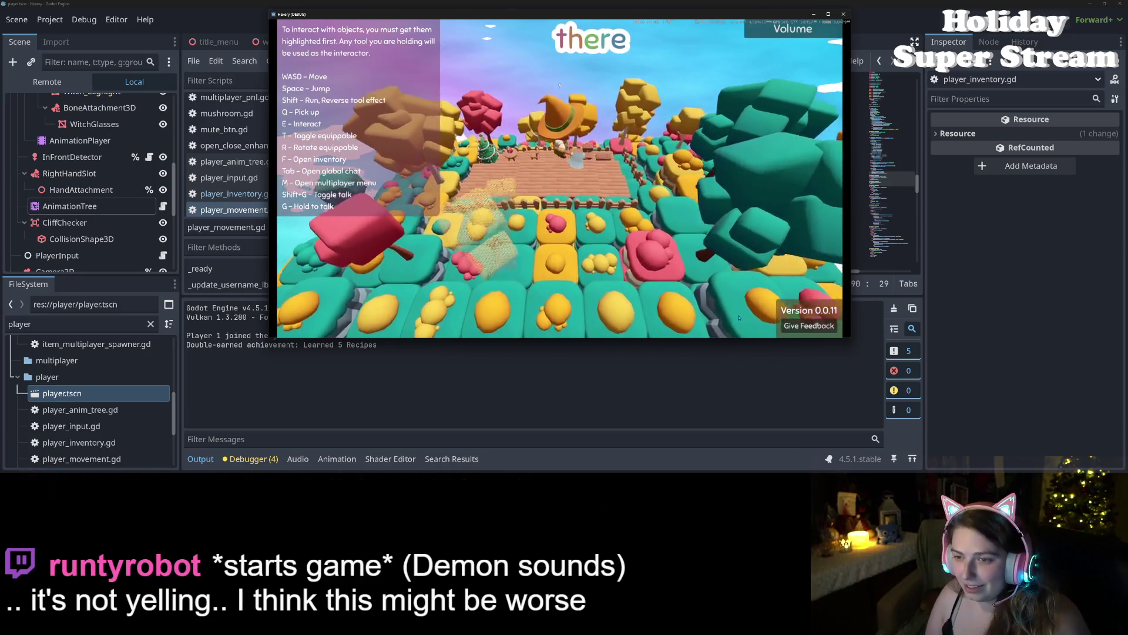
key(s)
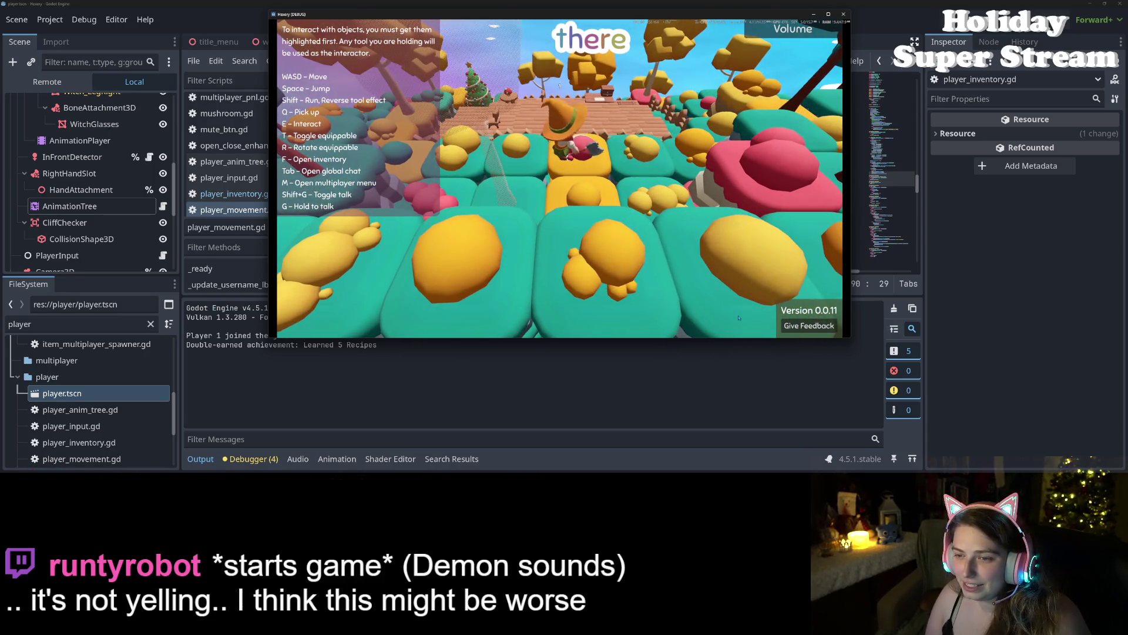
Step: Walk the witch across the bush tiles, leaving a rock pile, then deeper into the scene
key(a)
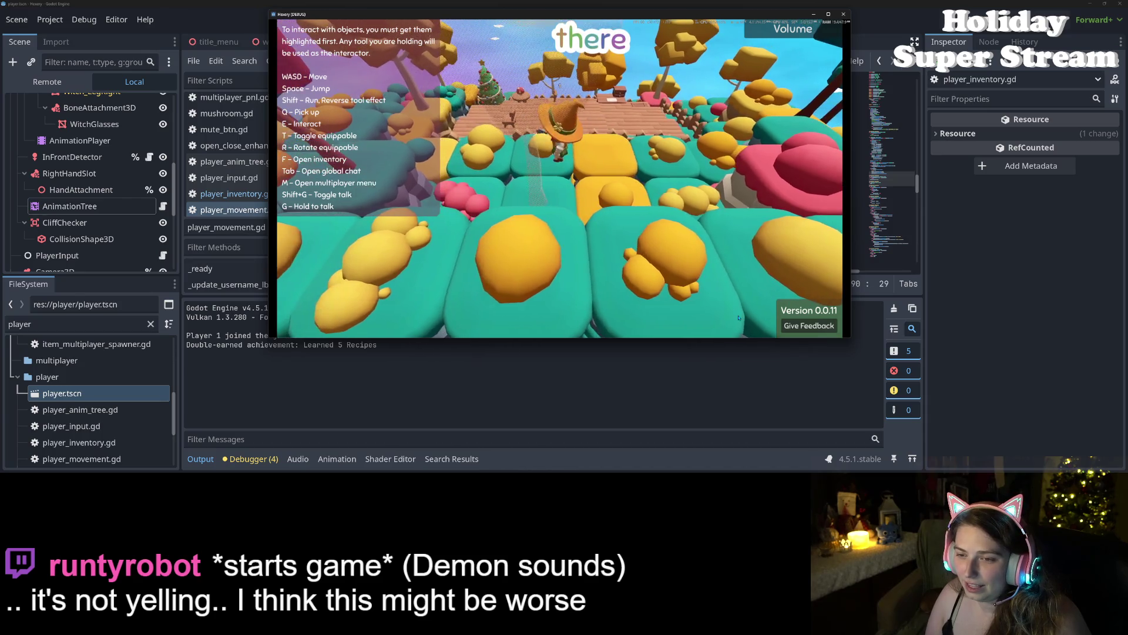
key(d)
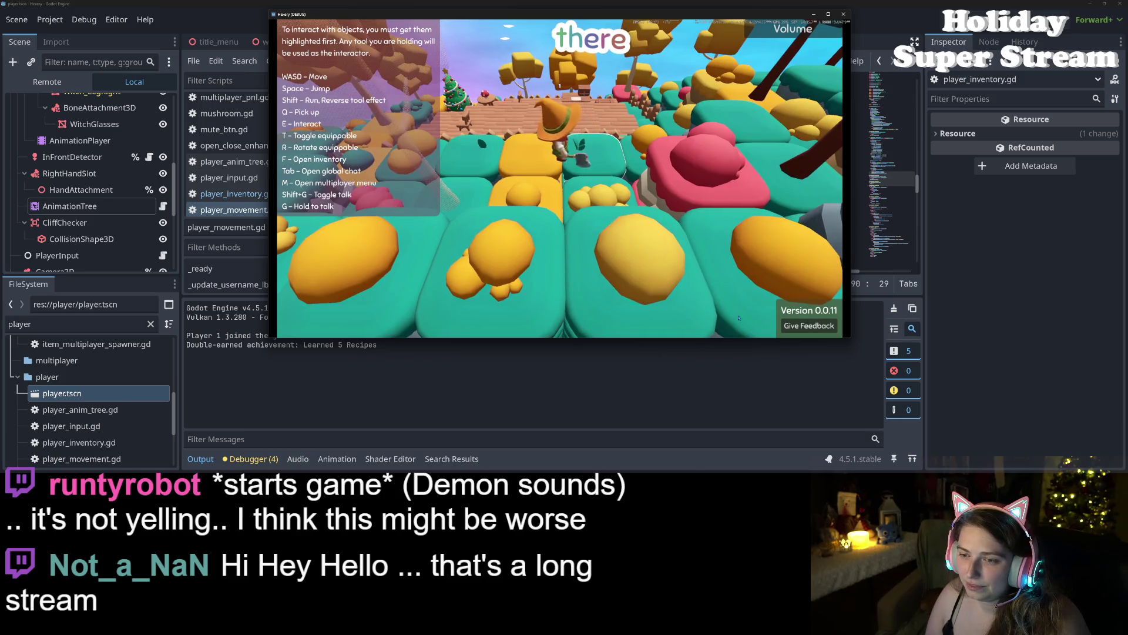
key(a)
key(a)
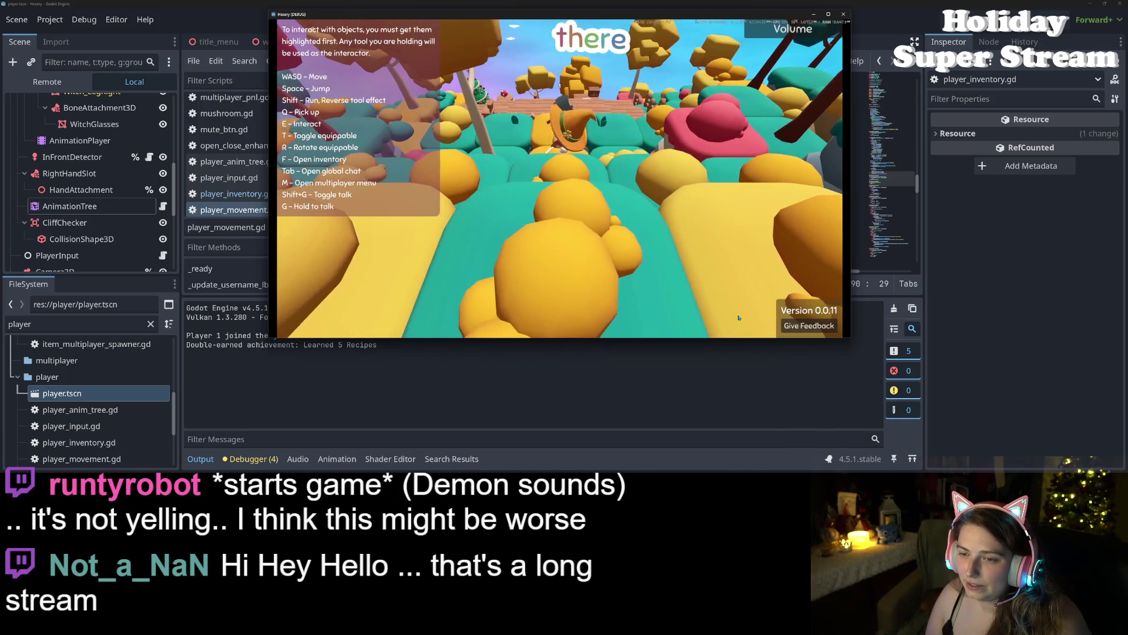
key(w)
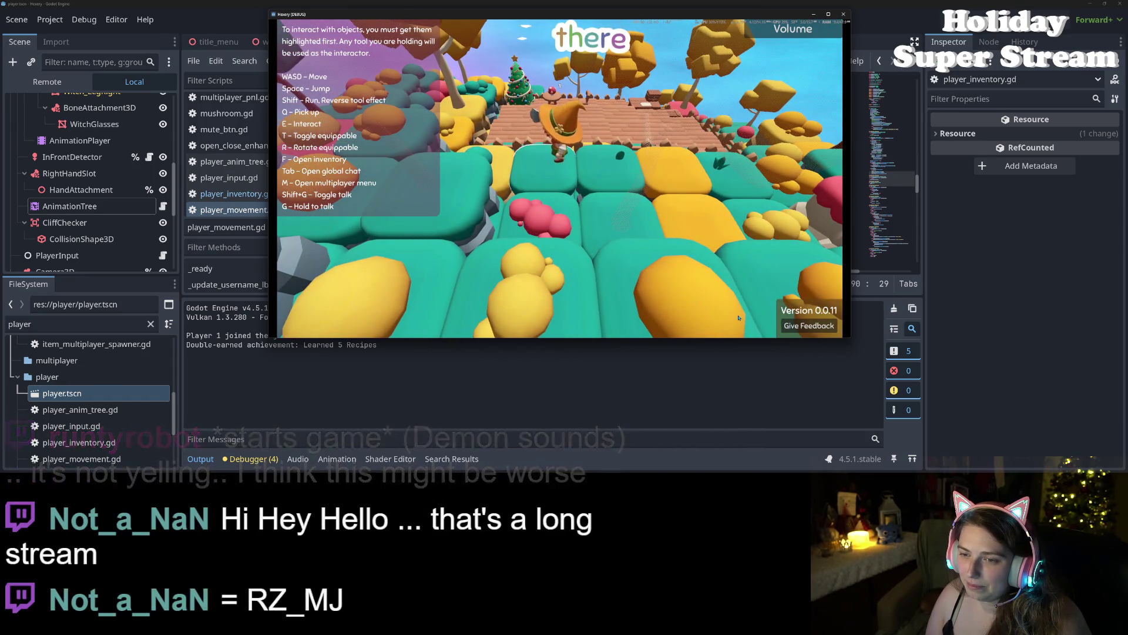
key(w)
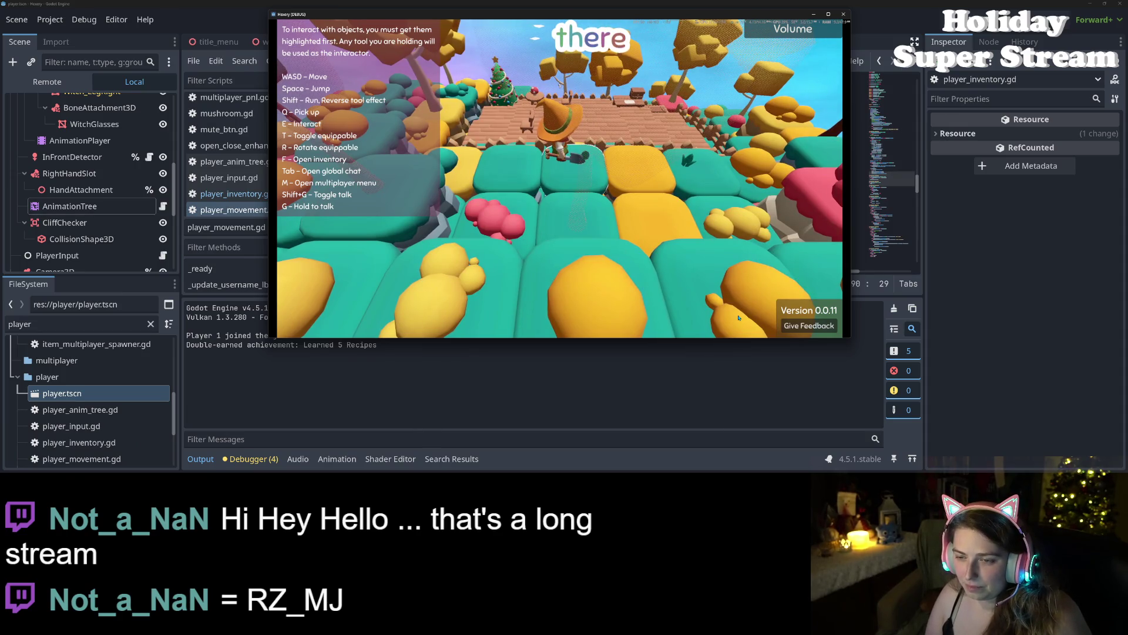
key(w)
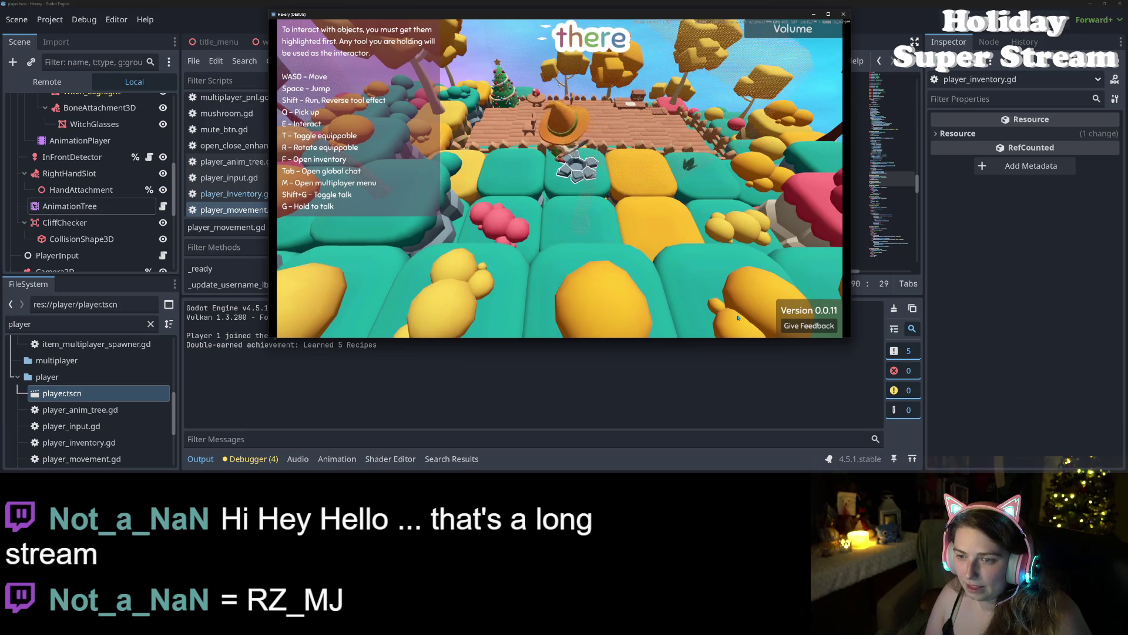
key(d)
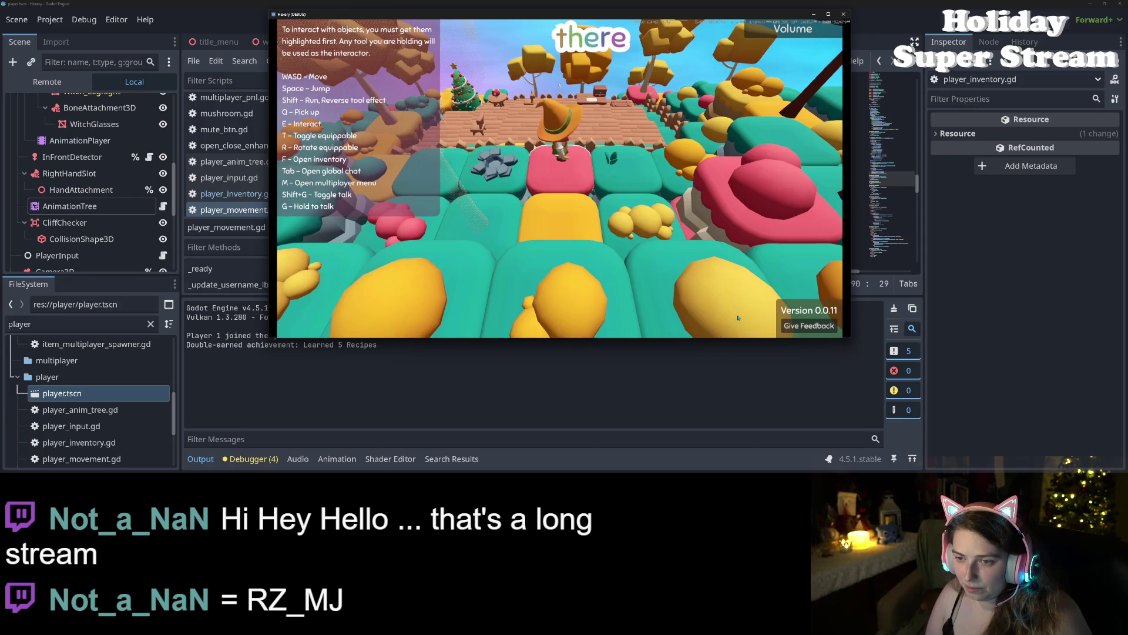
key(w)
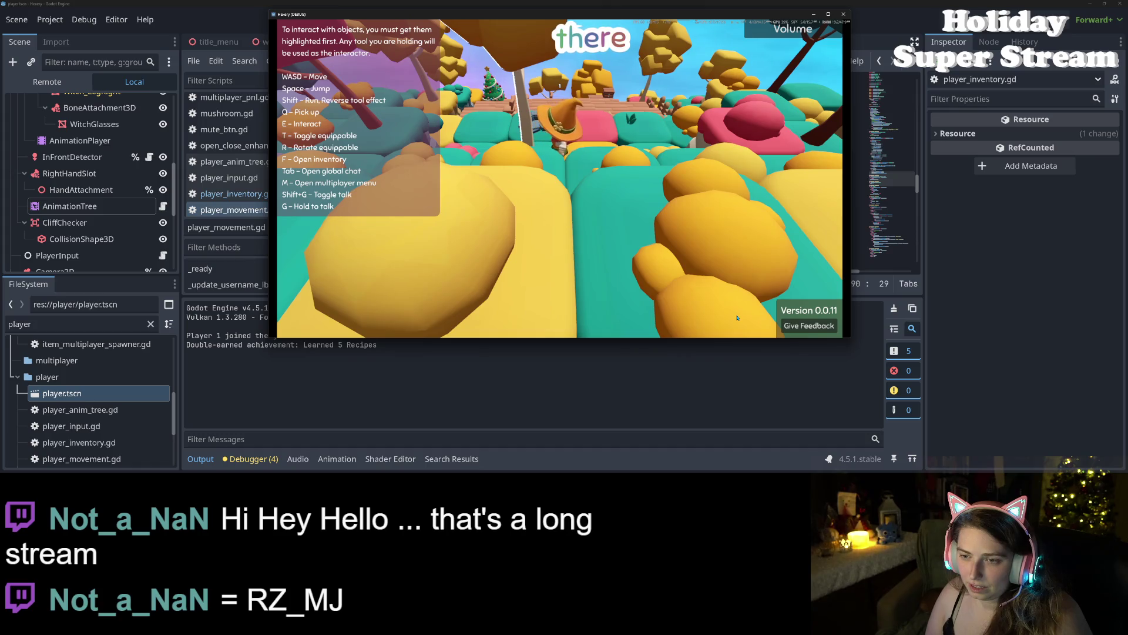
key(w)
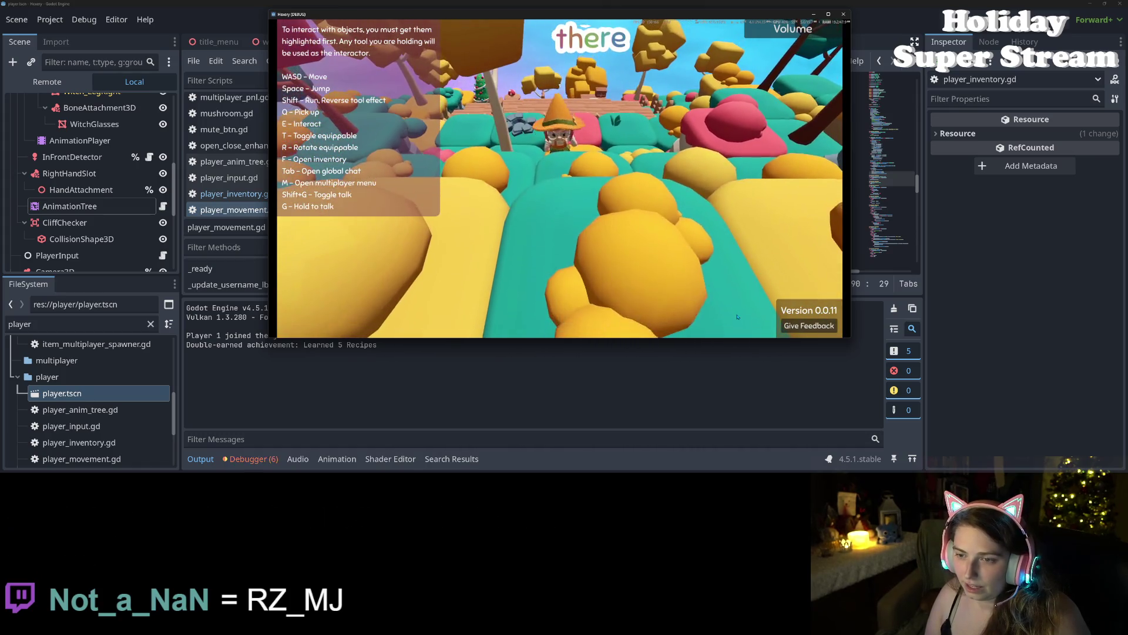
Step: Toggle the player inventory with F, equip a tool with T, and walk around
key(w)
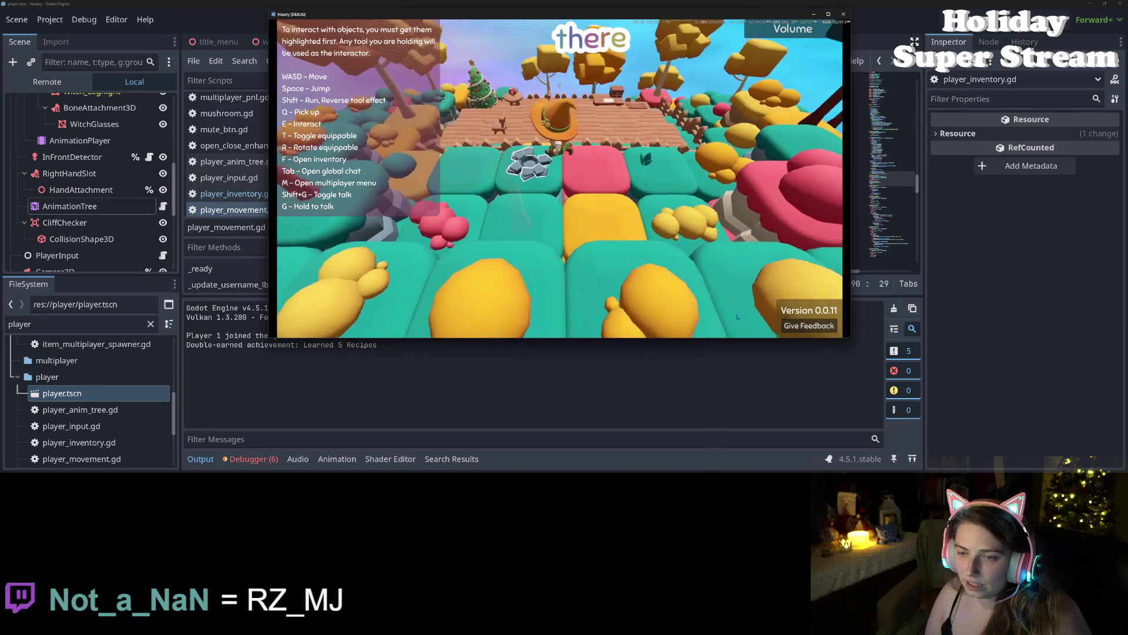
key(f)
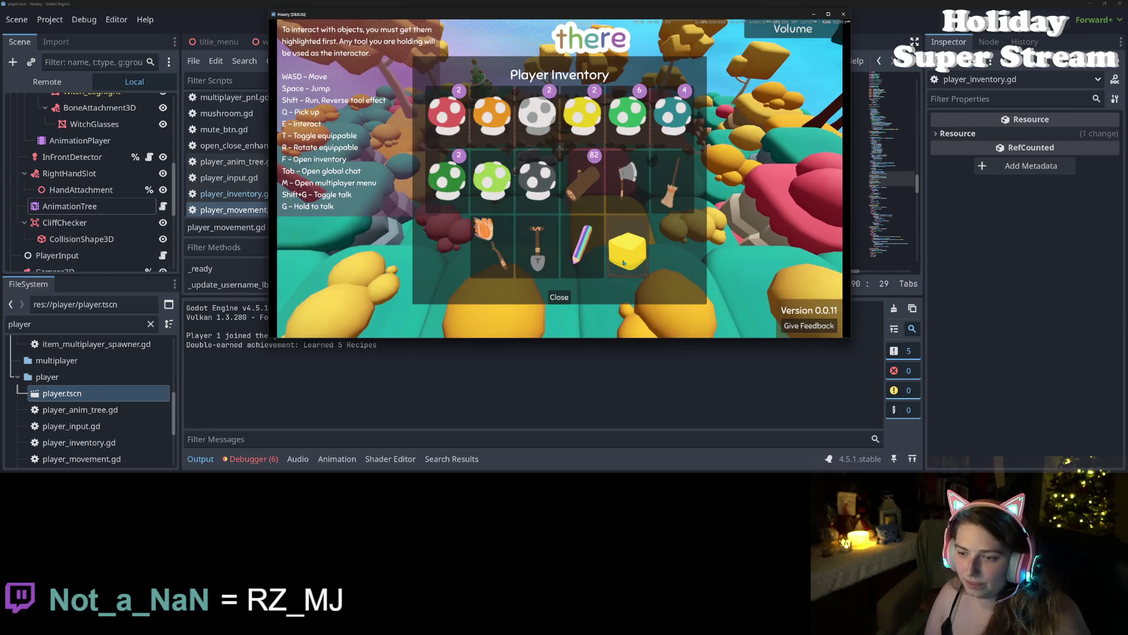
key(f)
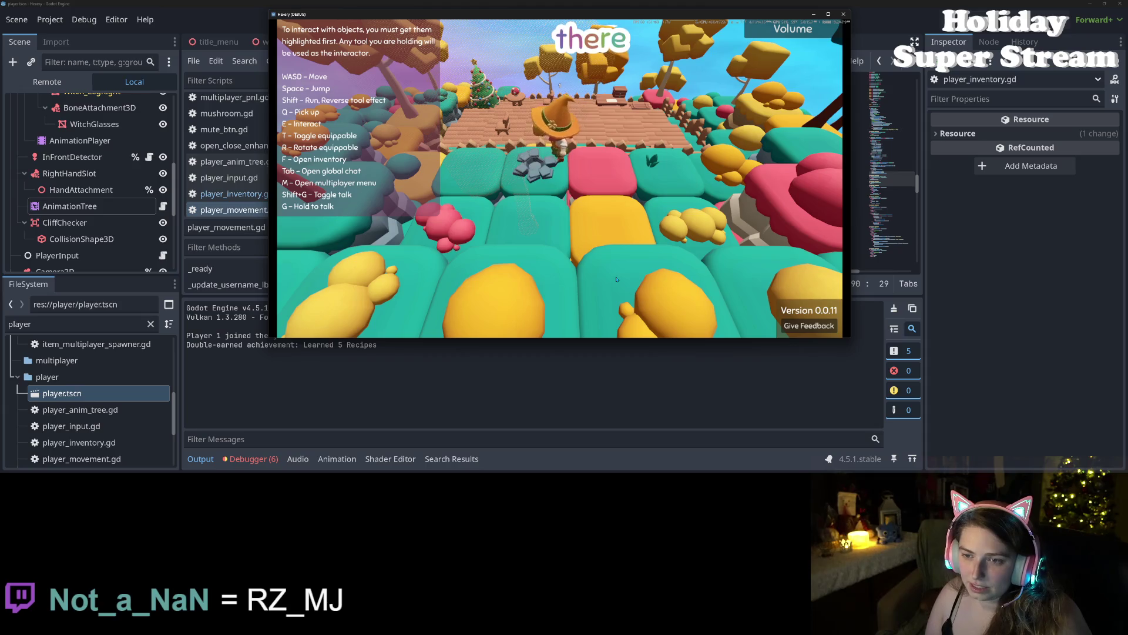
key(s)
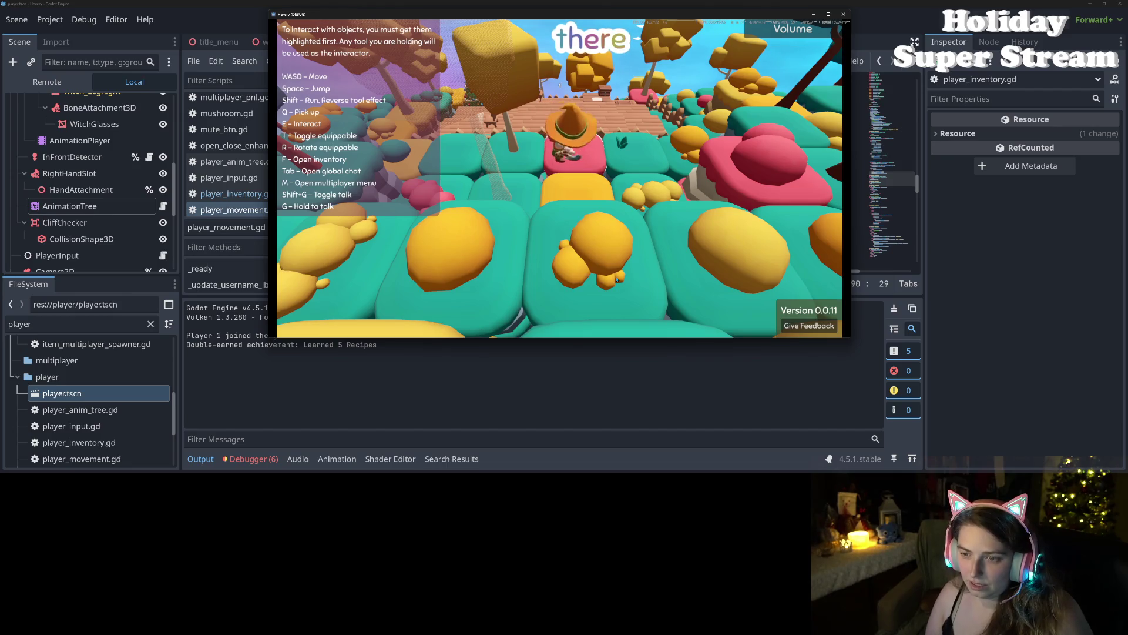
key(t)
key(s)
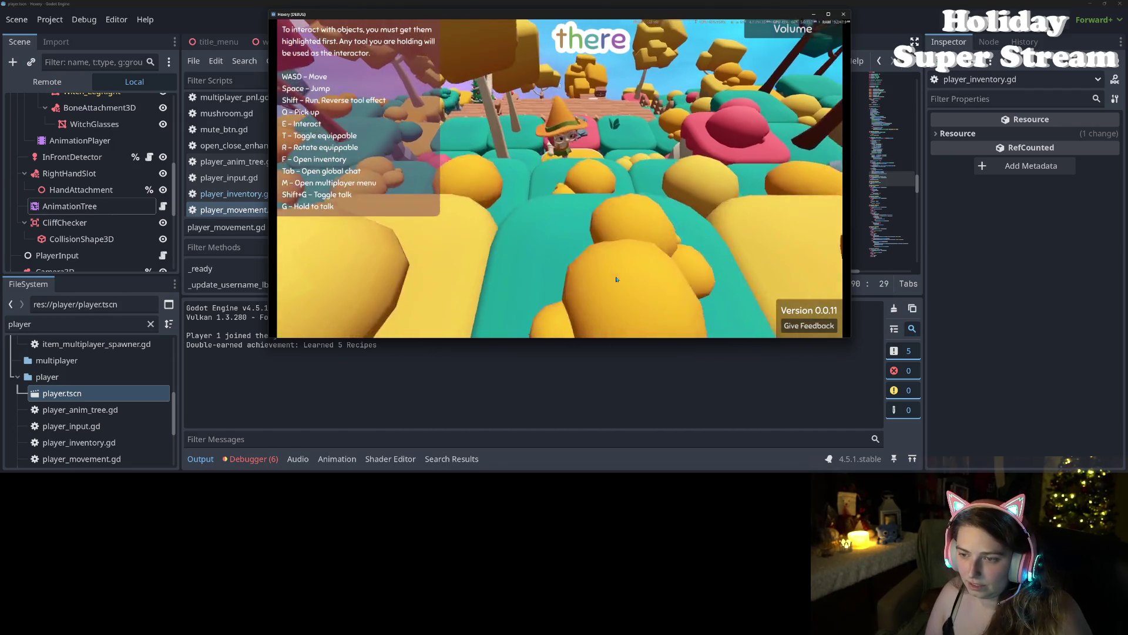
key(w)
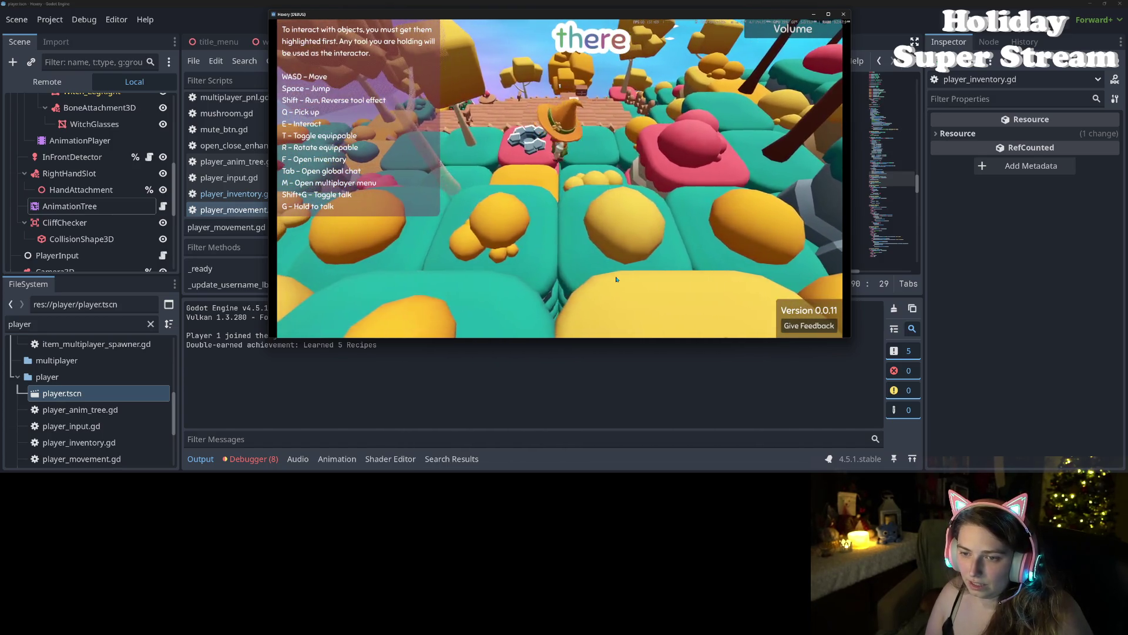
Step: Open and close the inventory again, then switch to the editor's Debugger errors list
key(f)
click(569, 303)
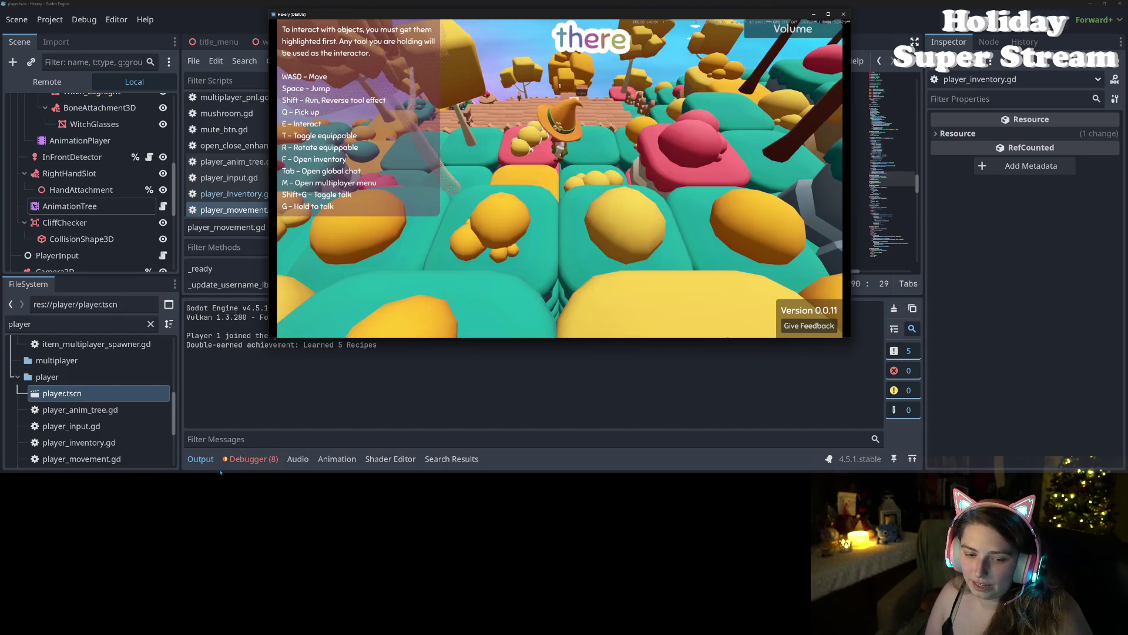
click(252, 459)
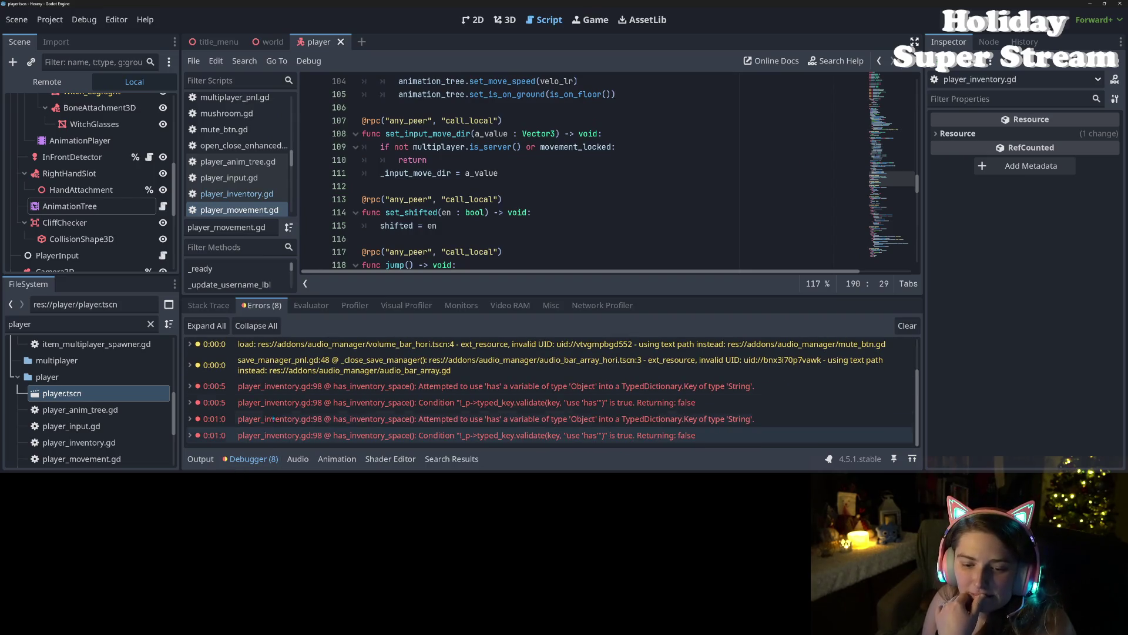
Step: Jump from the has_inventory_space error to line 98 and place the caret after an_item
mouse_move(403, 388)
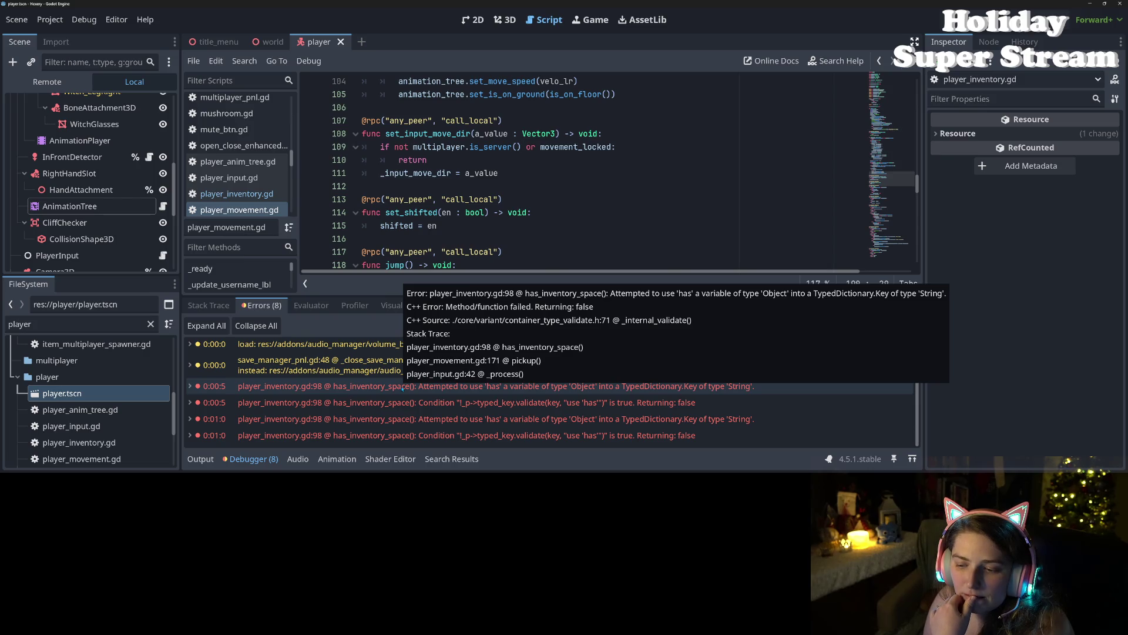
click(403, 387)
double_click(491, 252)
click(512, 252)
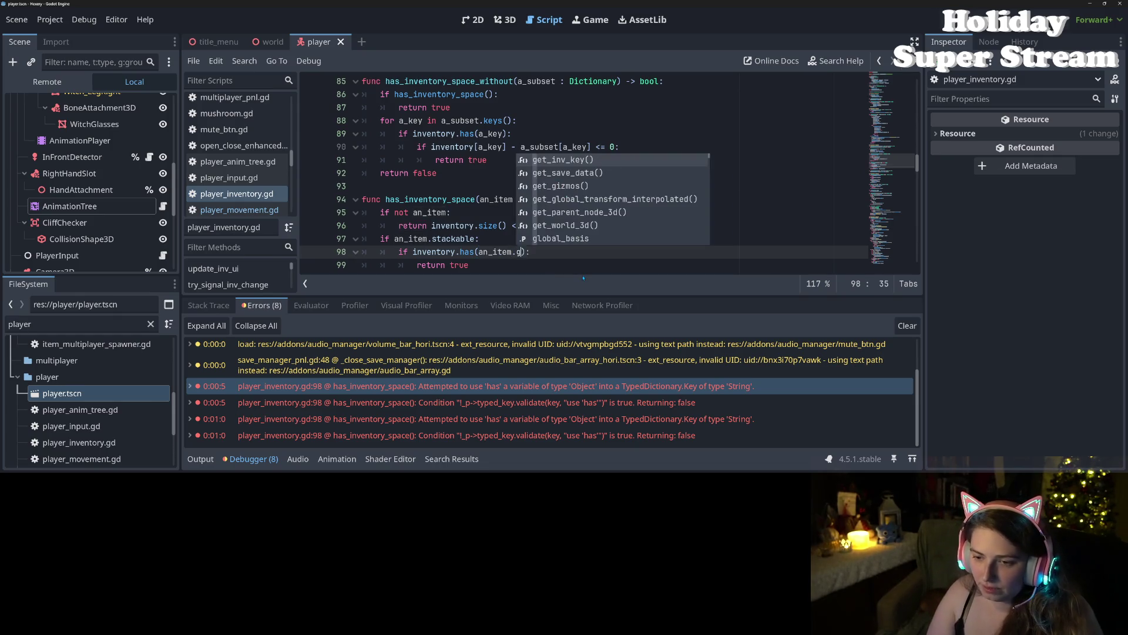
Step: Change line 98 to check inventory.has(an_item.get_inv_key()) and save player_inventory.gd
key(Return)
key(ctrl+s)
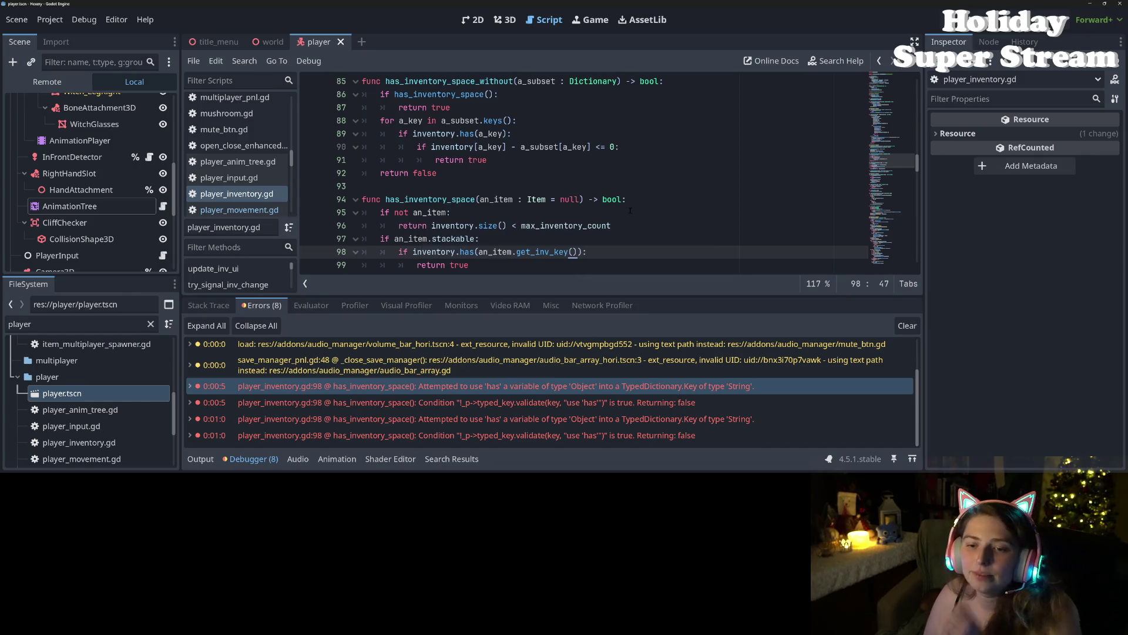
scroll(637, 200, down, 5)
scroll(637, 199, up, 2)
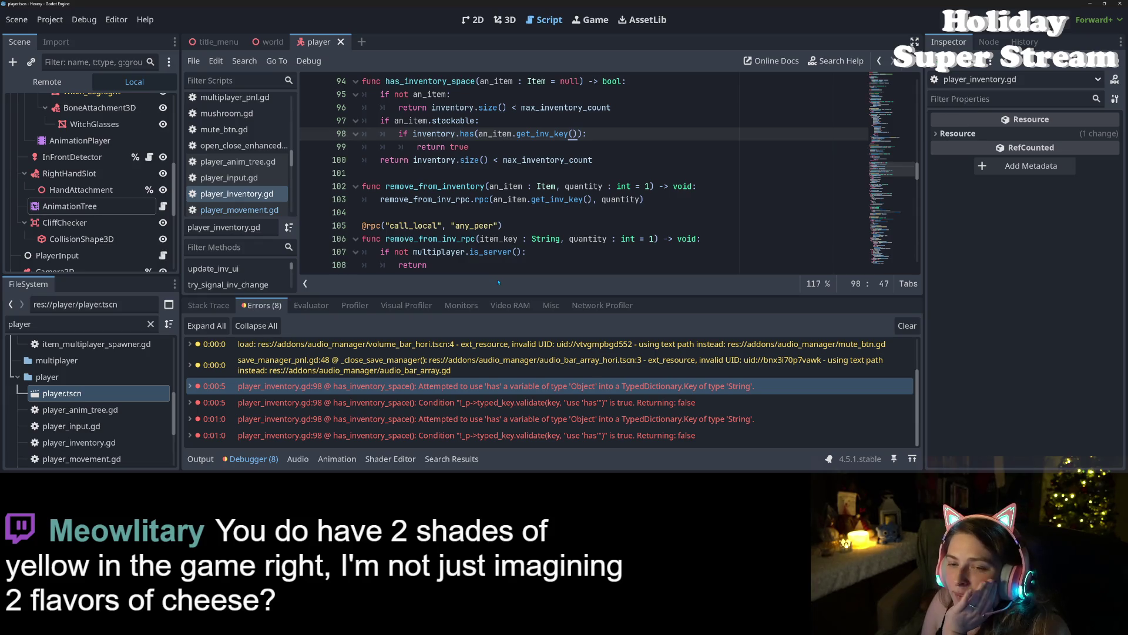
scroll(585, 173, down, 2)
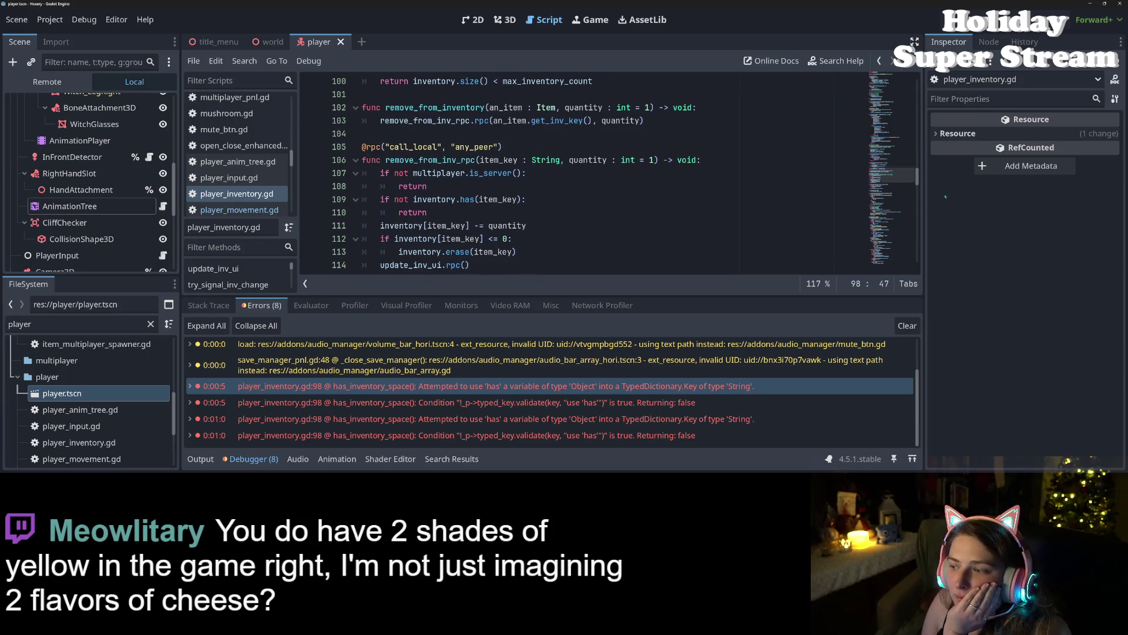
mouse_move(877, 440)
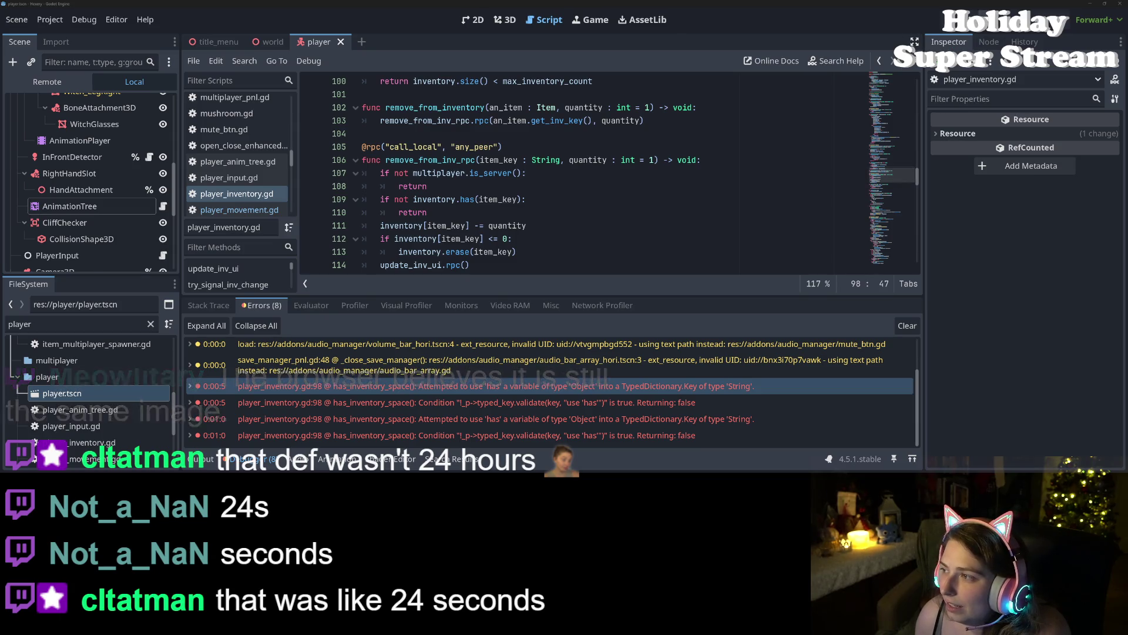
Step: Run the game, load the 'there' world, walk around briefly, then stop the playtest
scroll(88, 177, down, 1)
key(F5)
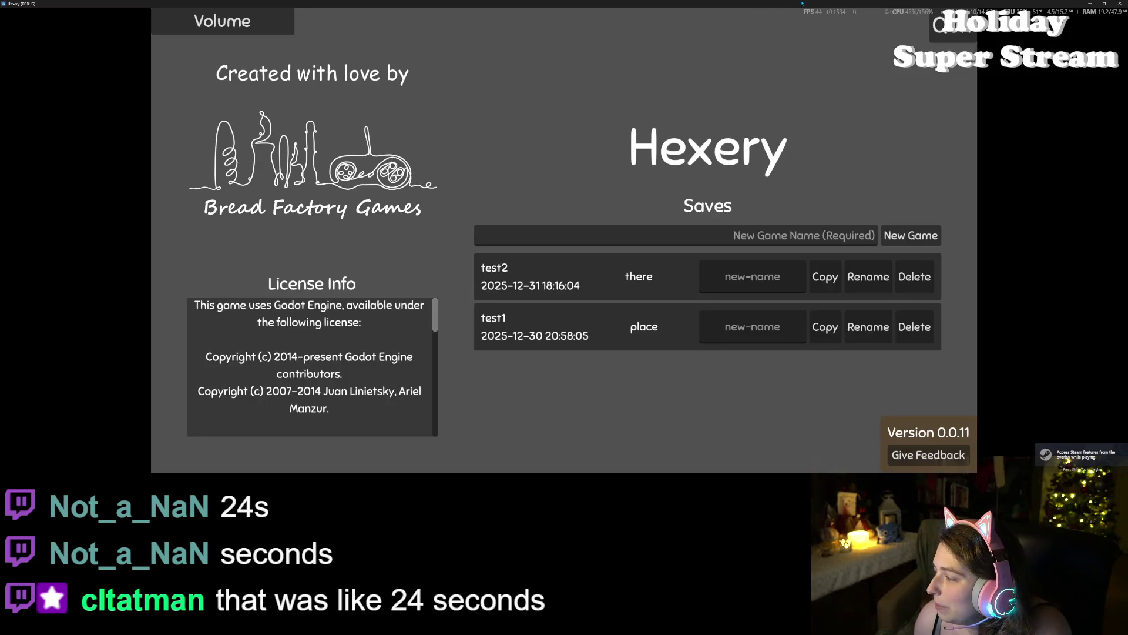
drag(802, 3, 797, 69)
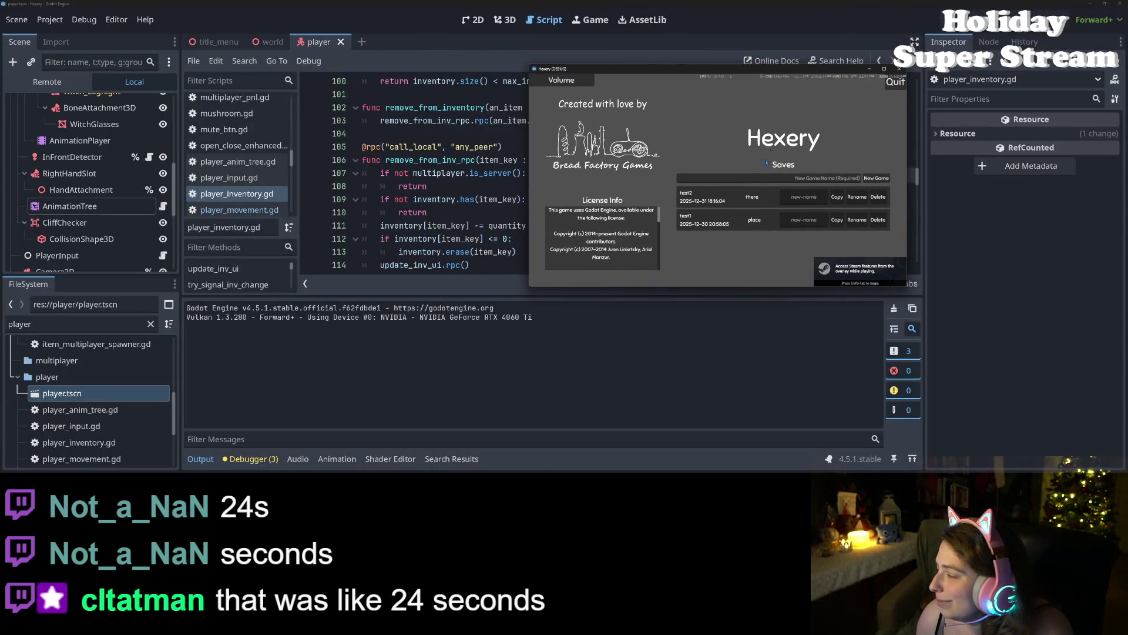
click(723, 193)
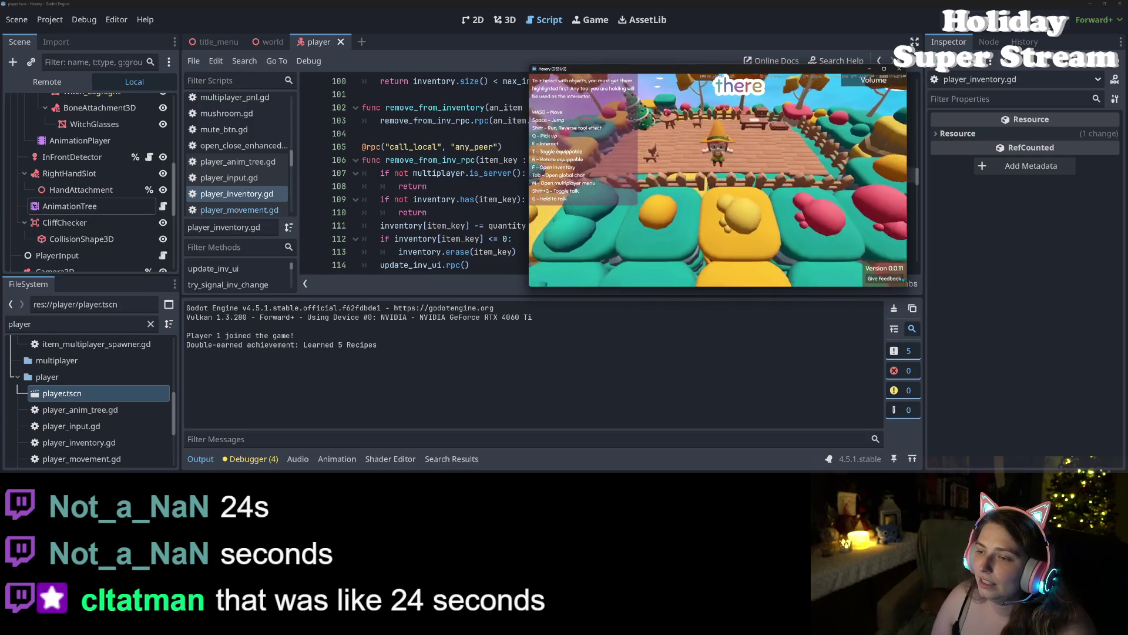
key(s)
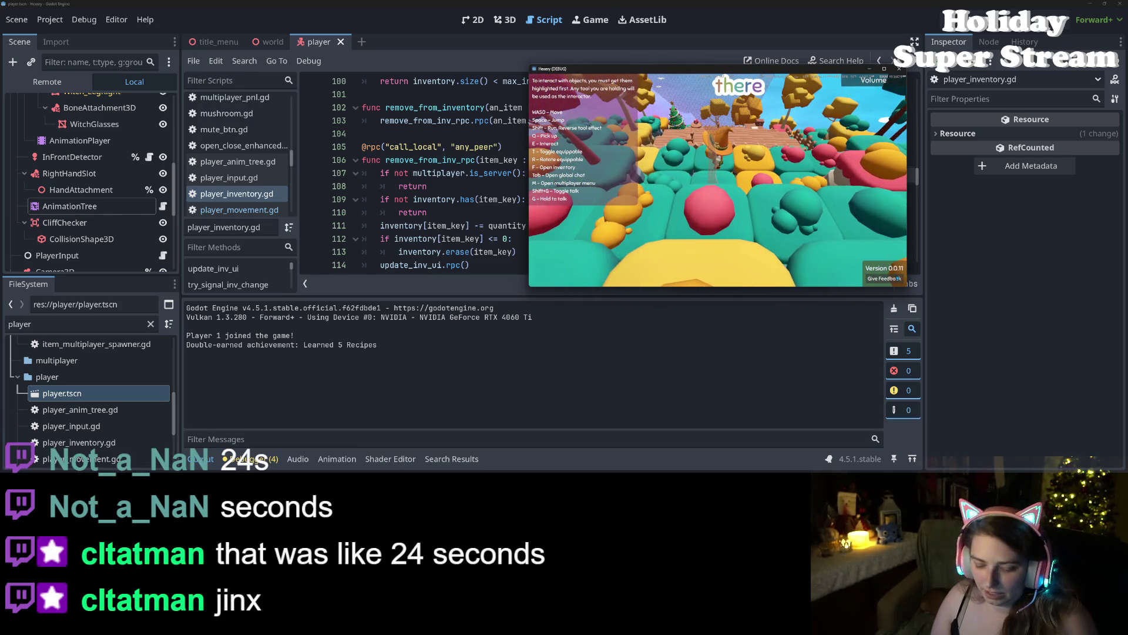
key(w)
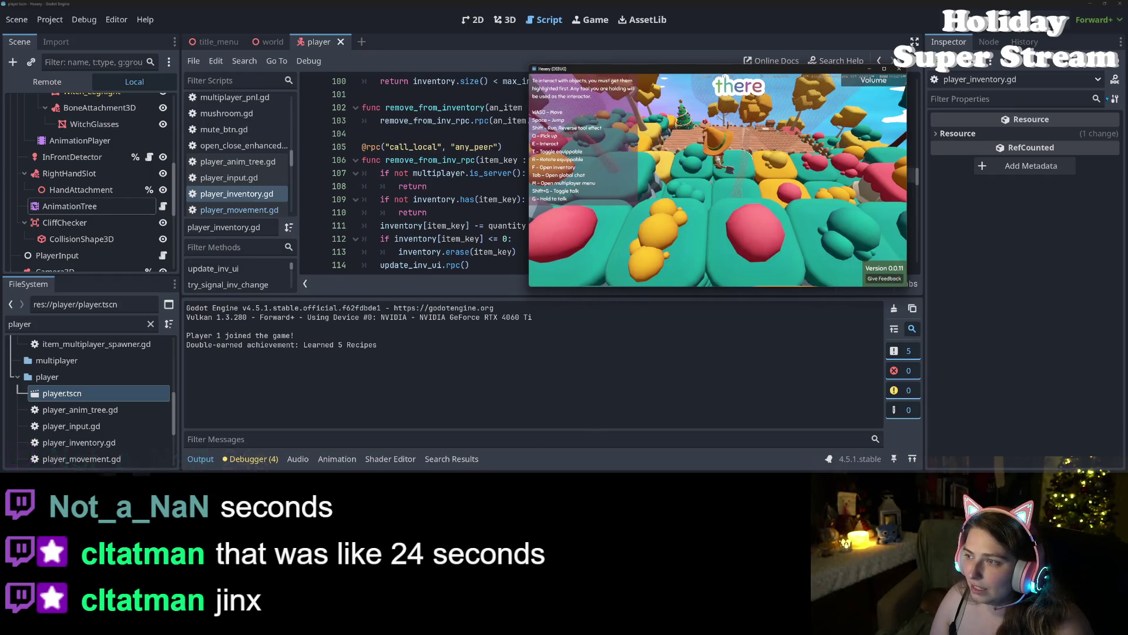
click(900, 69)
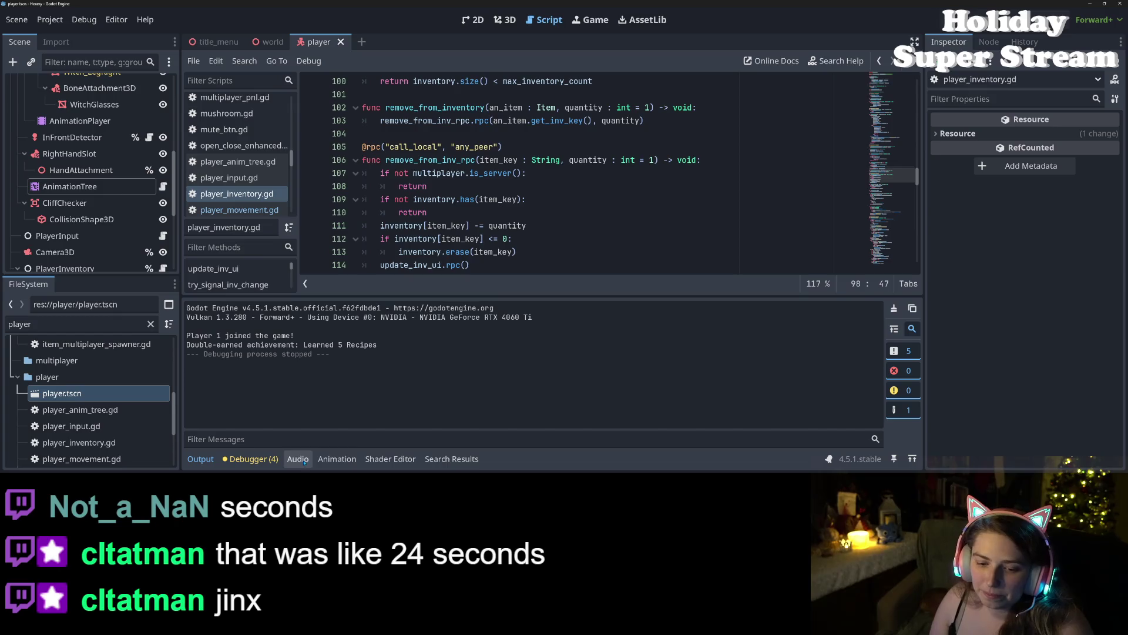
Step: Open the Animation panel on general_anims/chopping and preview the chop pose
click(336, 459)
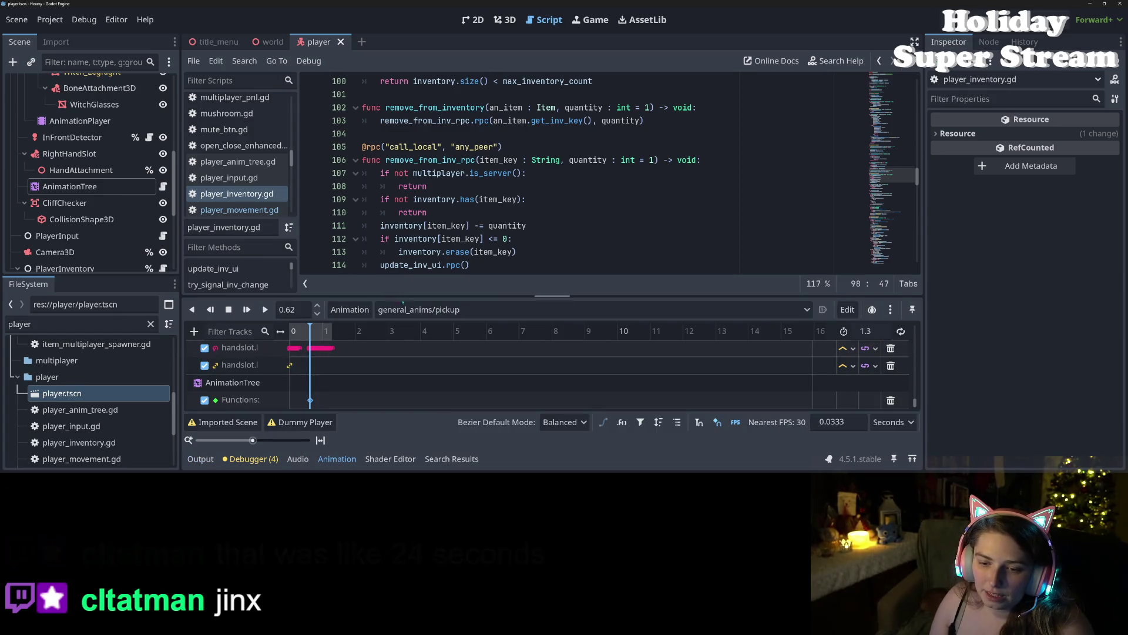
click(403, 309)
click(411, 125)
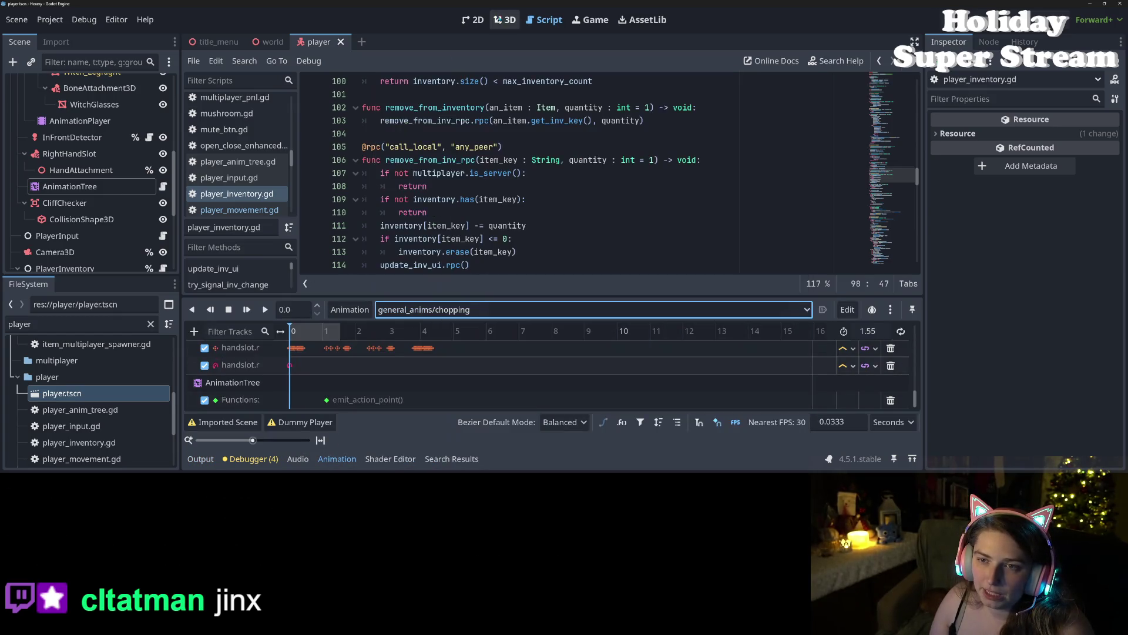
click(298, 332)
drag(302, 334, 318, 341)
Step: Move the emit_action_point key to 0.9667 s and save player.tscn
click(326, 400)
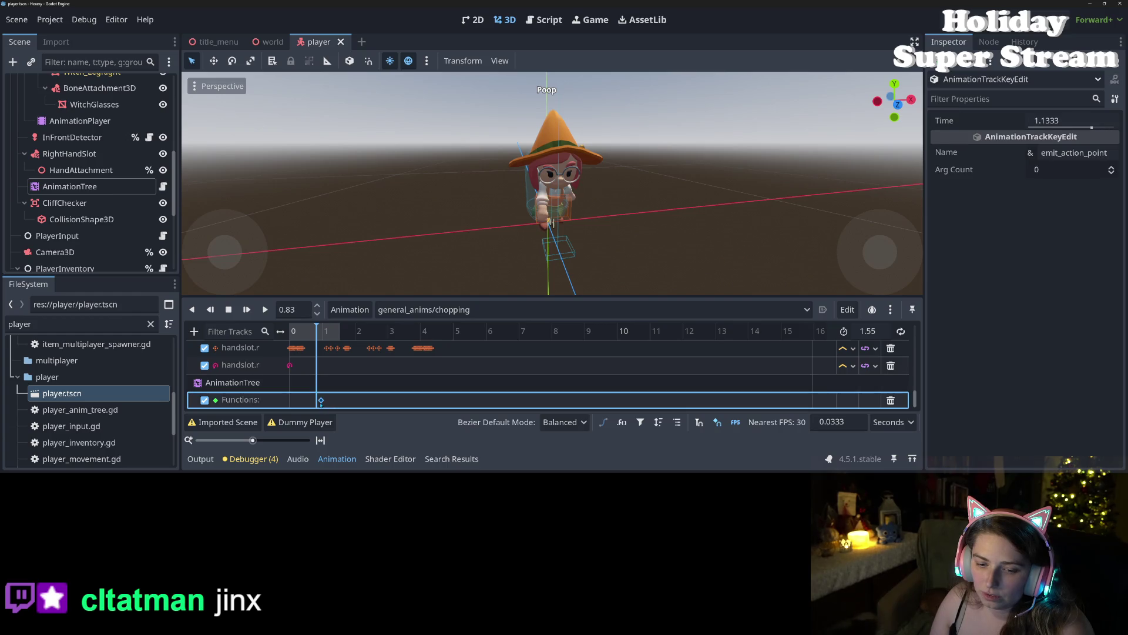
drag(321, 402, 321, 401)
drag(318, 332, 324, 332)
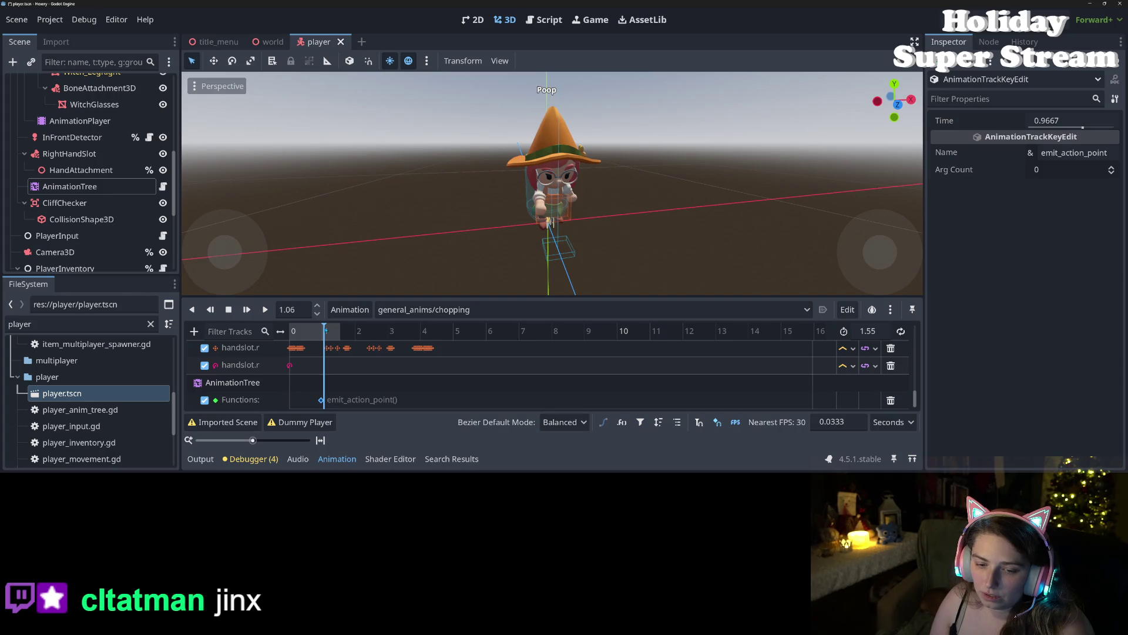
drag(322, 339, 321, 332)
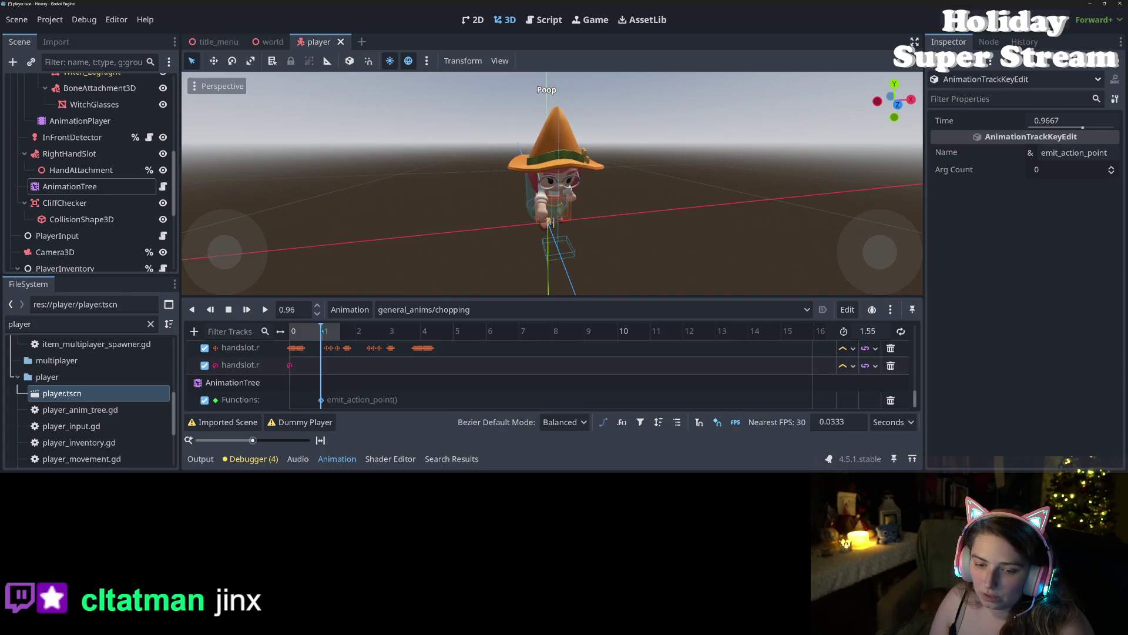
key(ctrl+s)
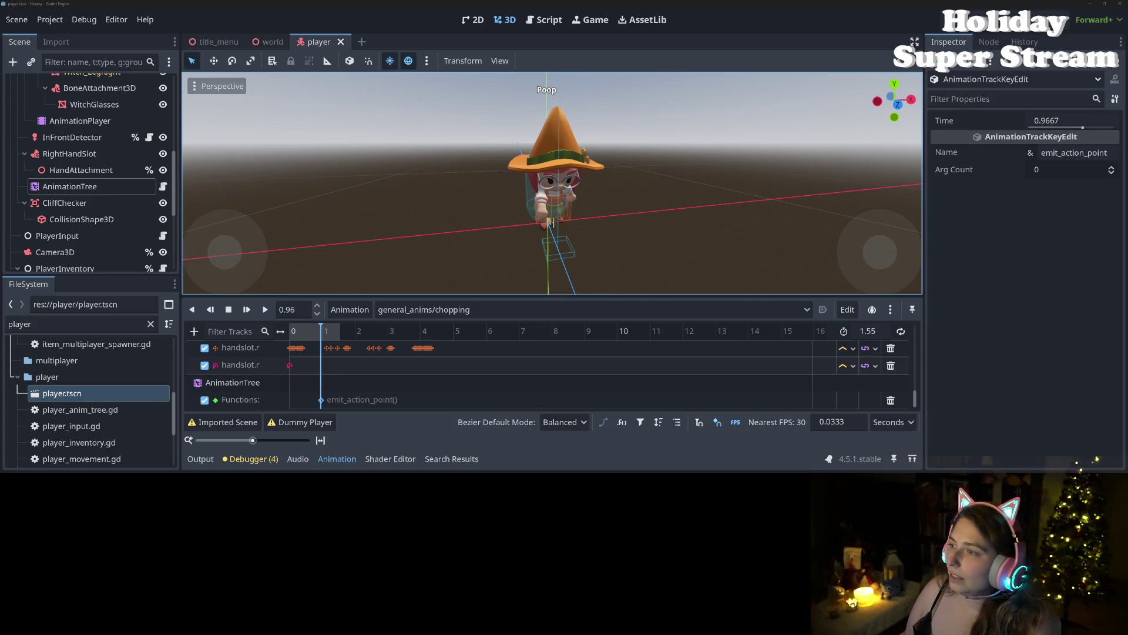
key(F5)
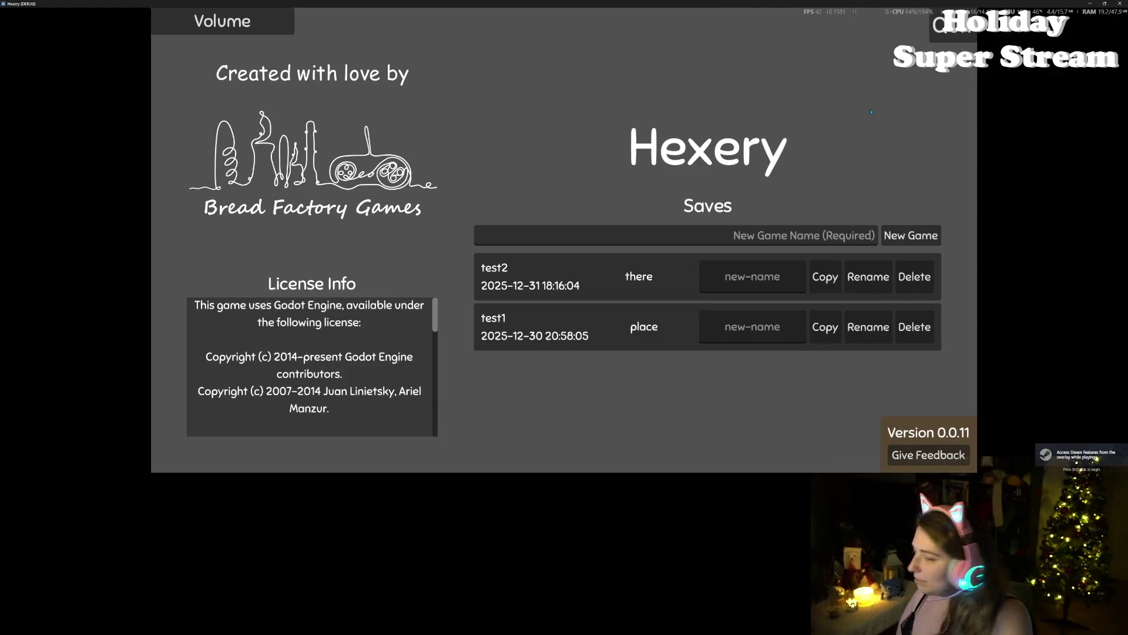
Step: Load the 'there' world, walk to the yellow tile and check the inventory
click(663, 267)
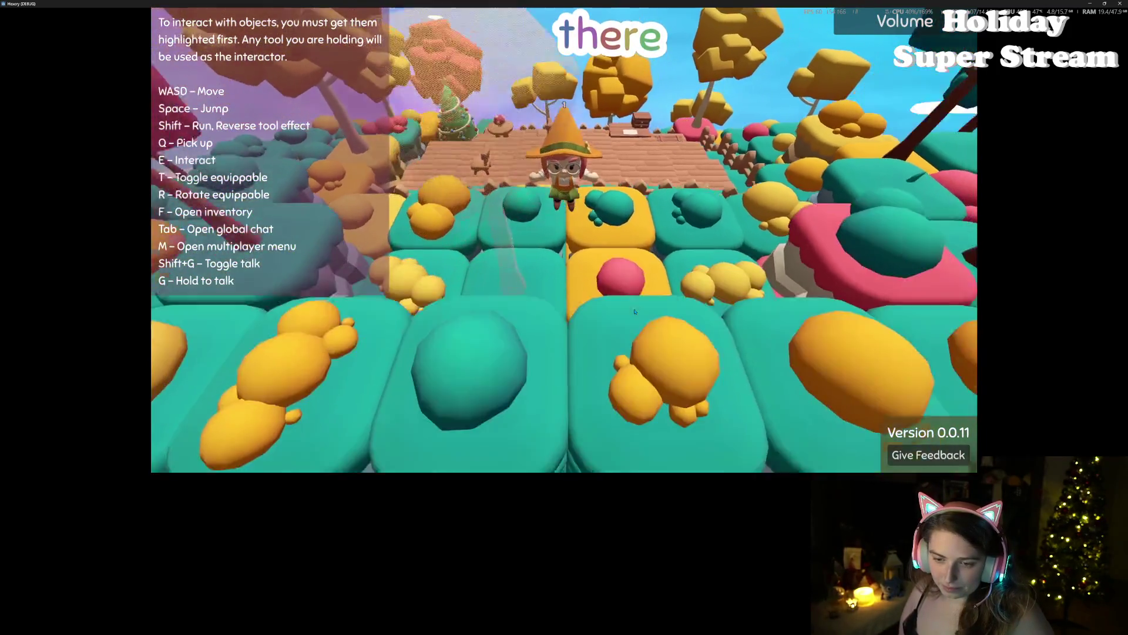
key(a)
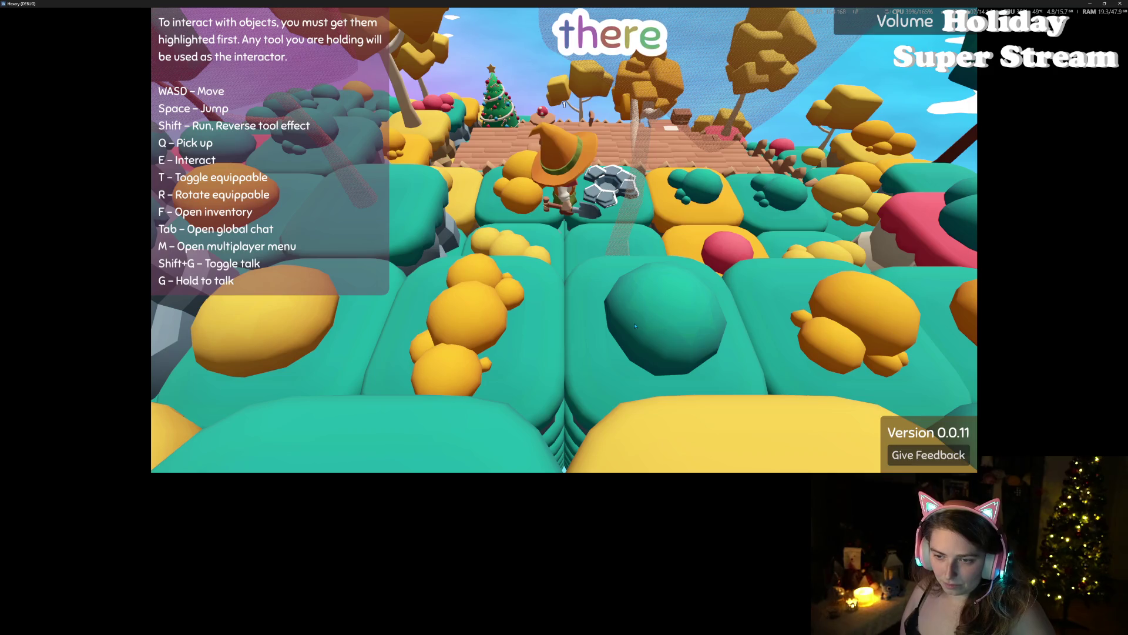
key(d)
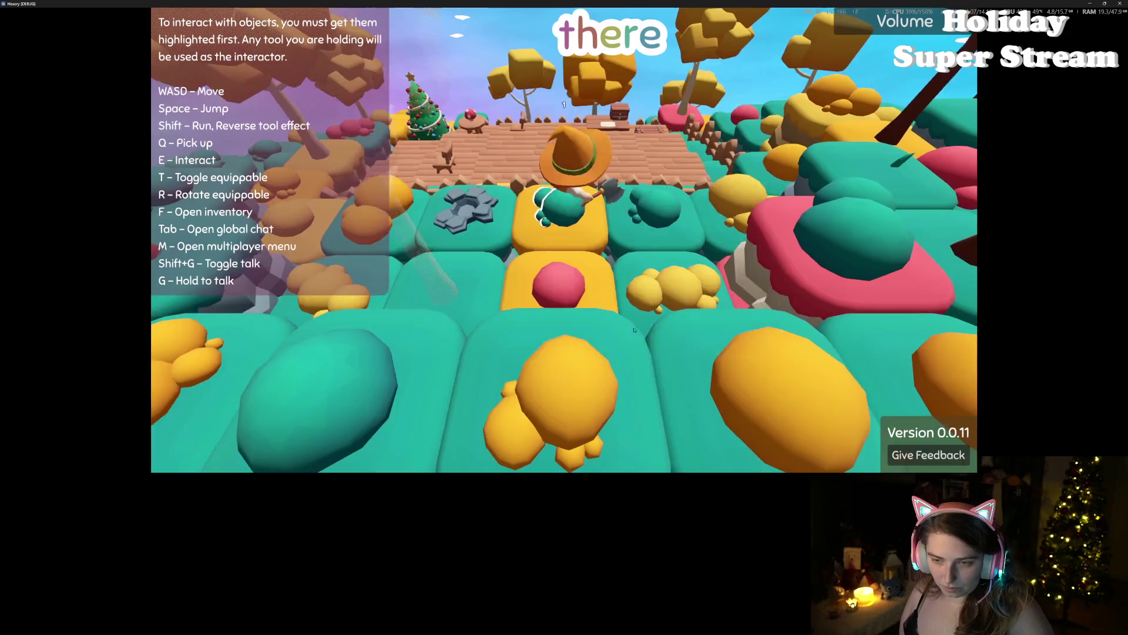
key(f)
key(f)
key(a)
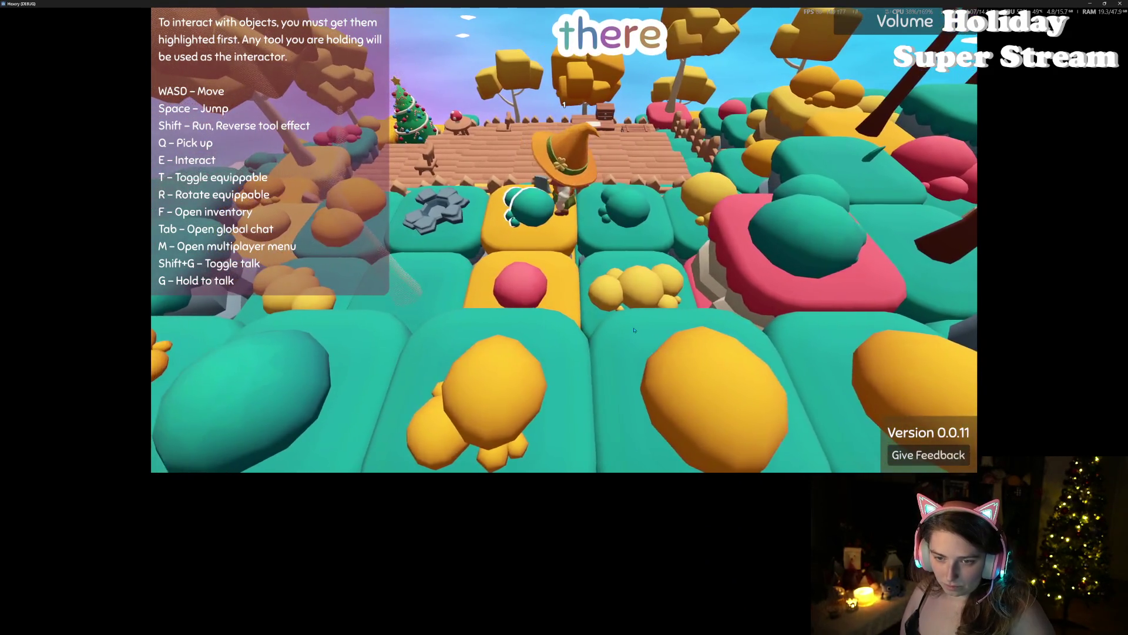
key(s)
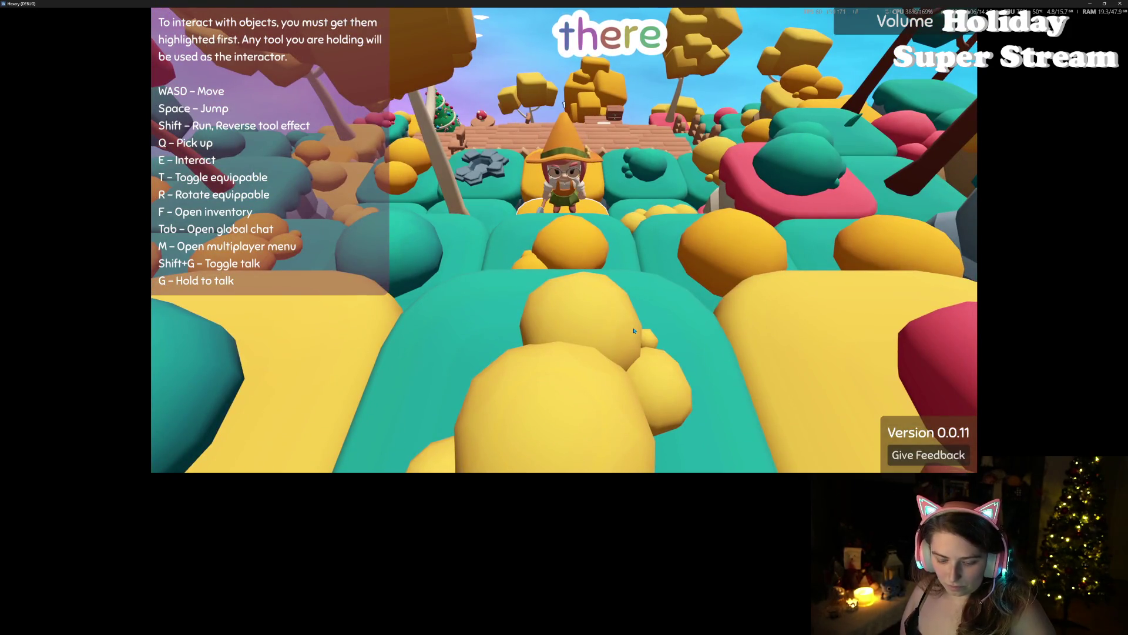
key(w)
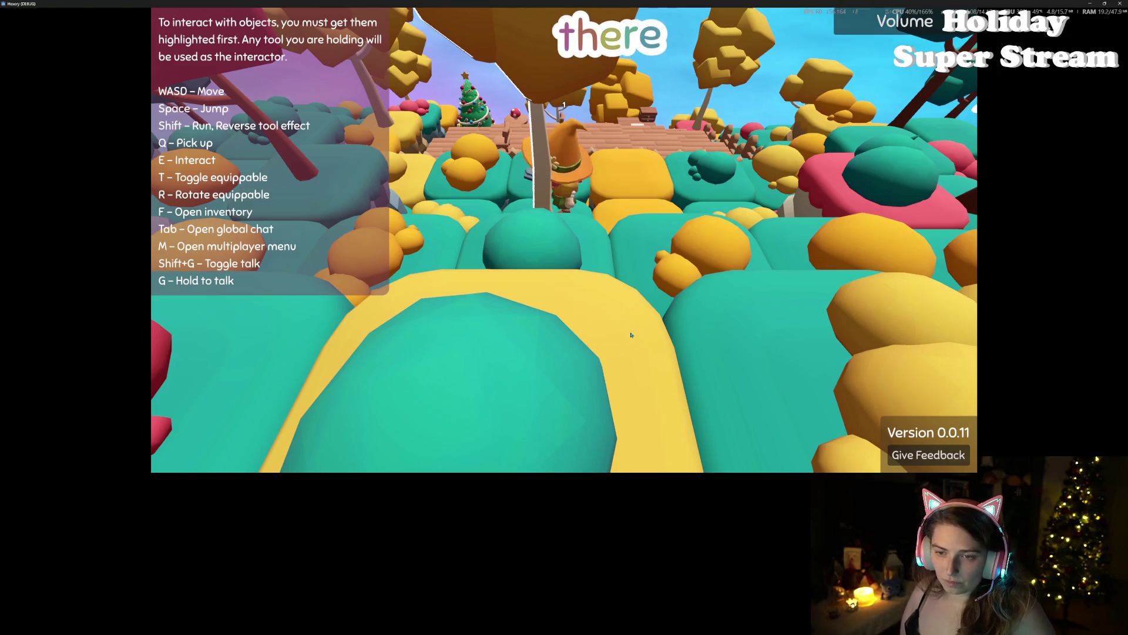
Step: Walk toward the wooden deck and set the grey hex stone piece down beside the character
key(w)
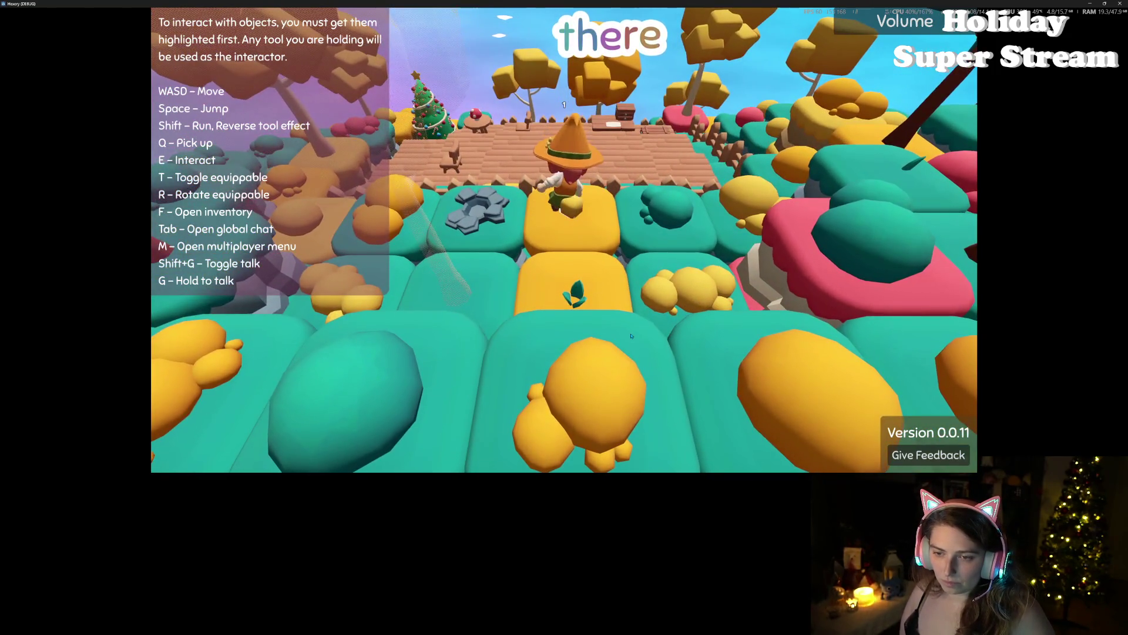
key(a)
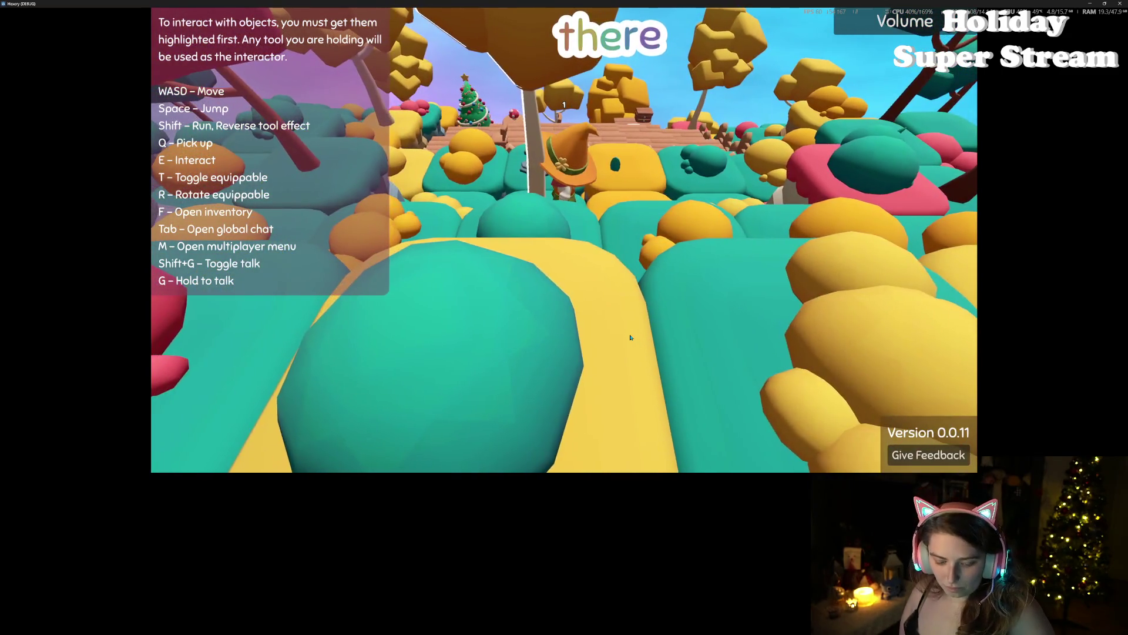
key(w)
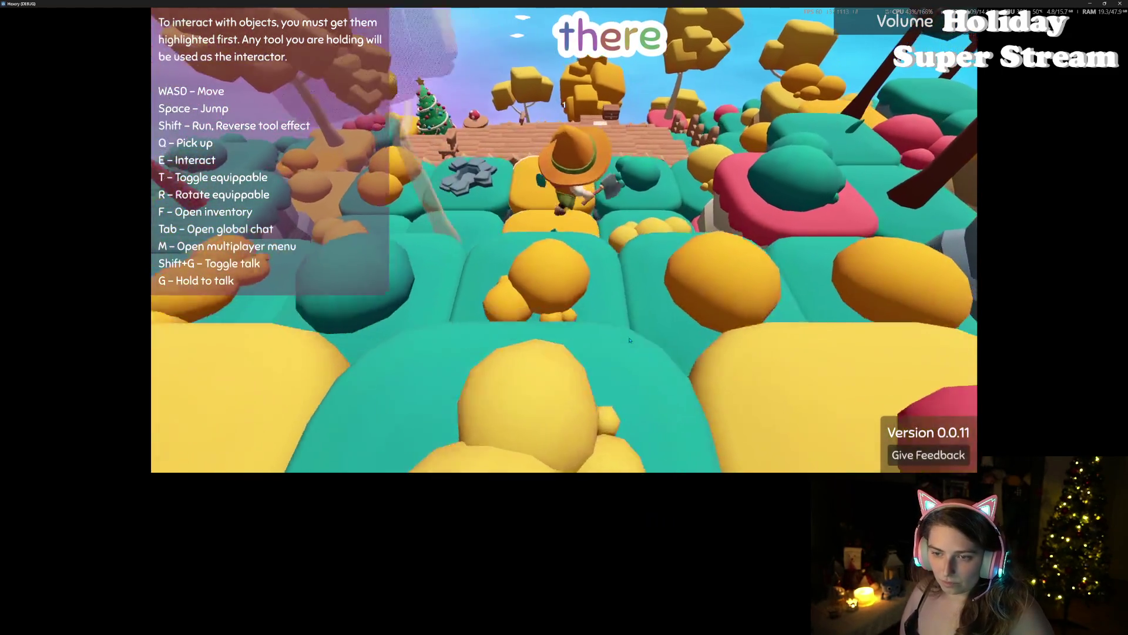
key(d)
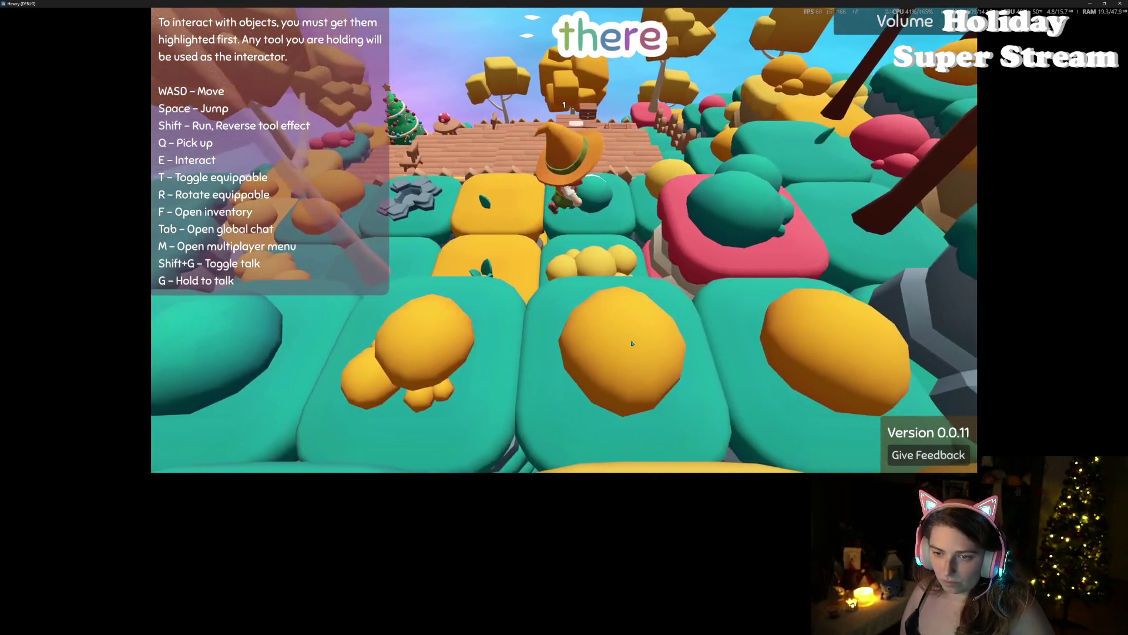
key(a)
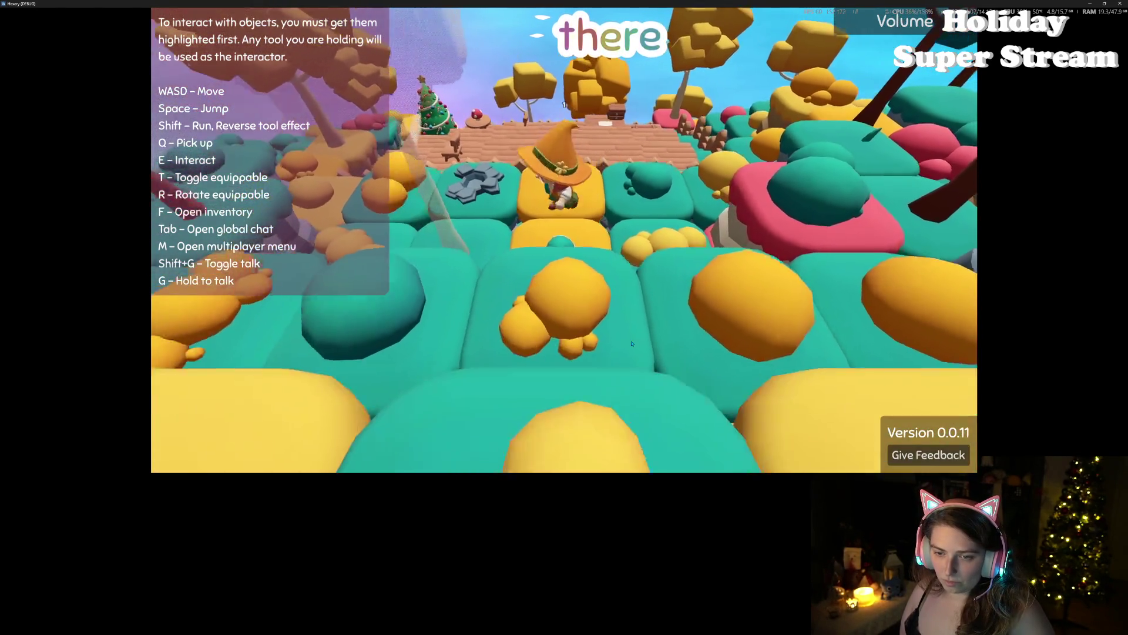
key(w)
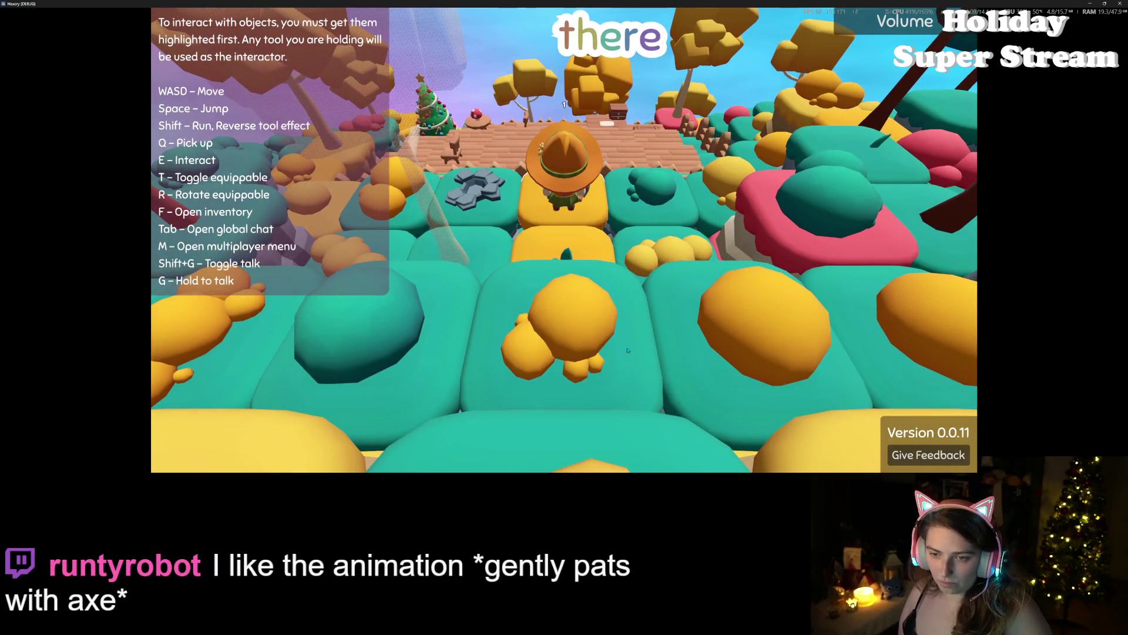
key(q)
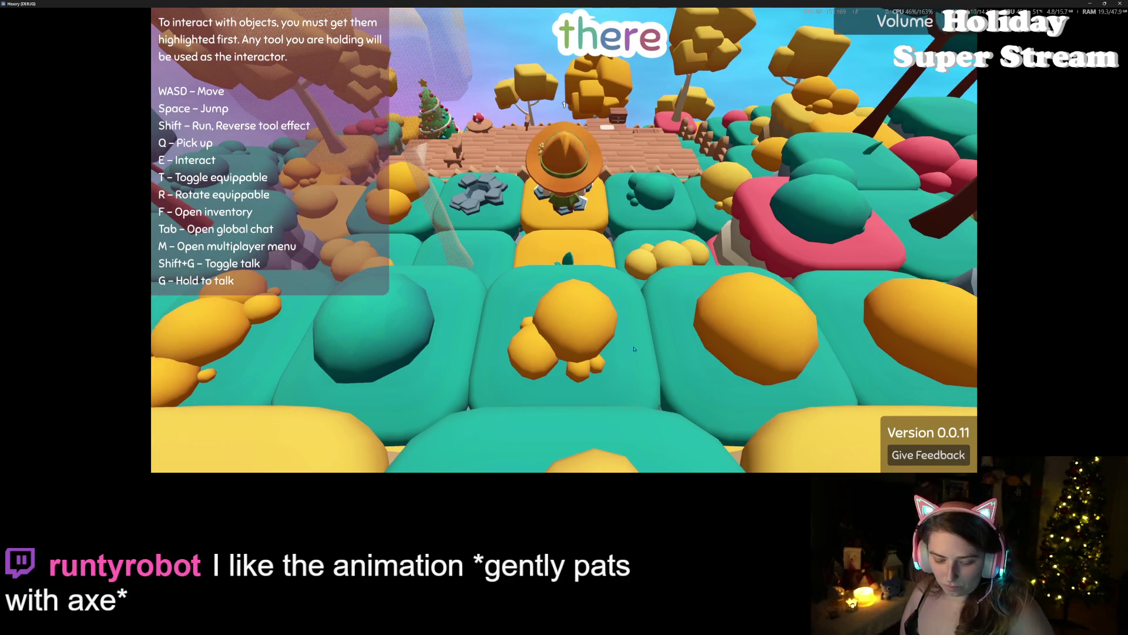
Step: Check the inventory twice, then grow a tree on the stone tiles with E
key(f)
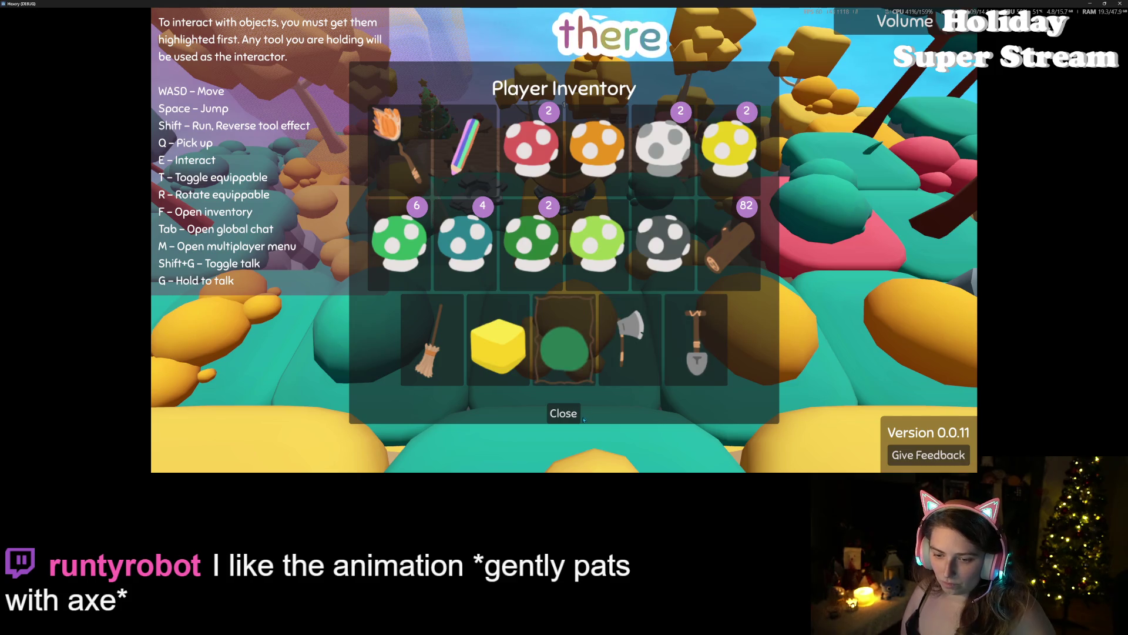
click(570, 415)
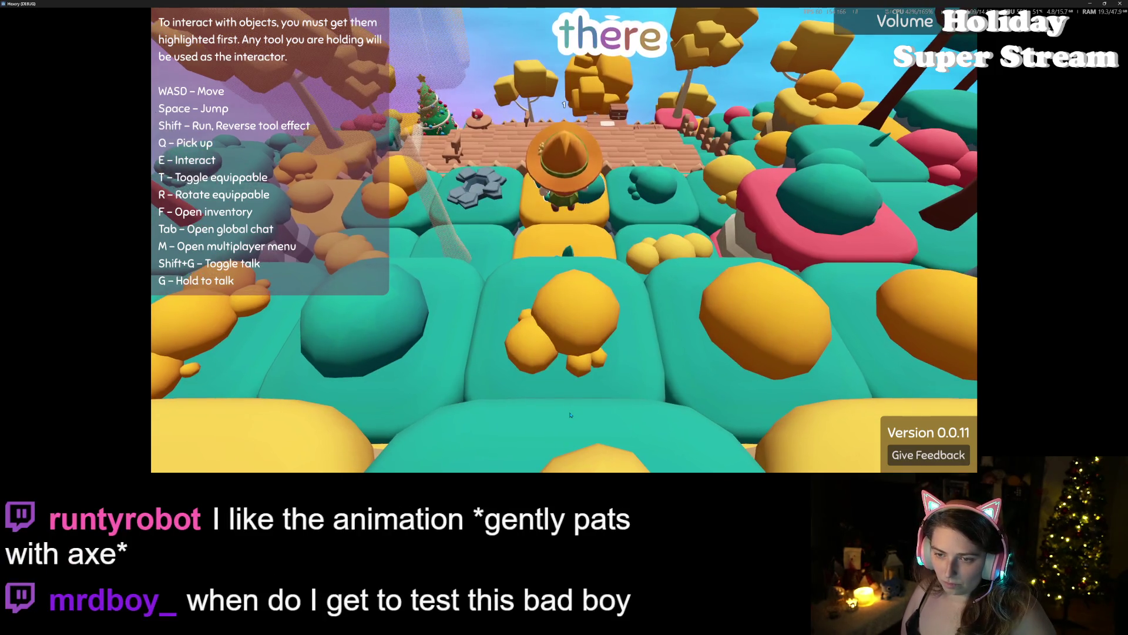
key(f)
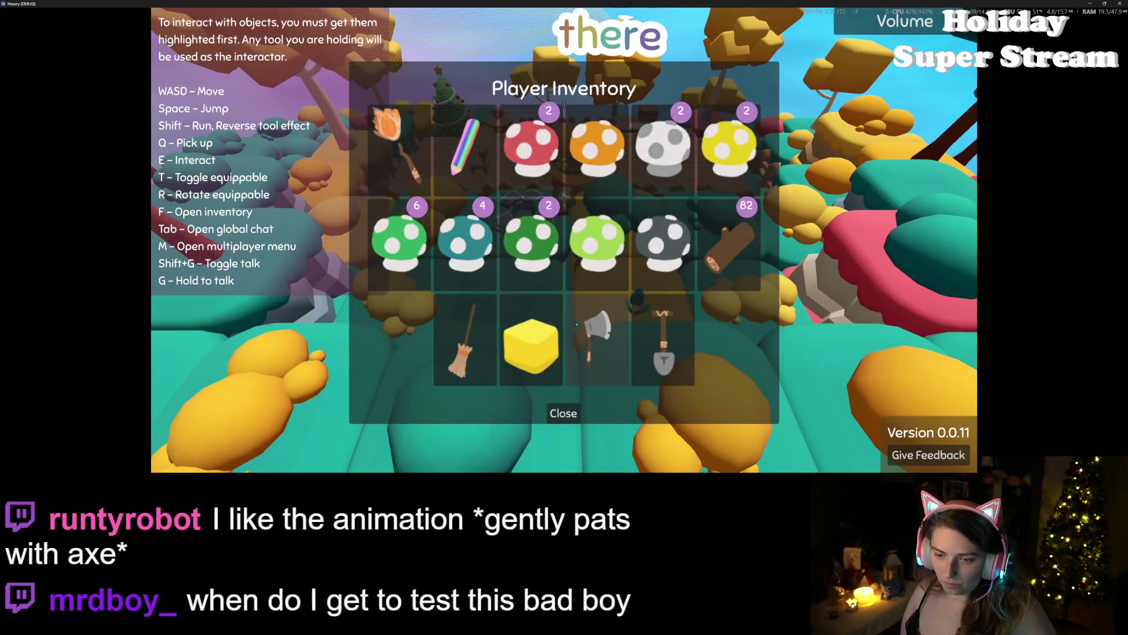
click(576, 411)
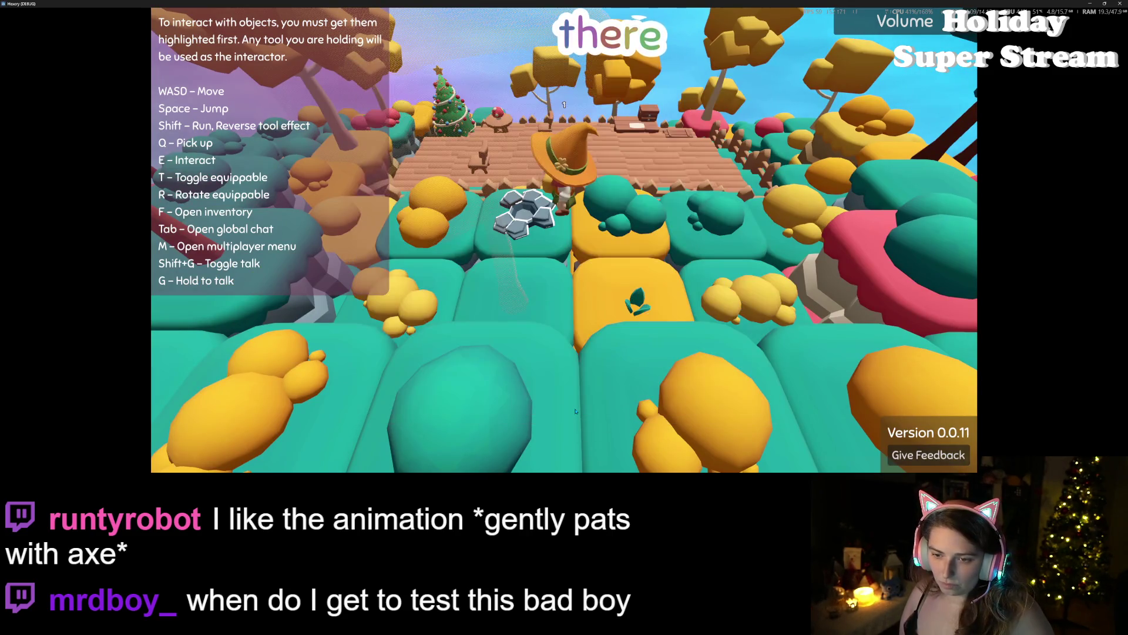
key(e)
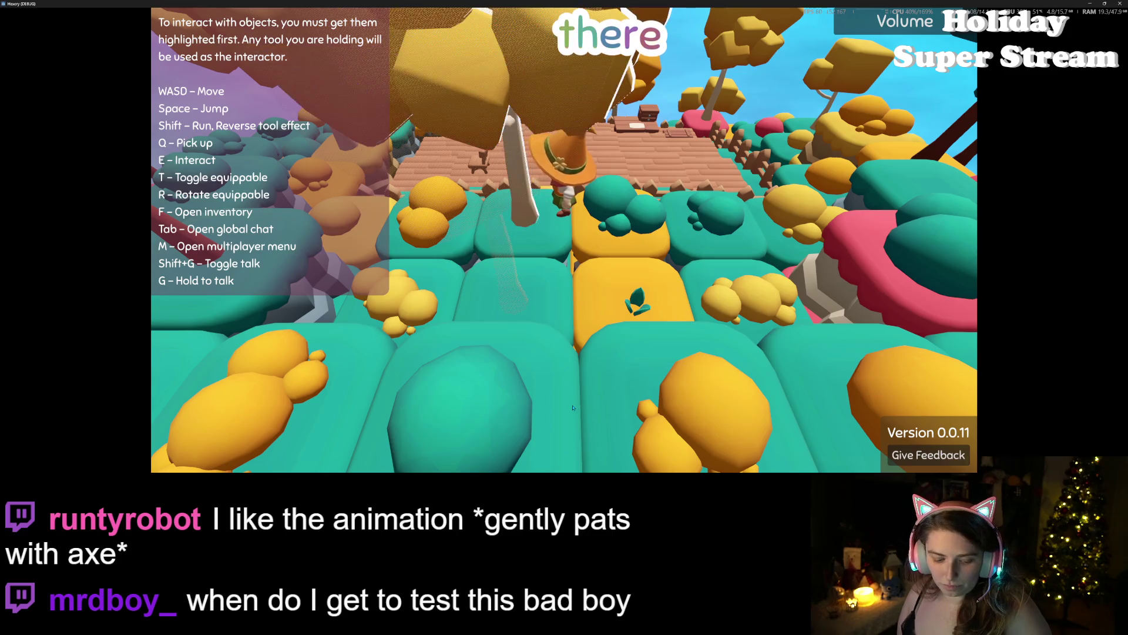
scroll(568, 406, down, 5)
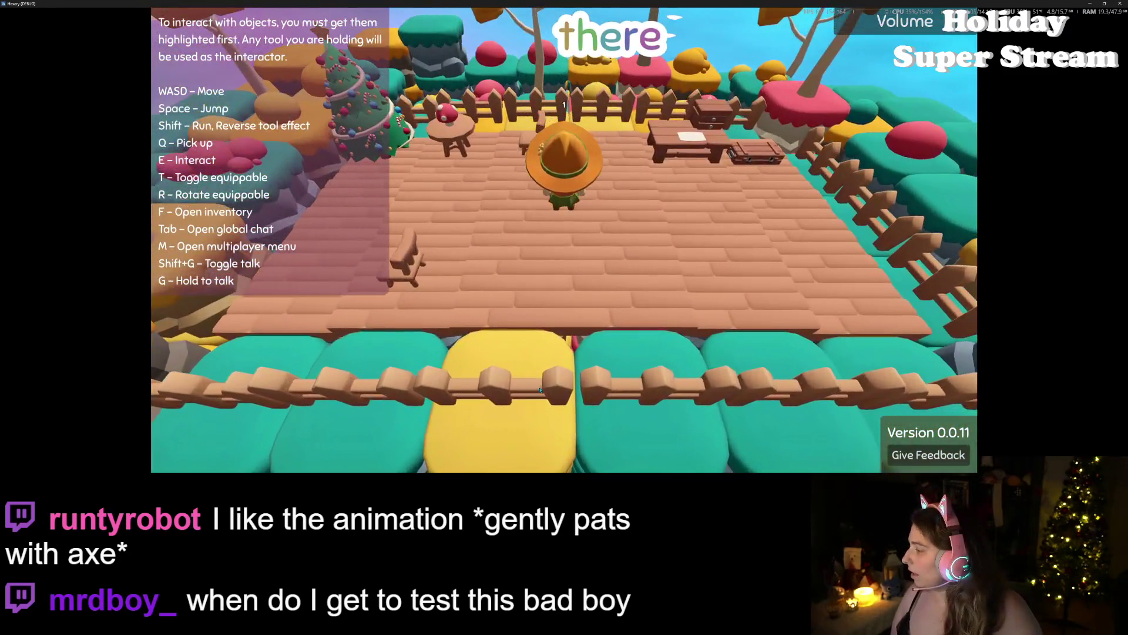
scroll(541, 388, up, 5)
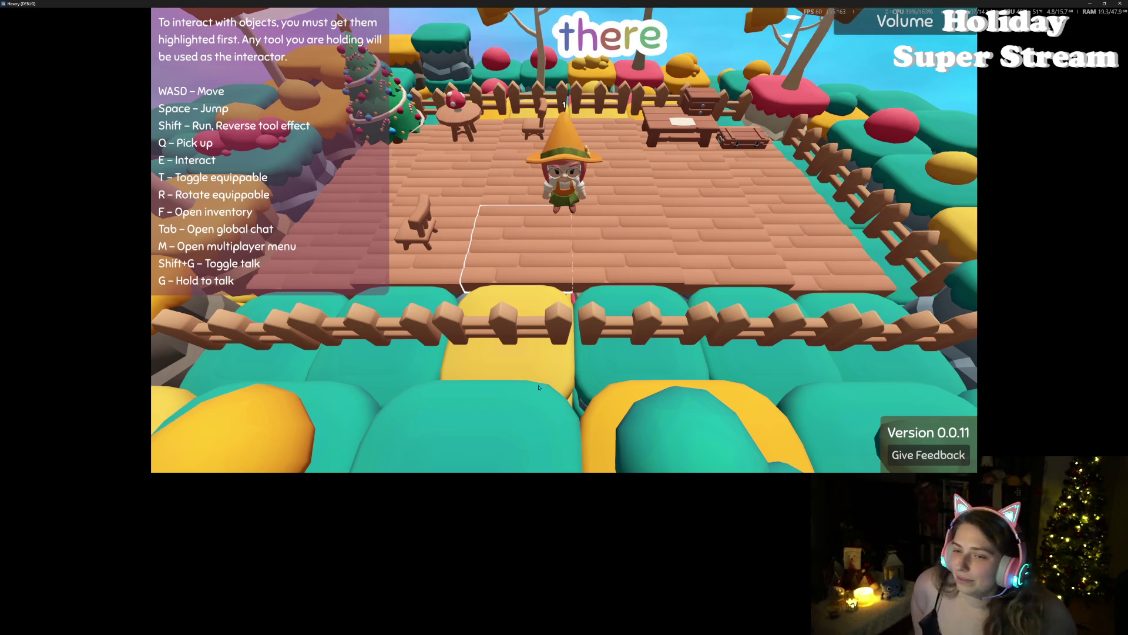
Step: Pick up the chair with Q, confirm it is in the inventory, and place it on the deck
key(a)
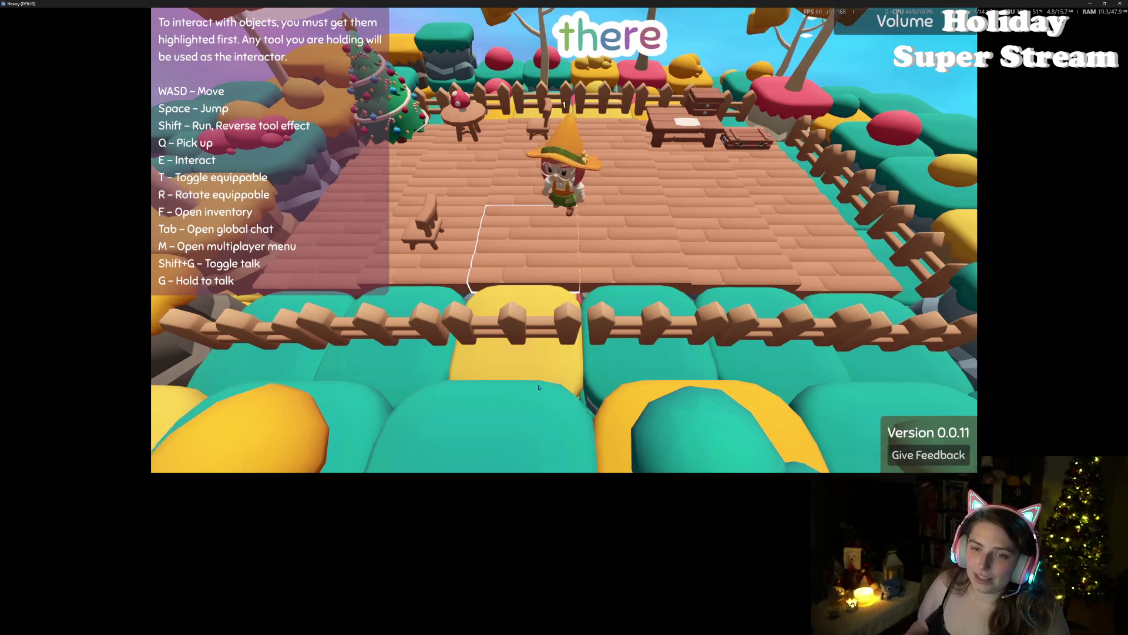
key(s)
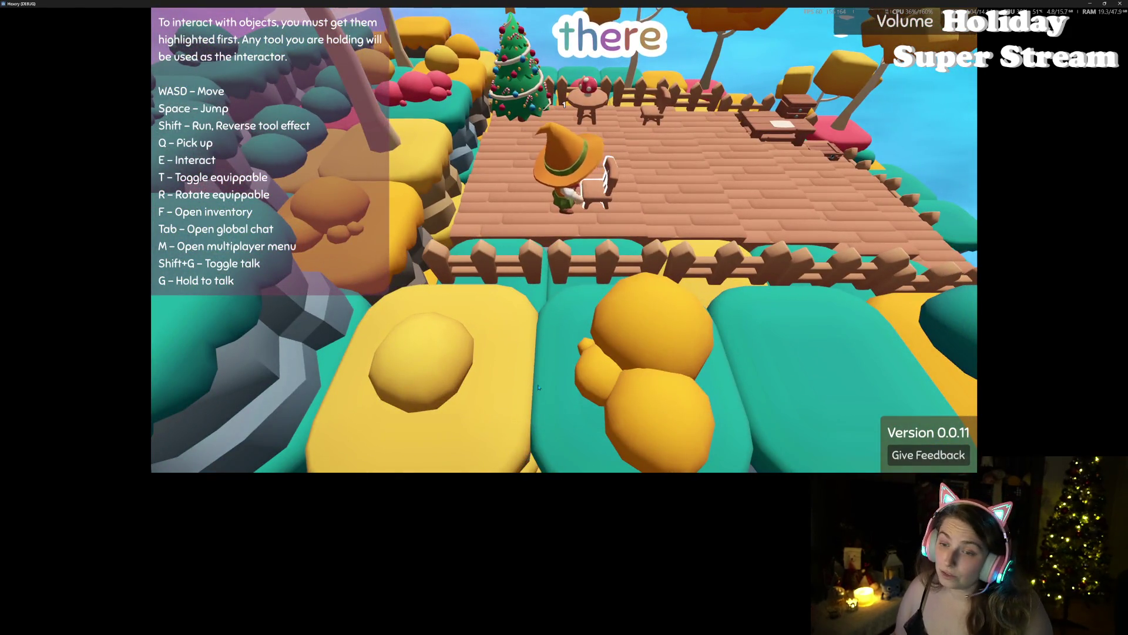
key(q)
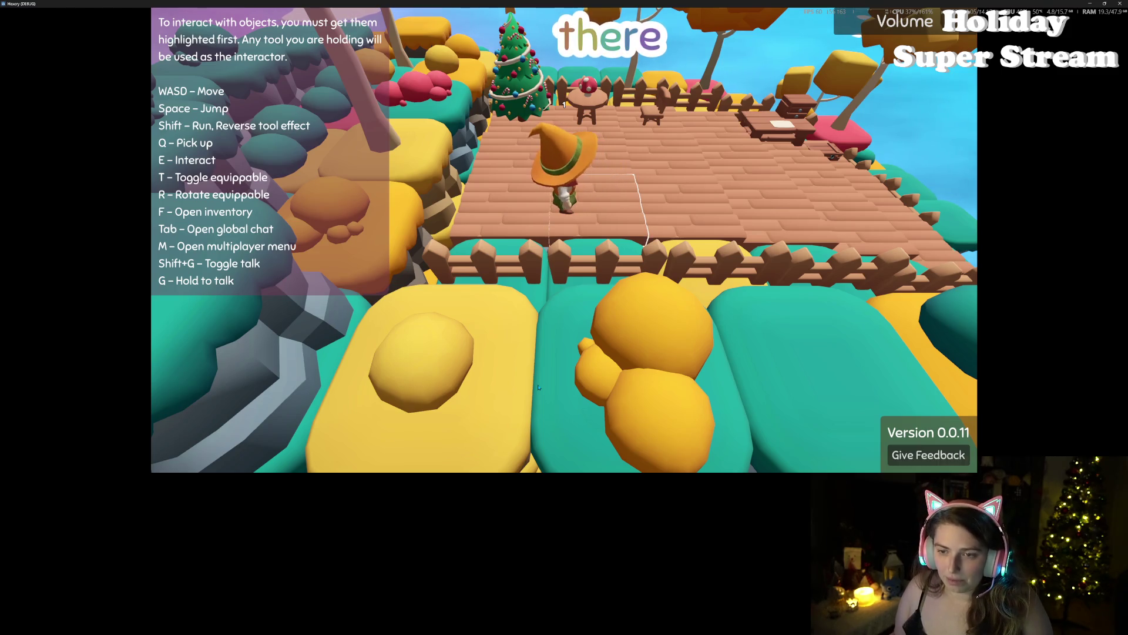
key(f)
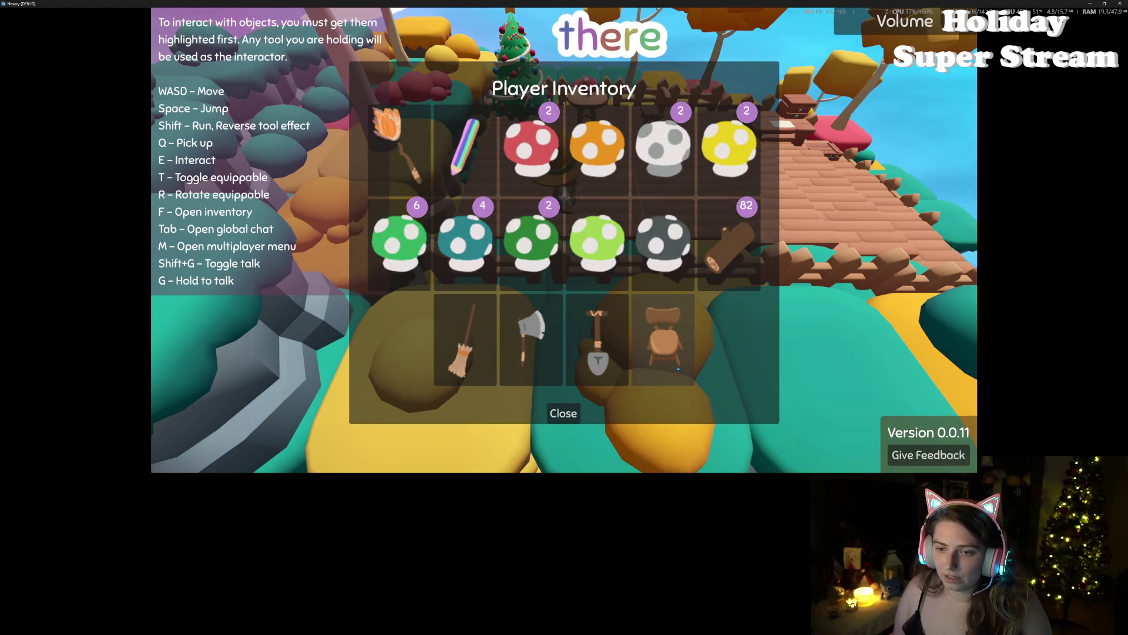
click(564, 414)
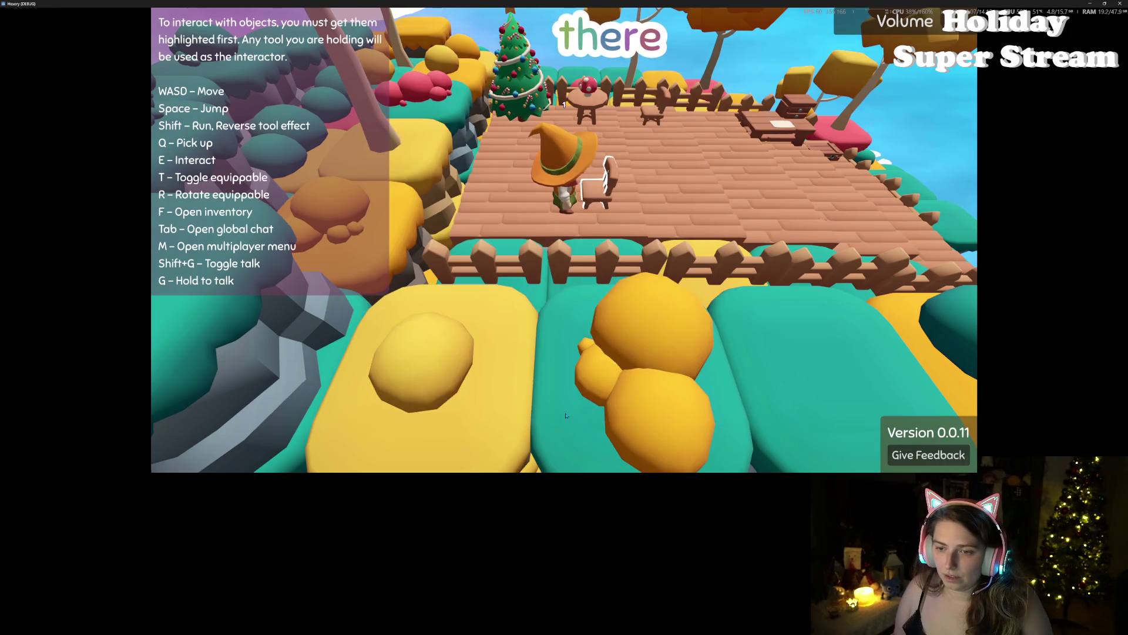
key(w)
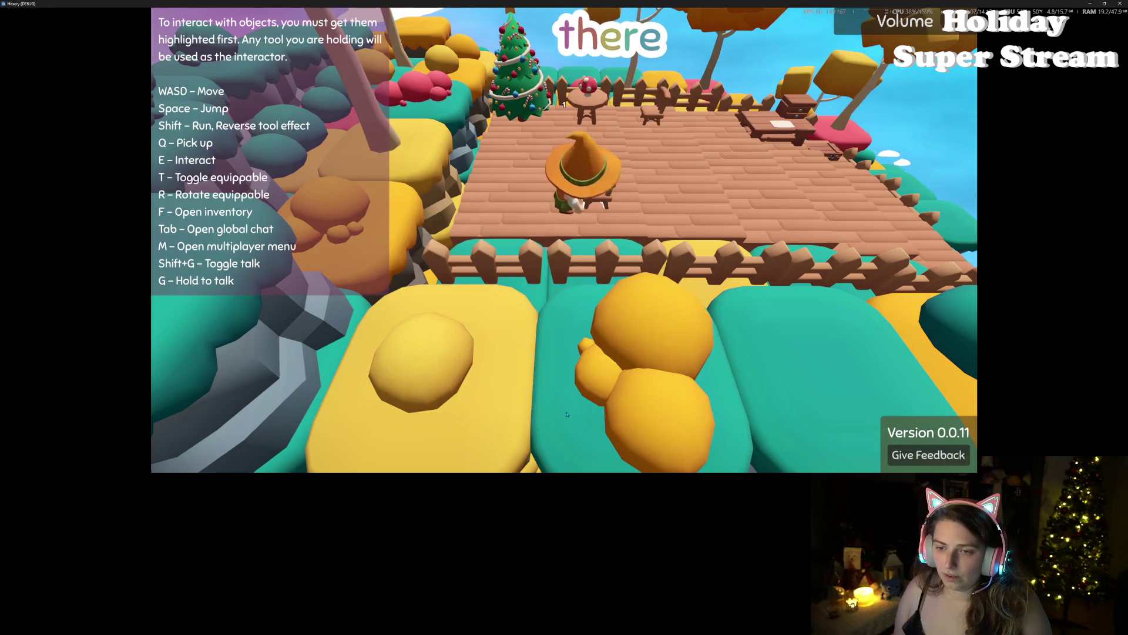
key(w)
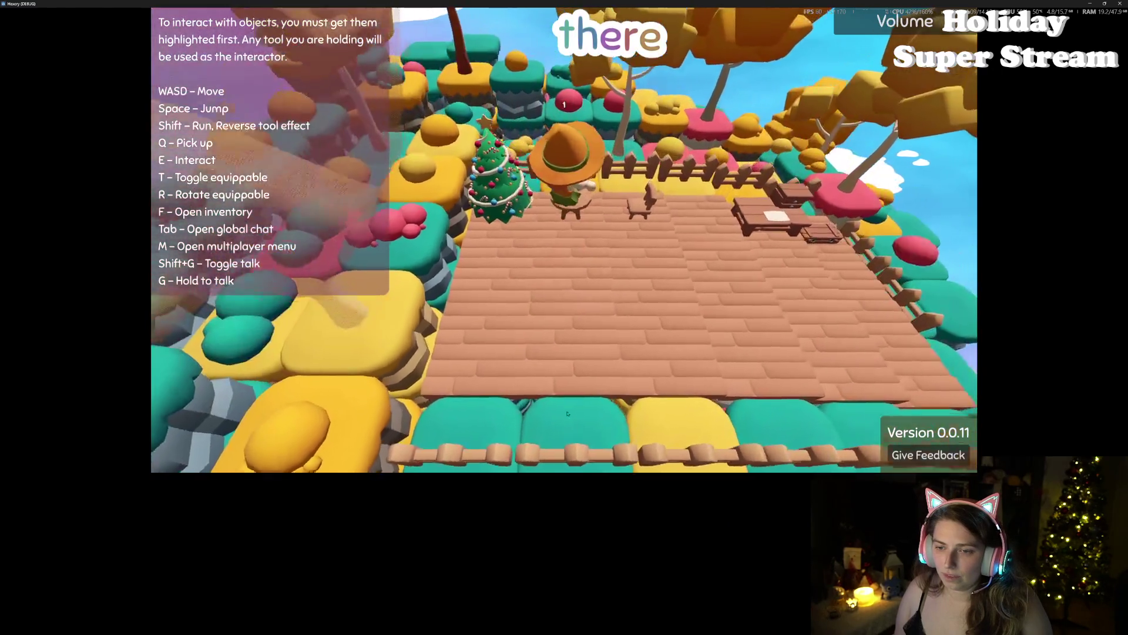
key(s)
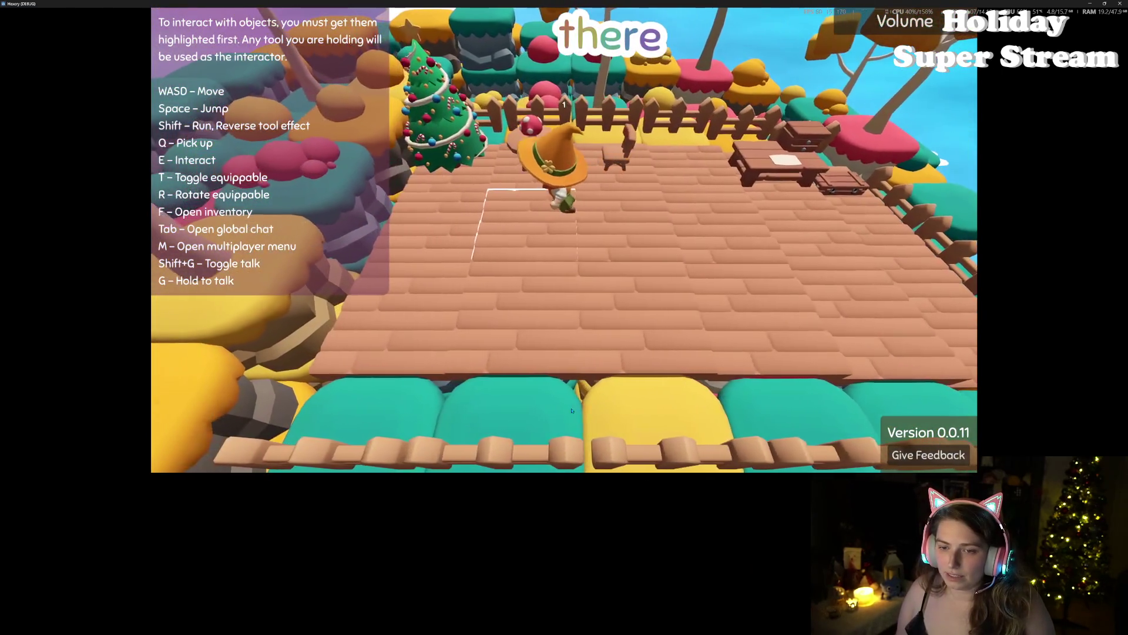
Step: Recheck the inventory, rotate the chair to face away from the camera, and test the camera zoom
key(f)
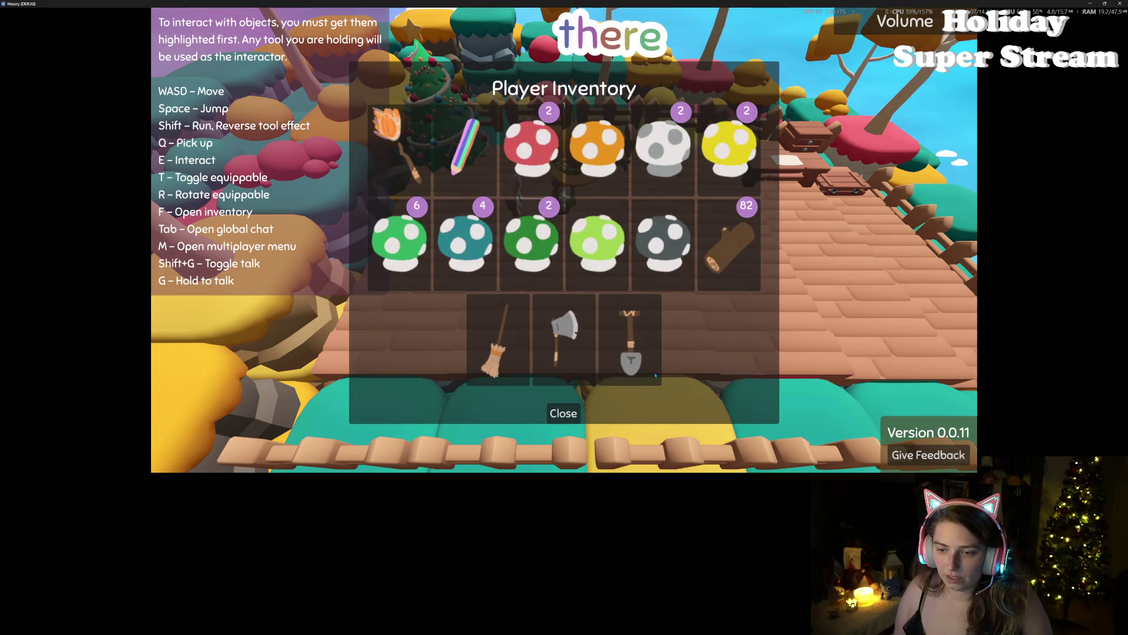
click(572, 410)
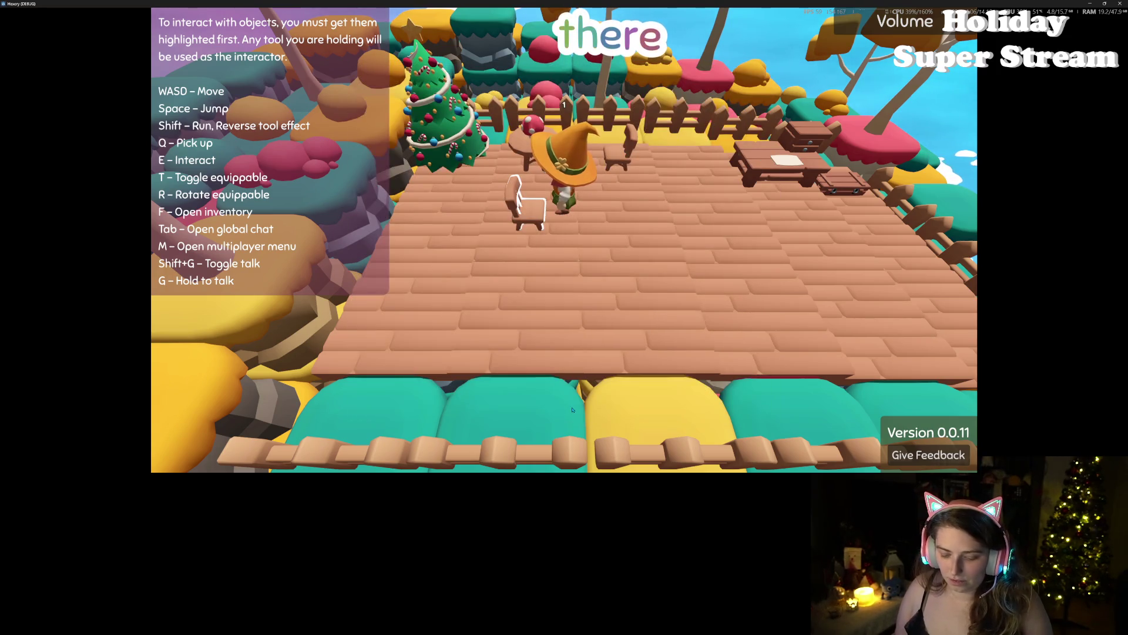
key(e)
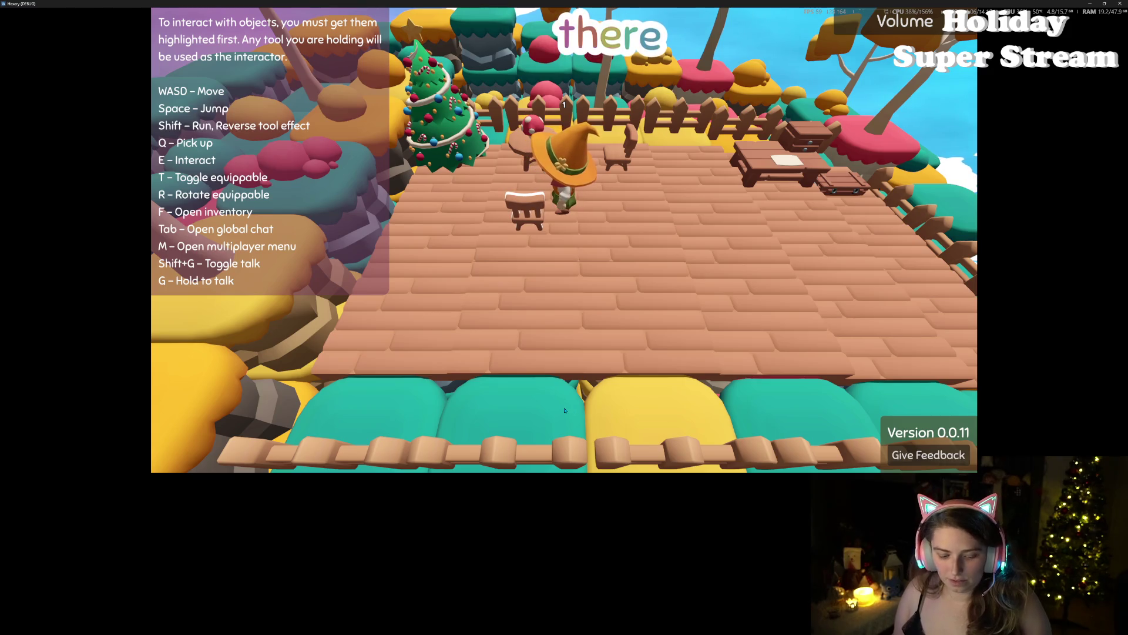
scroll(564, 410, down, 5)
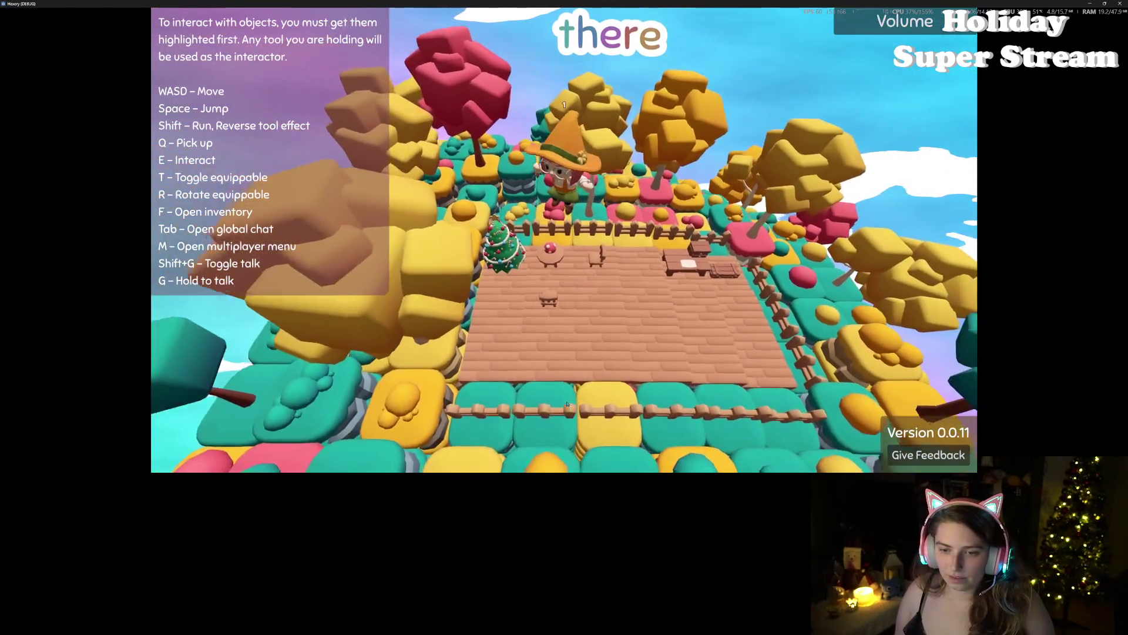
scroll(567, 404, up, 5)
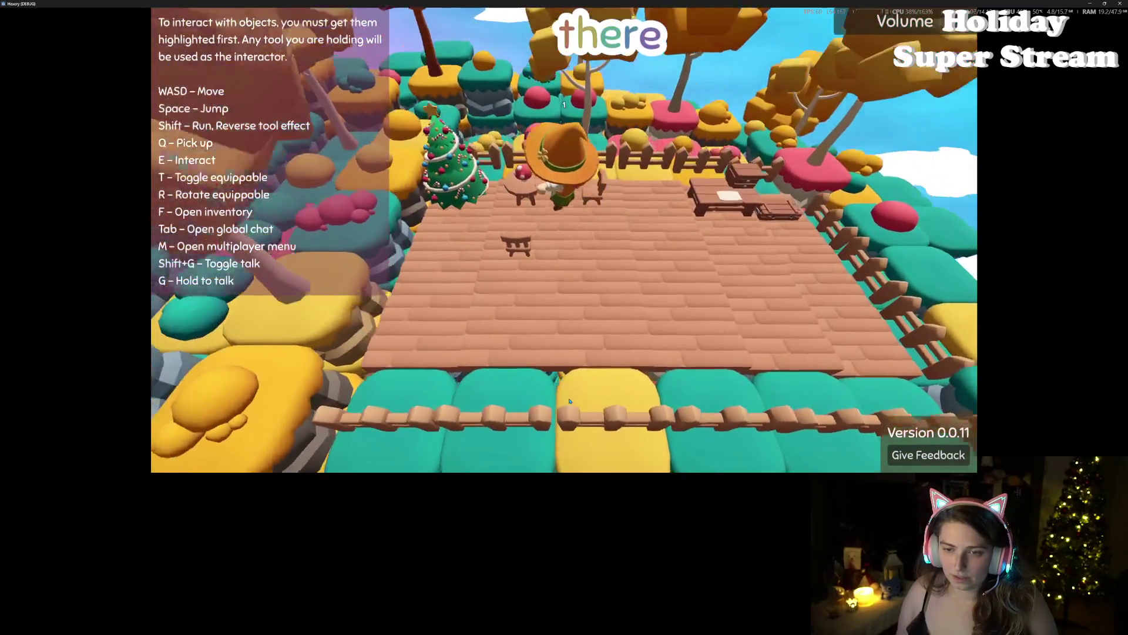
scroll(568, 402, down, 5)
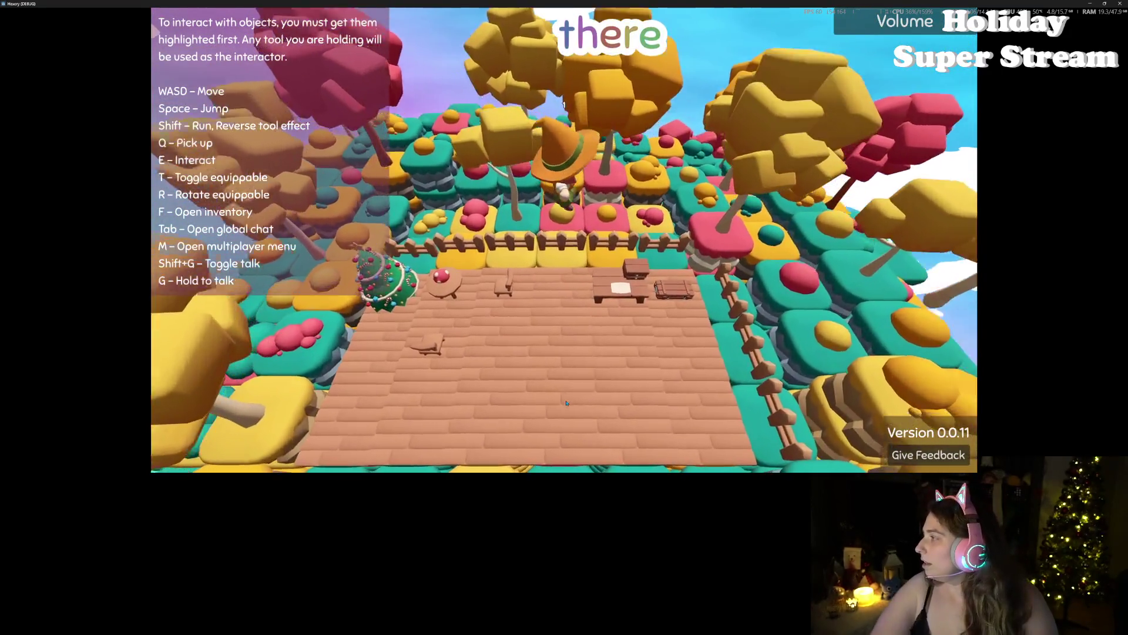
scroll(567, 402, up, 5)
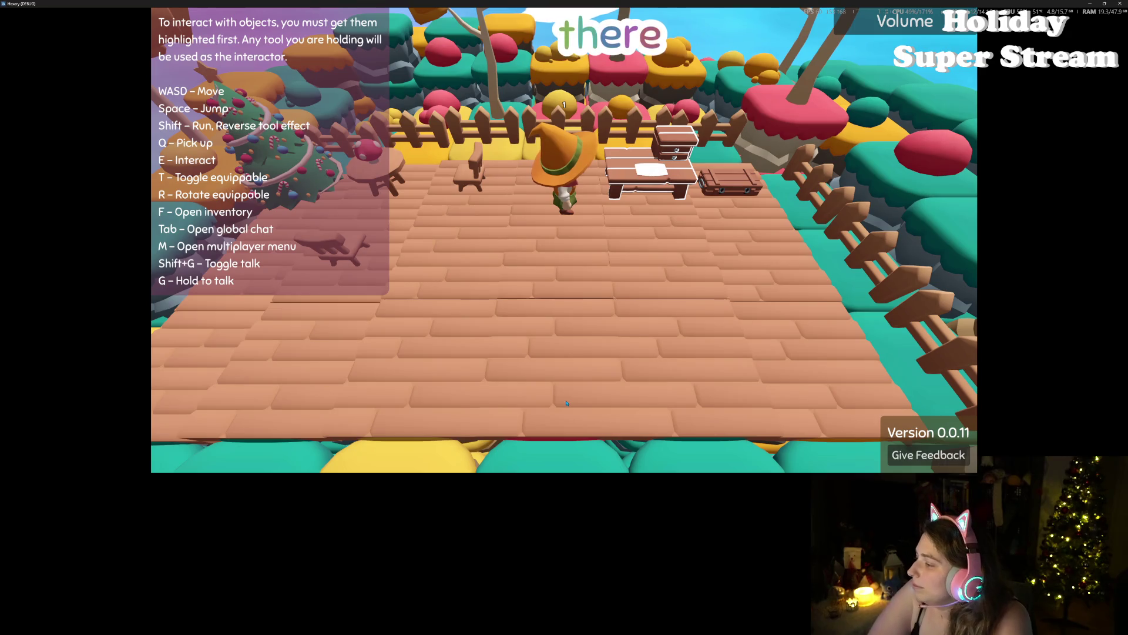
scroll(567, 403, down, 5)
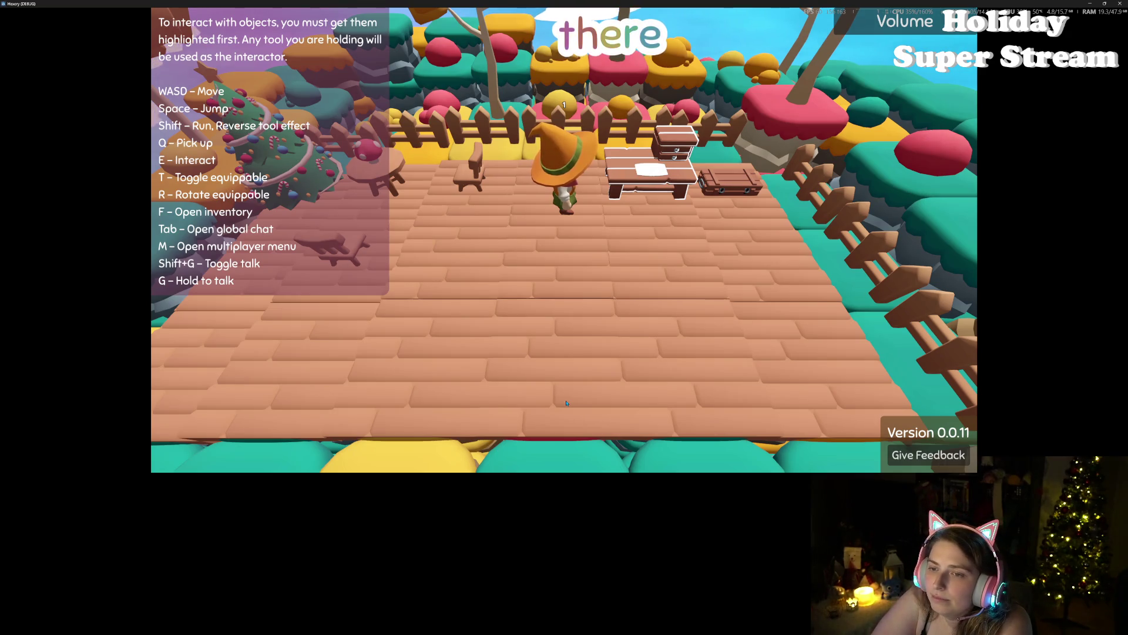
scroll(567, 403, up, 5)
scroll(567, 403, down, 5)
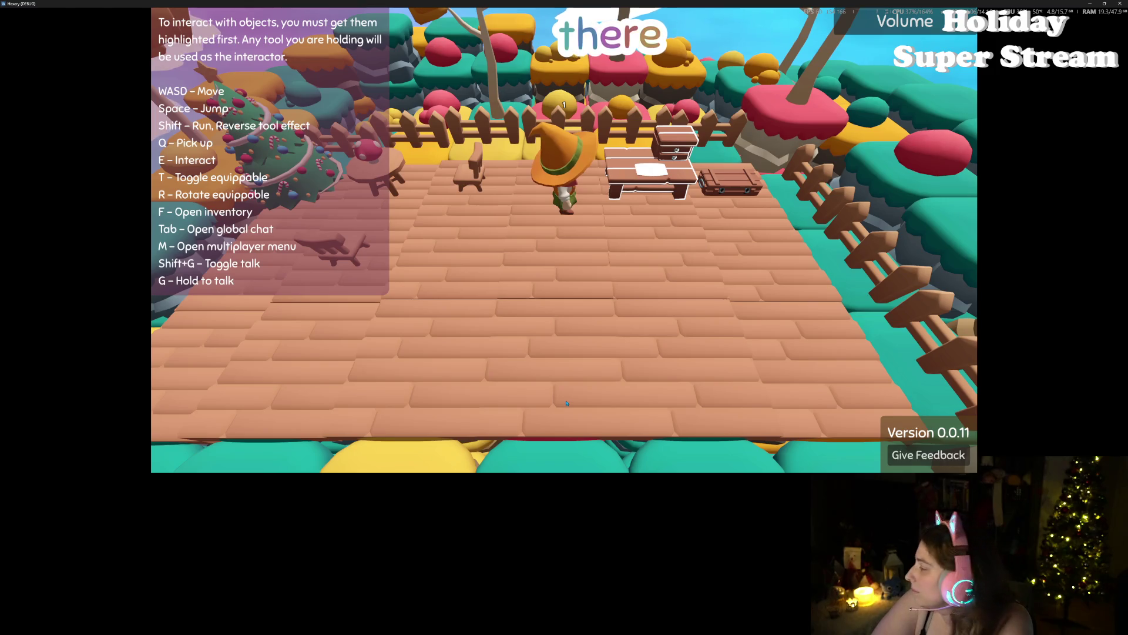
scroll(567, 403, up, 5)
scroll(567, 403, down, 5)
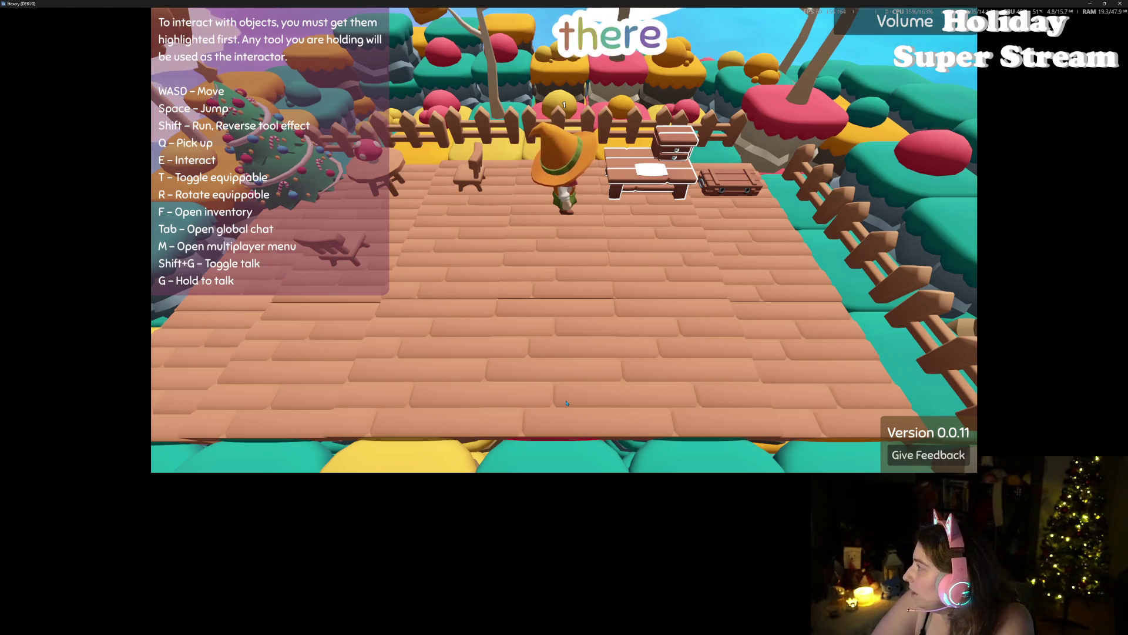
scroll(567, 403, up, 5)
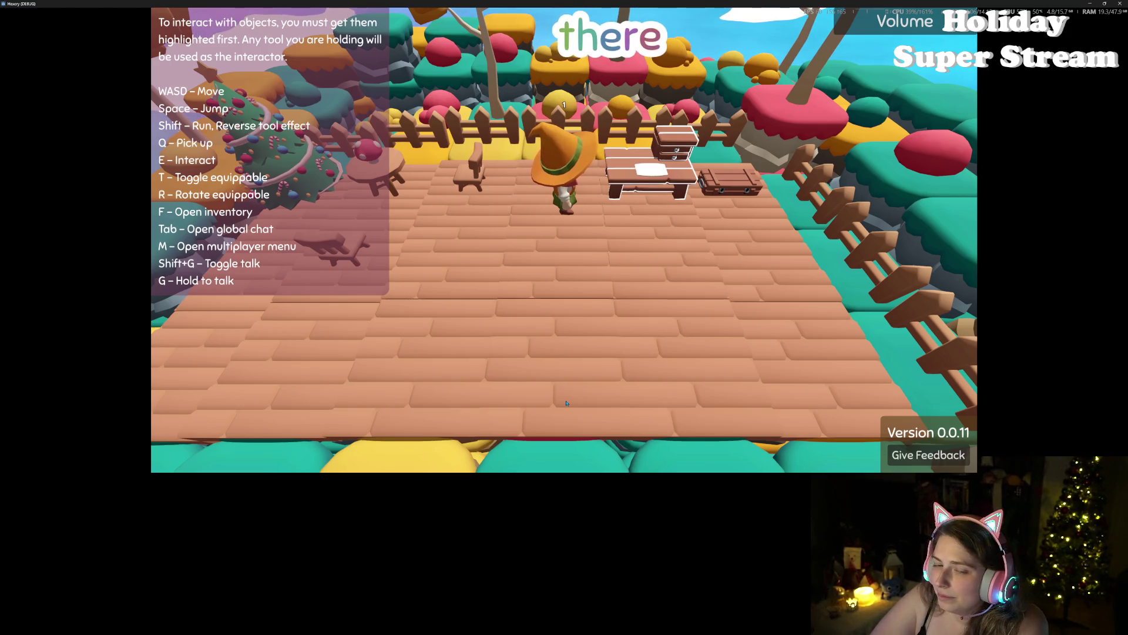
scroll(567, 403, down, 5)
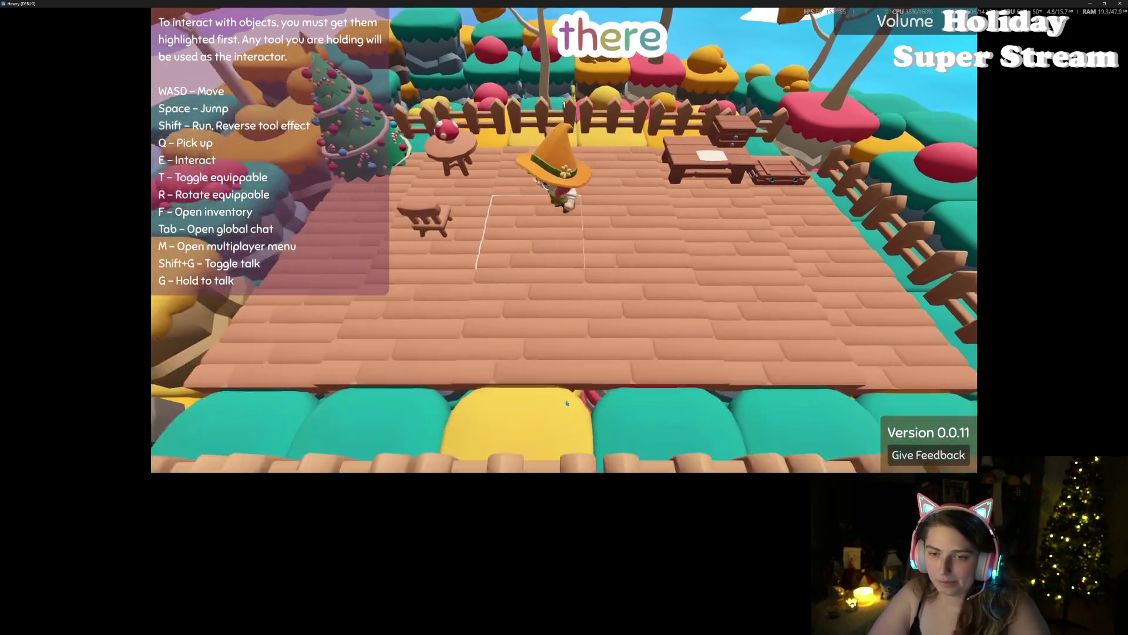
Step: Walk the witch off the wooden platform and across the hill tiles toward the pink block
scroll(567, 403, up, 5)
key(s)
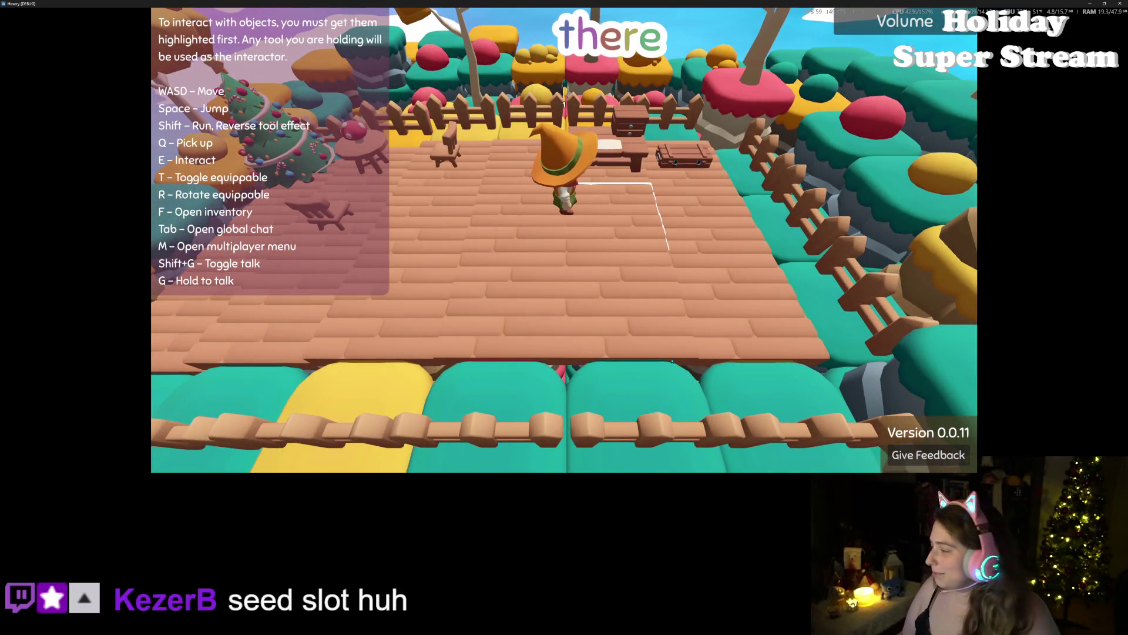
scroll(688, 350, down, 5)
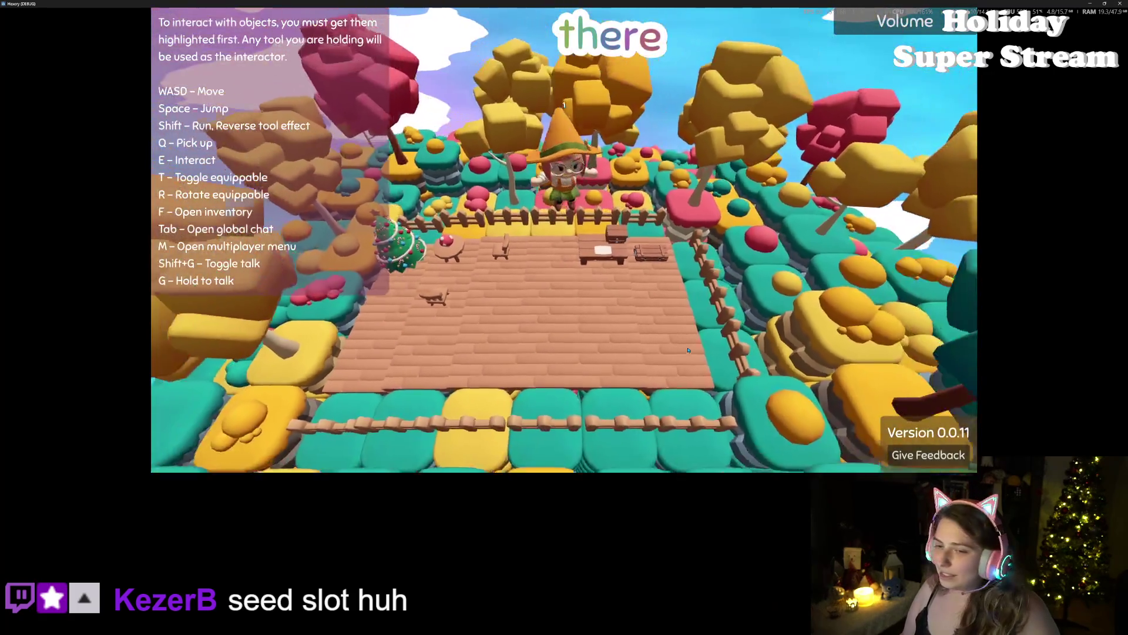
key(w)
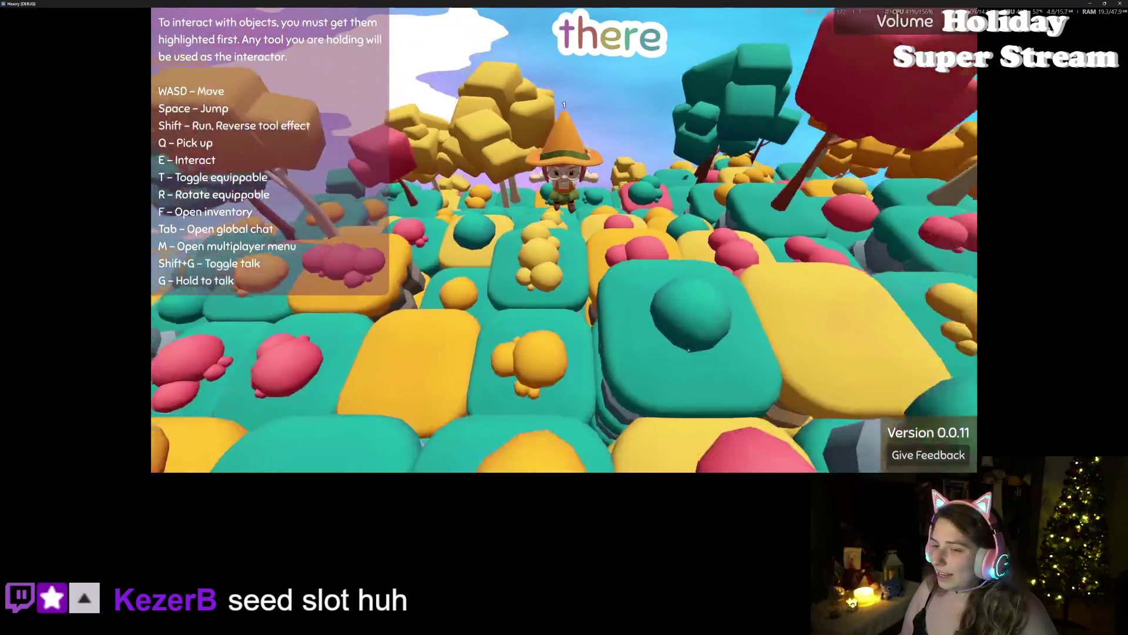
key(w)
key(w)
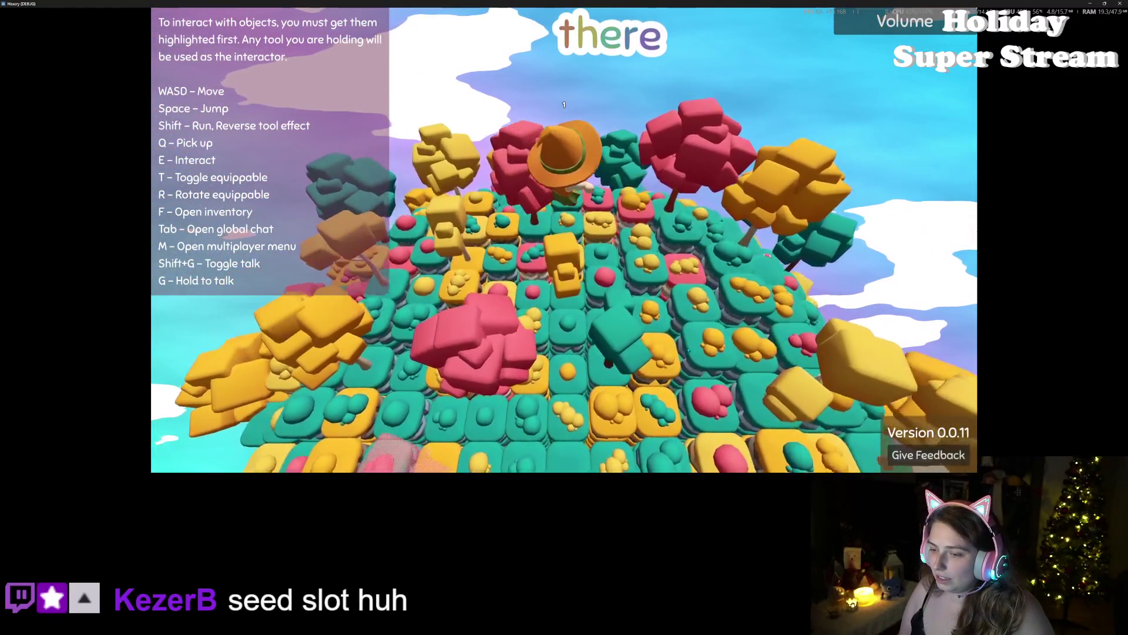
key(w)
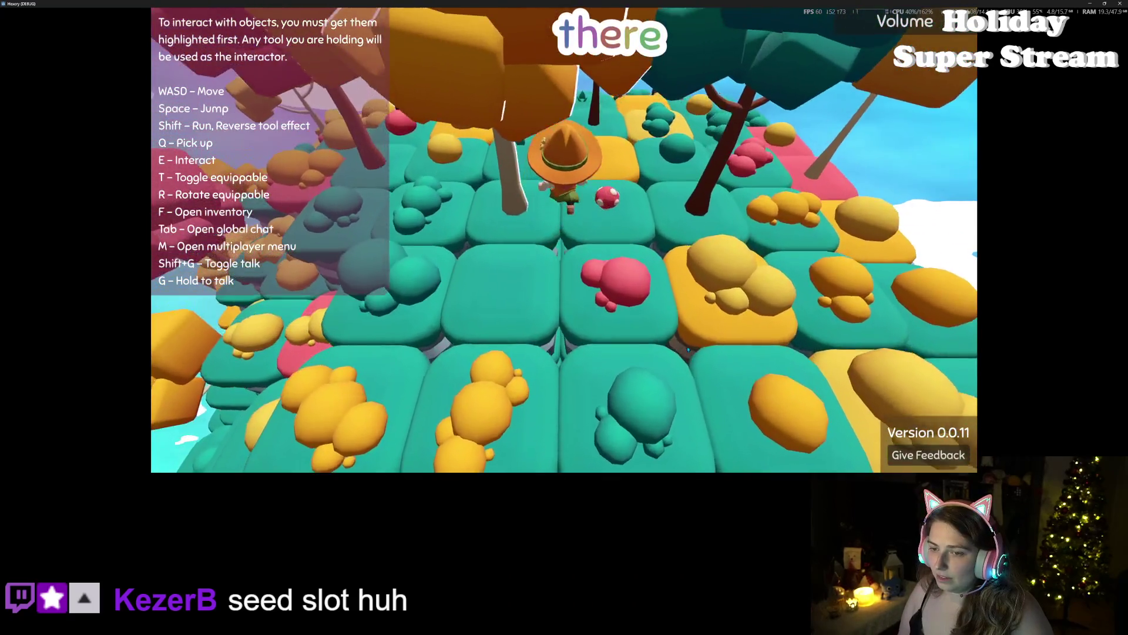
key(d)
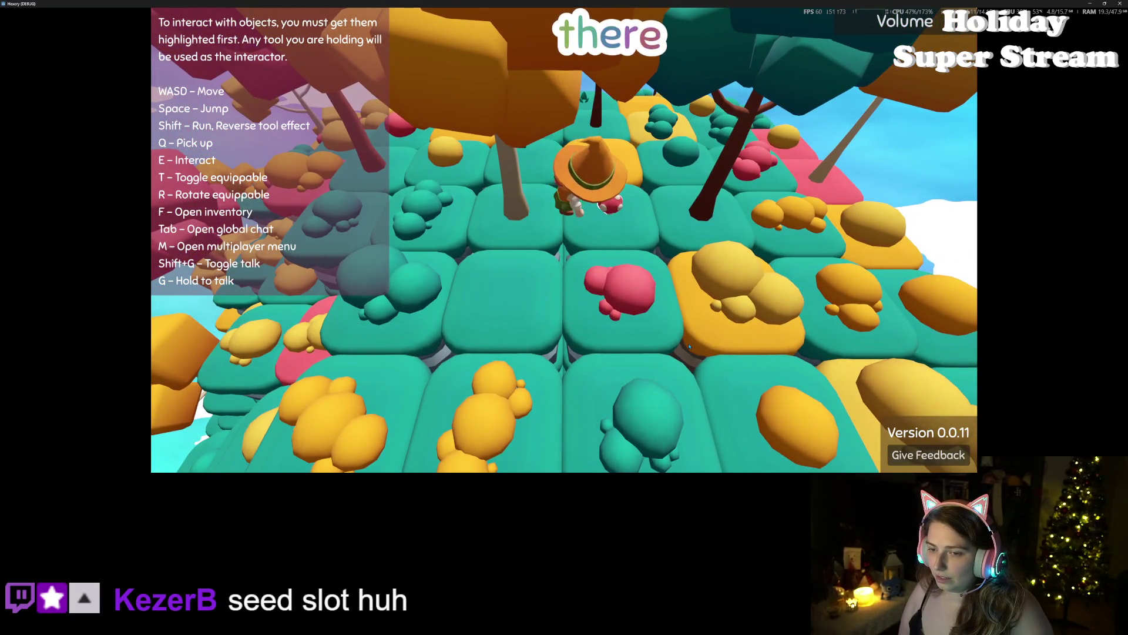
key(w)
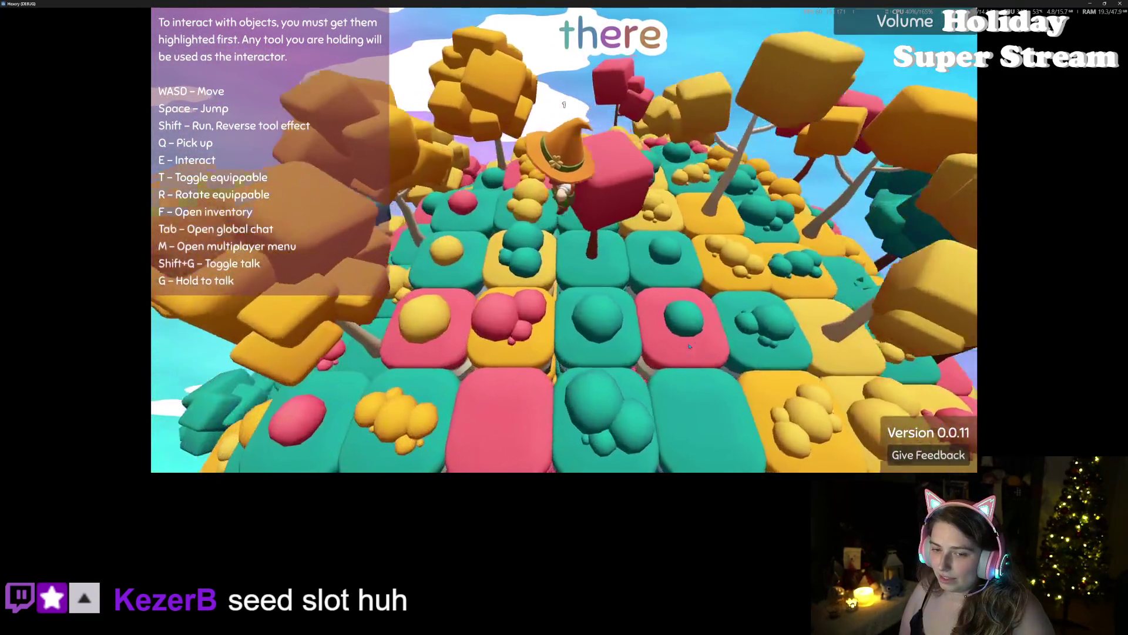
Step: Walk back onto the deck between the table and chair, then stop the game with F8
key(a)
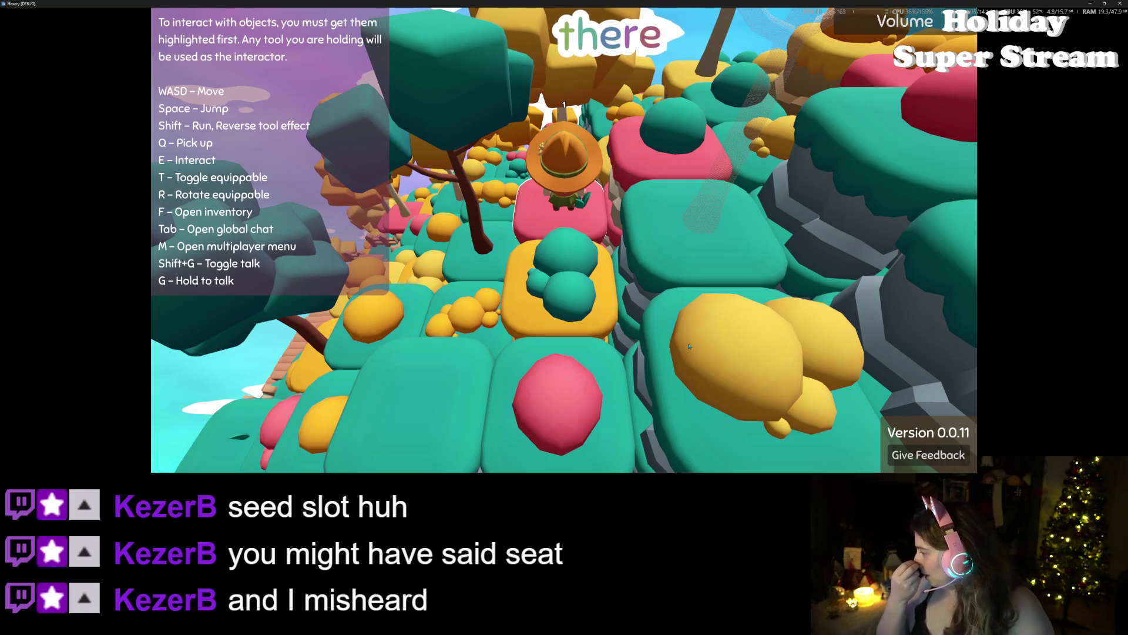
key(a)
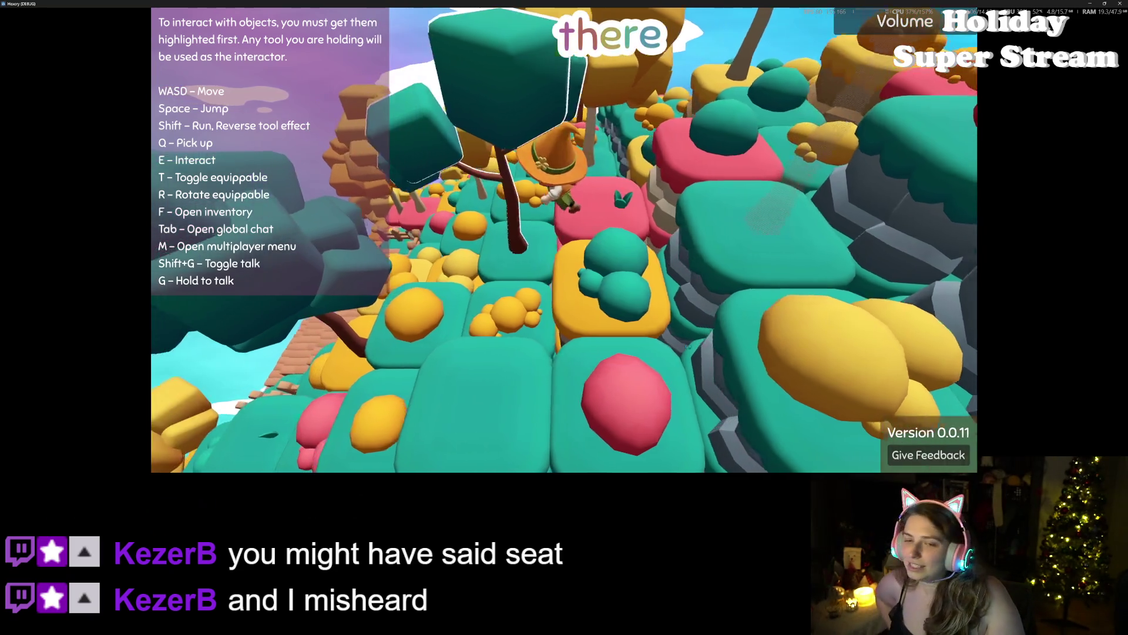
key(a)
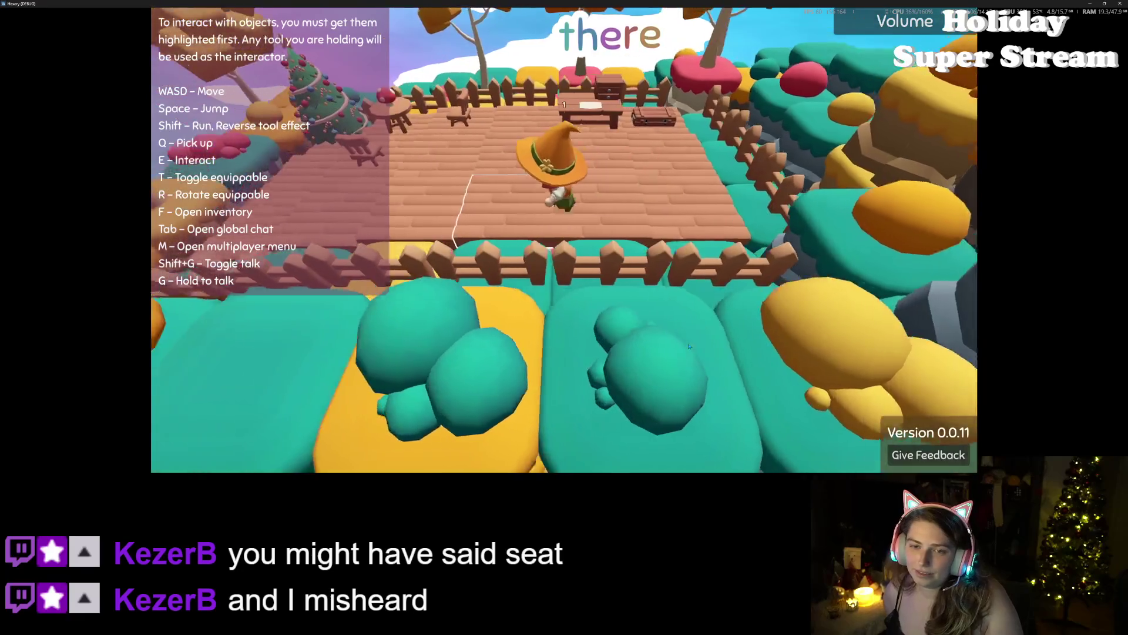
key(w)
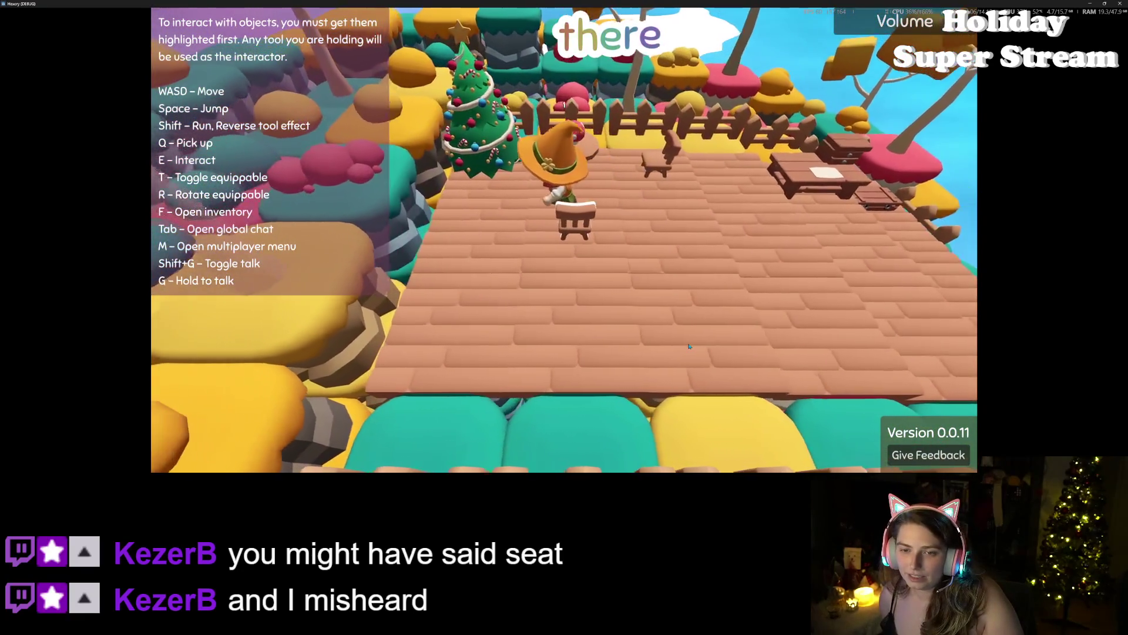
key(s)
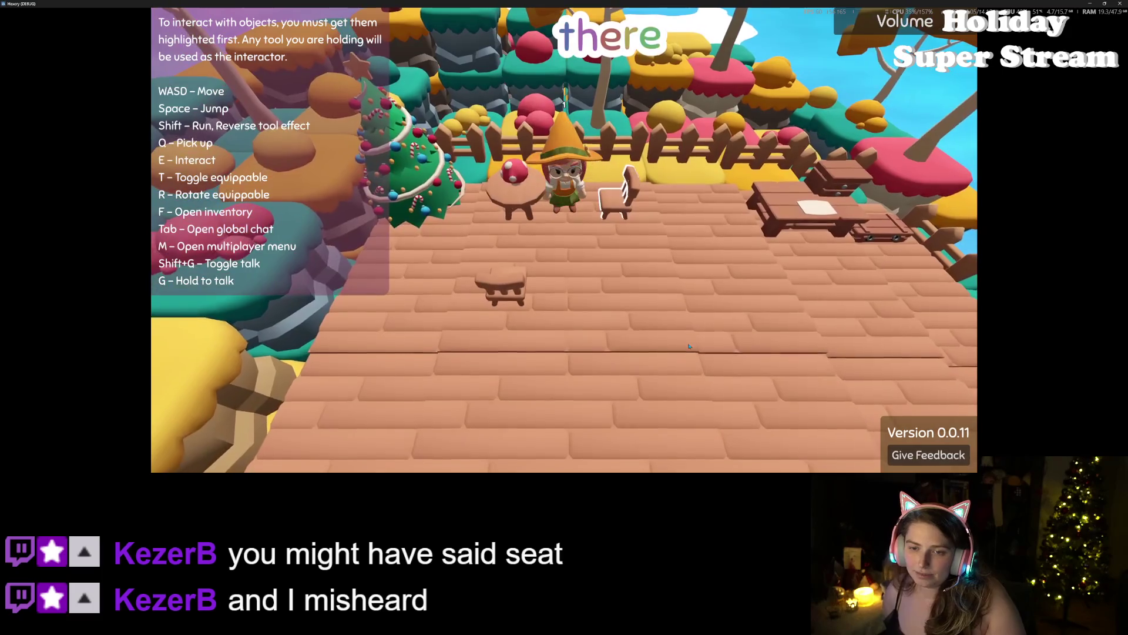
key(w)
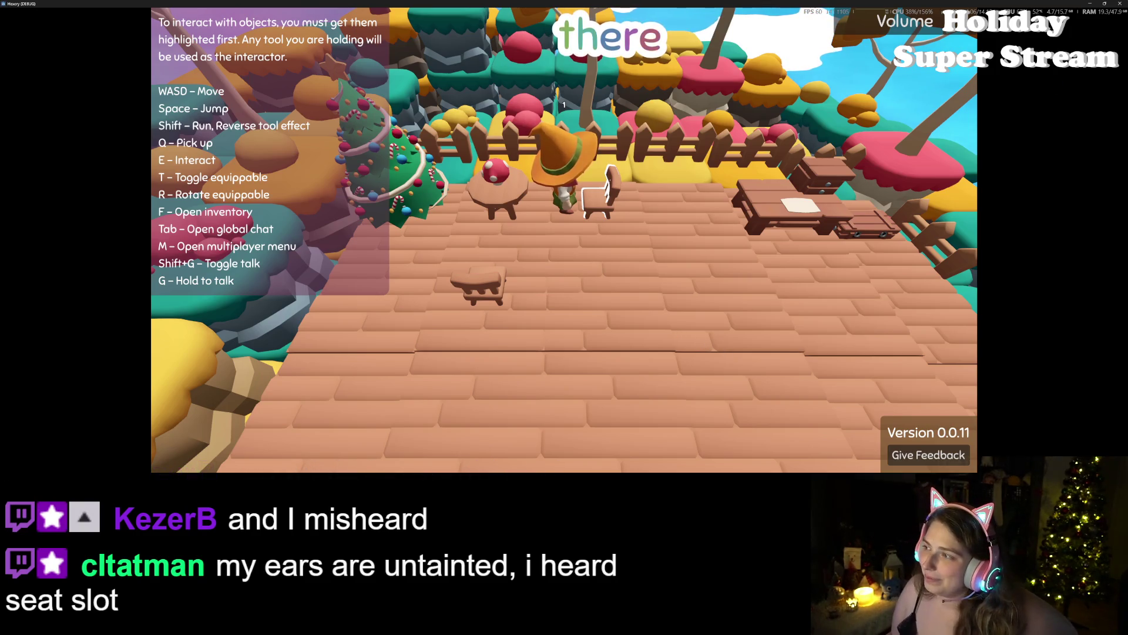
key(F8)
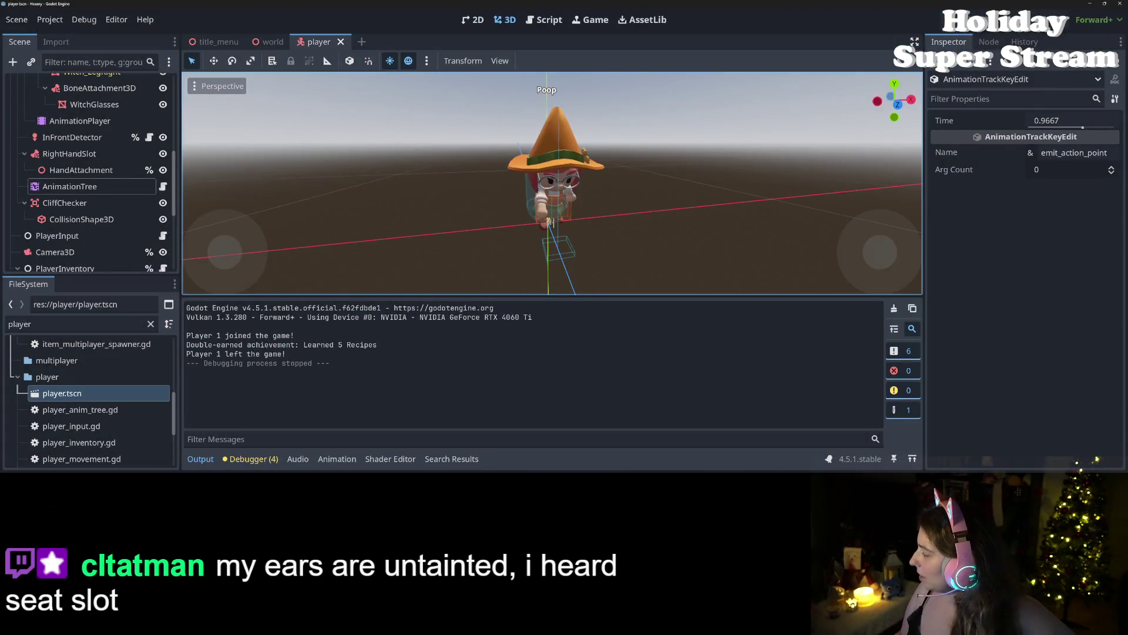
Step: Commit the 13 changed files to main with a summary about the animation action point
key(alt+Tab)
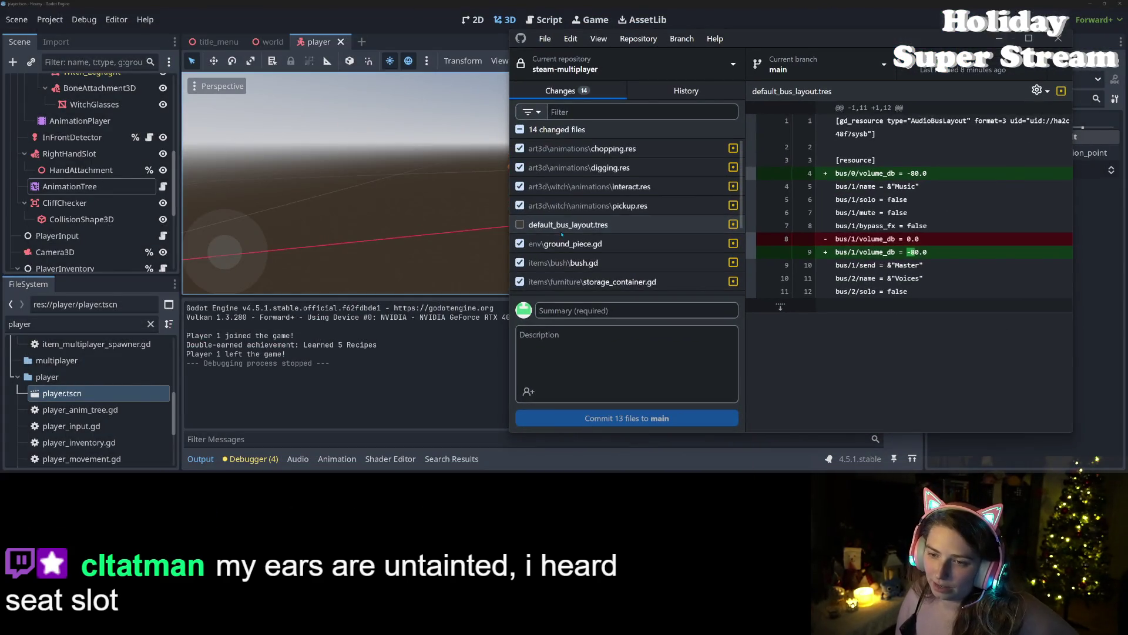
scroll(565, 243, down, 1)
click(597, 310)
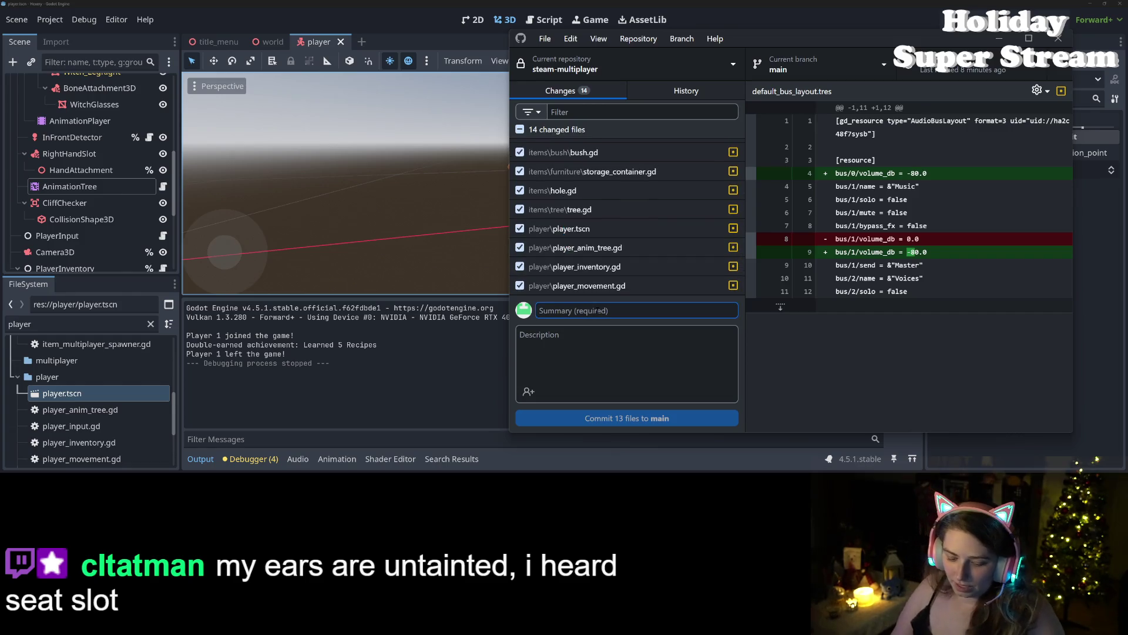
text(sets anima)
text(tions )
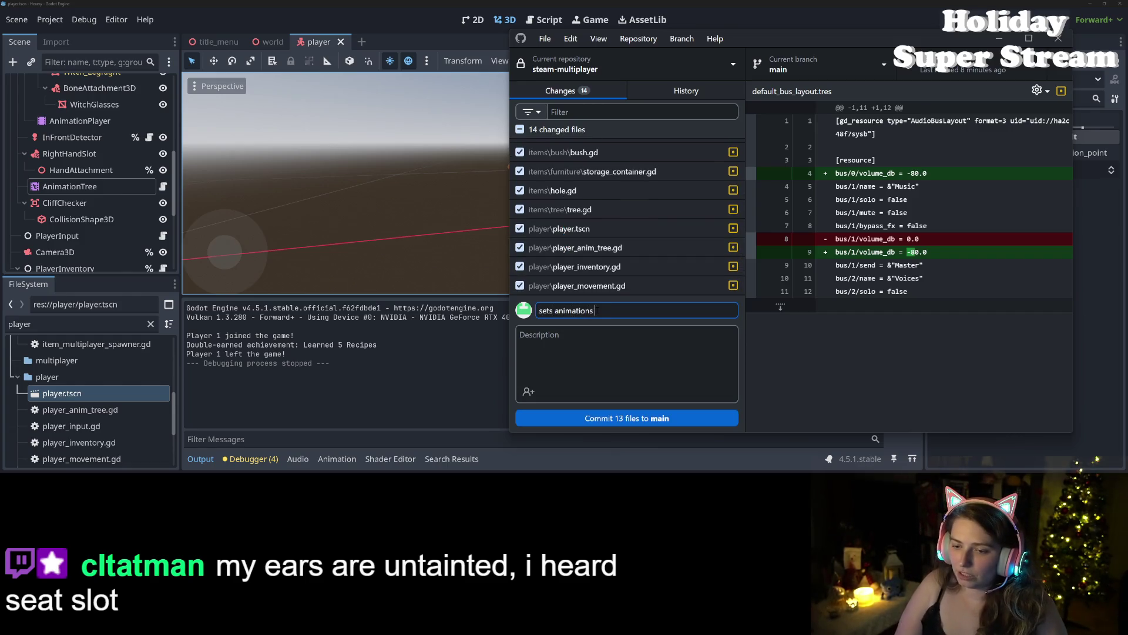
text(to runtil ac)
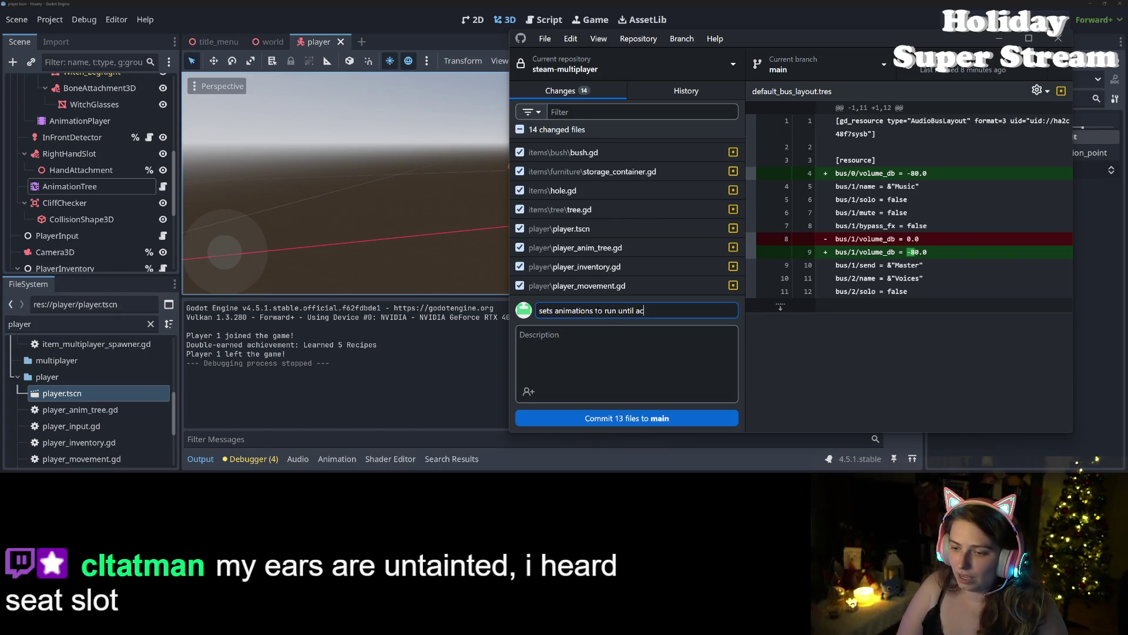
text(tion point before)
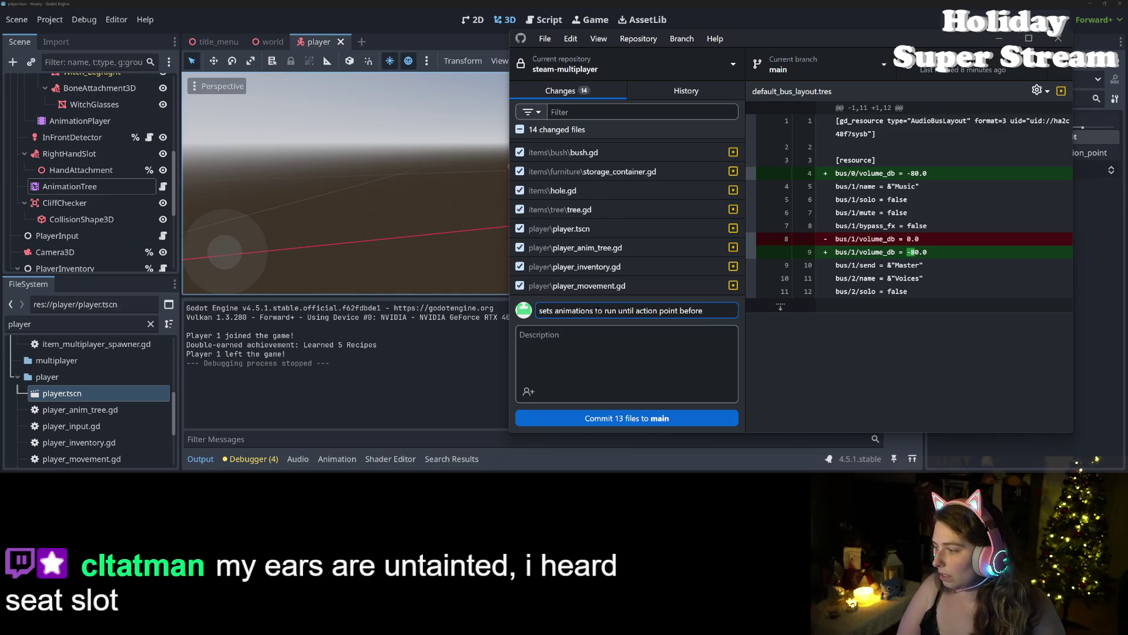
text( doing)
text( action)
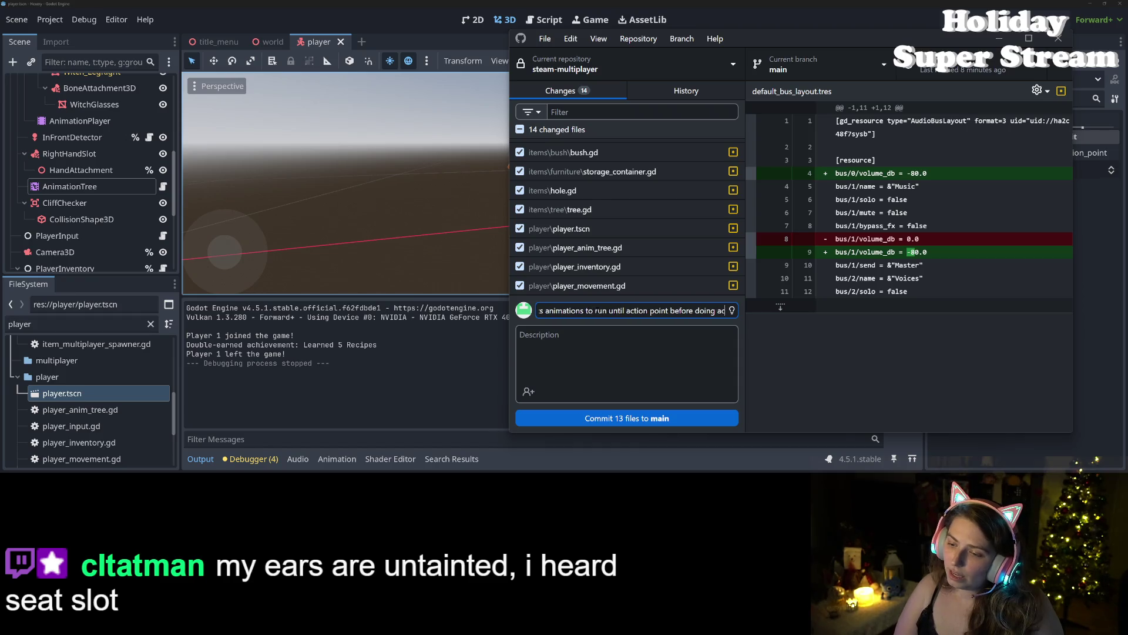
text( beh)
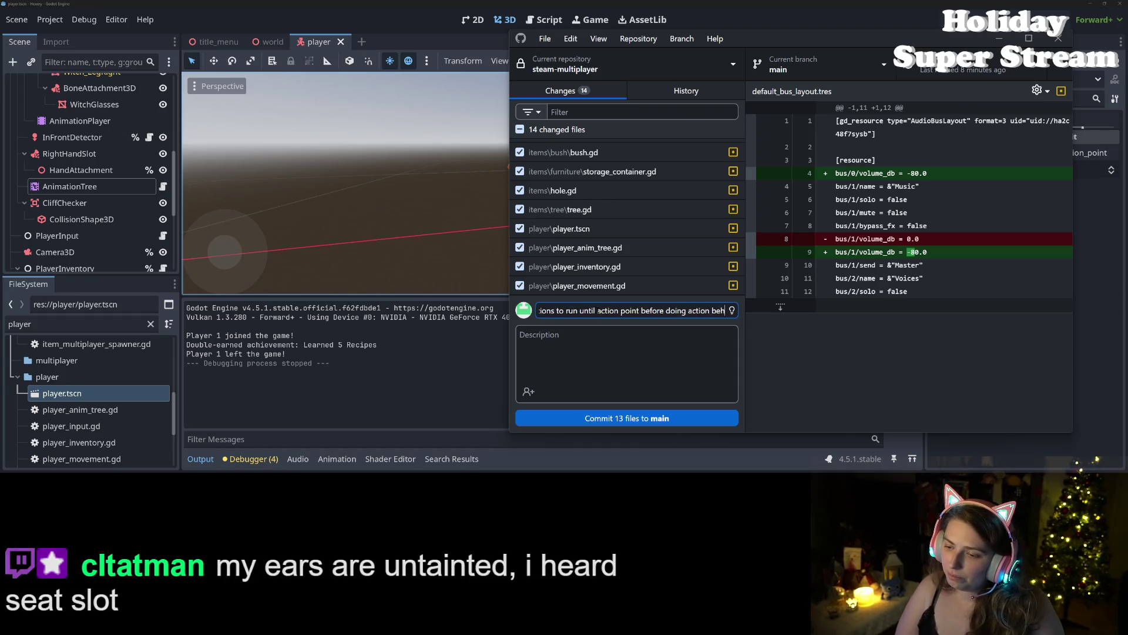
text(avior)
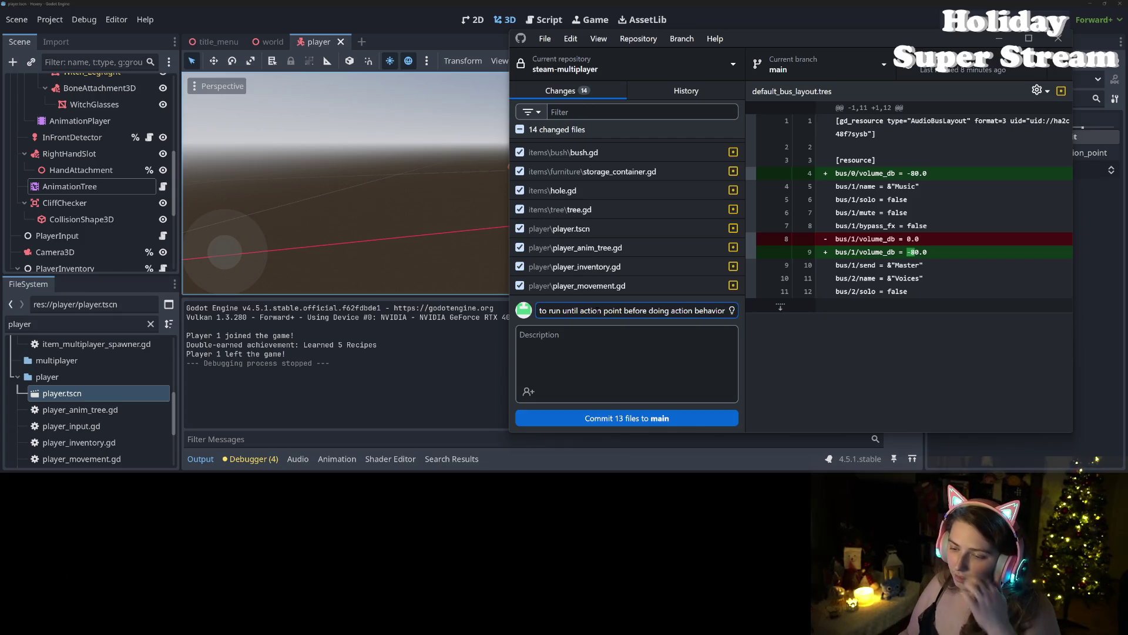
key(ctrl+Return)
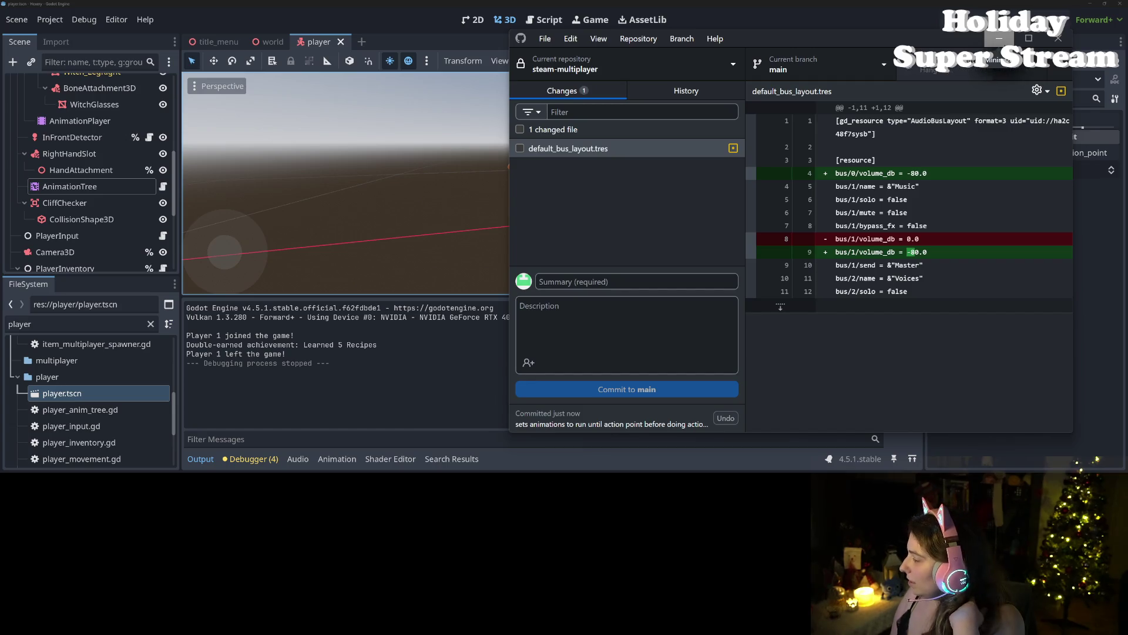
Step: On the Hexery Trello board, move the 'Start animations before effects' card to Done
click(1001, 40)
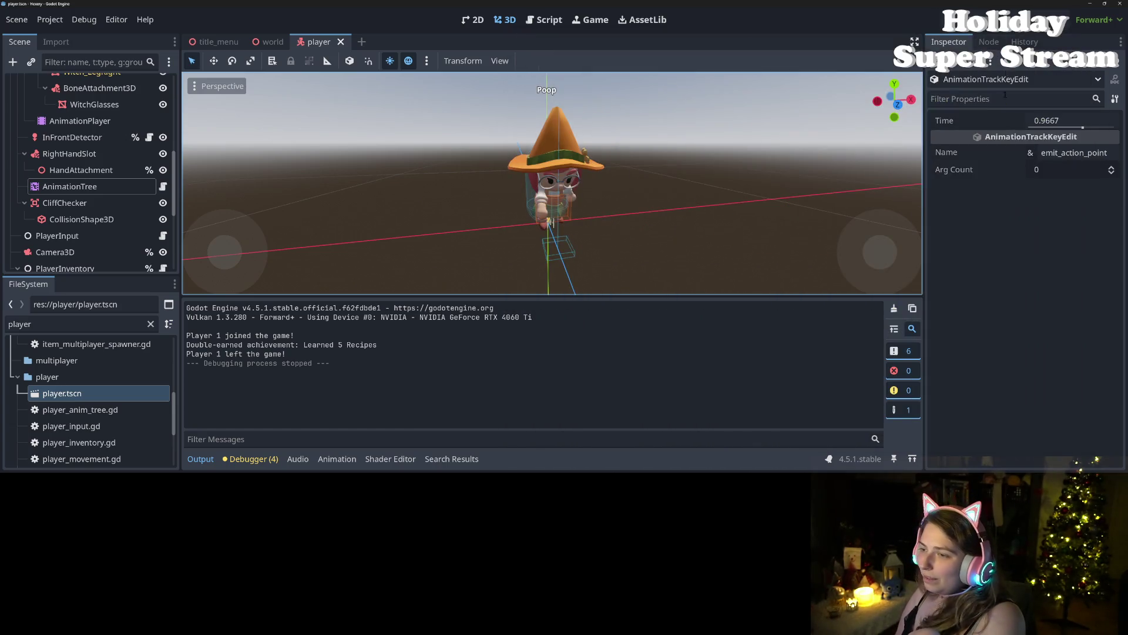
click(1091, 3)
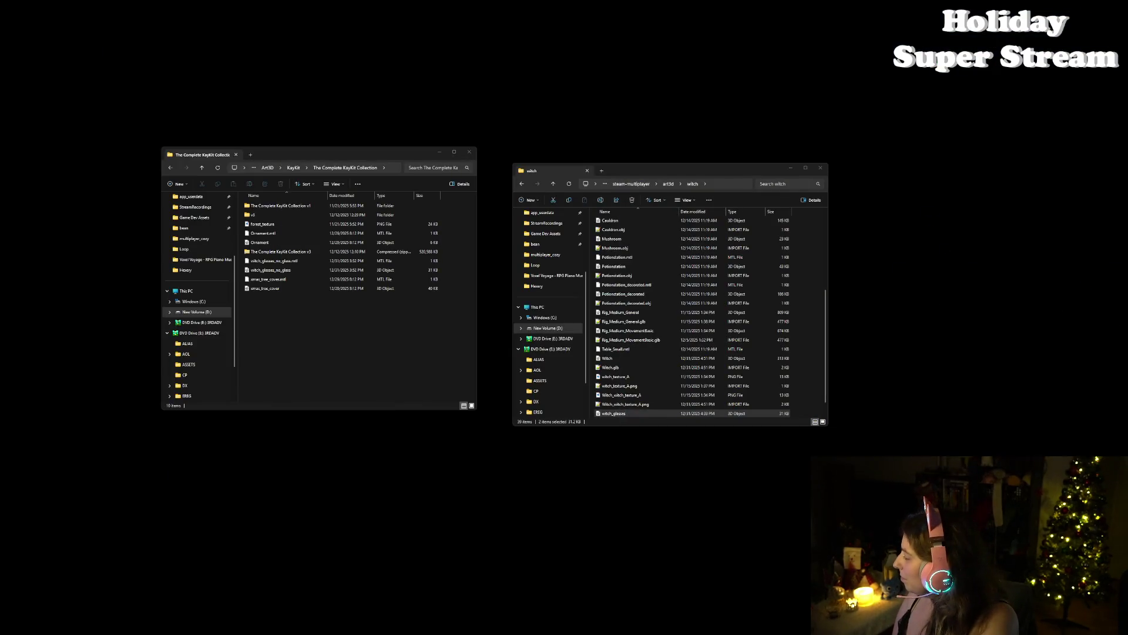
key(alt+Tab)
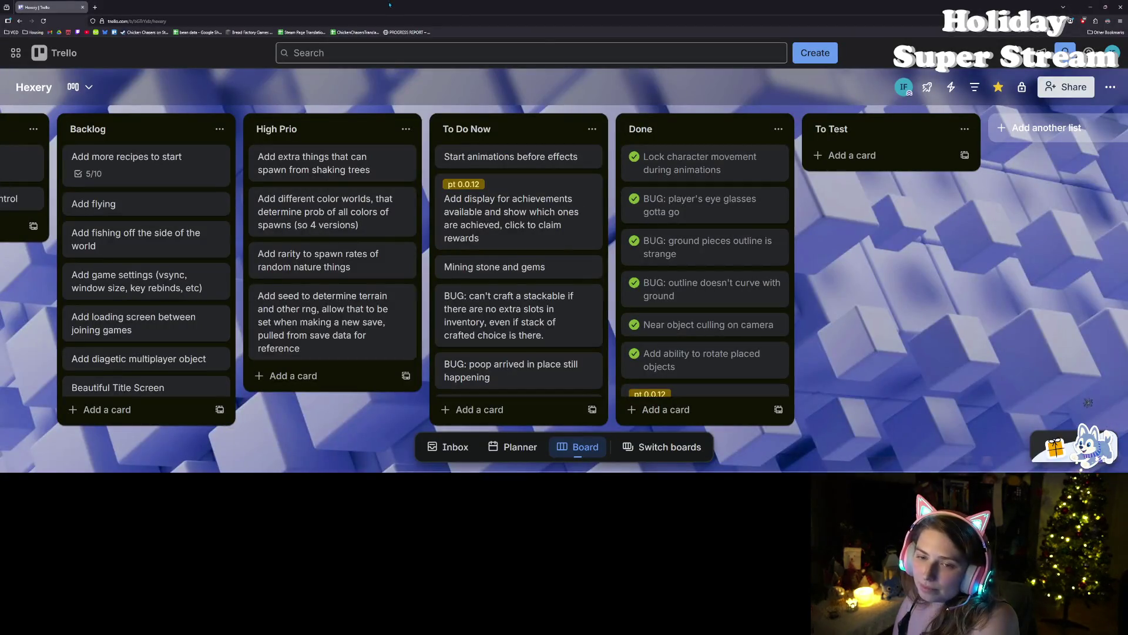
drag(566, 156, 707, 156)
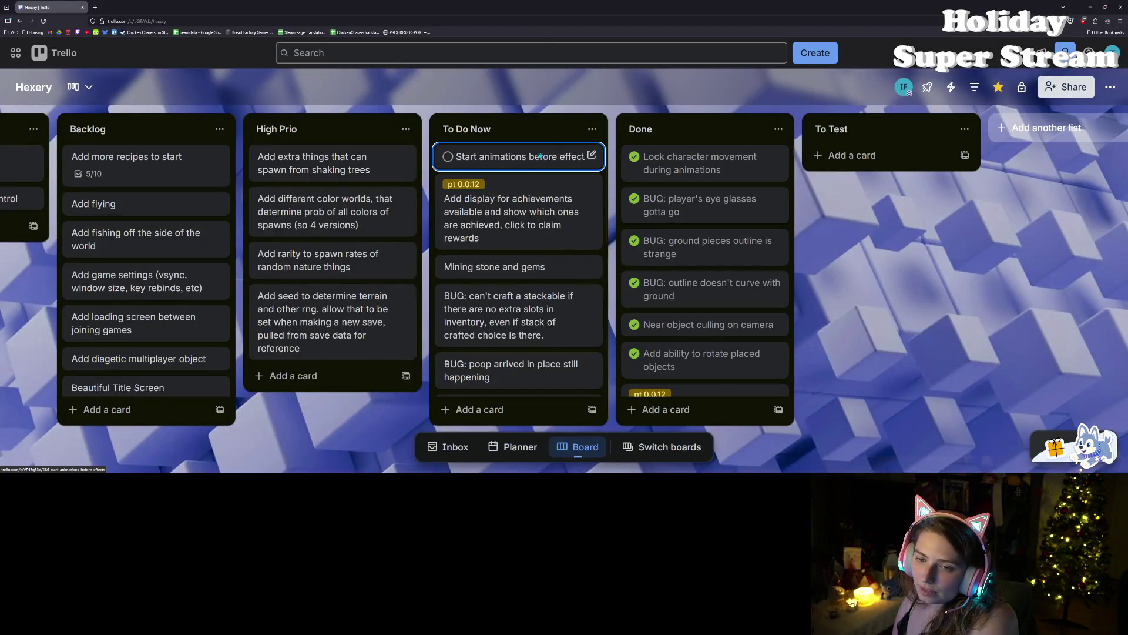